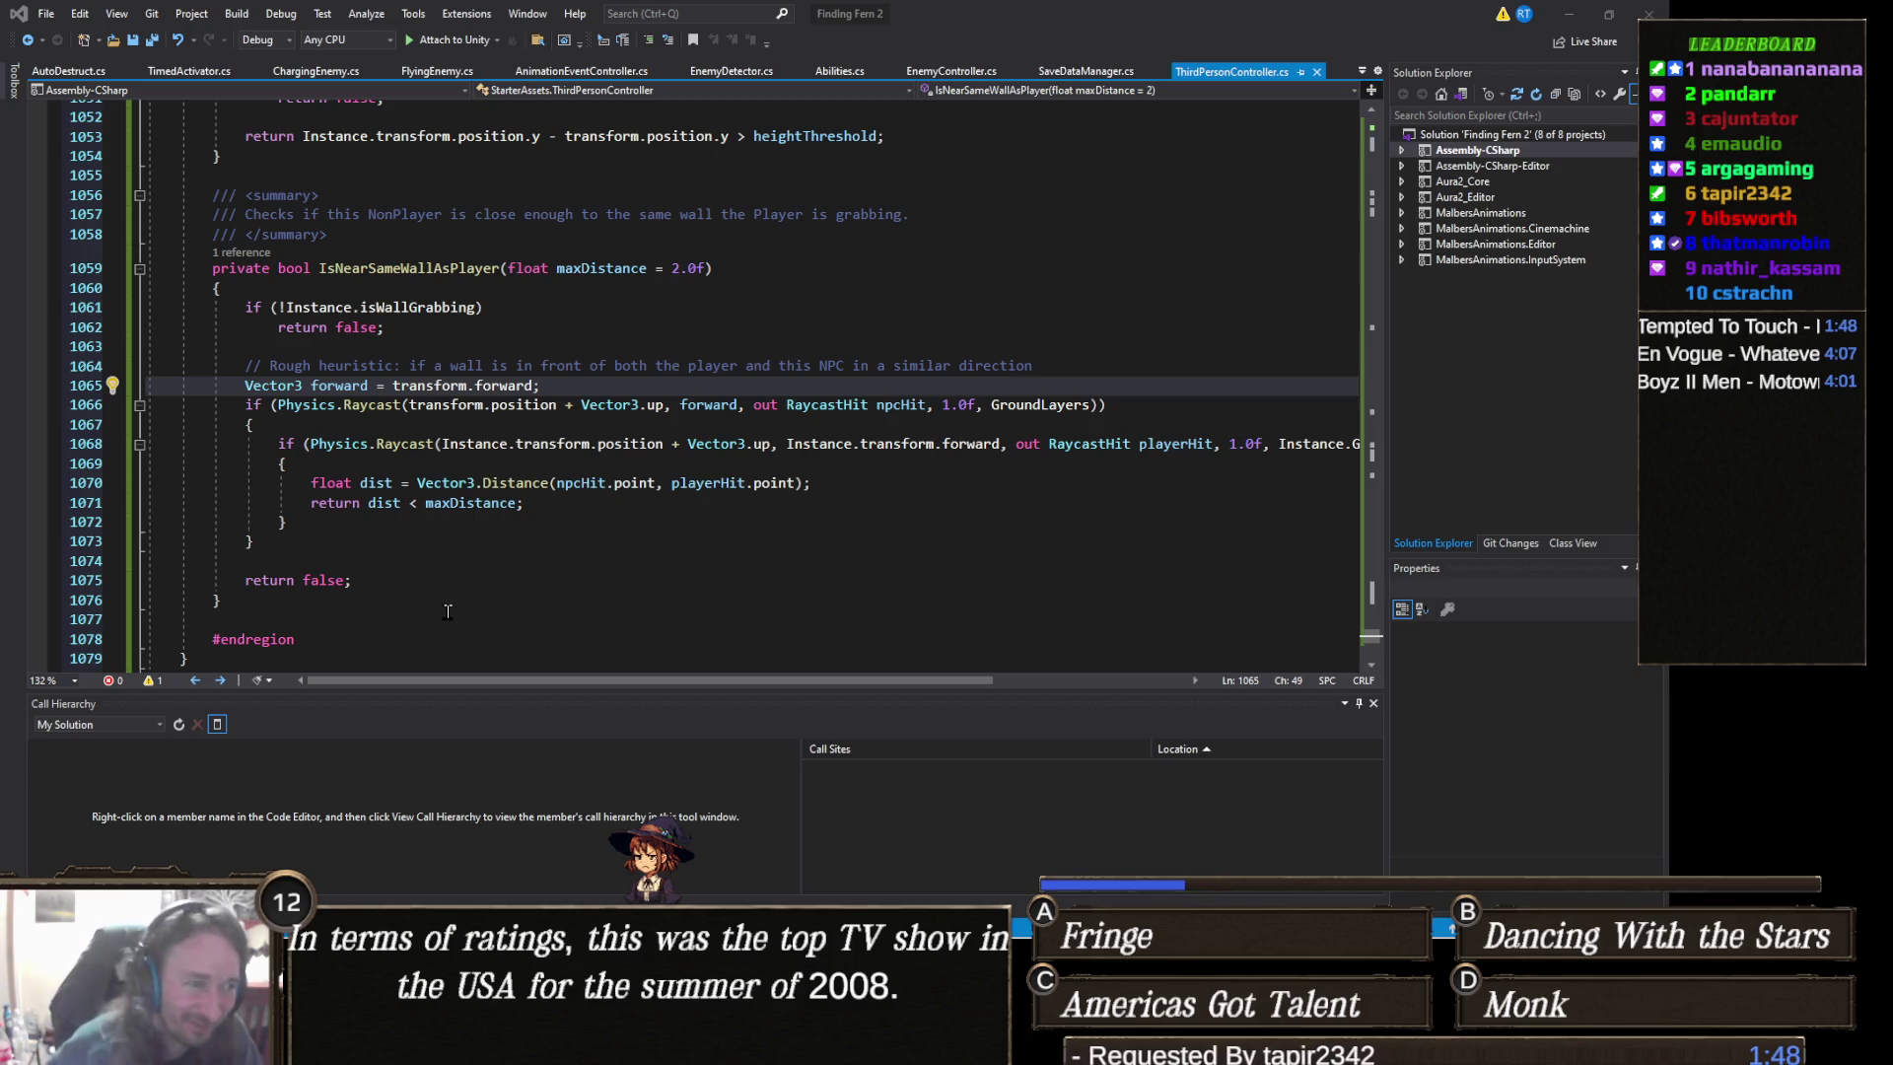
- Place the caret on line 1074 of ThirdPersonController.cs and minimize Visual Studio
click(650, 562)
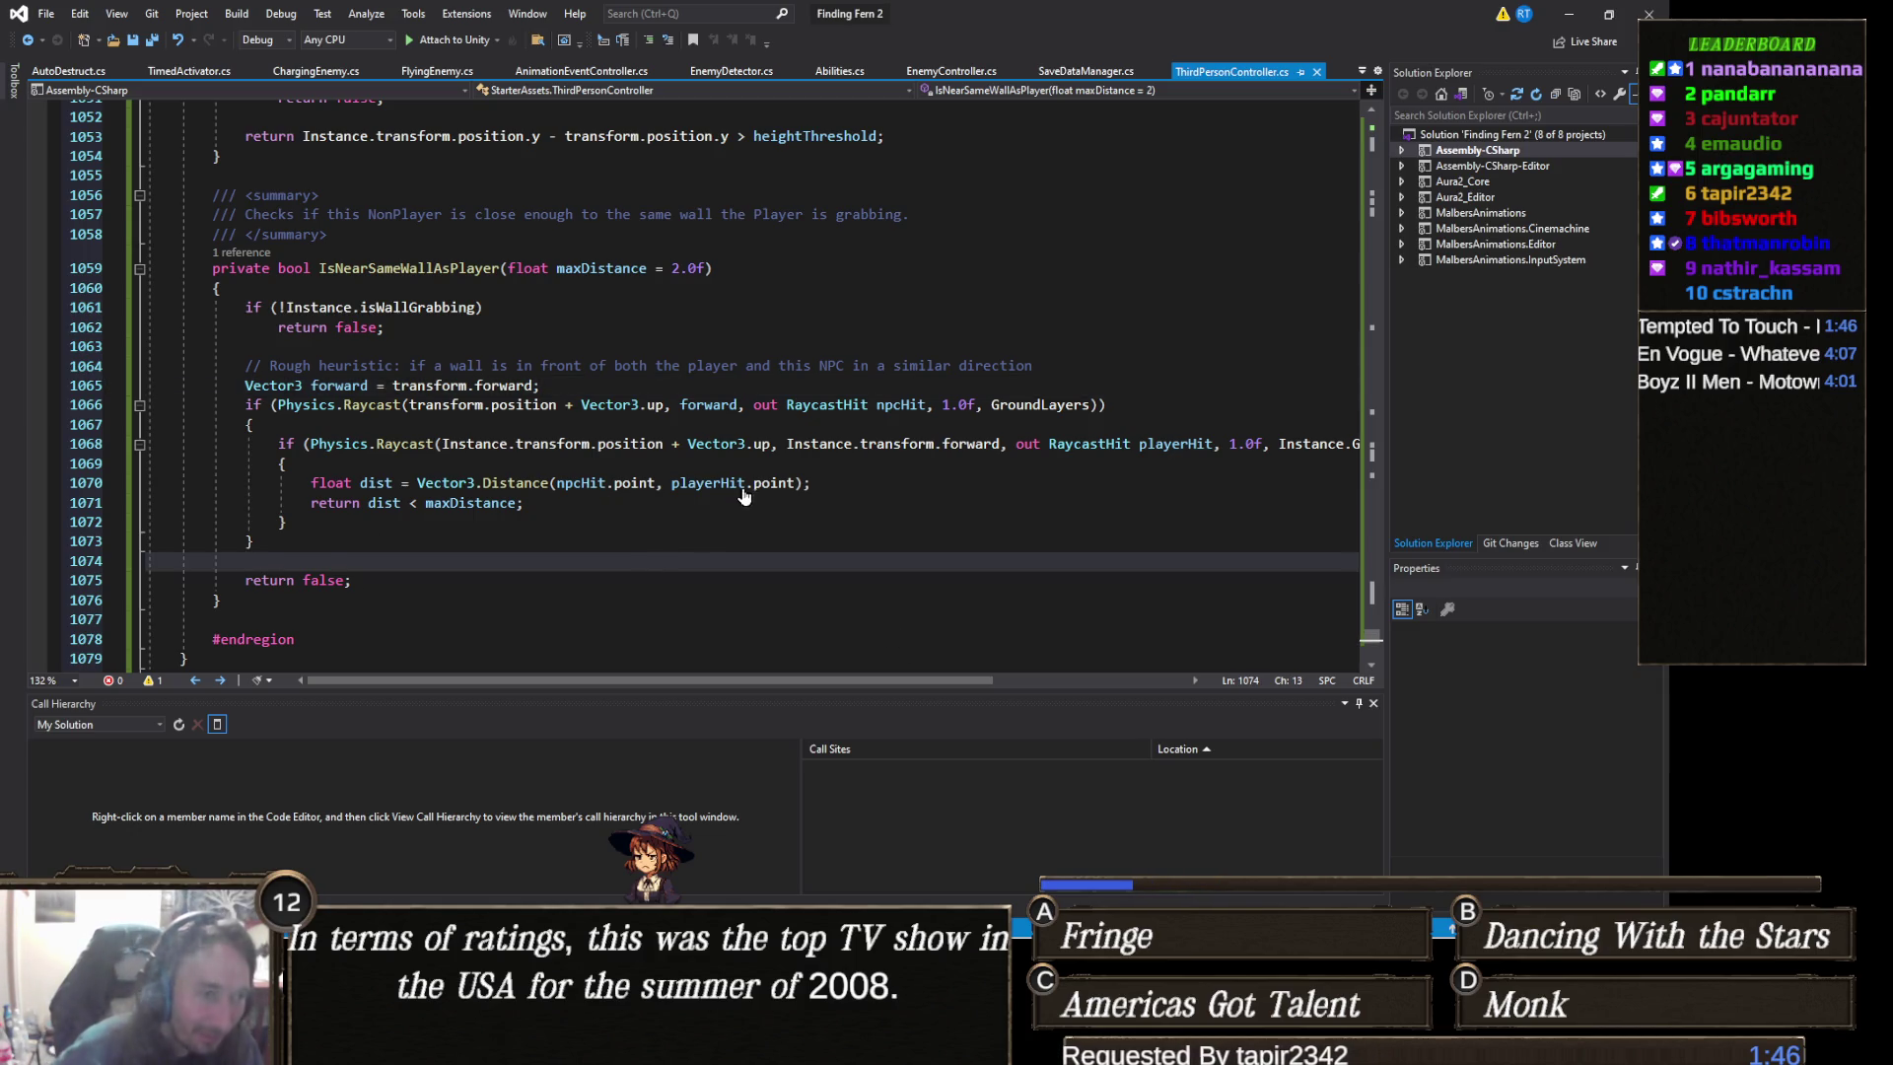
click(1568, 16)
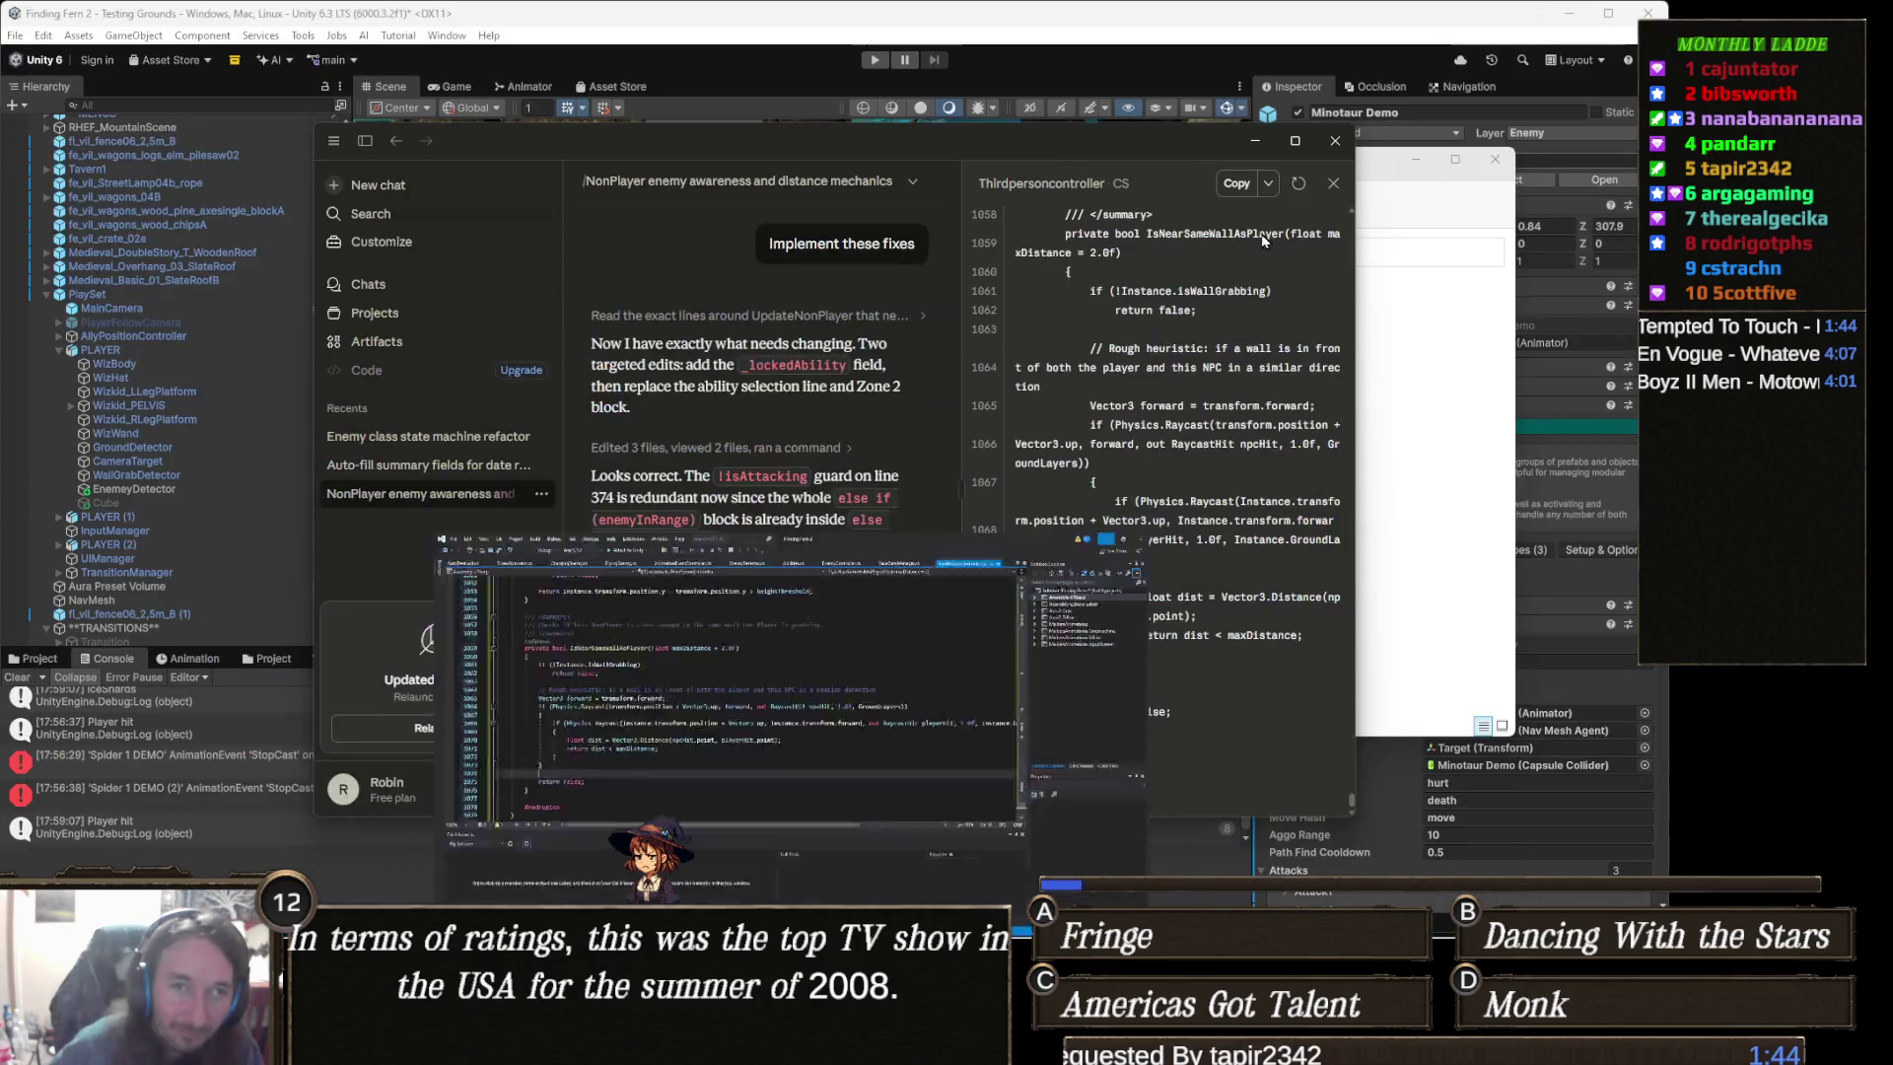
- Bring the Unity editor in front of the Claude chat window
click(1165, 30)
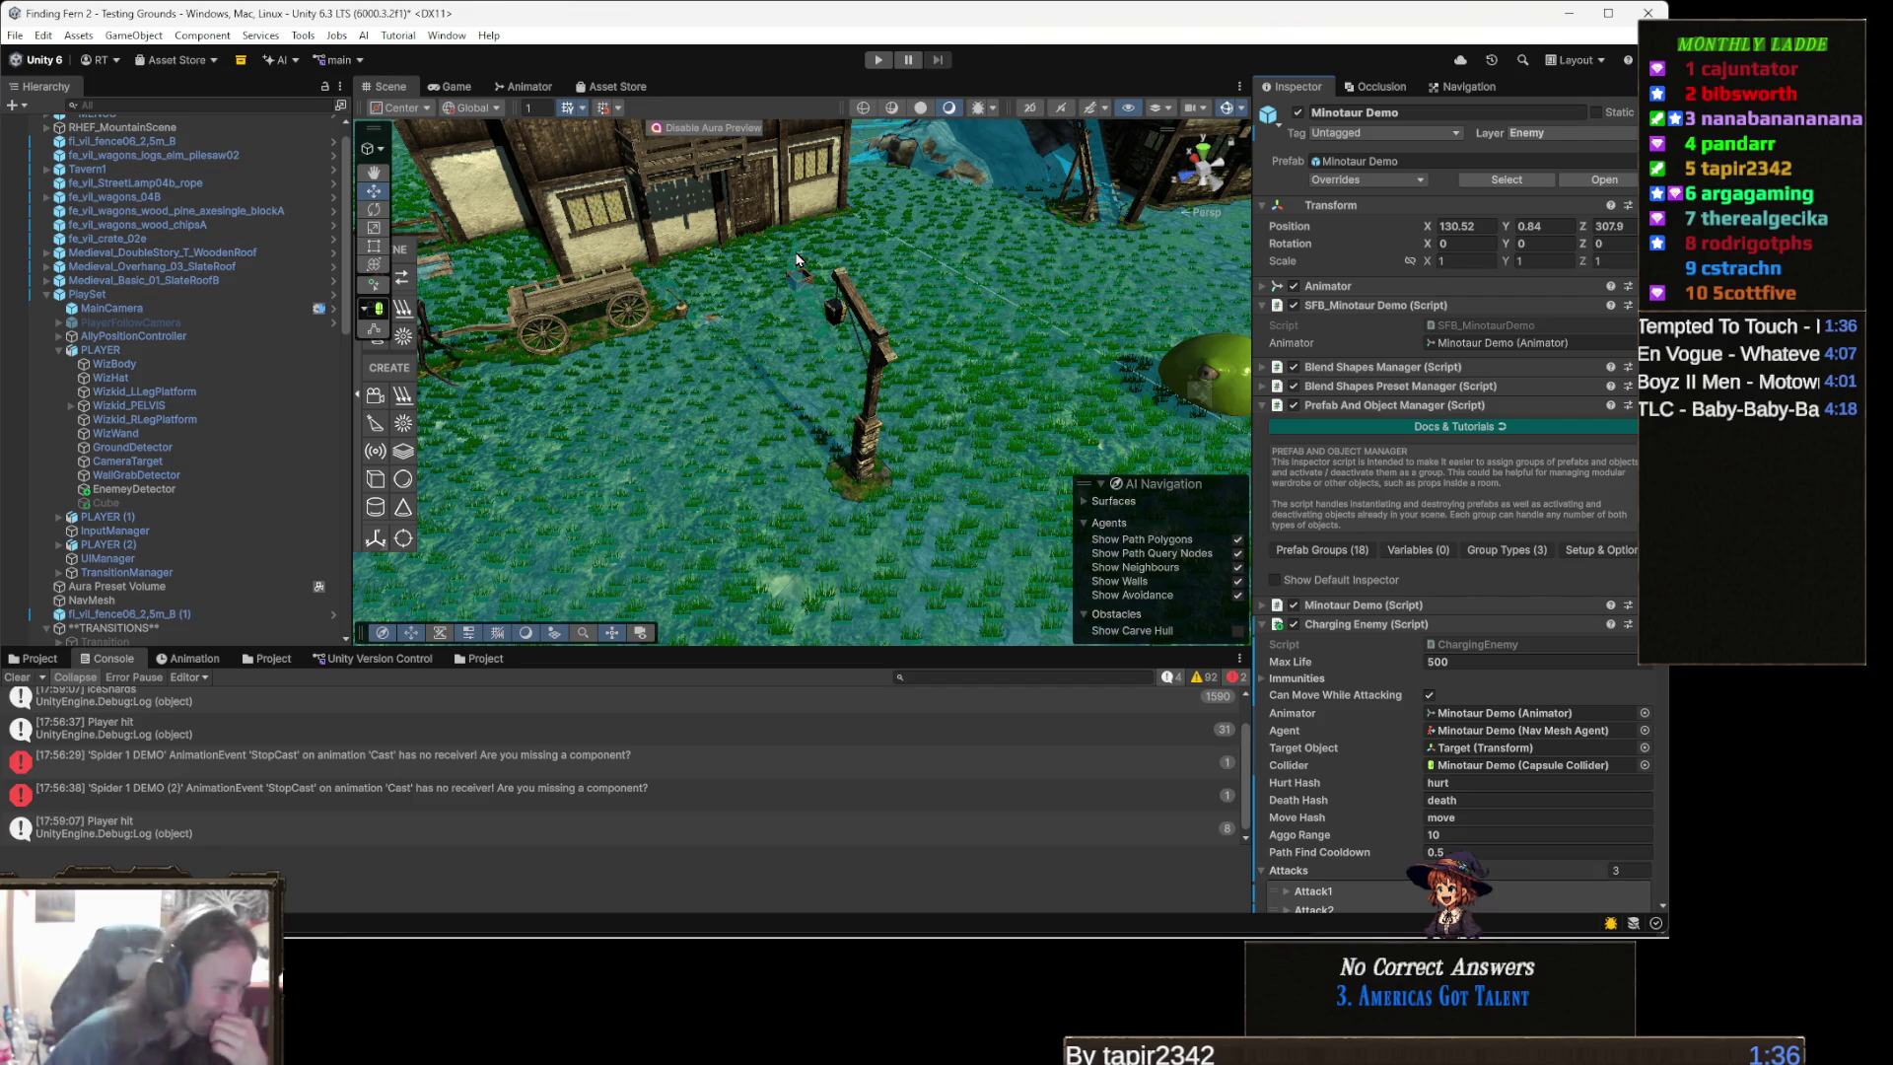
- Clear the old Console messages, then enter Play mode
click(17, 677)
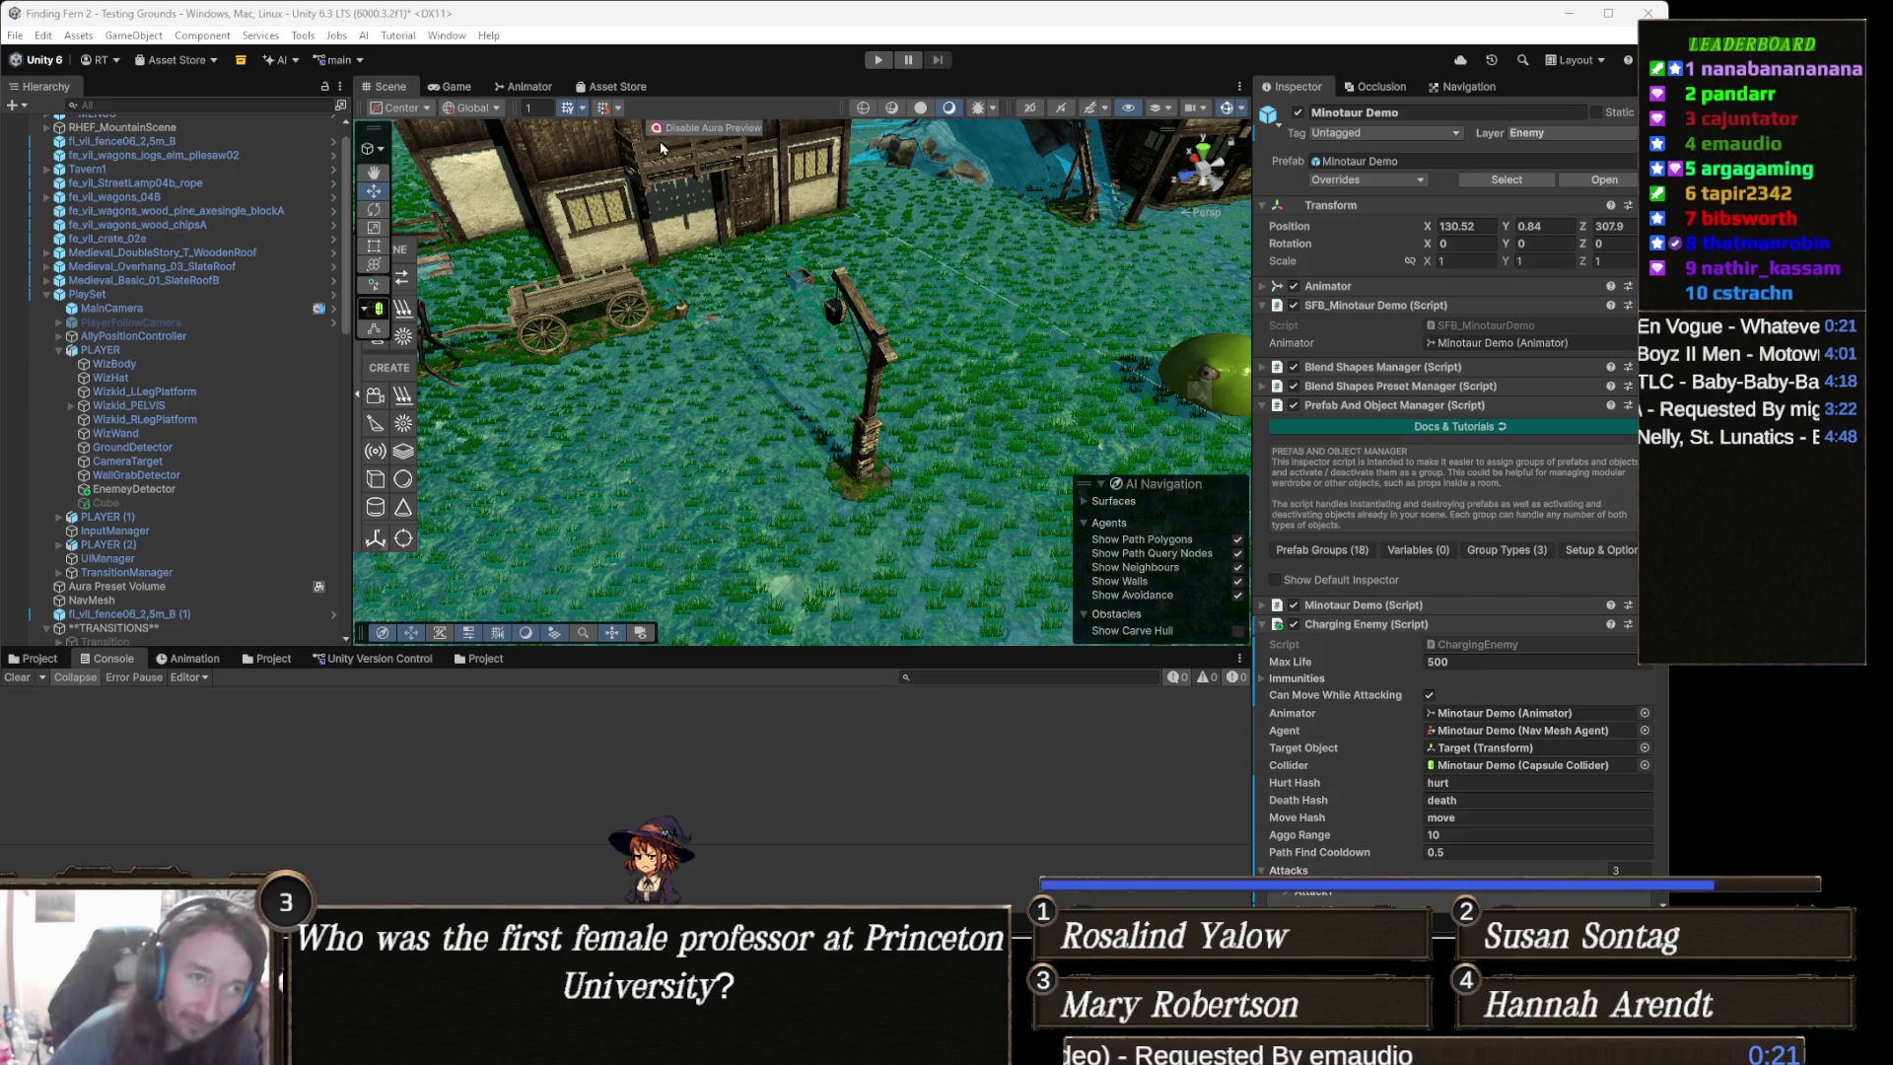
click(879, 61)
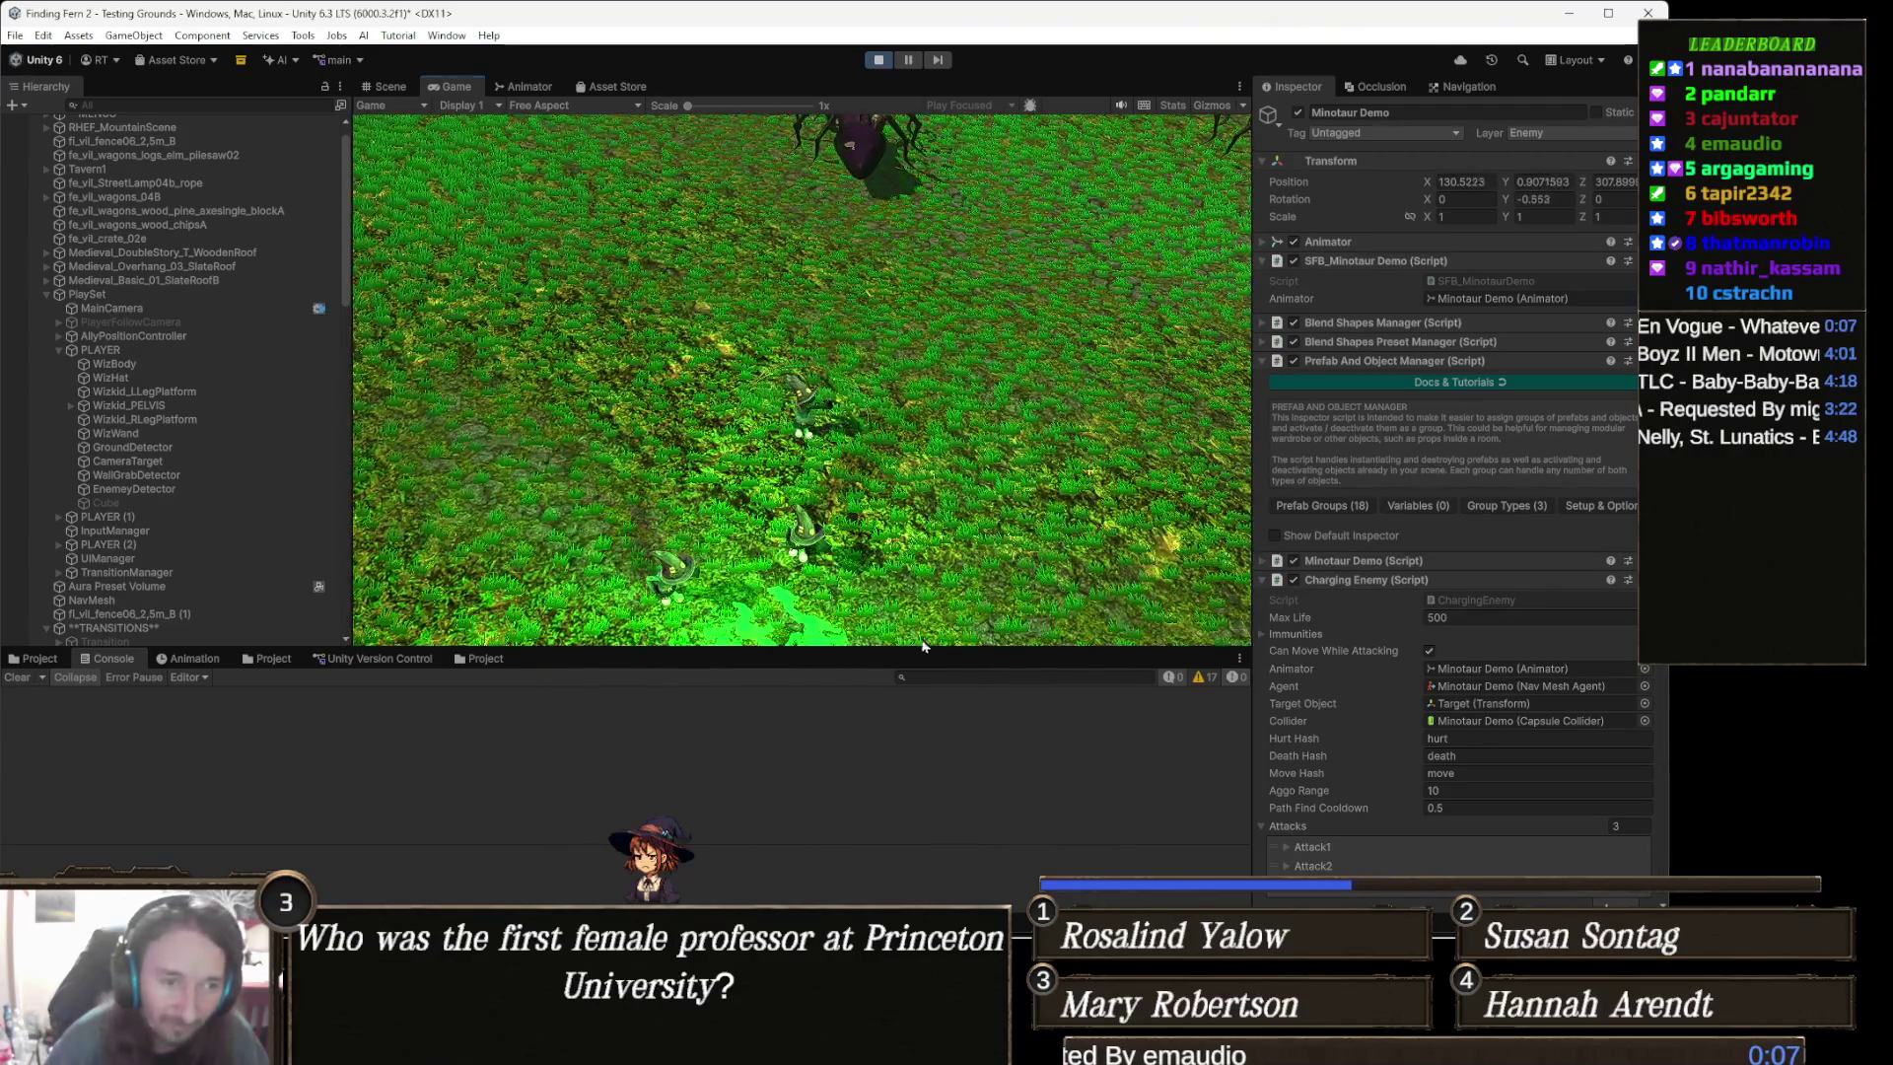
- Pause the spider play test with Escape, exit Play mode, and show the Game view
key(Escape)
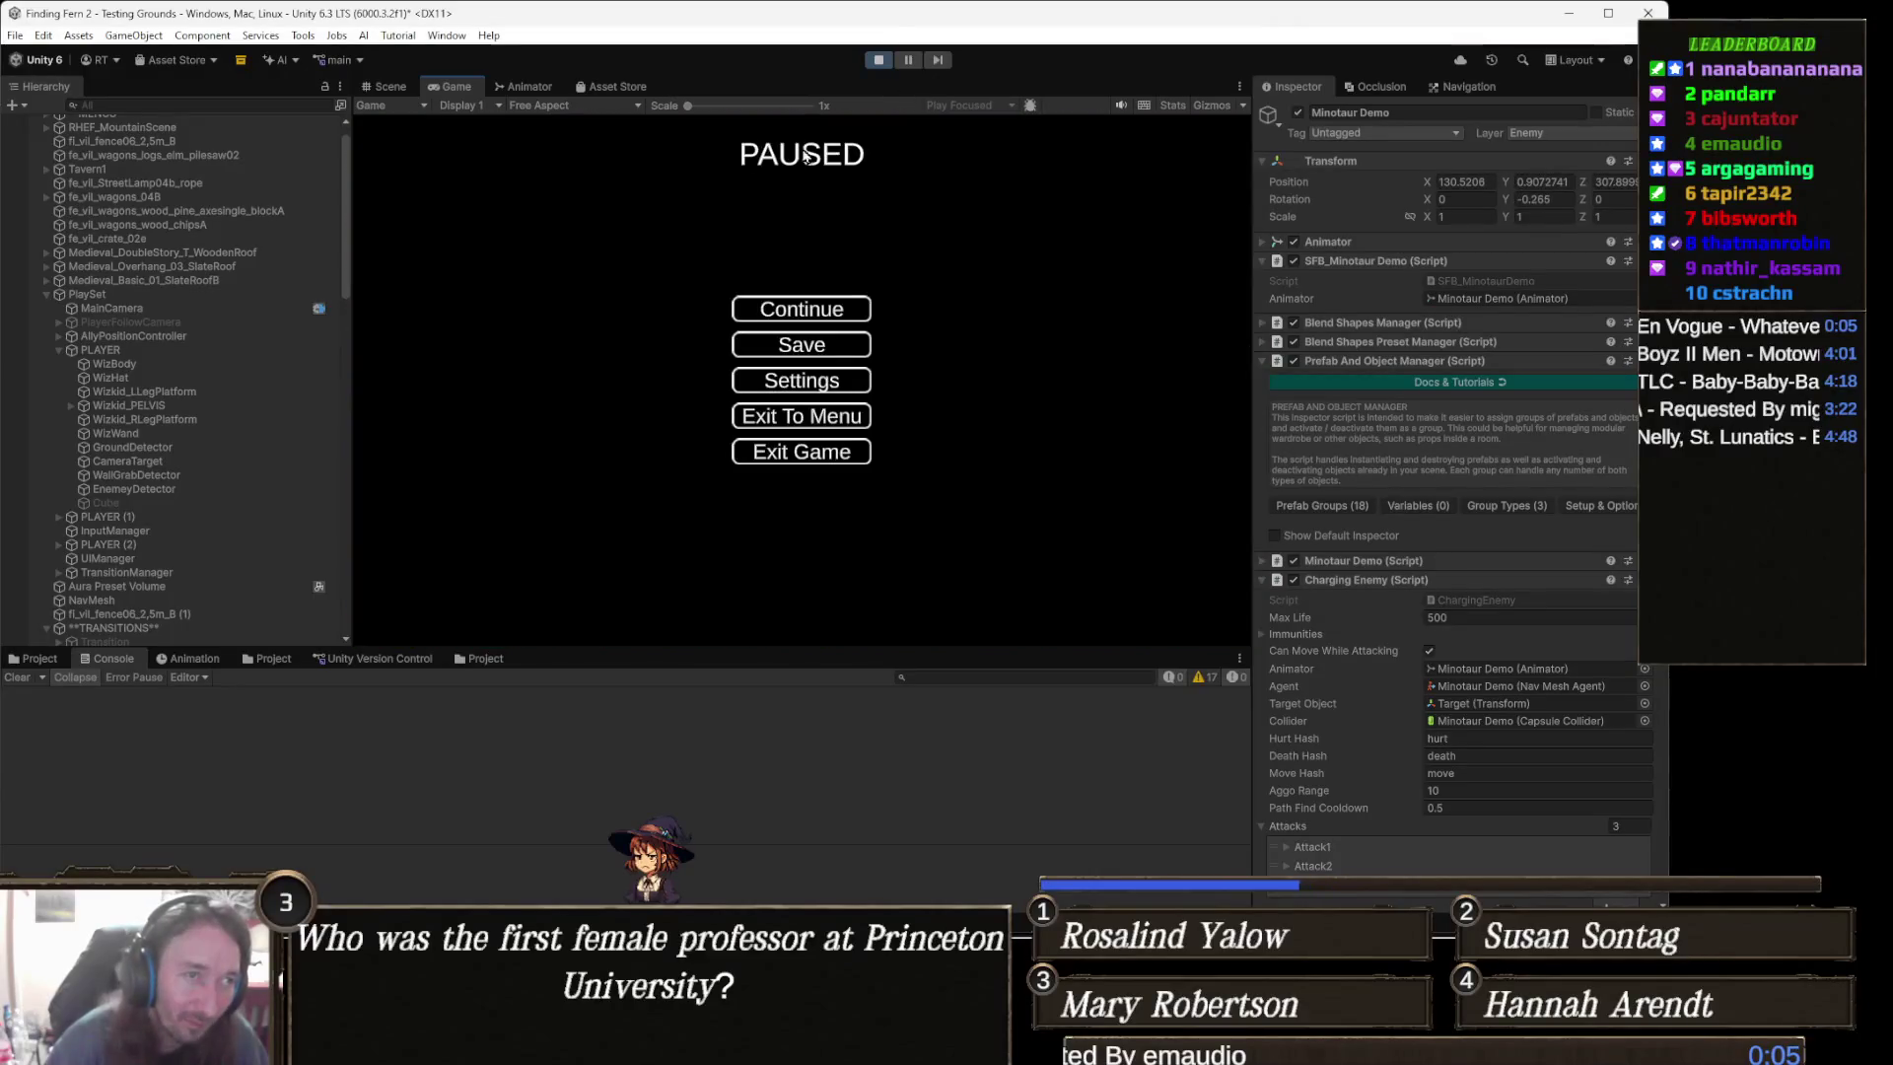
click(879, 59)
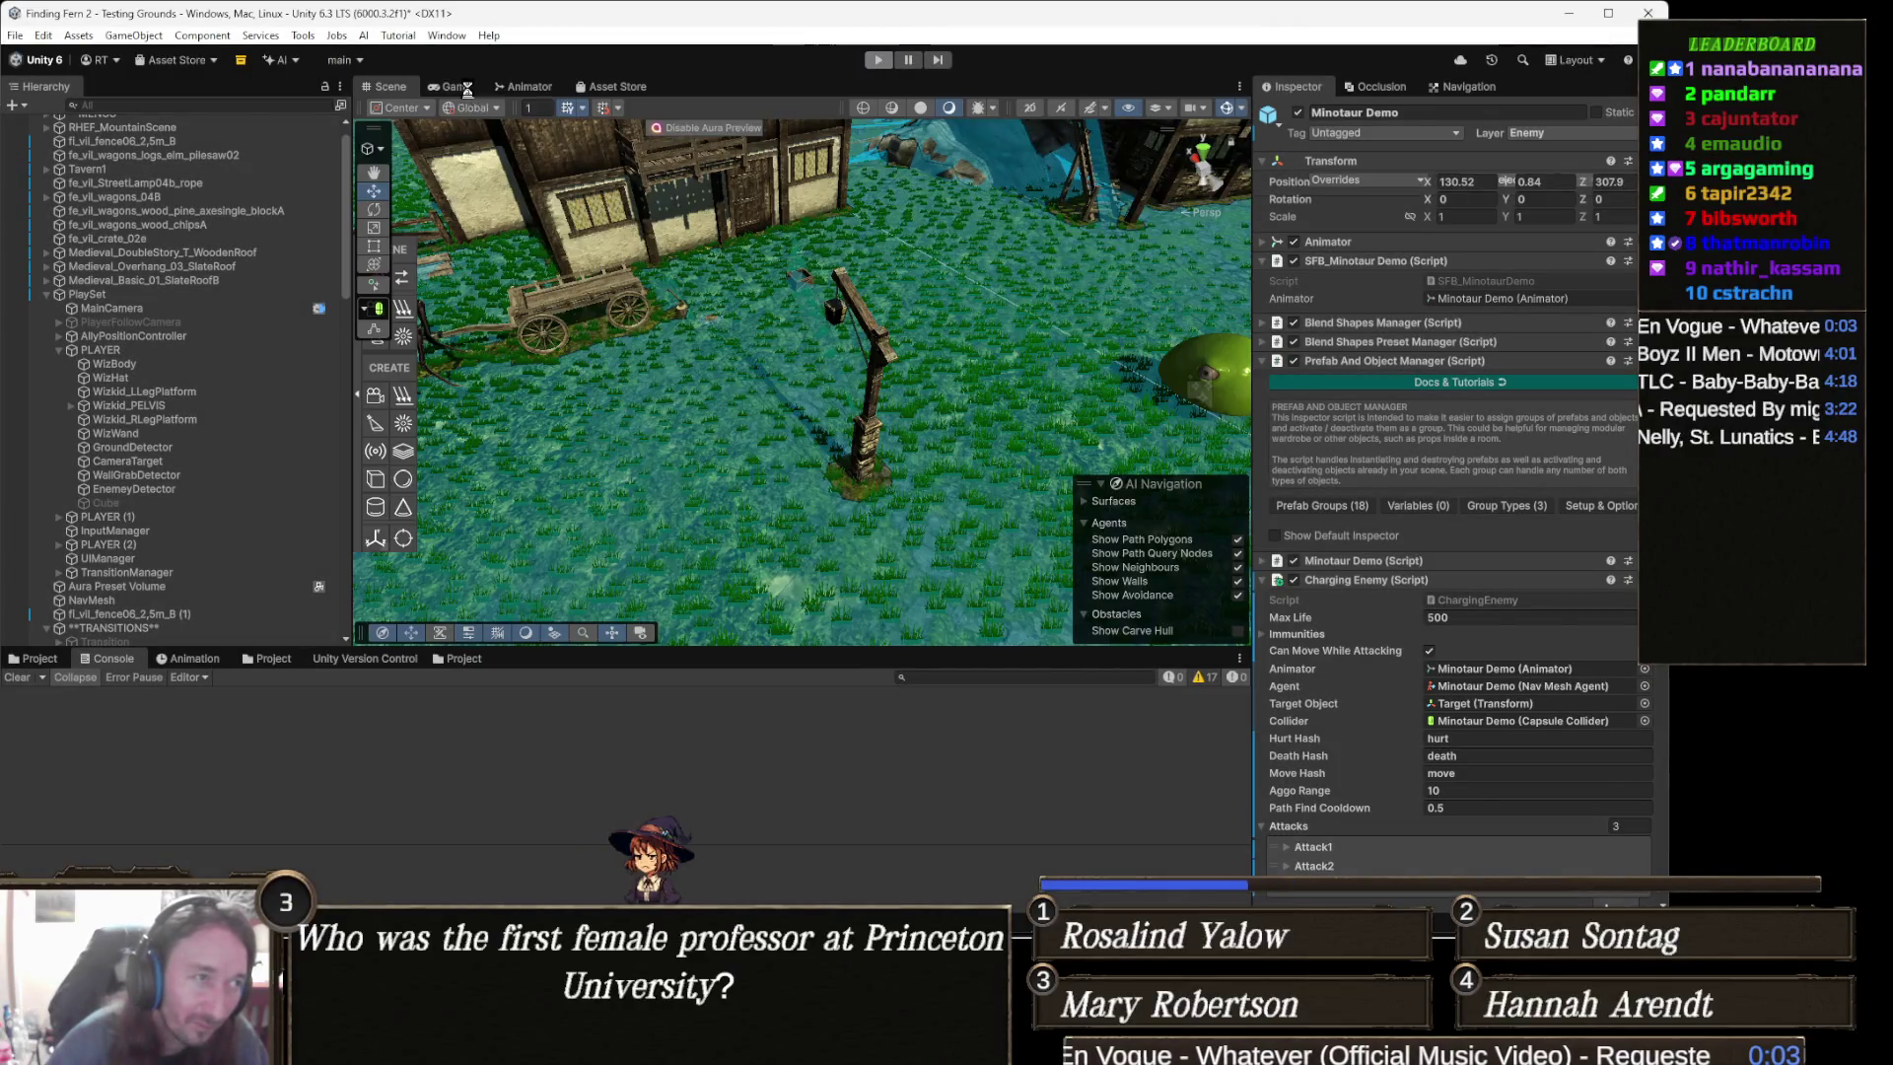
click(463, 88)
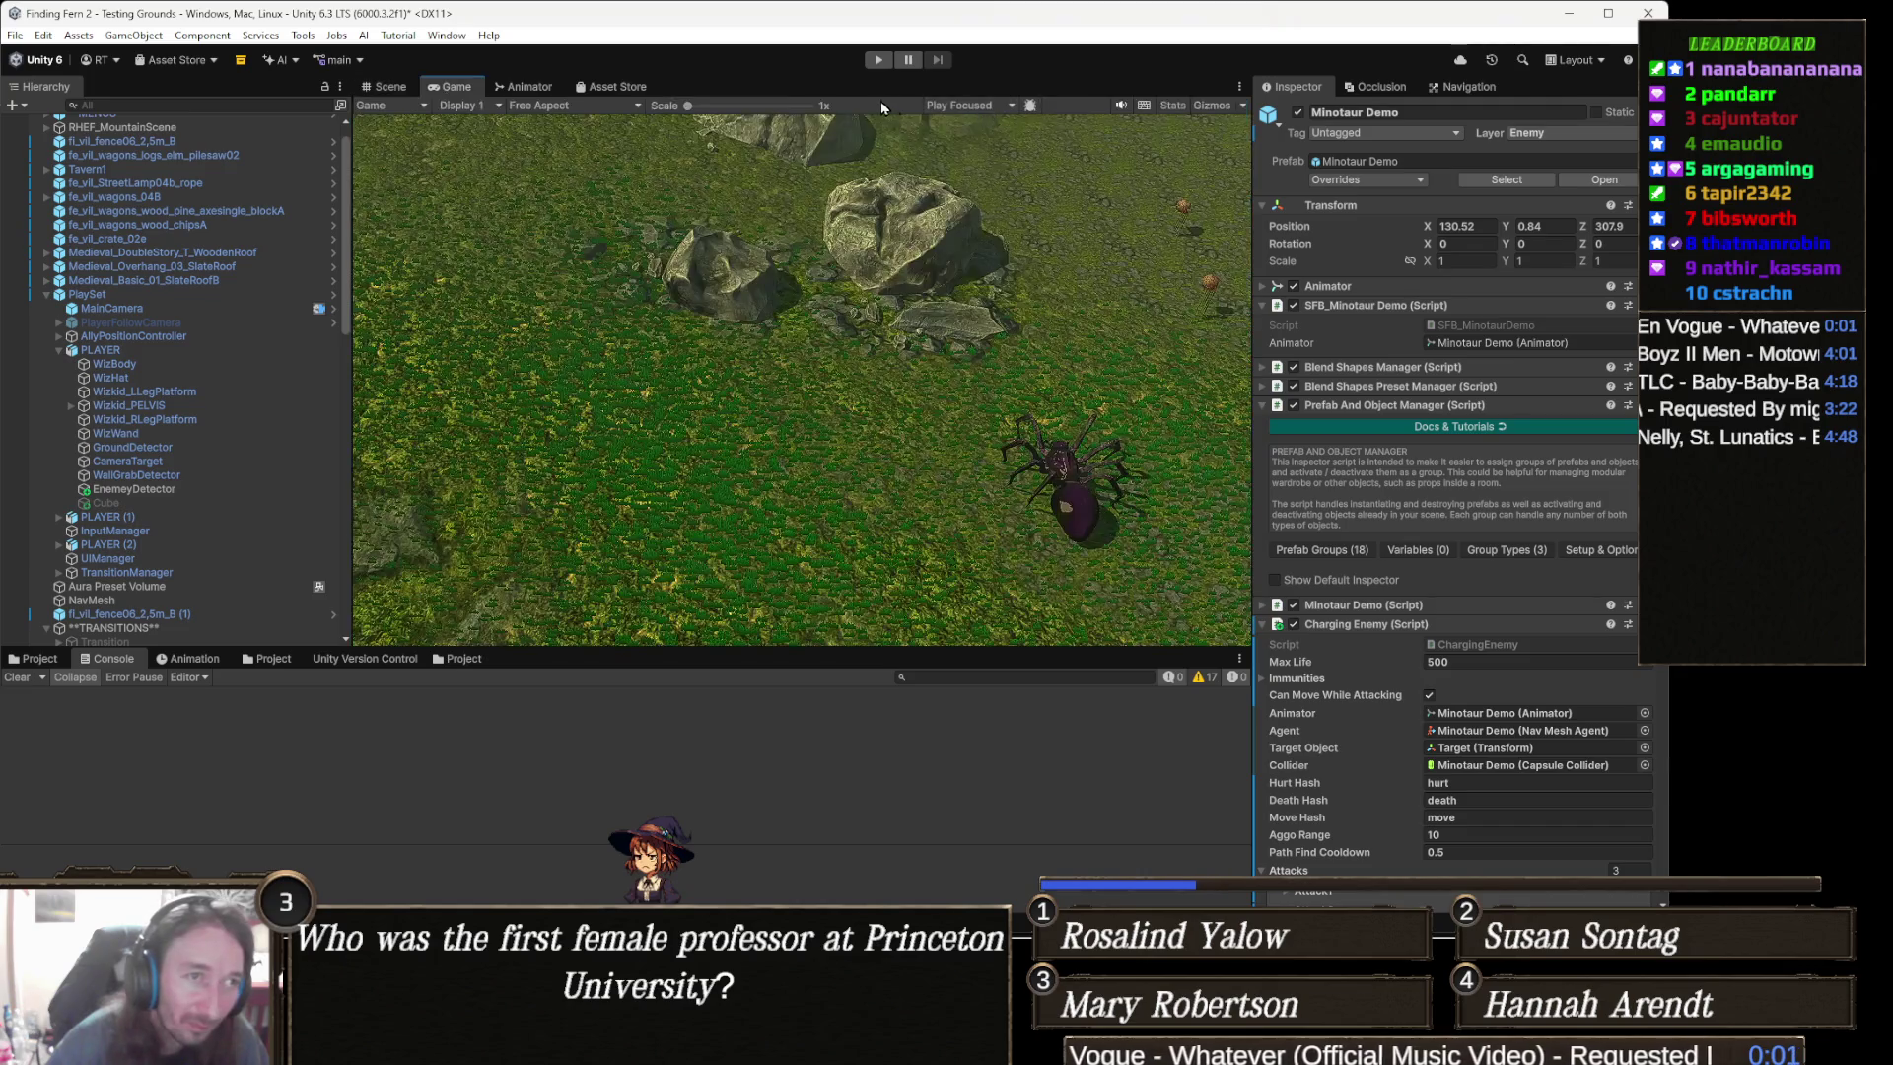
- Enable Maximize on Play, run the companion fight, and pause it mid-fight with the minotaur
click(993, 106)
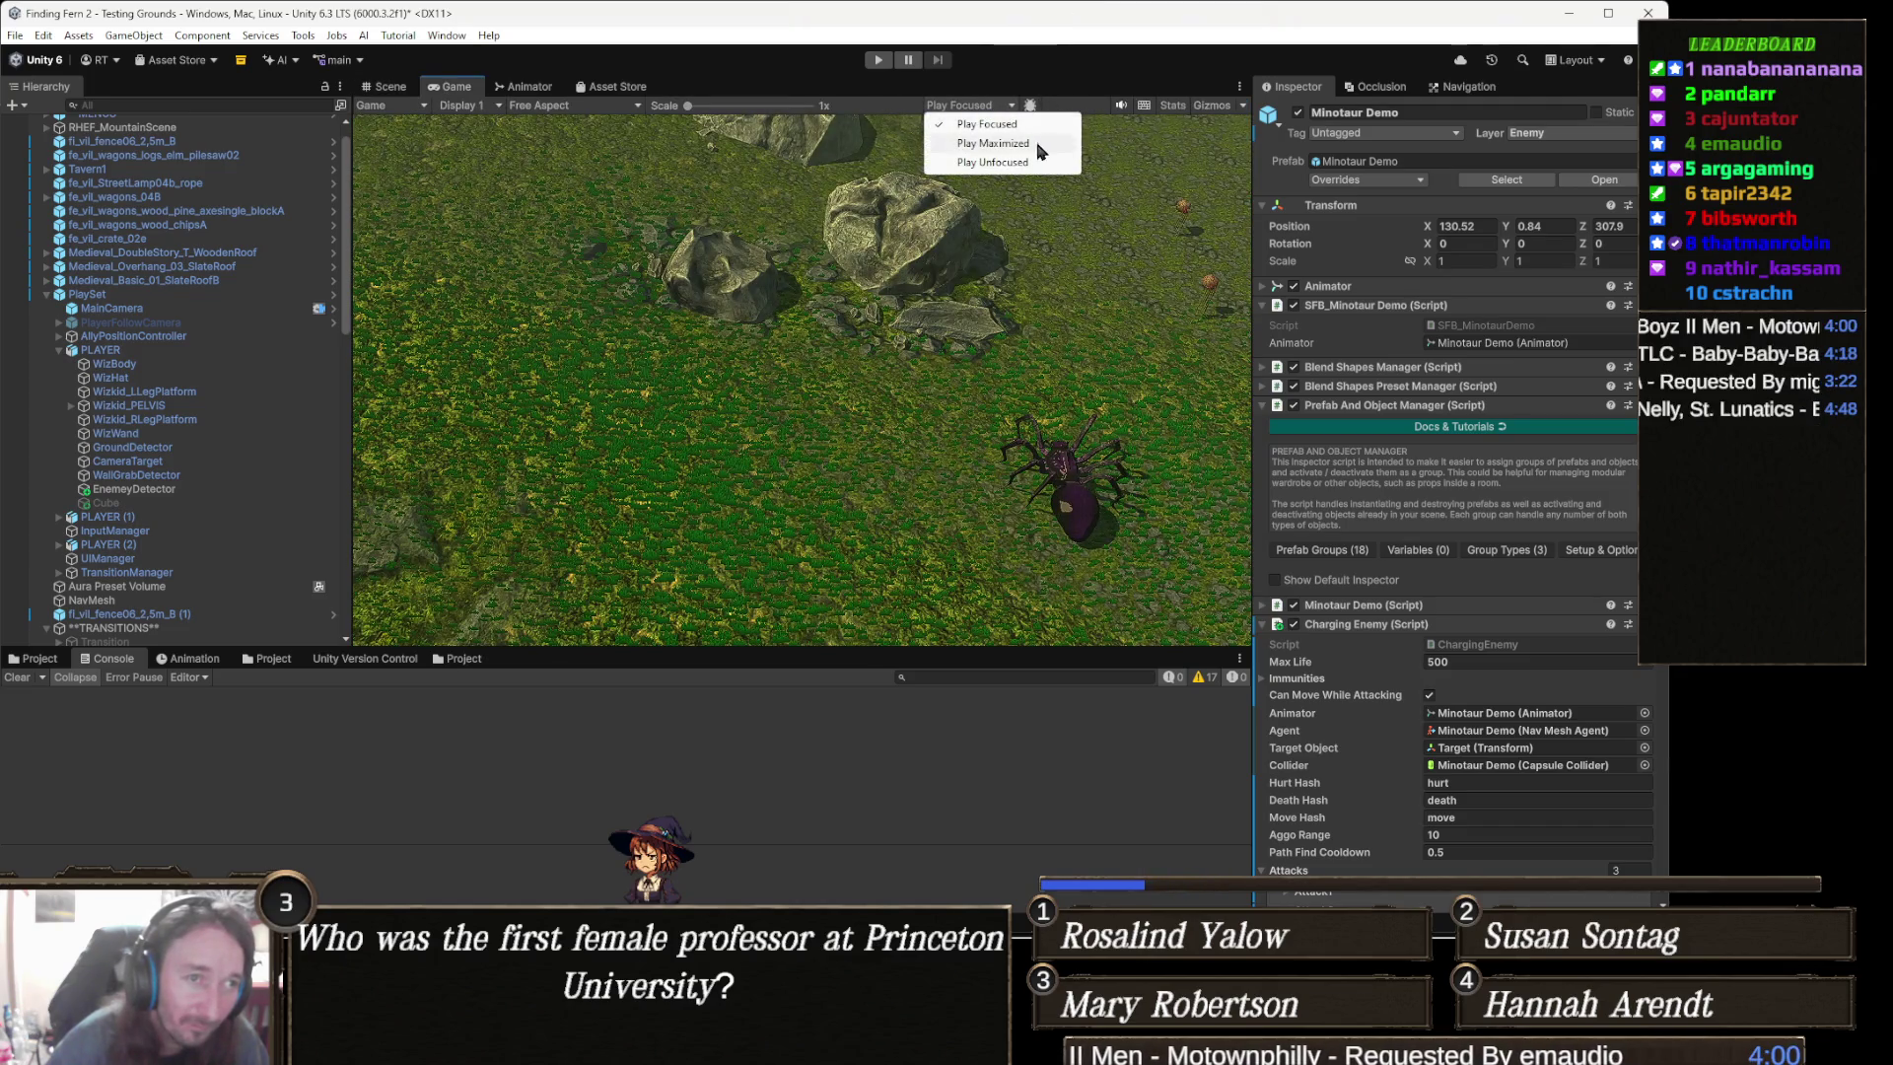
click(1017, 144)
click(870, 60)
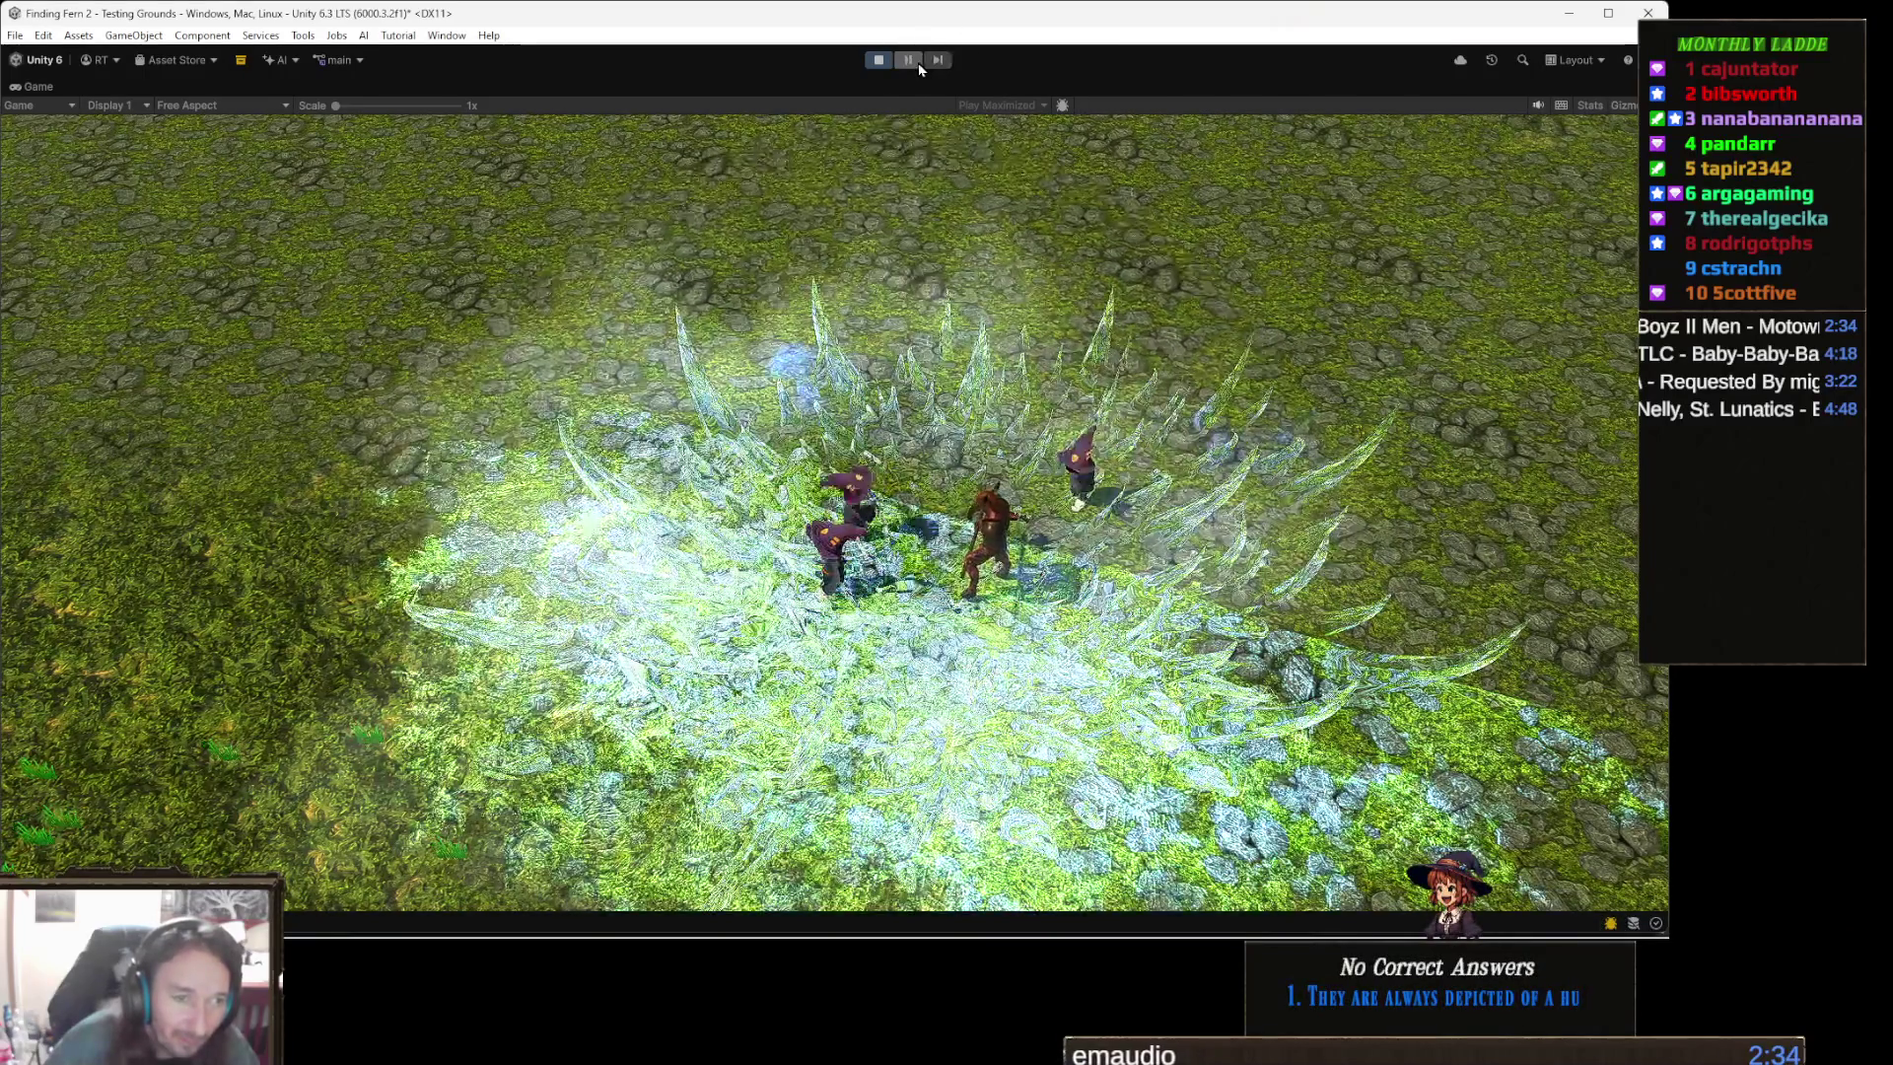
click(908, 60)
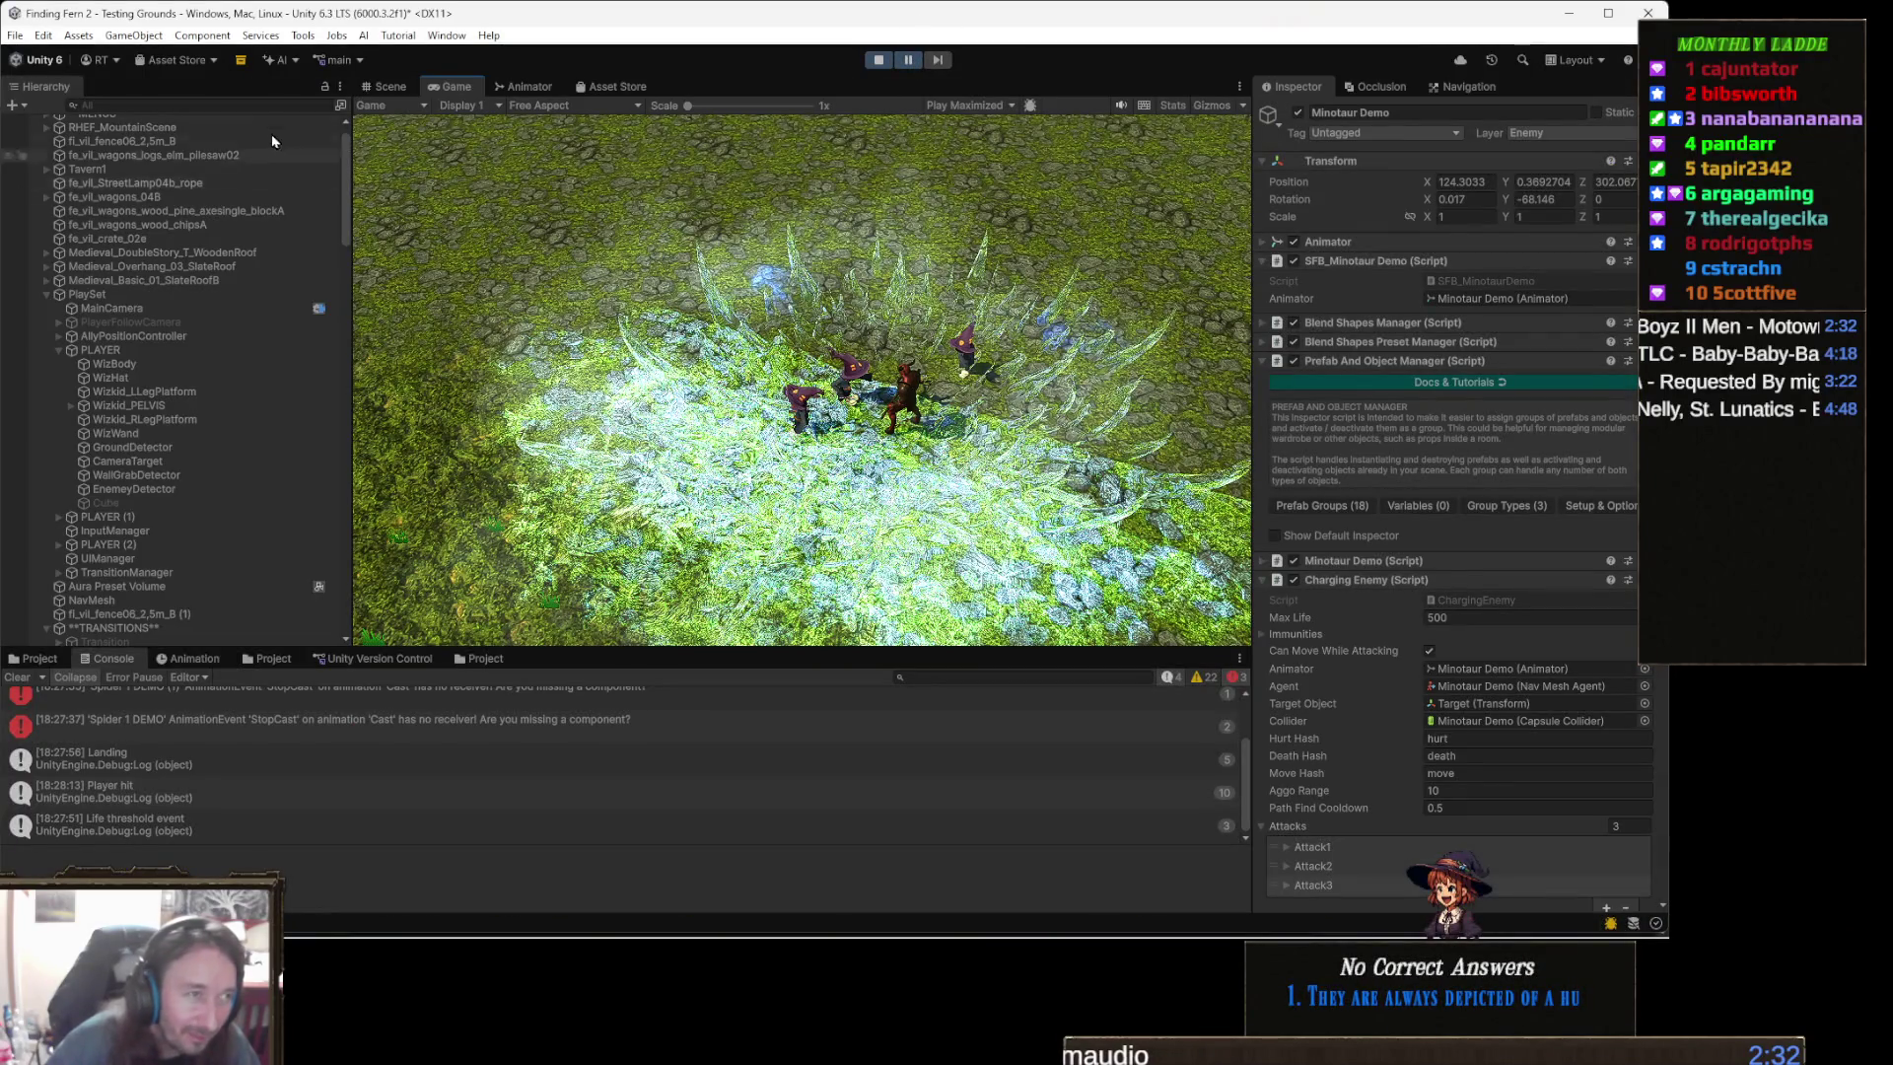
- Open the Minotaur Demo's Animator graph and float it in a window below the Game view
click(531, 87)
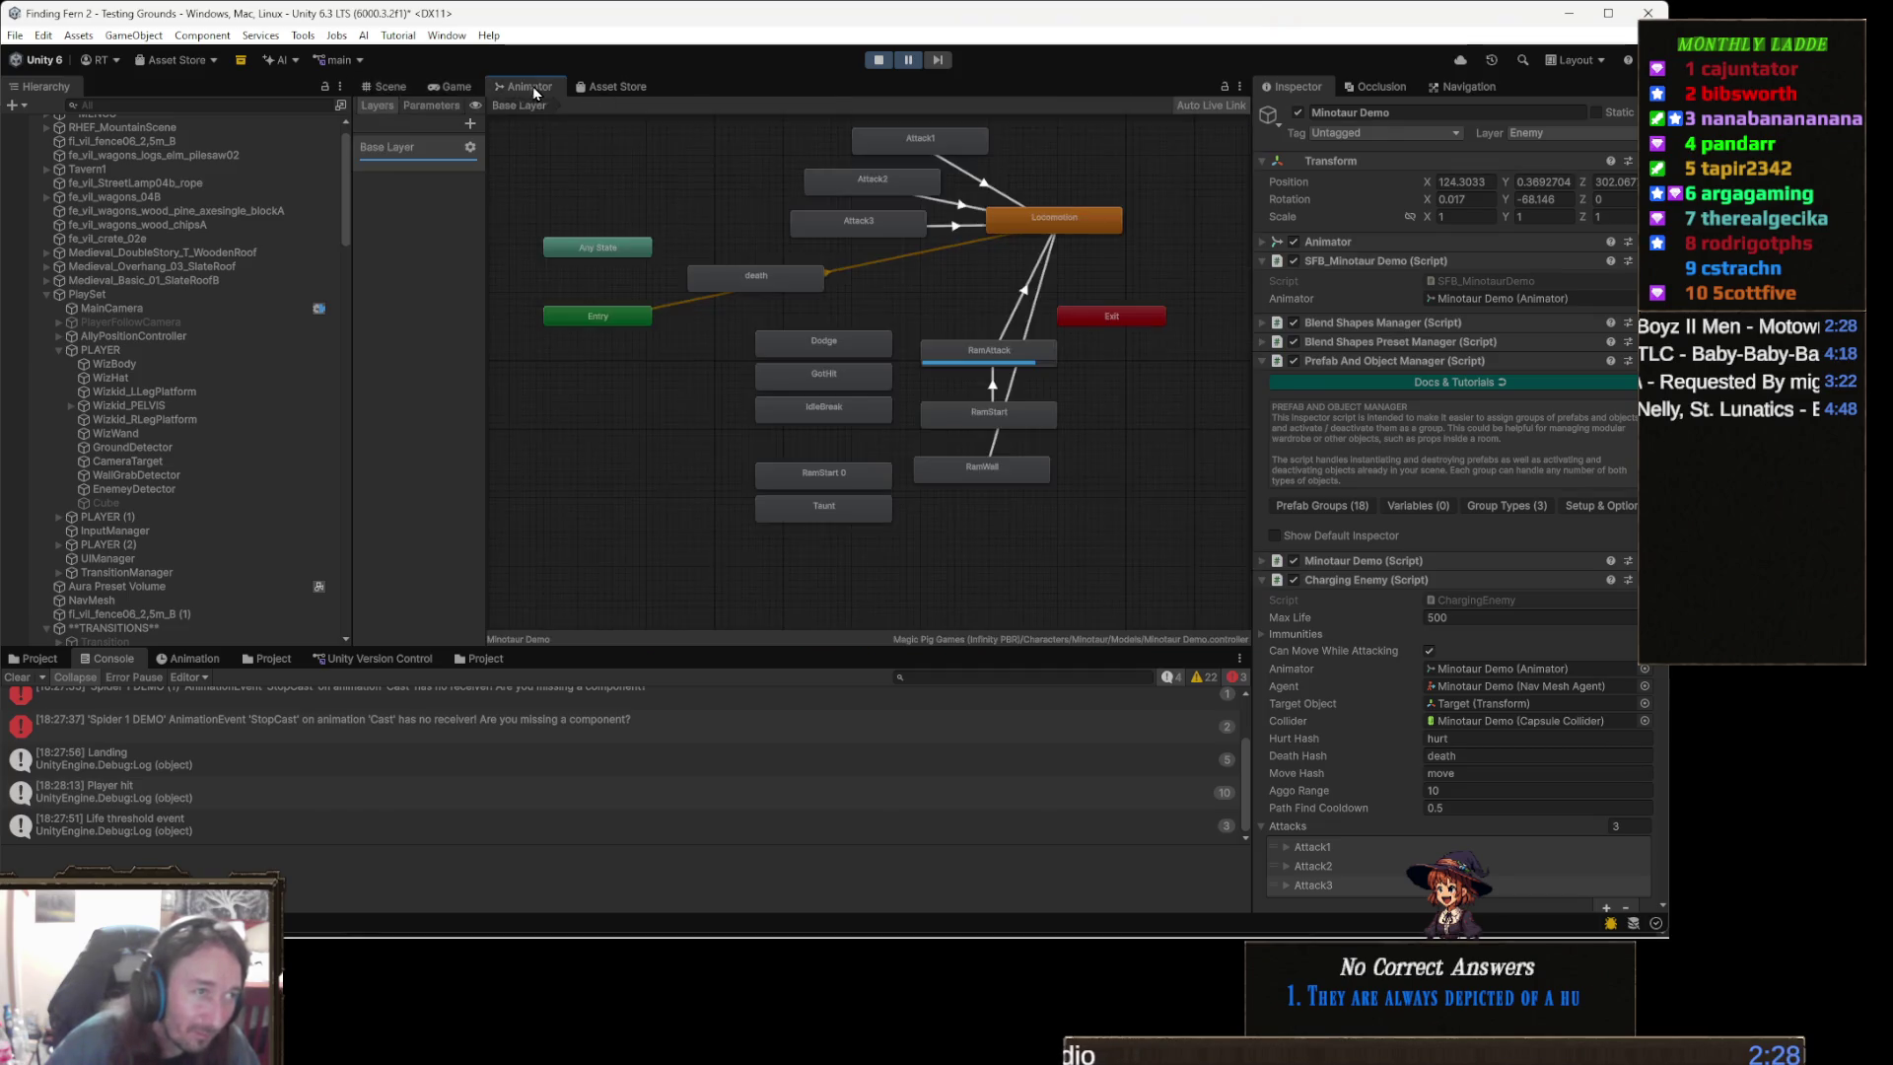
double_click(531, 88)
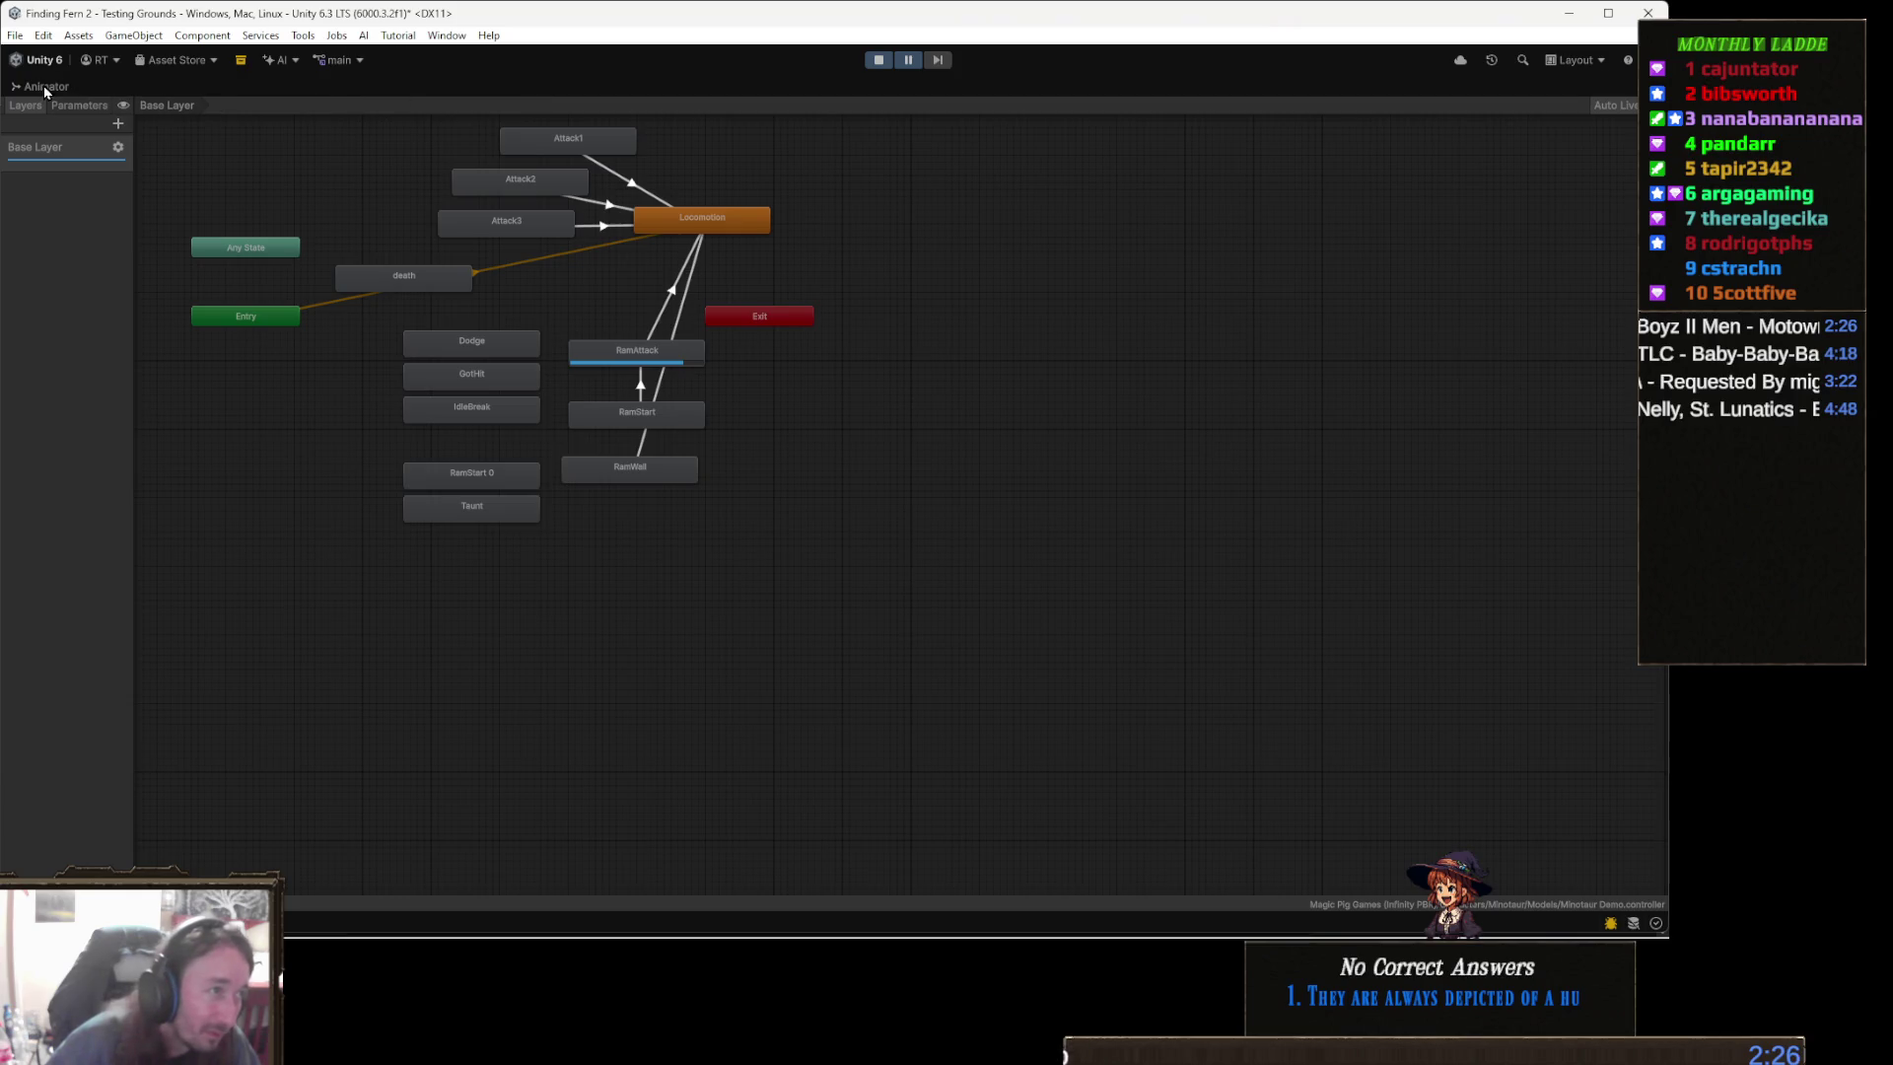
double_click(44, 89)
mouse_move(518, 92)
mouse_down()
mouse_move(584, 398)
mouse_move(873, 378)
mouse_move(995, 323)
mouse_move(624, 245)
mouse_move(985, 414)
mouse_move(794, 361)
mouse_up()
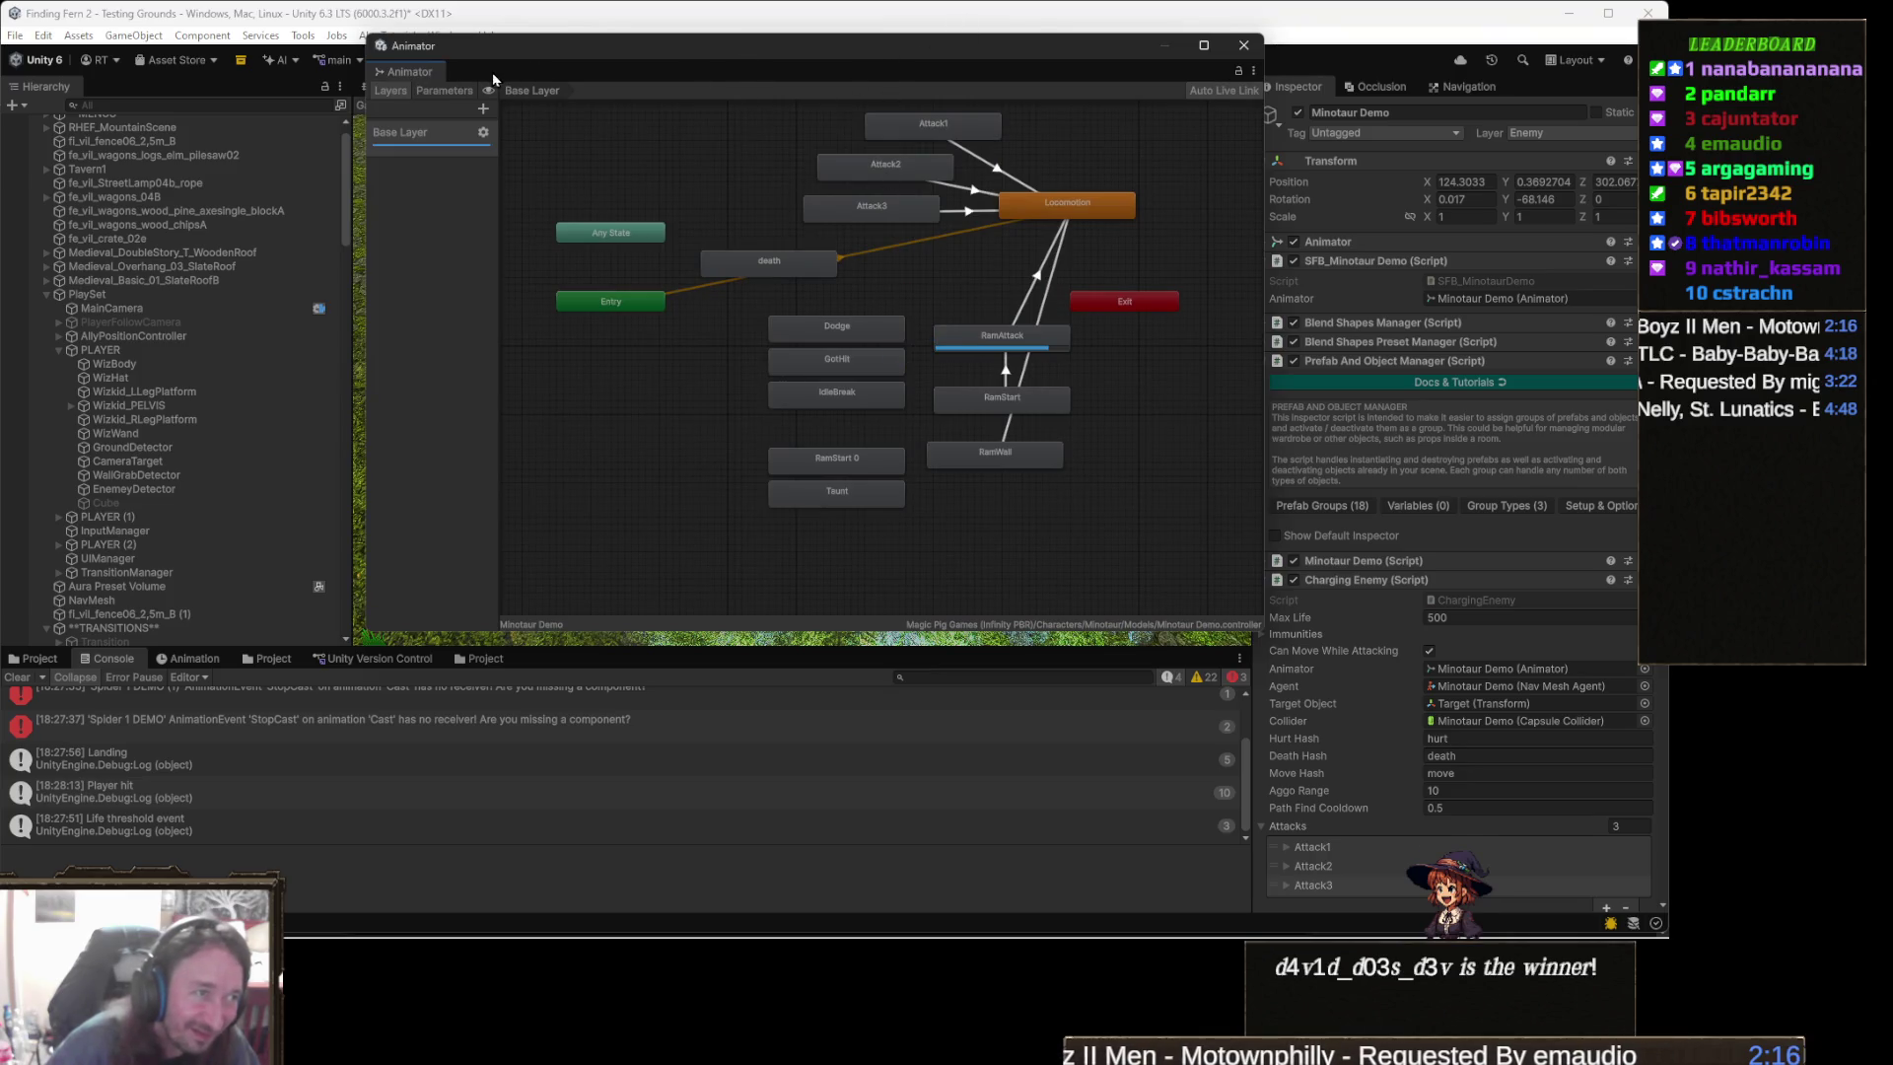
mouse_move(453, 79)
mouse_down()
mouse_move(455, 99)
mouse_move(489, 69)
mouse_move(580, 100)
mouse_move(637, 304)
mouse_move(677, 259)
mouse_up()
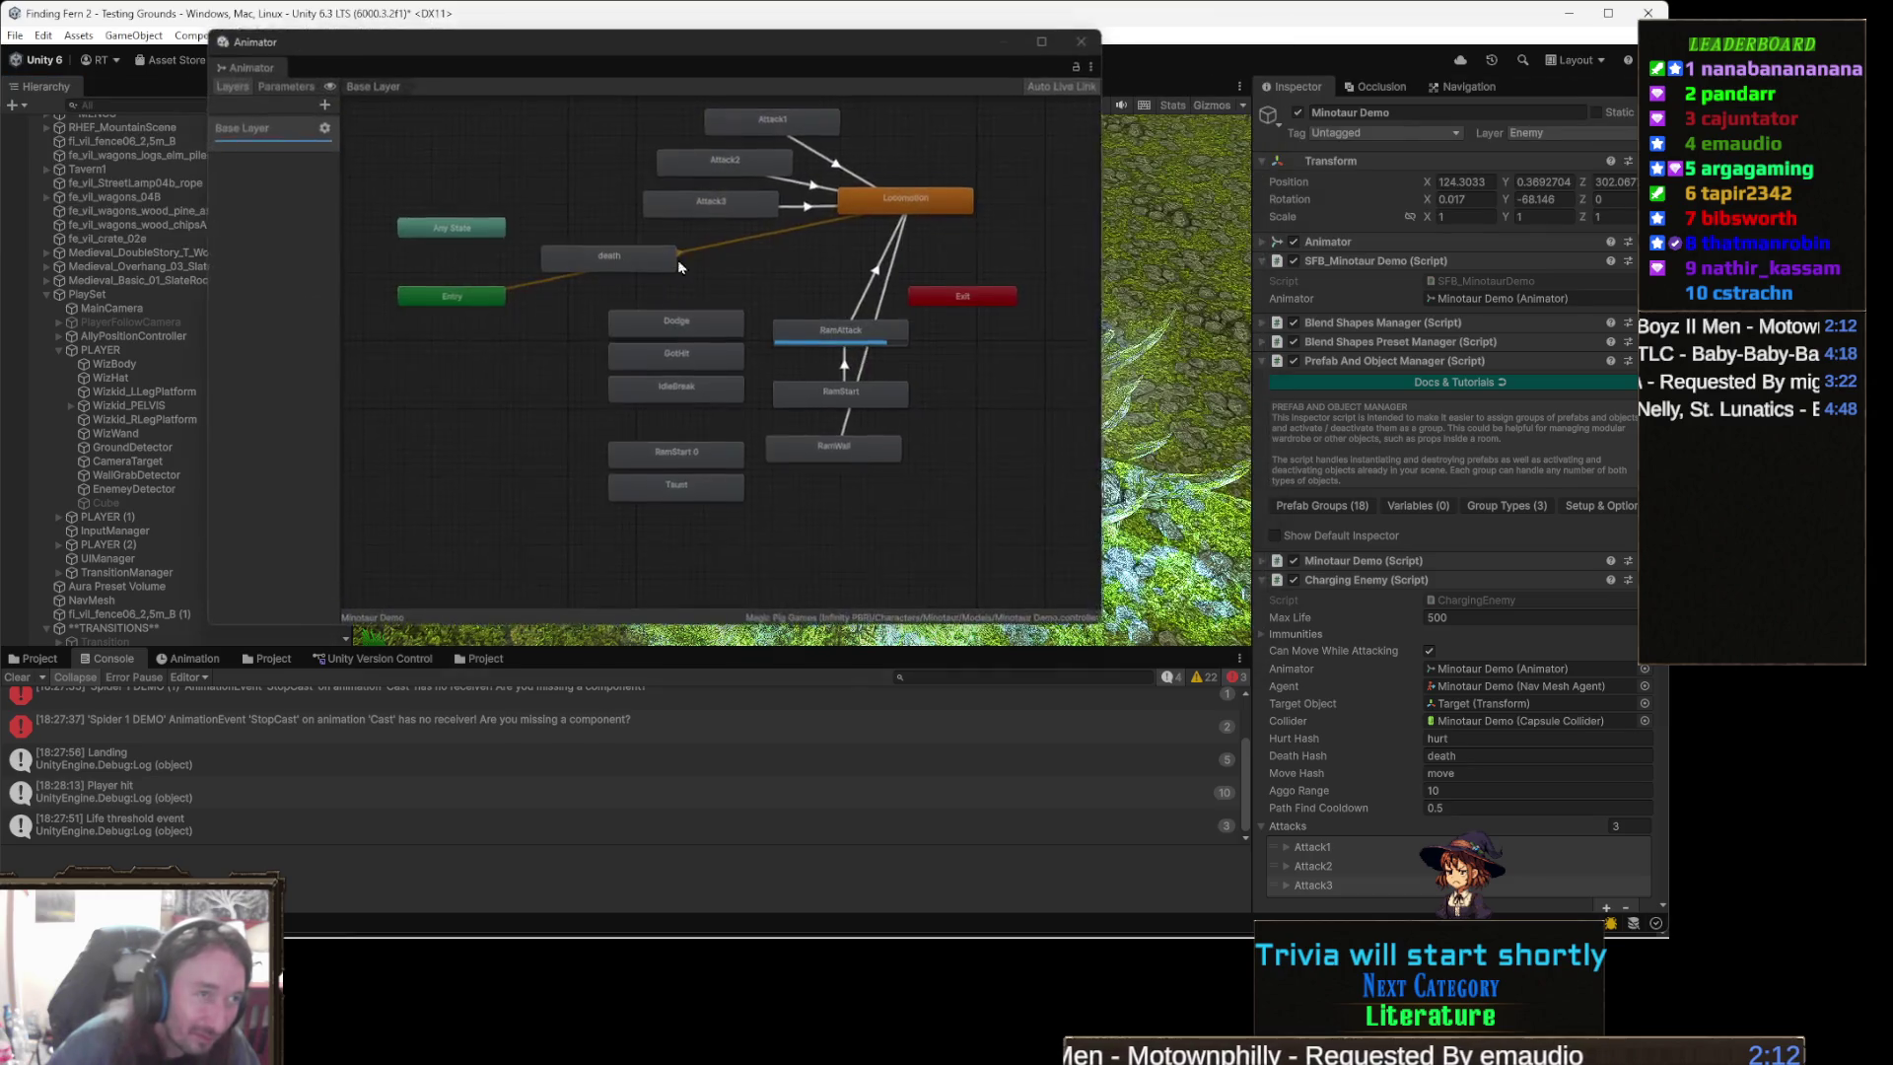
mouse_move(942, 75)
mouse_down()
mouse_move(996, 394)
mouse_move(1058, 429)
mouse_move(1093, 547)
mouse_up()
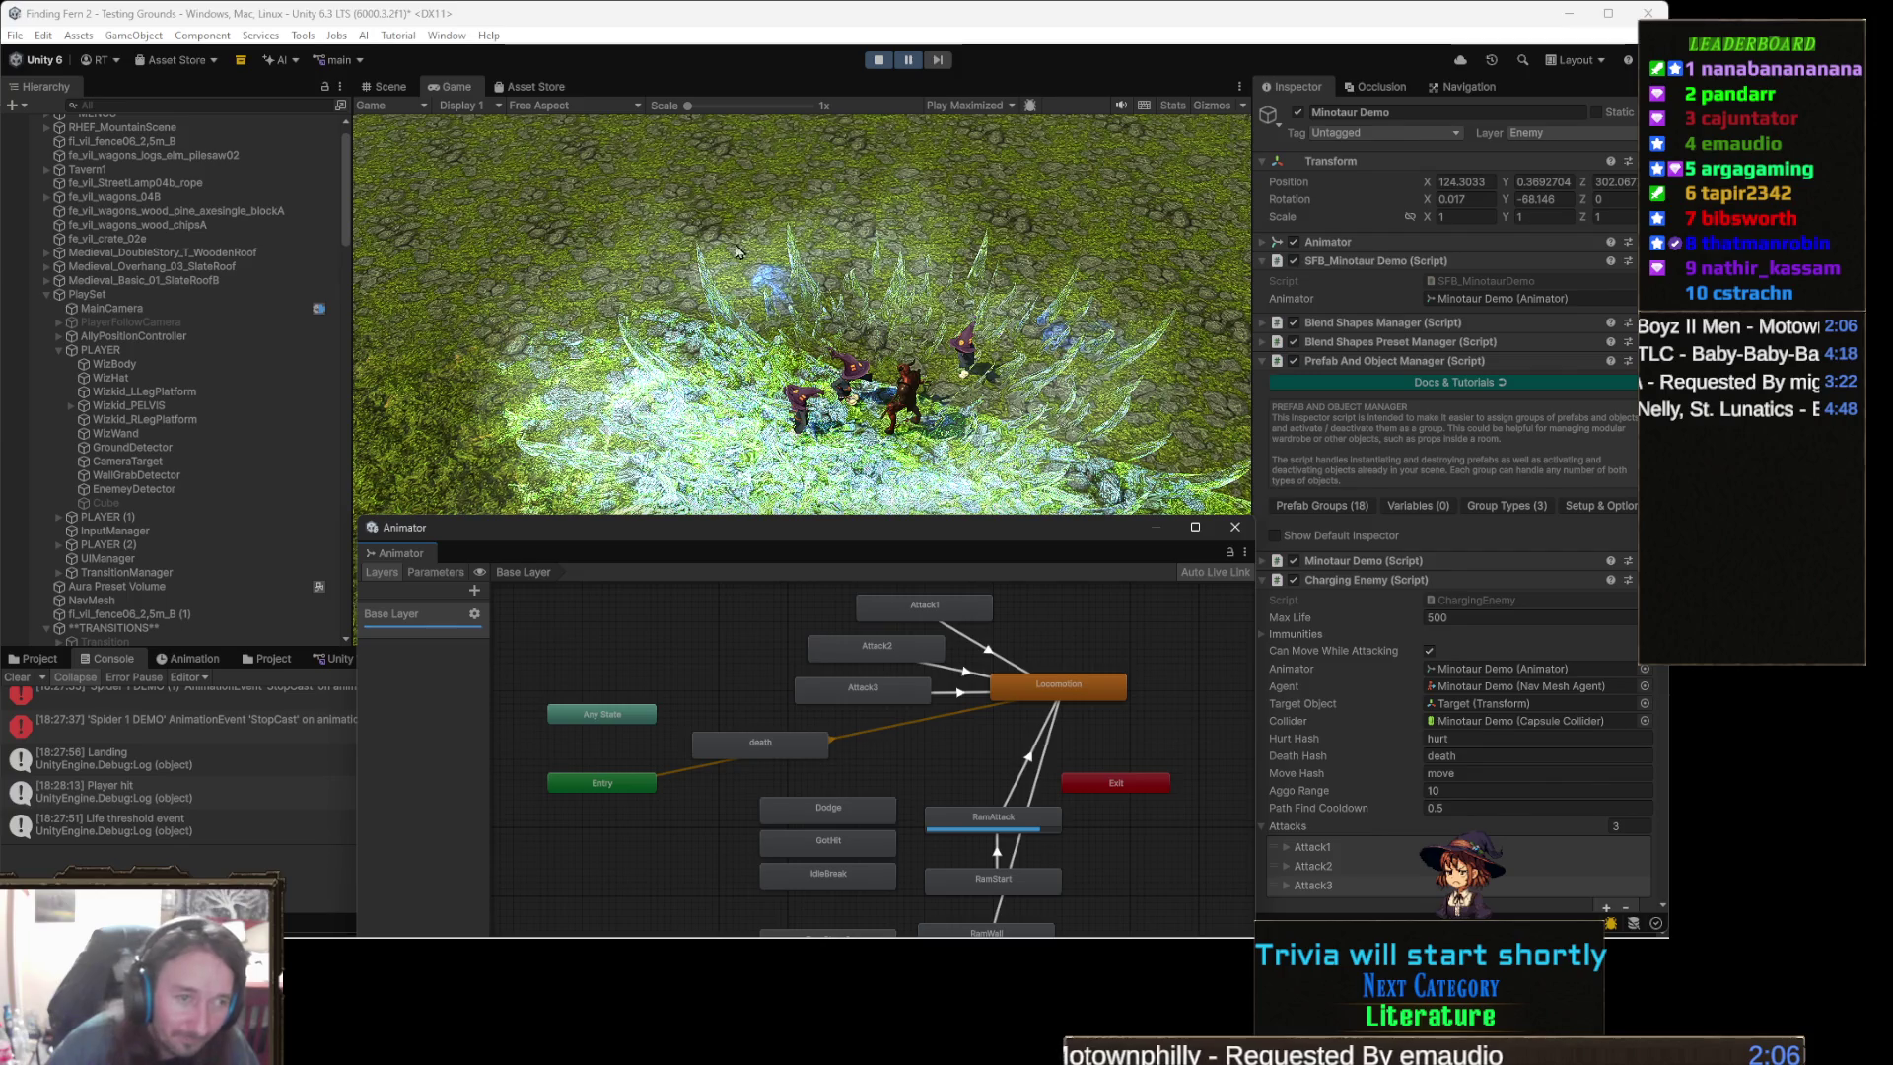
- In the Scene view, look around the level and select the WizBody mesh, then PLAYER (2)
click(390, 87)
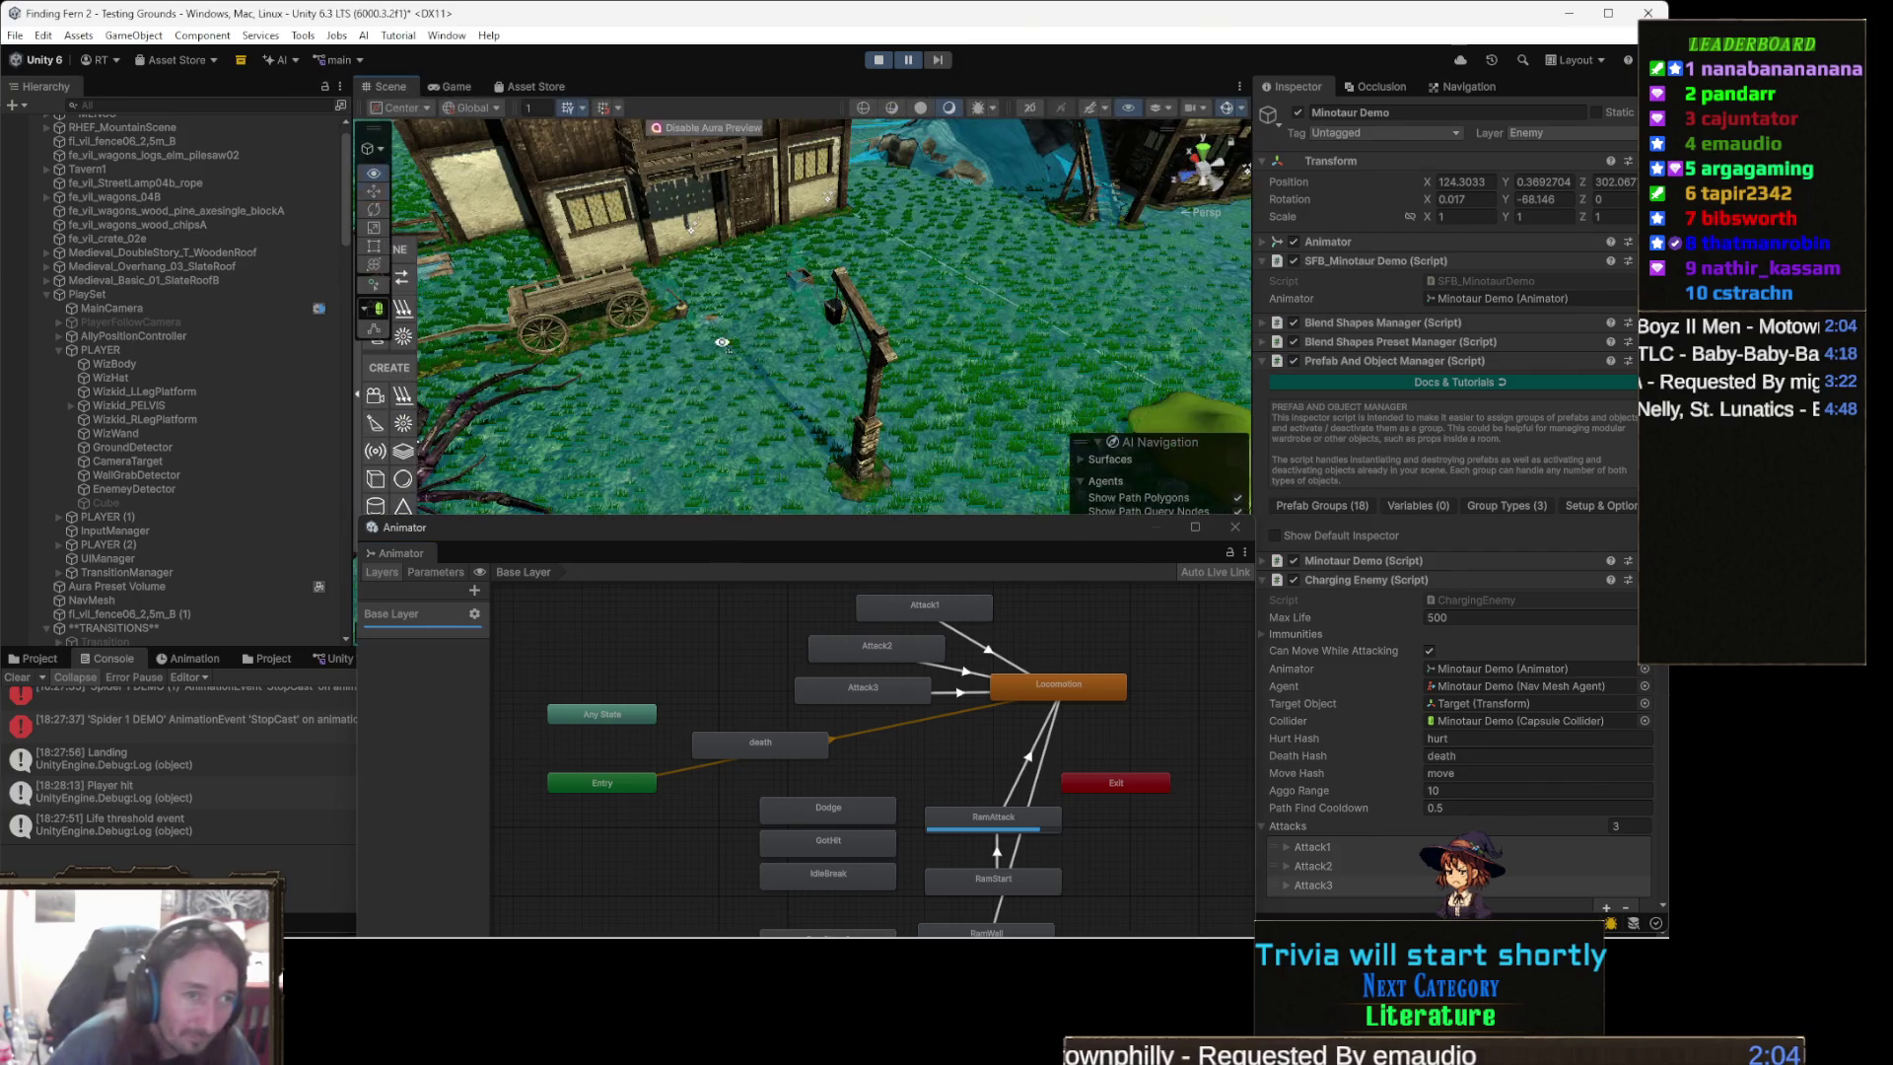
mouse_move(782, 352)
mouse_down()
mouse_move(1219, 294)
mouse_move(1010, 321)
mouse_move(890, 263)
mouse_up()
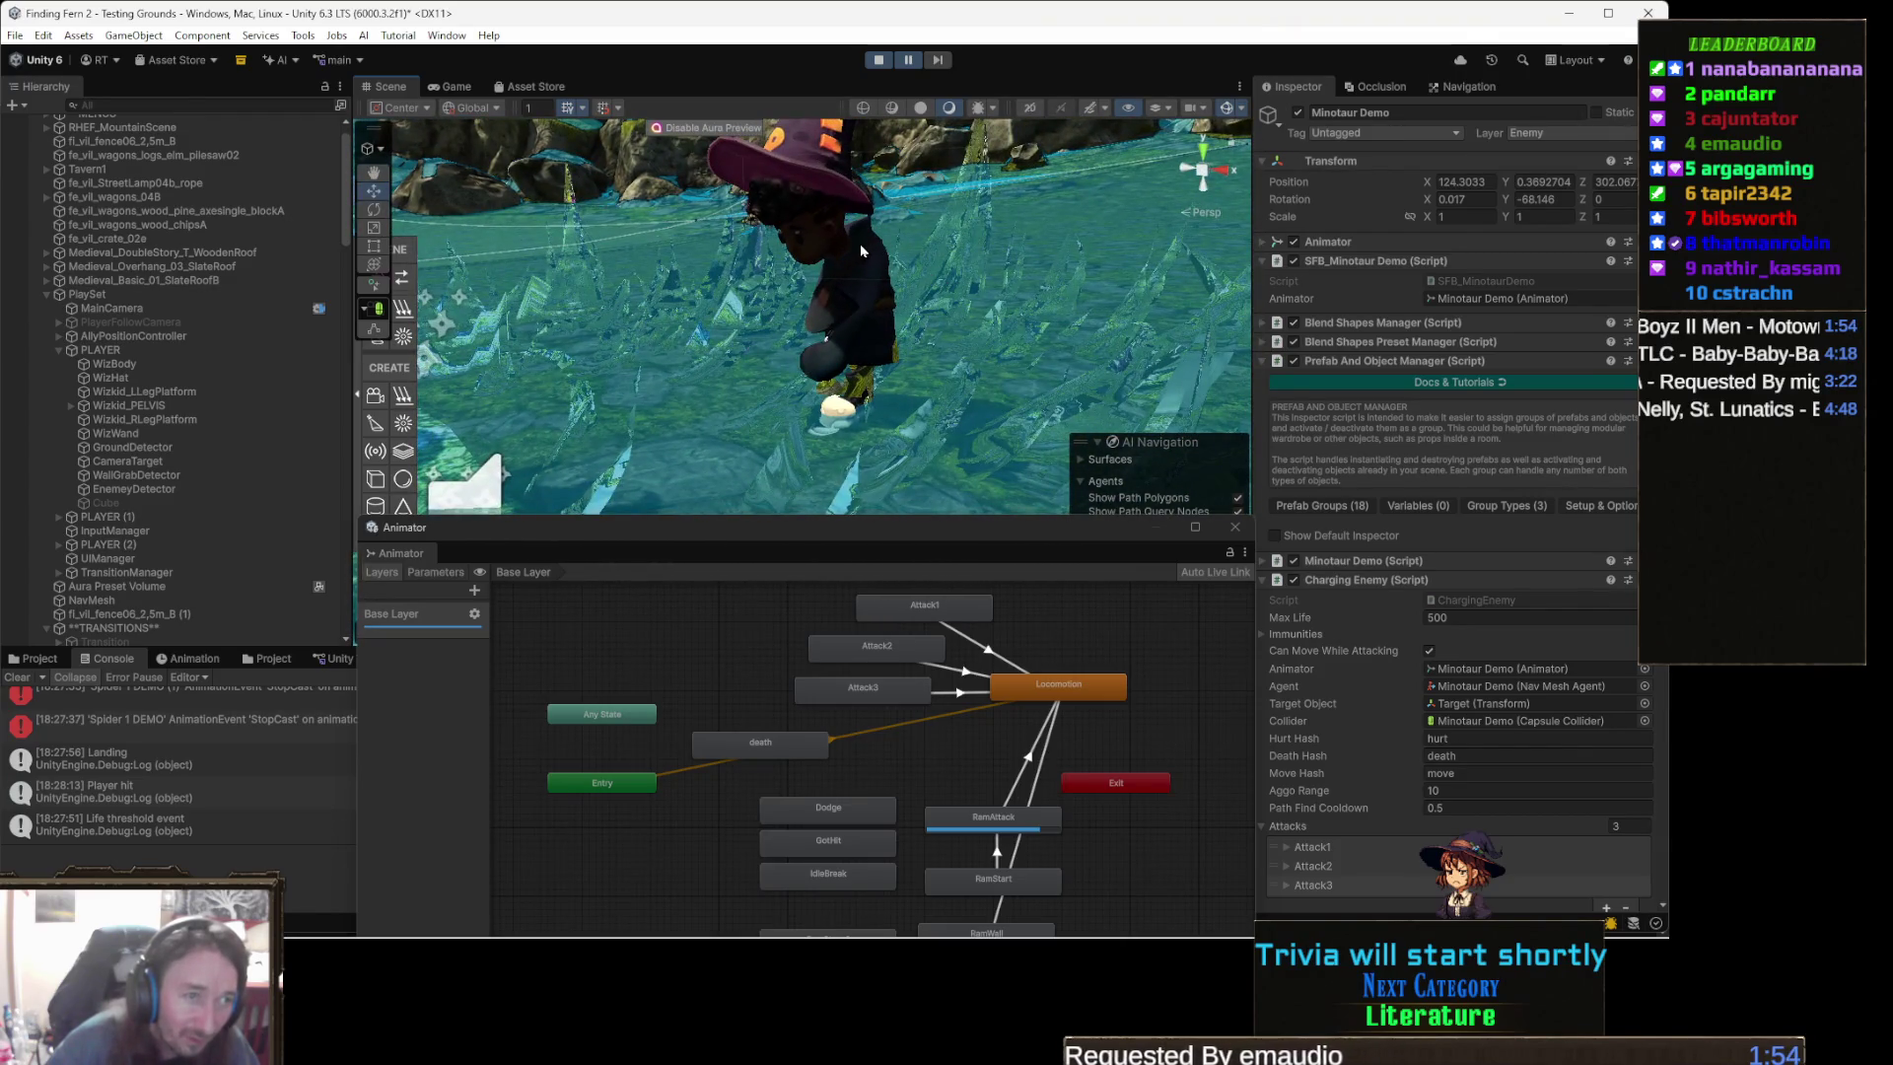
click(857, 253)
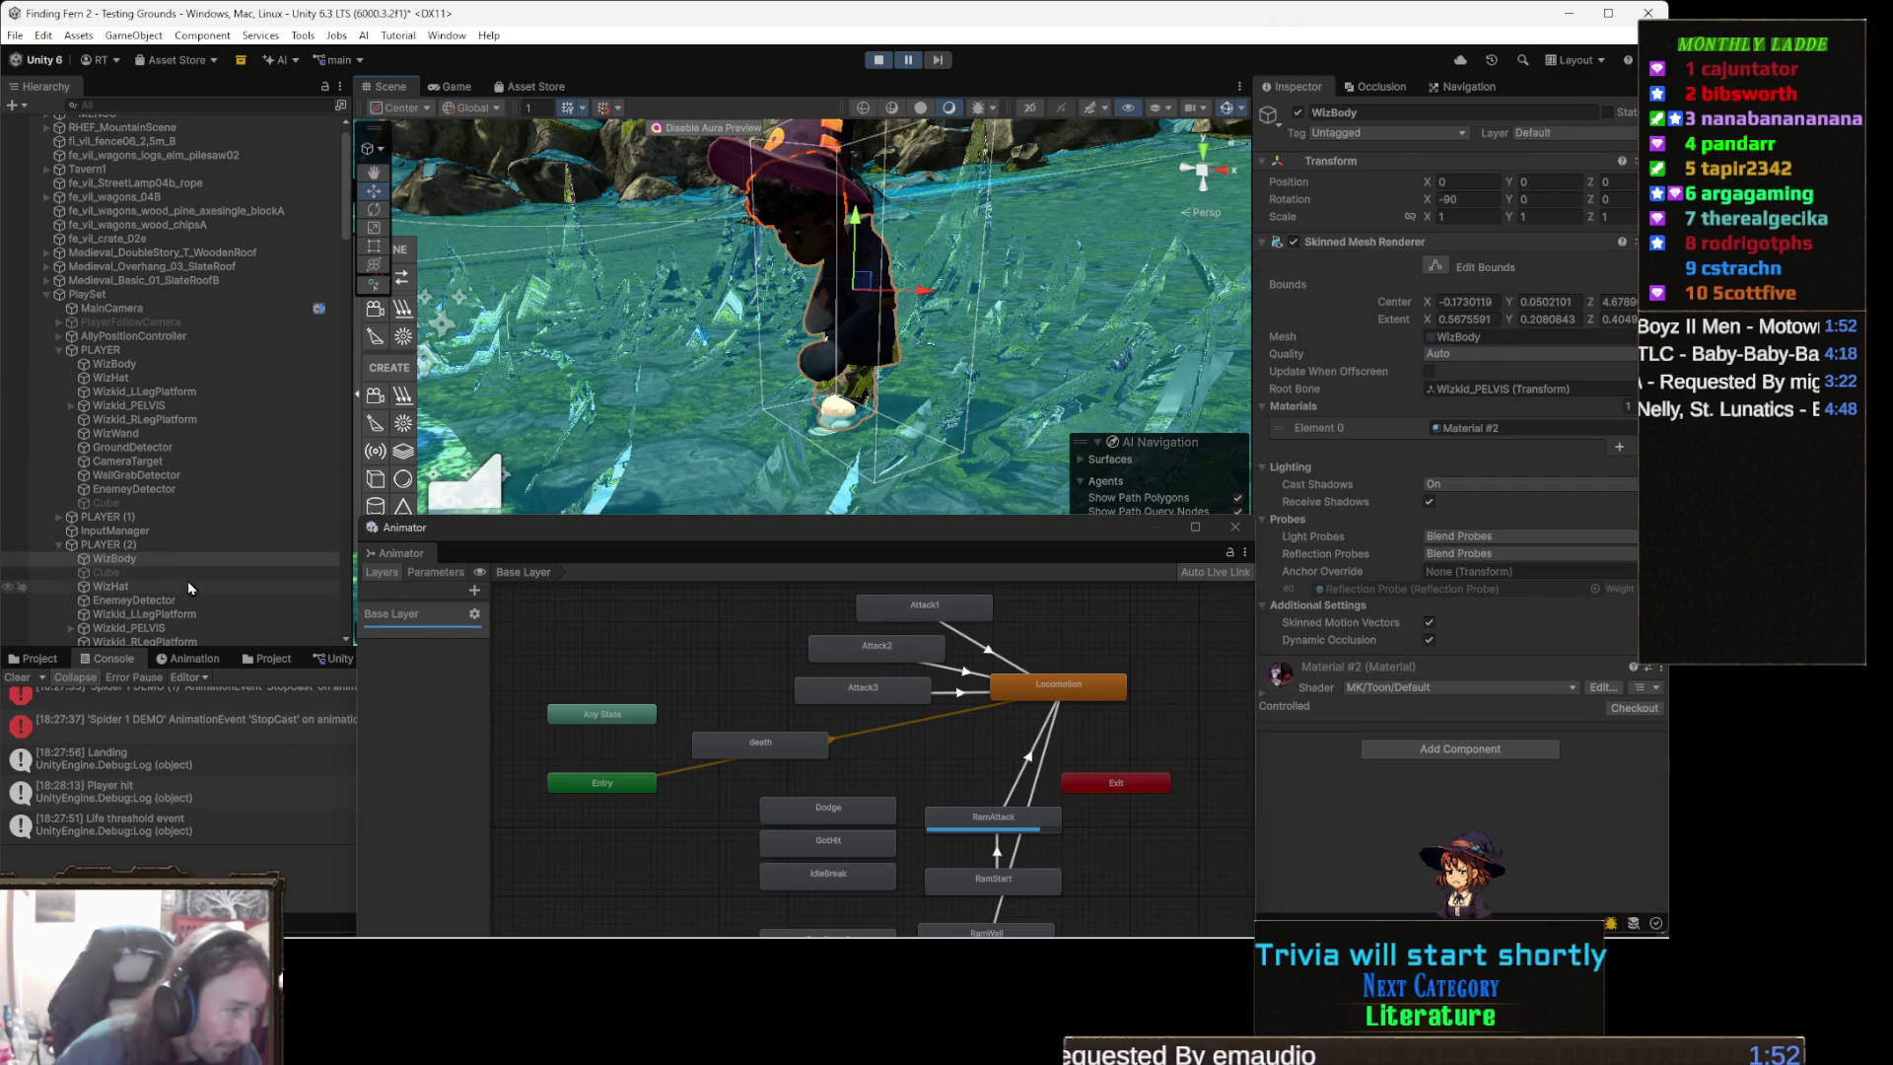
click(146, 545)
- Move the Animator under the scene, view the Combat layer attack states, and pause then resume play
drag(900, 541, 885, 235)
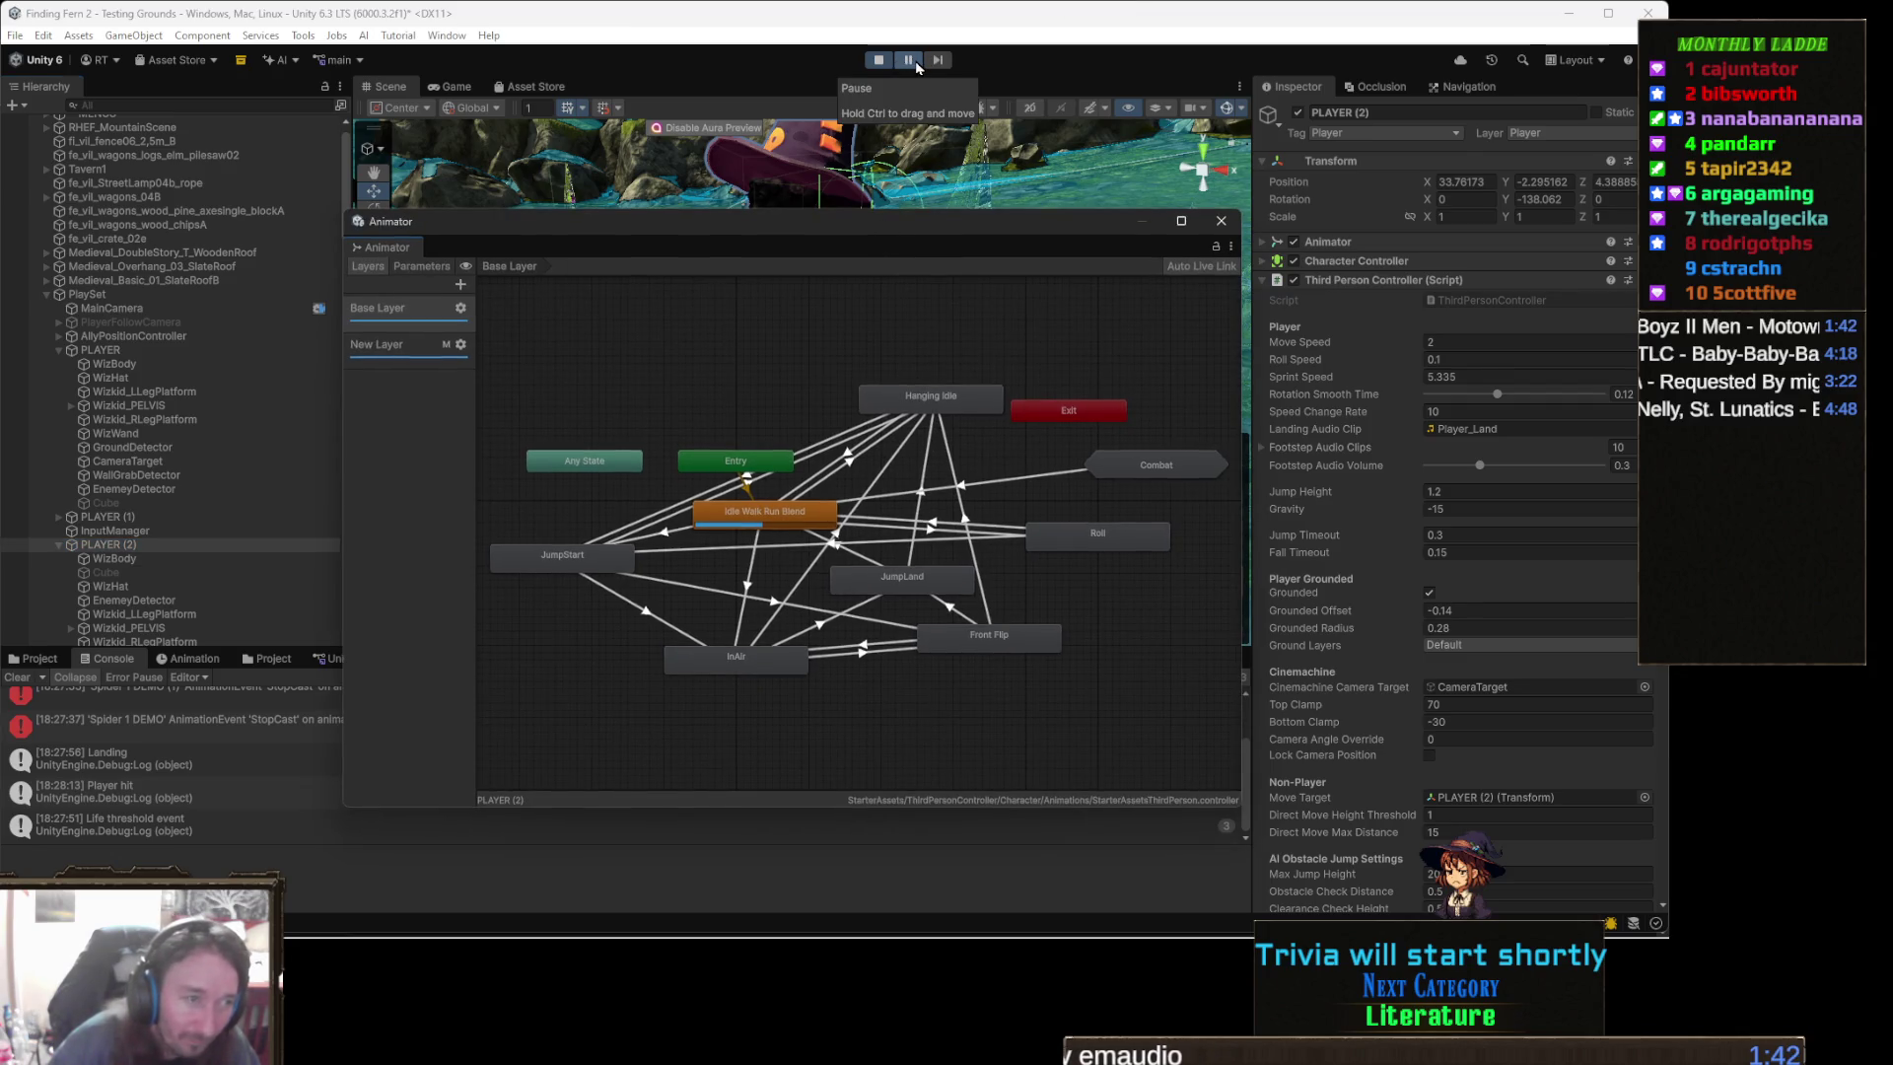
click(399, 353)
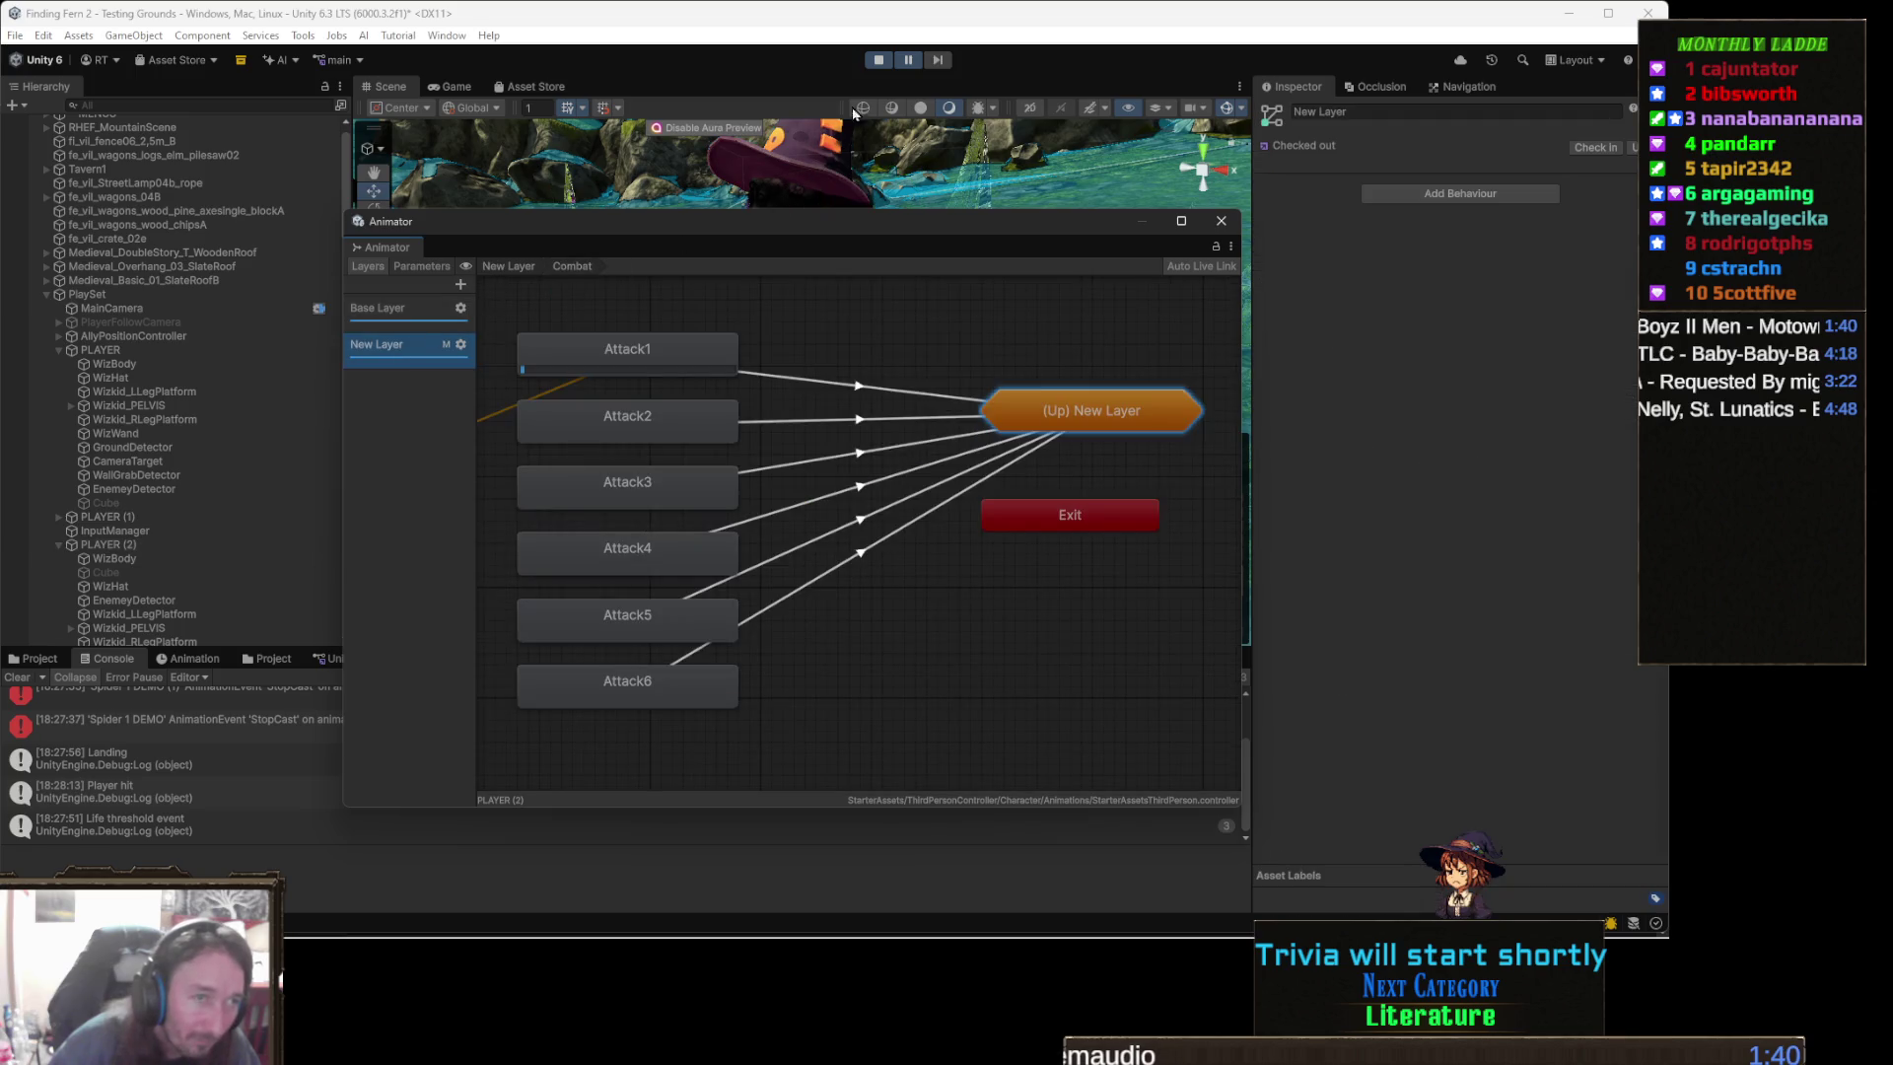
click(916, 66)
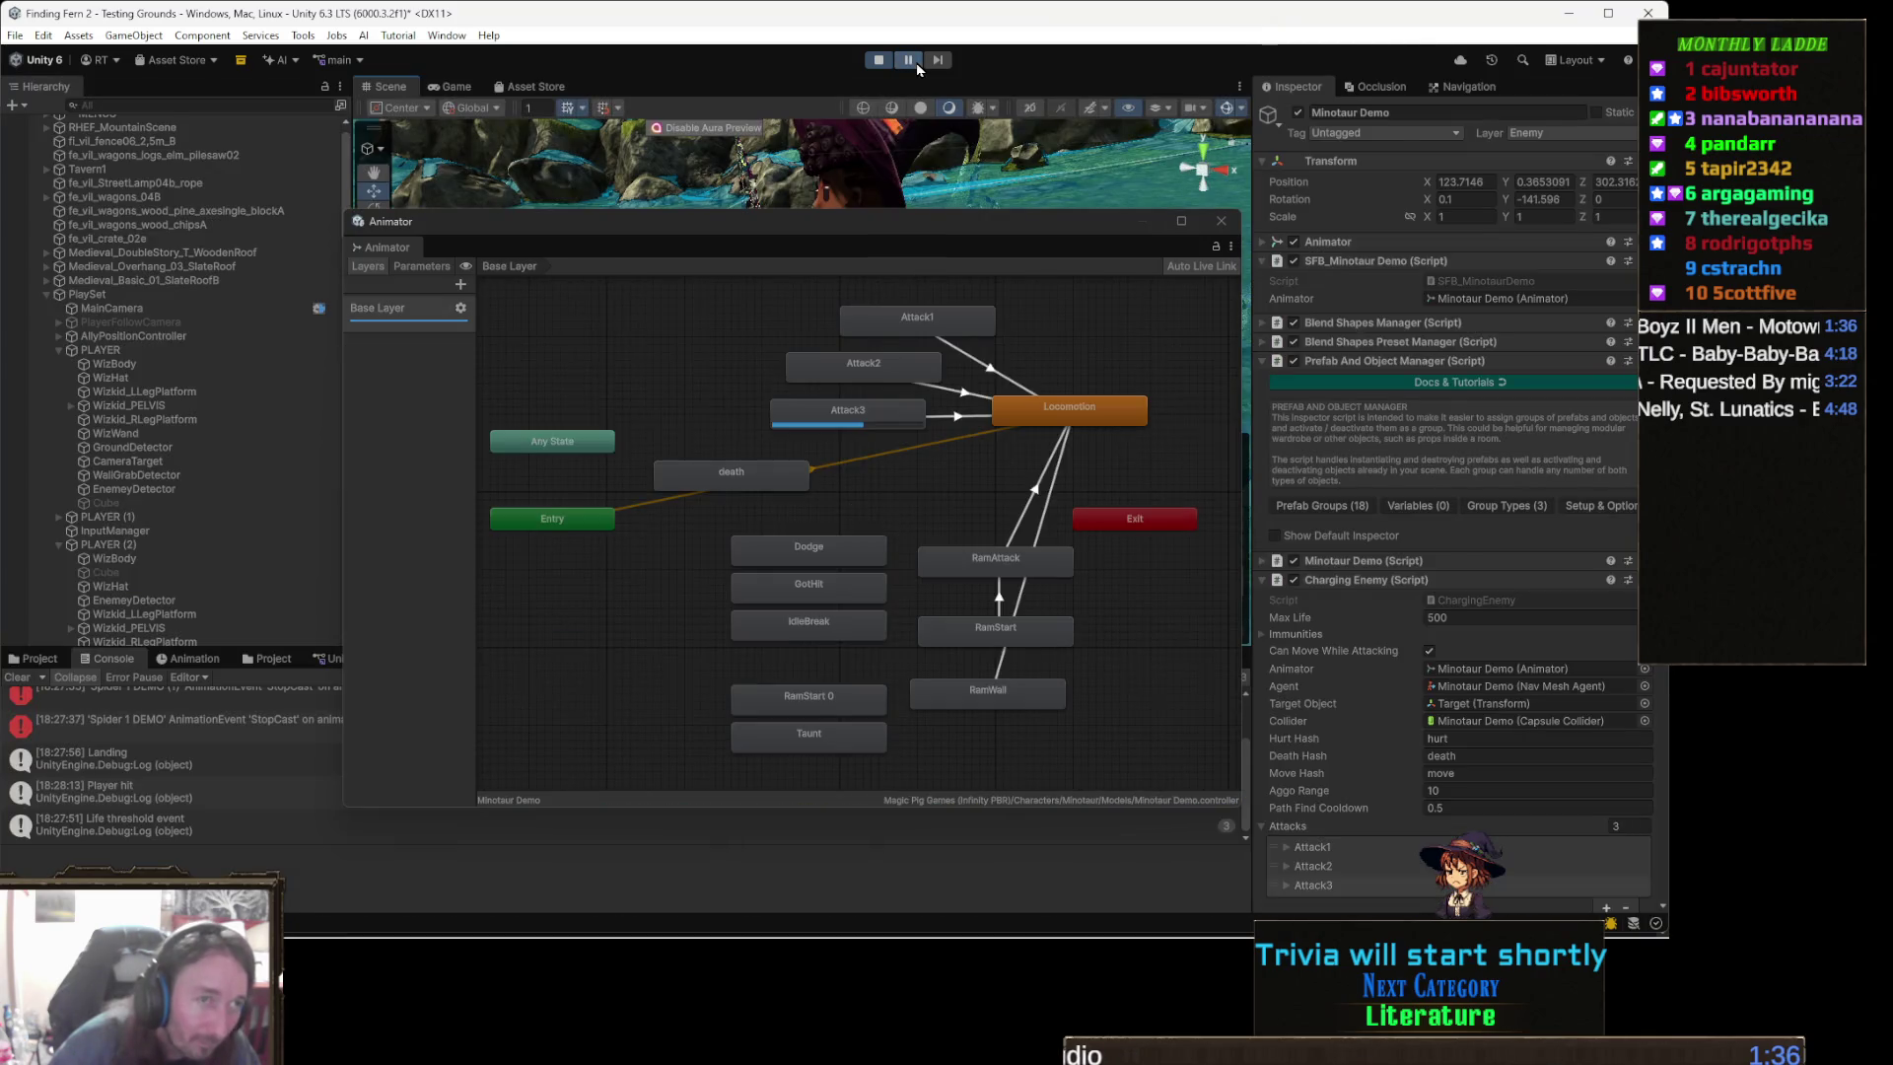
click(917, 66)
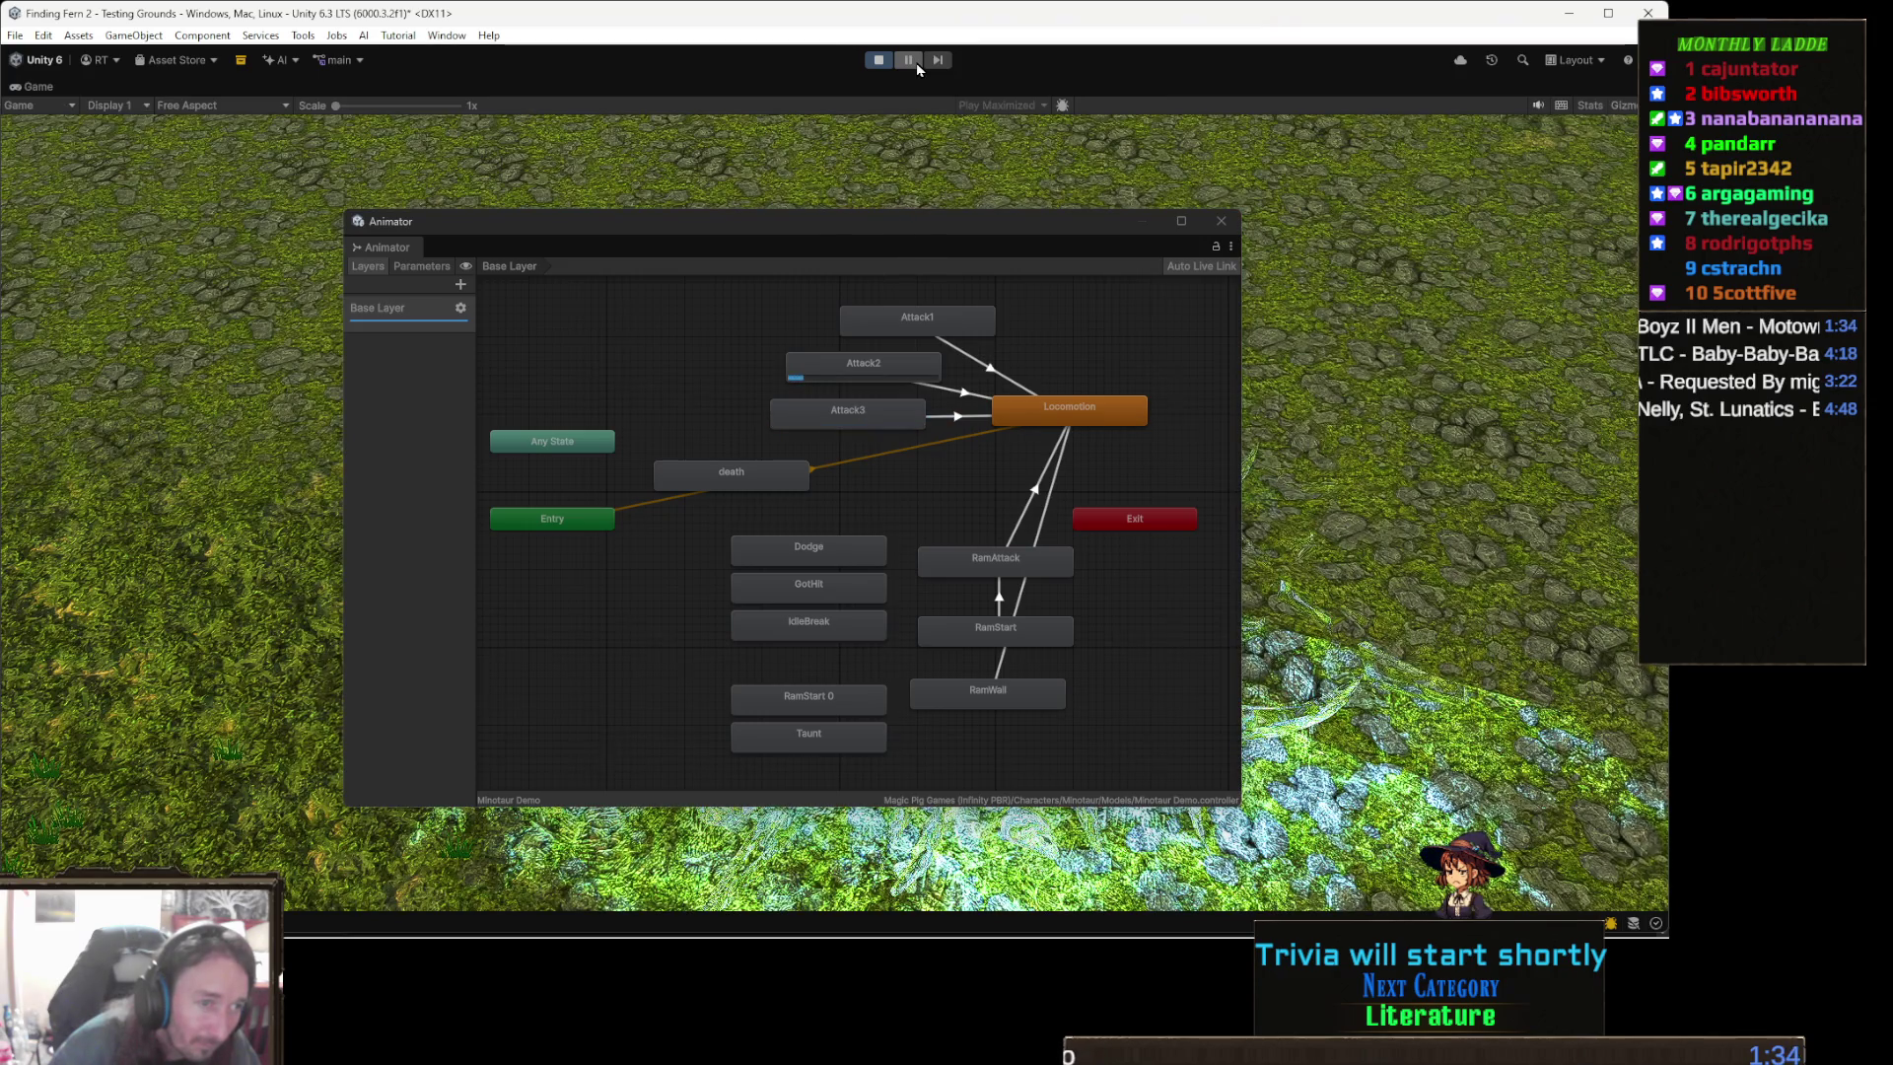
- Check the enemy's Base Layer, stop playing, close the Animator, and give the Scene view more room
click(410, 314)
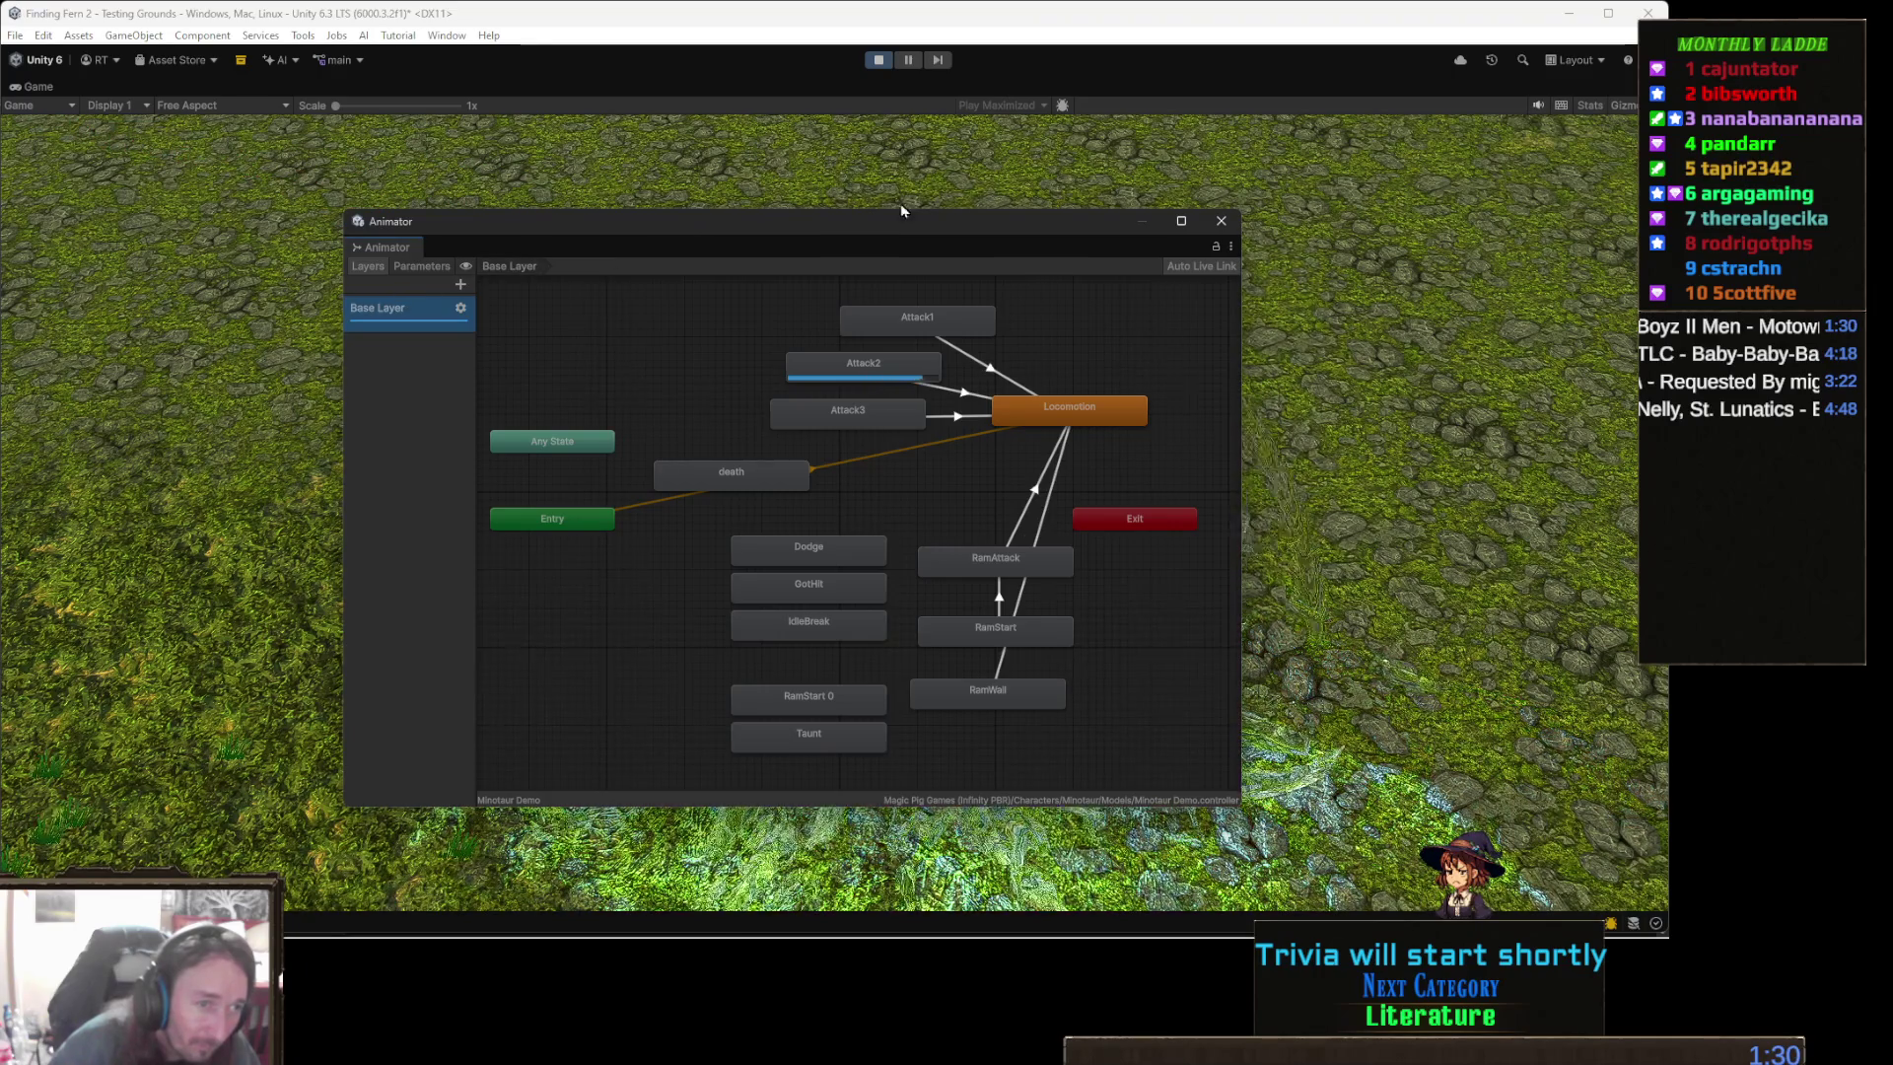
click(879, 61)
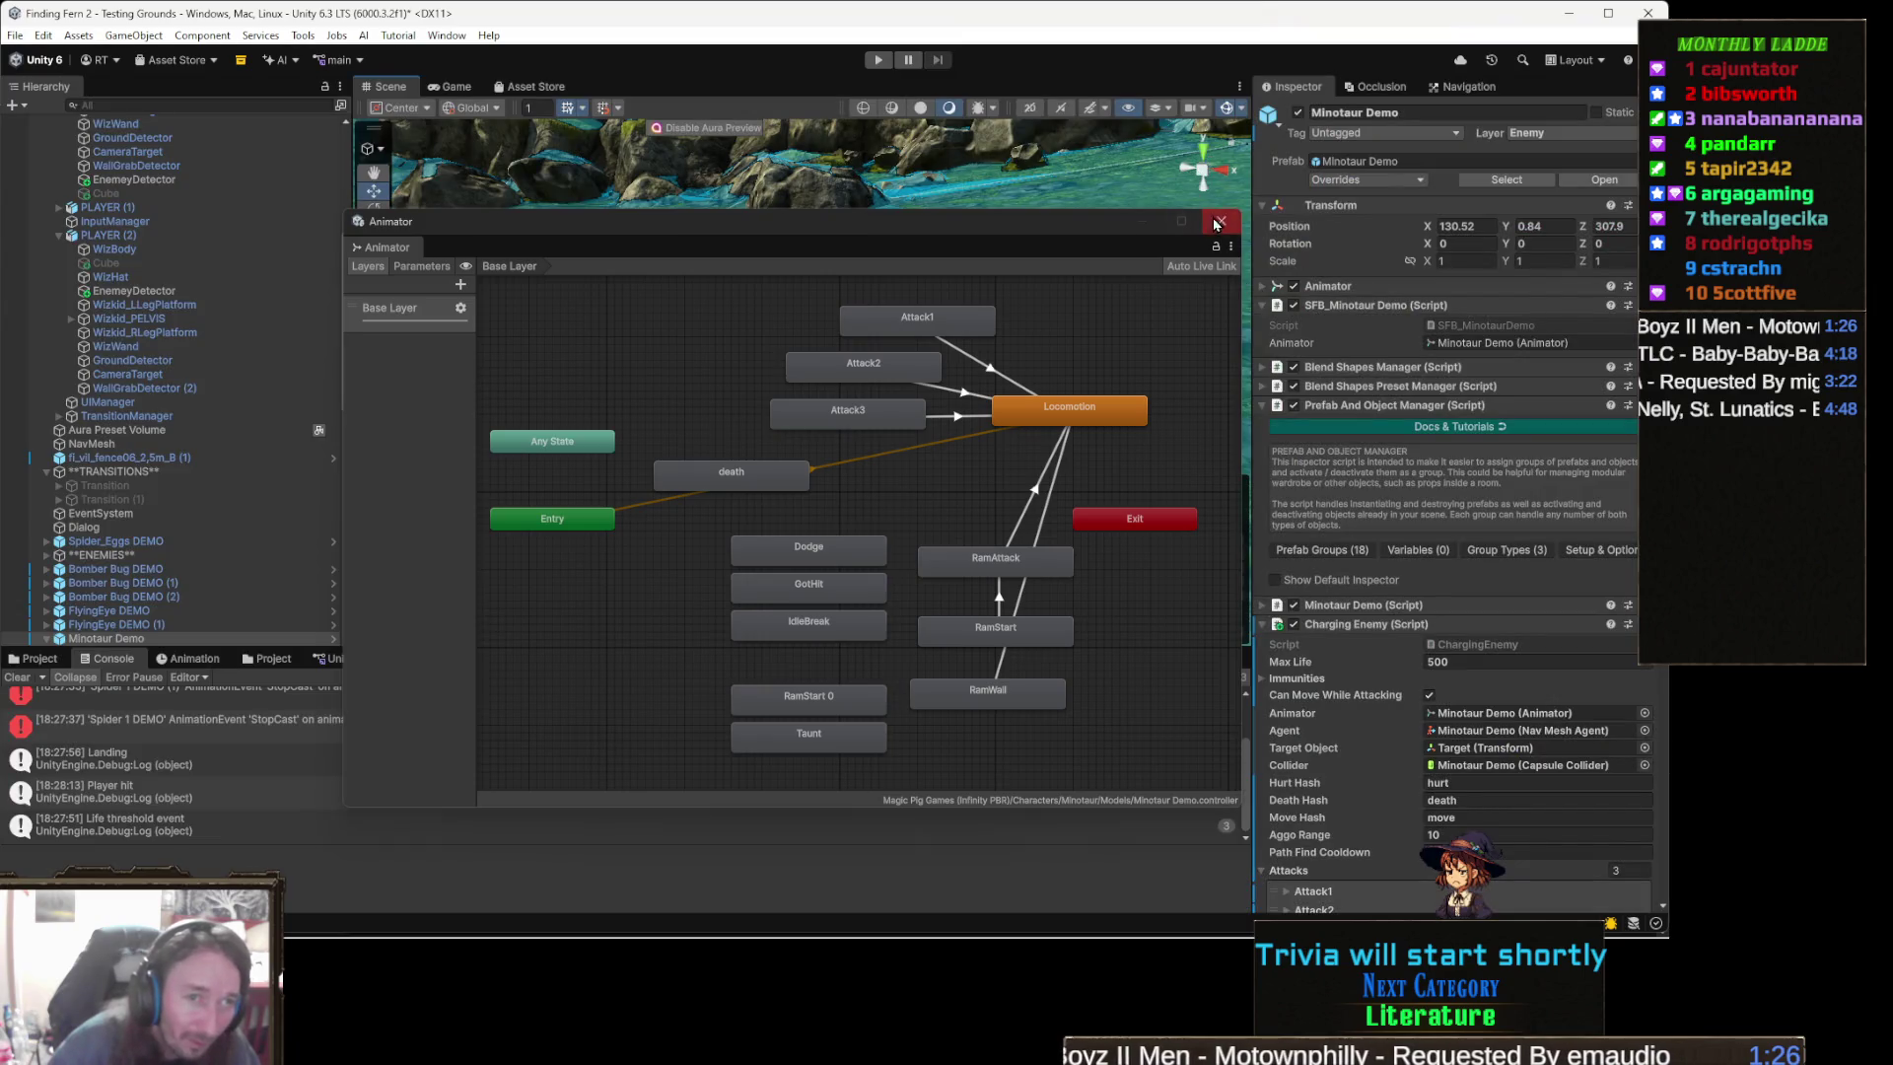
click(1219, 222)
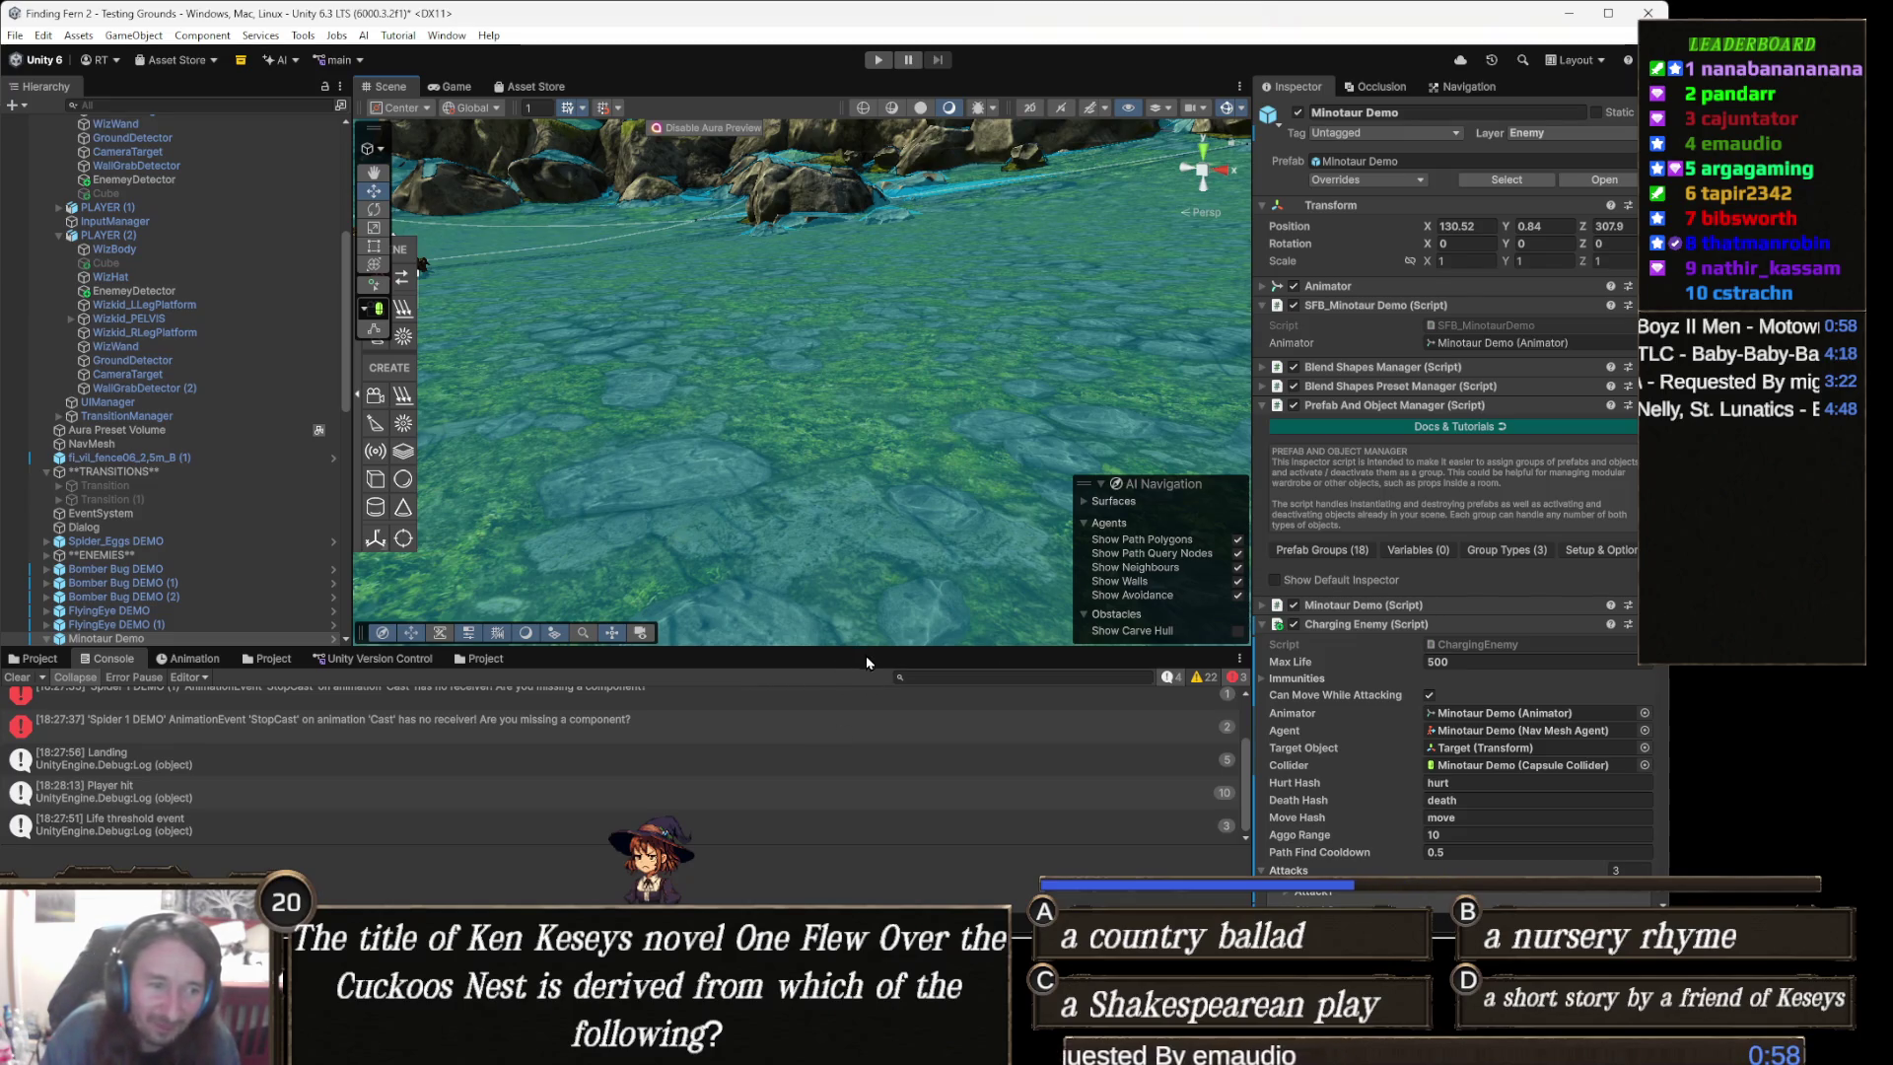
drag(863, 650, 866, 661)
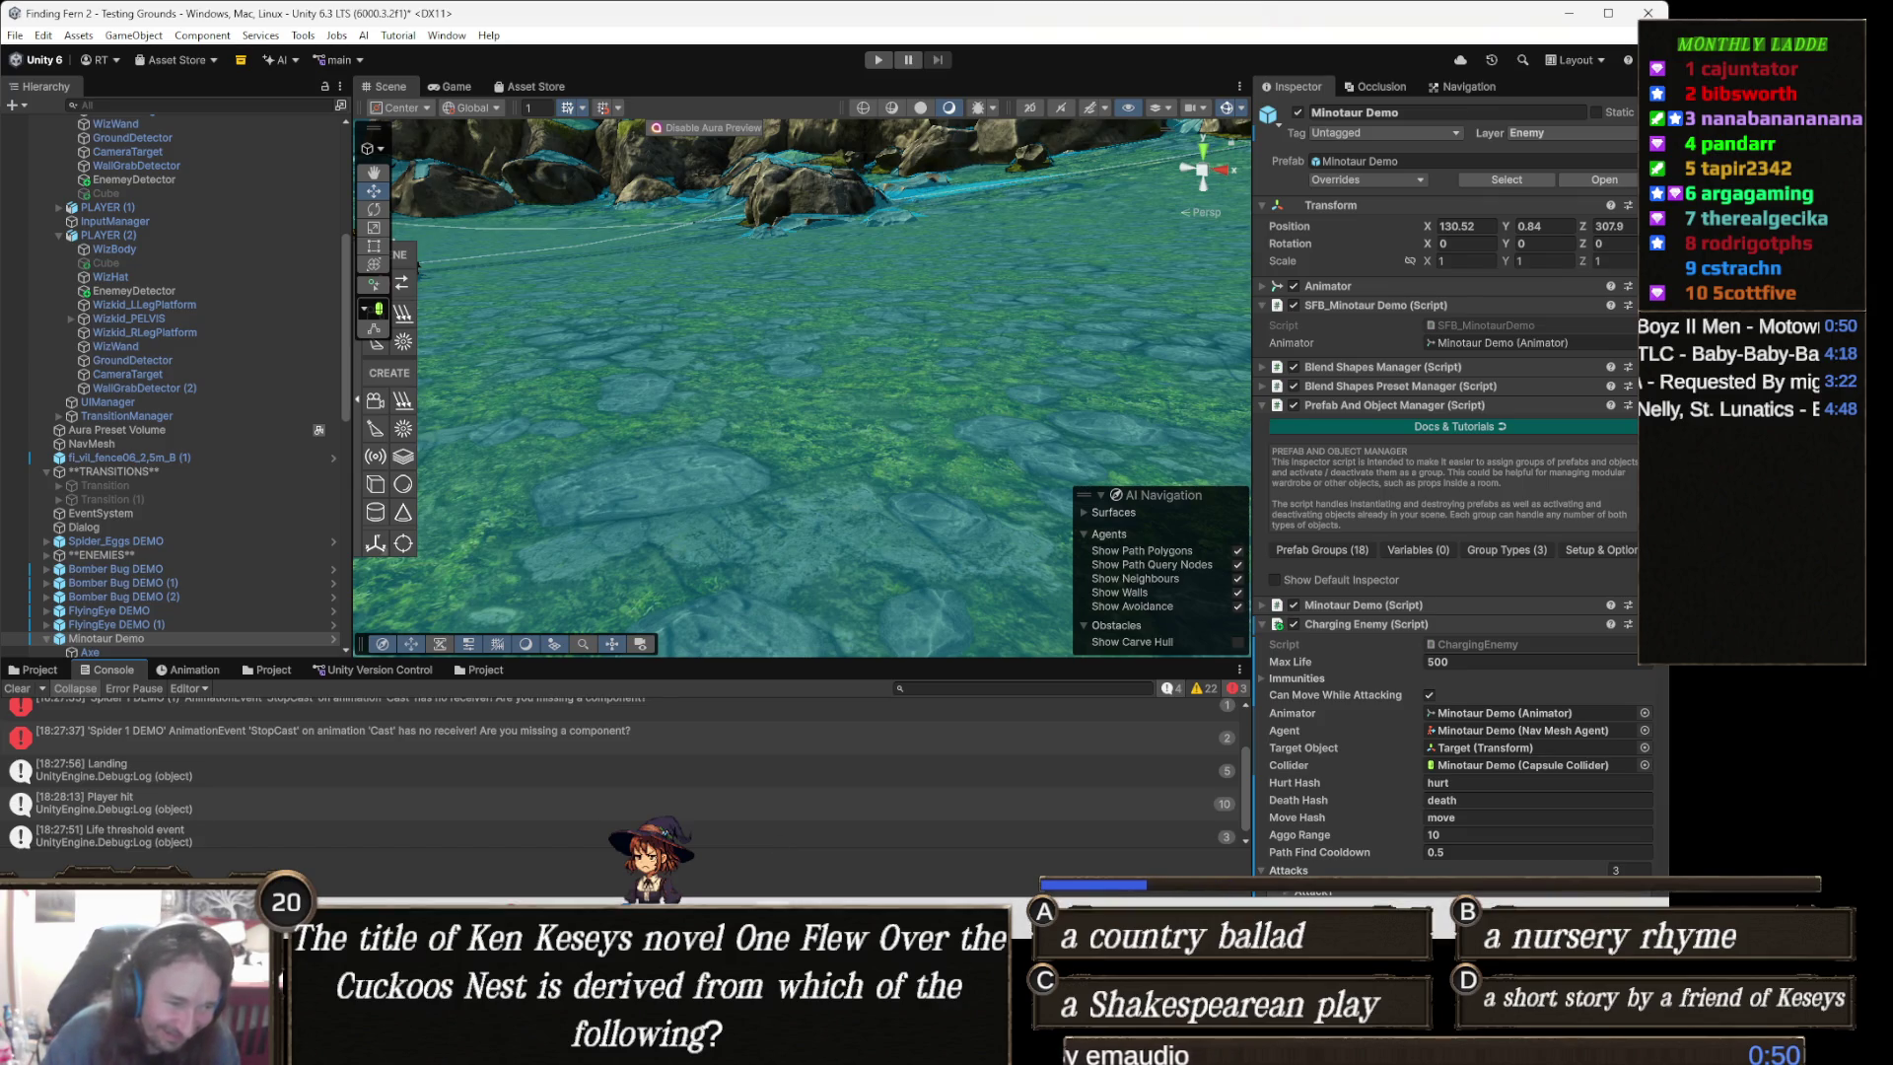
key(alt+Tab)
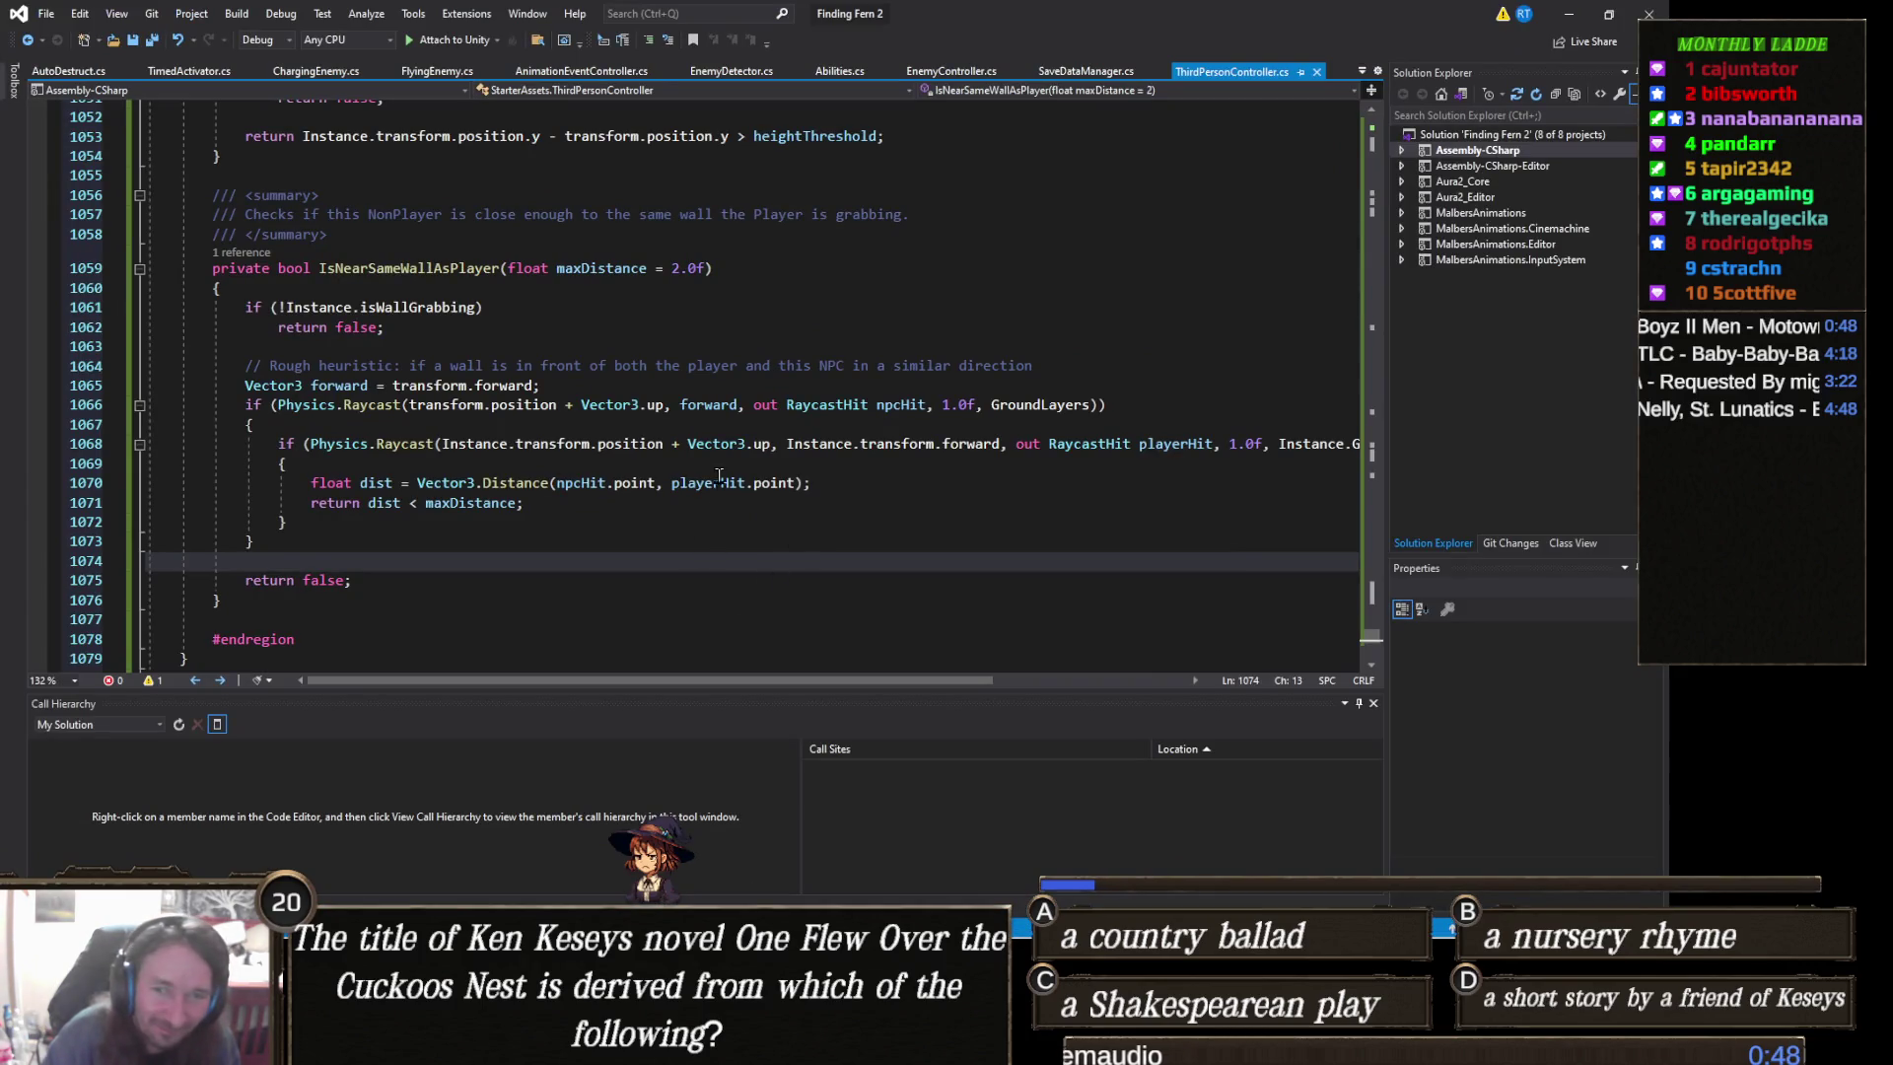
- Search ThirdPersonController.cs for 'nonpla', reaching the _NonPlayerRetreatTarget line in Start()
scroll(720, 475, up, 8)
click(795, 451)
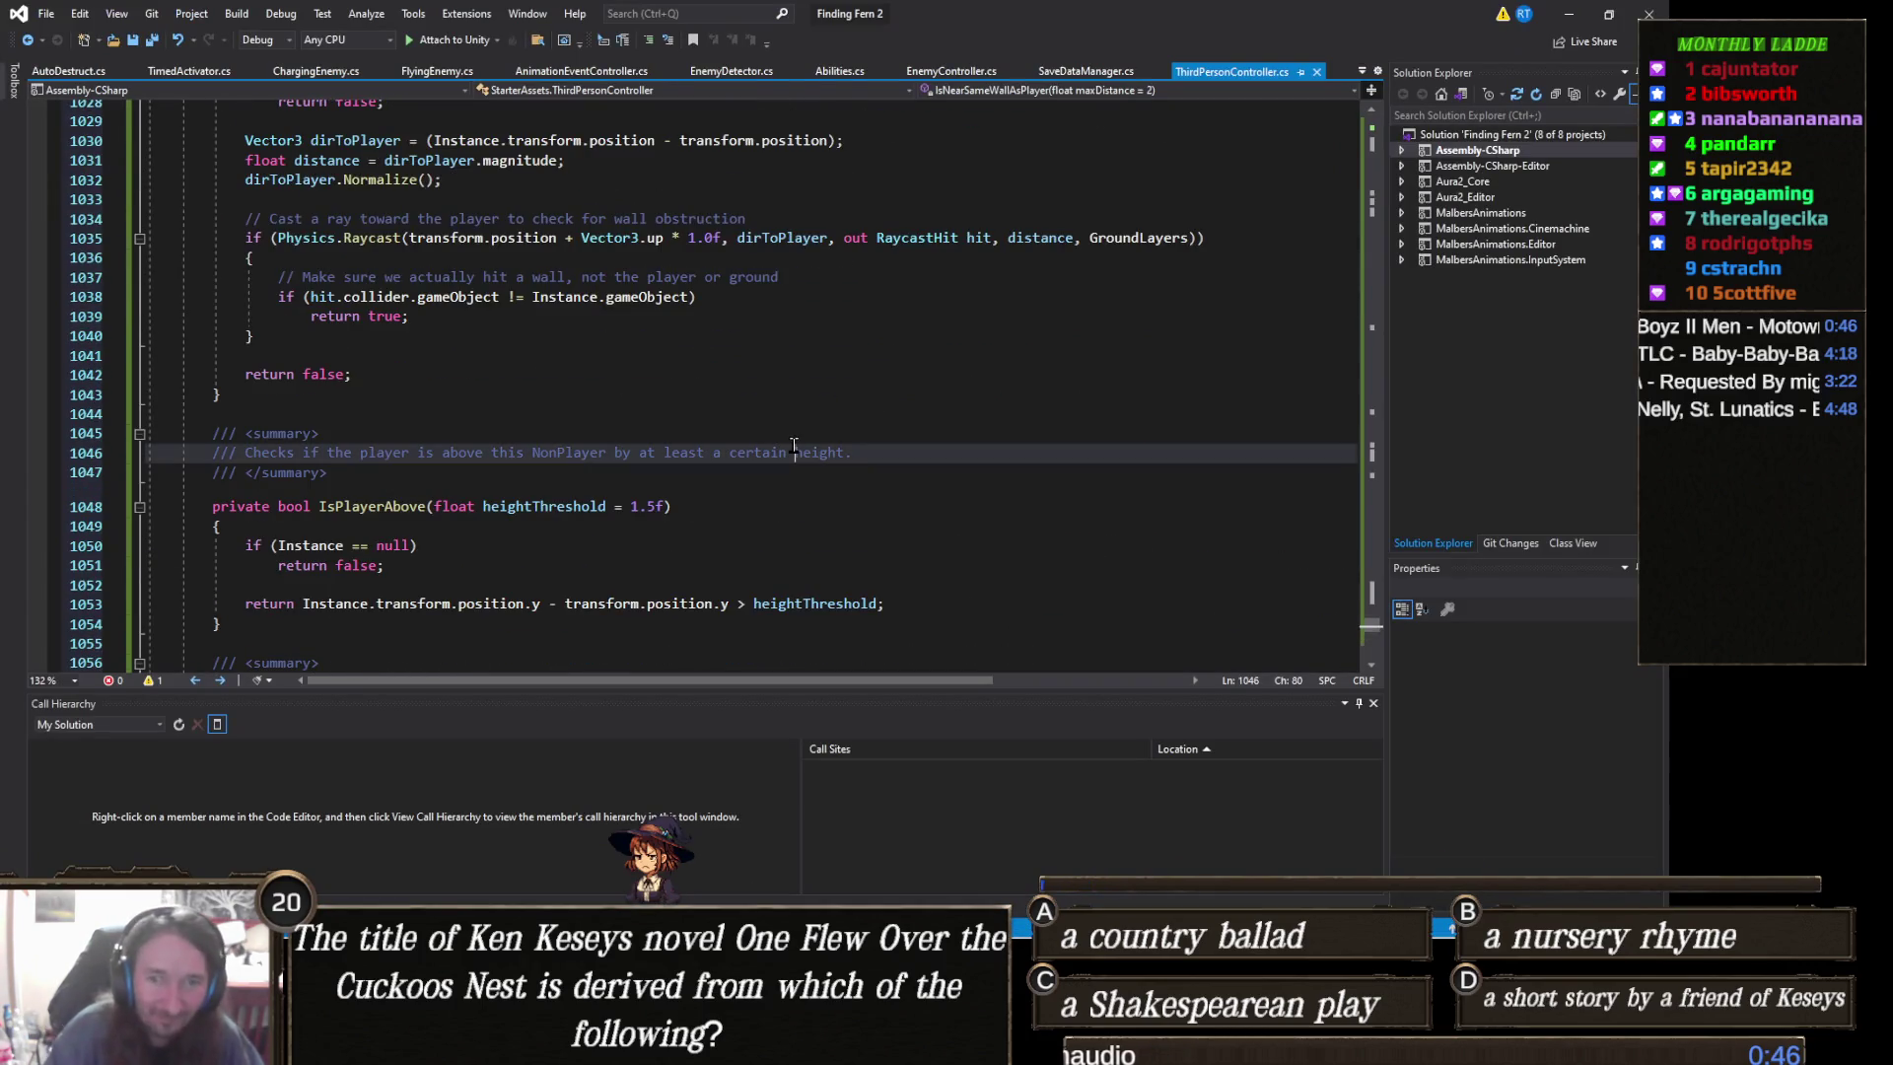
key(ctrl+f)
text(nonpla)
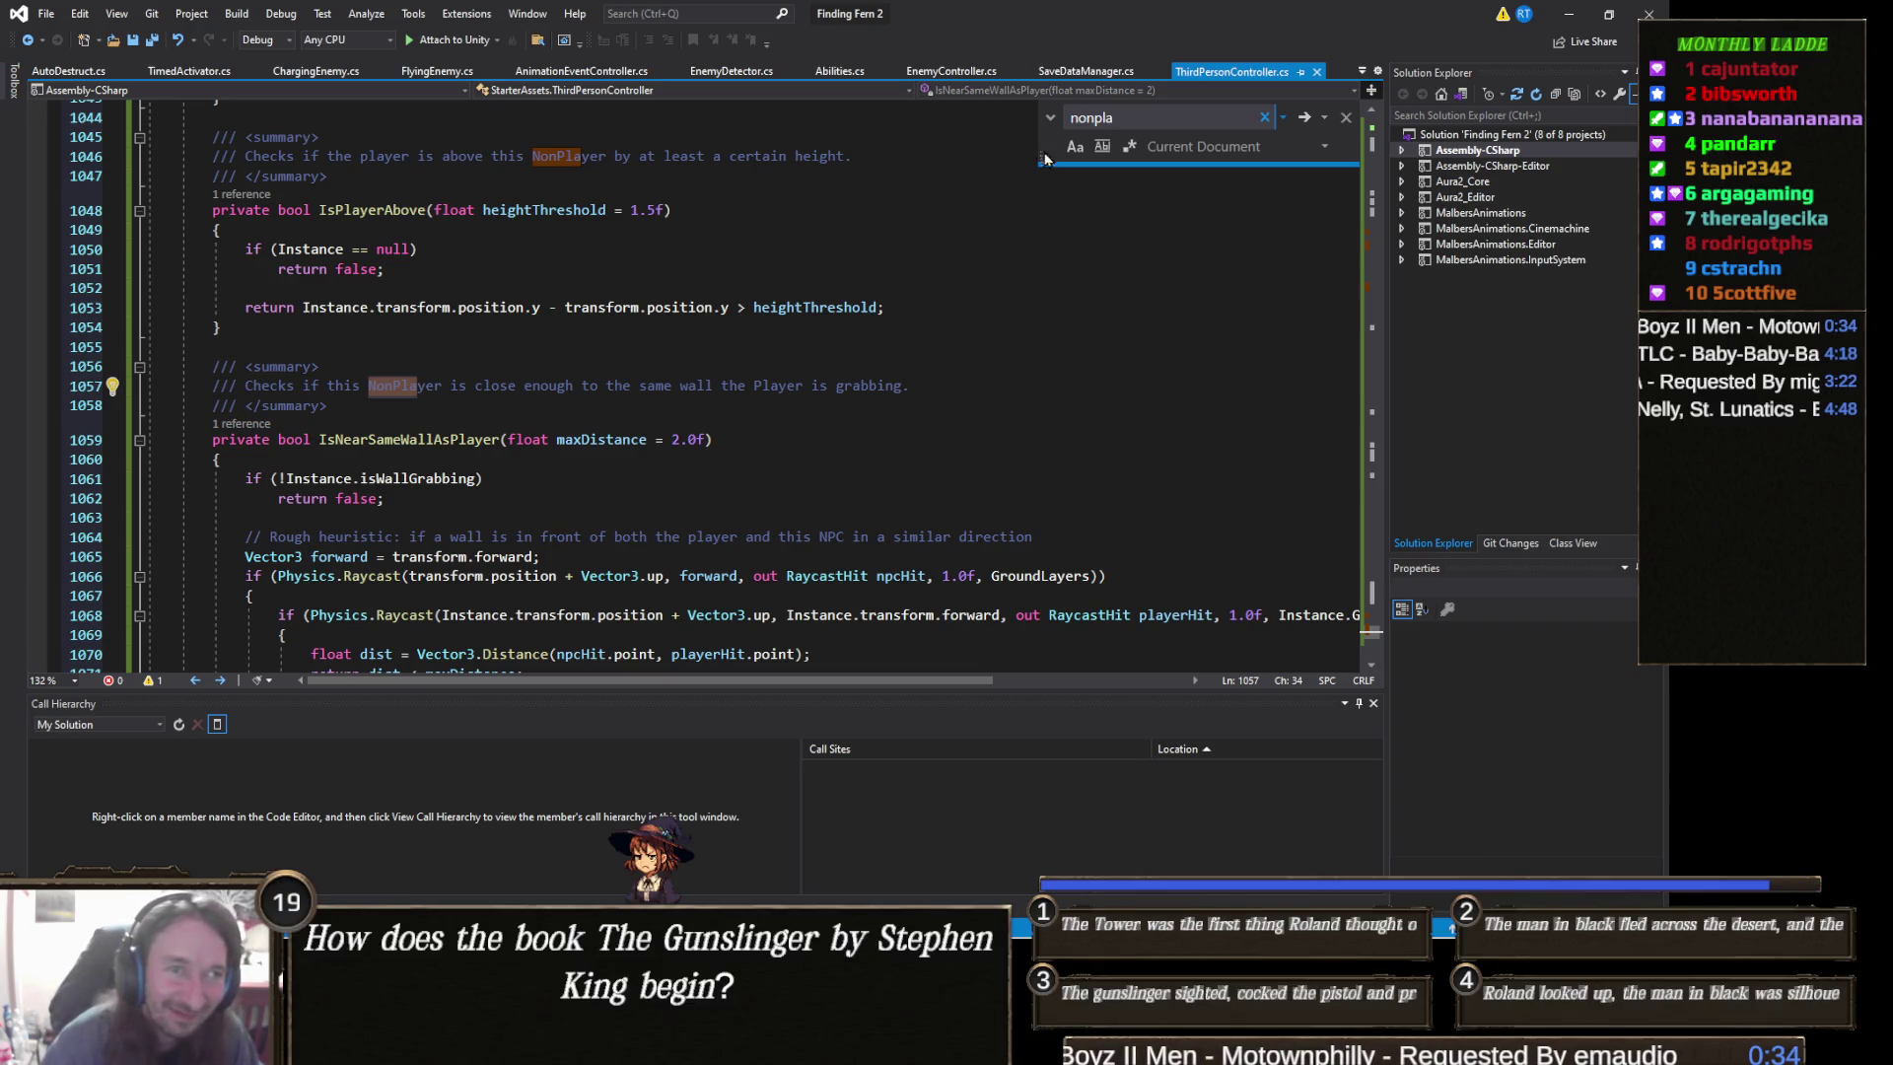
click(1301, 122)
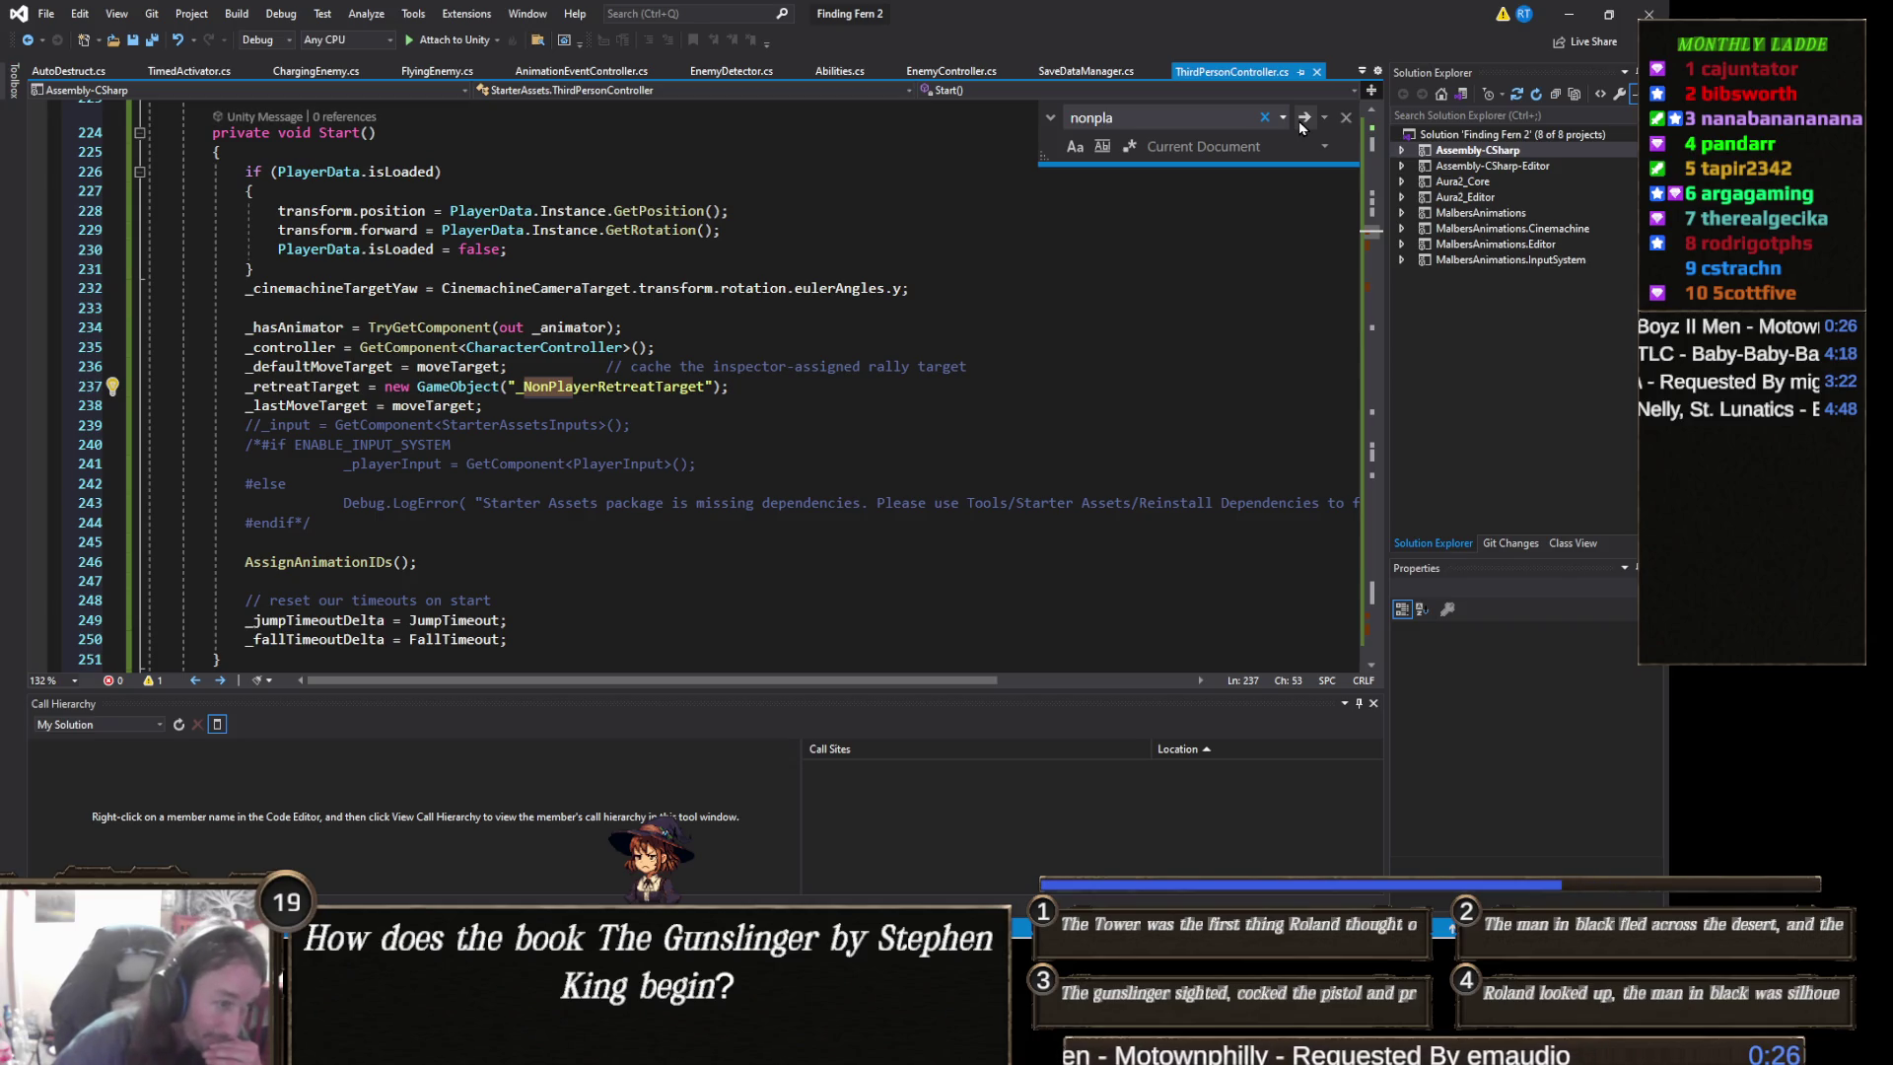
- Jump to the UpdateNonPlayer call in Update(), place the caret on line 269, and dismiss the Find box
click(1302, 120)
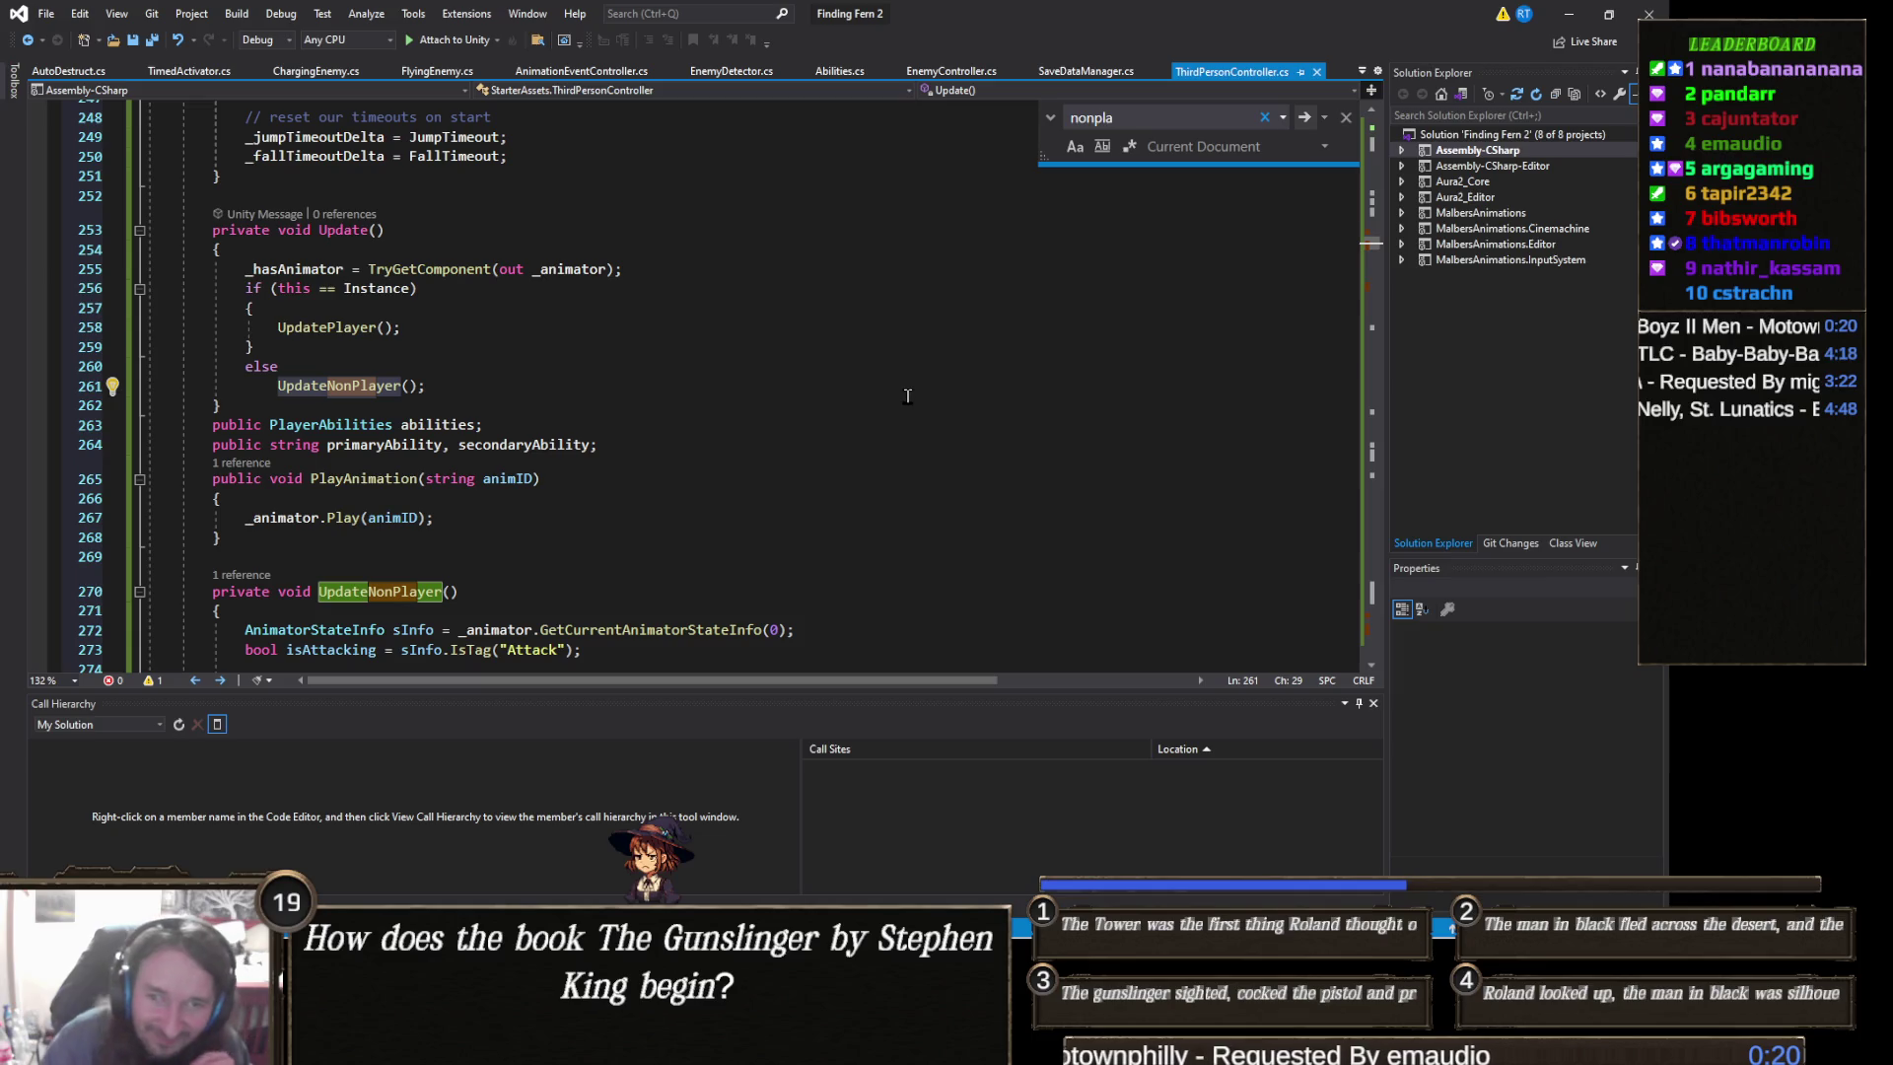
click(565, 556)
scroll(548, 541, down, 1)
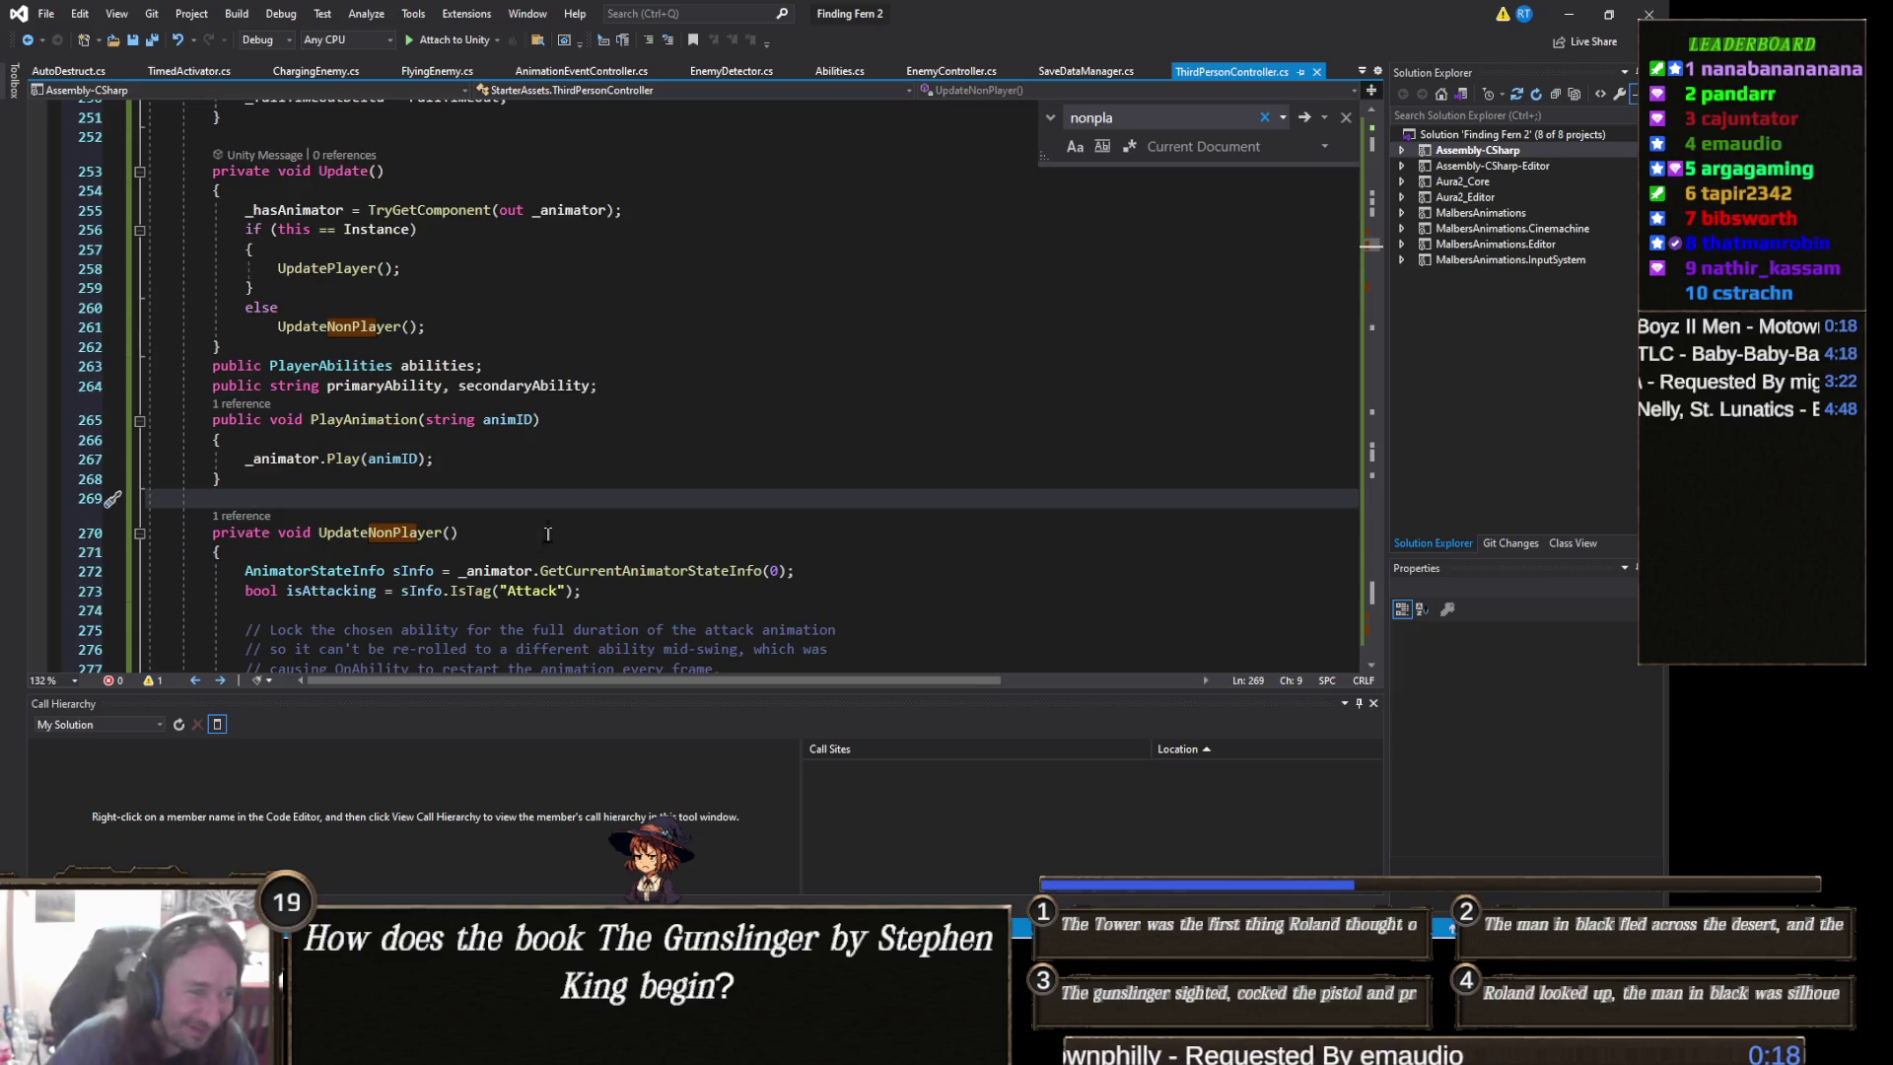
key(Escape)
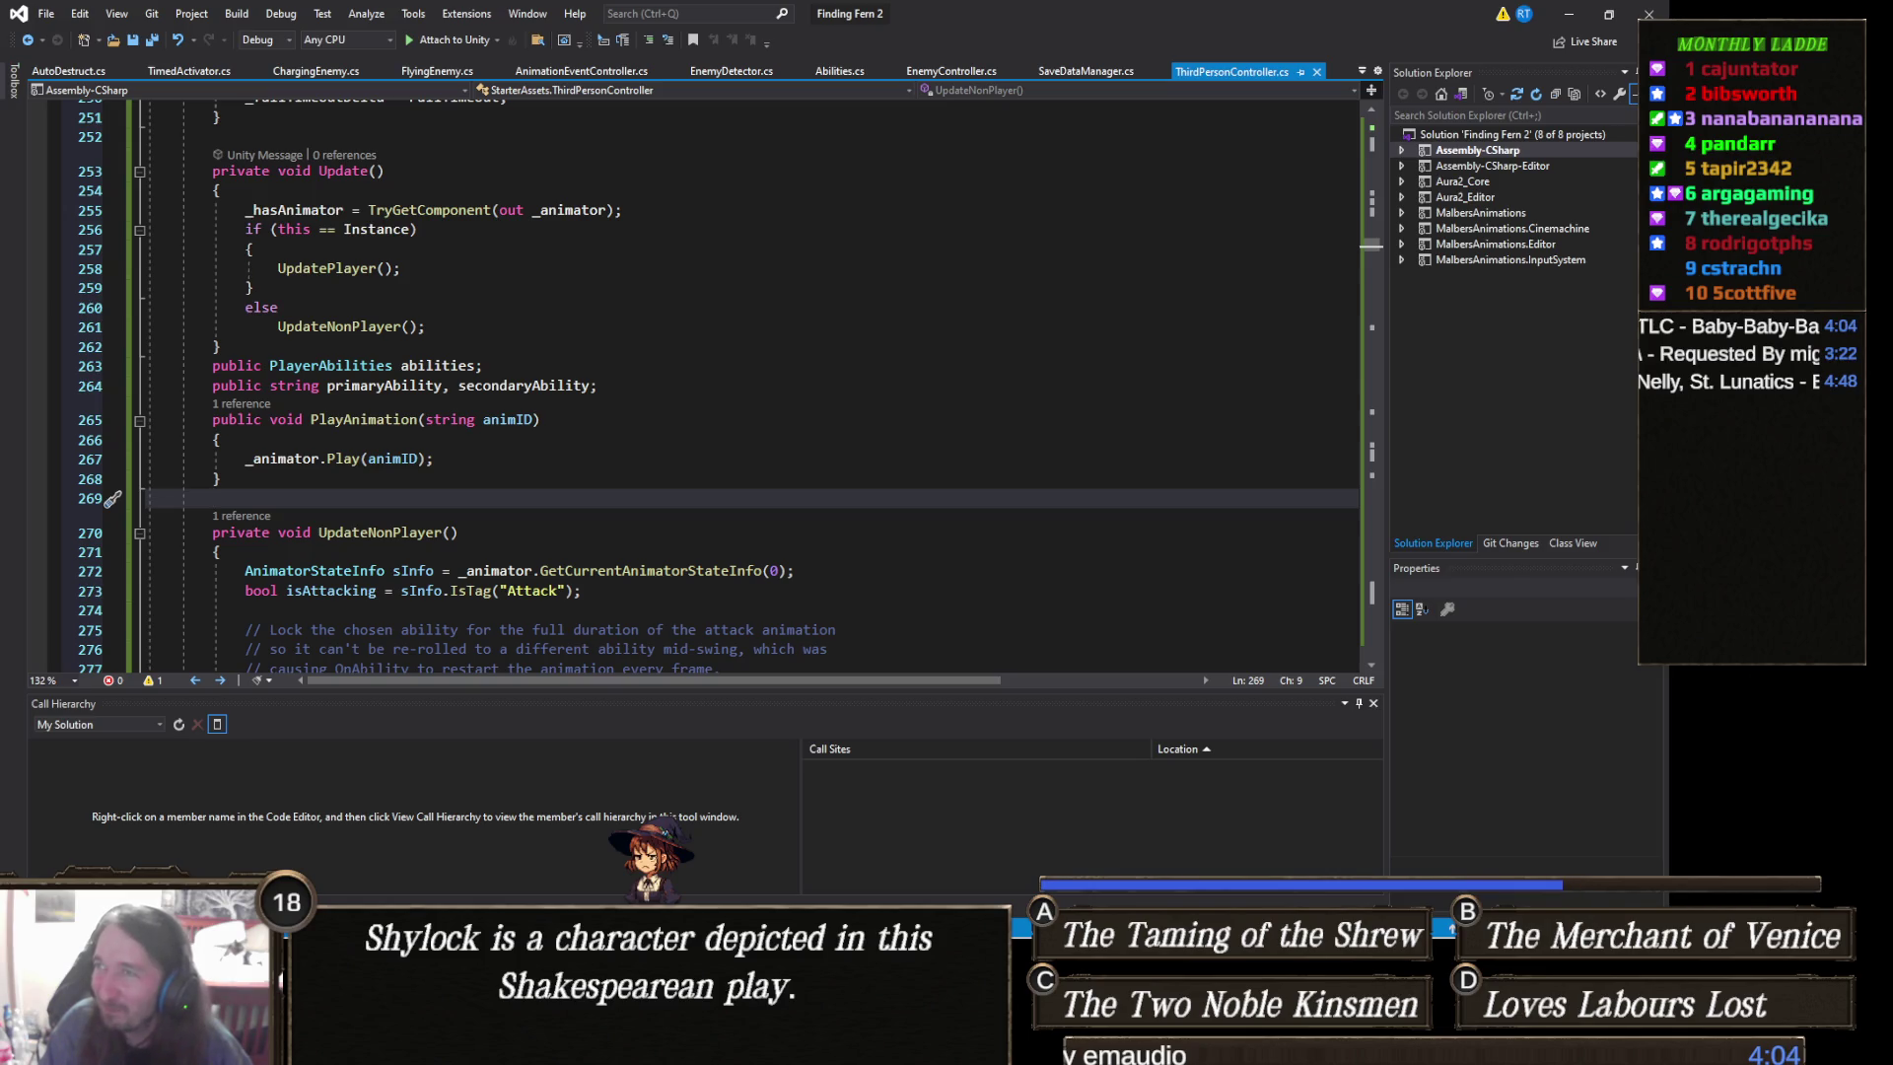
key(alt+Tab)
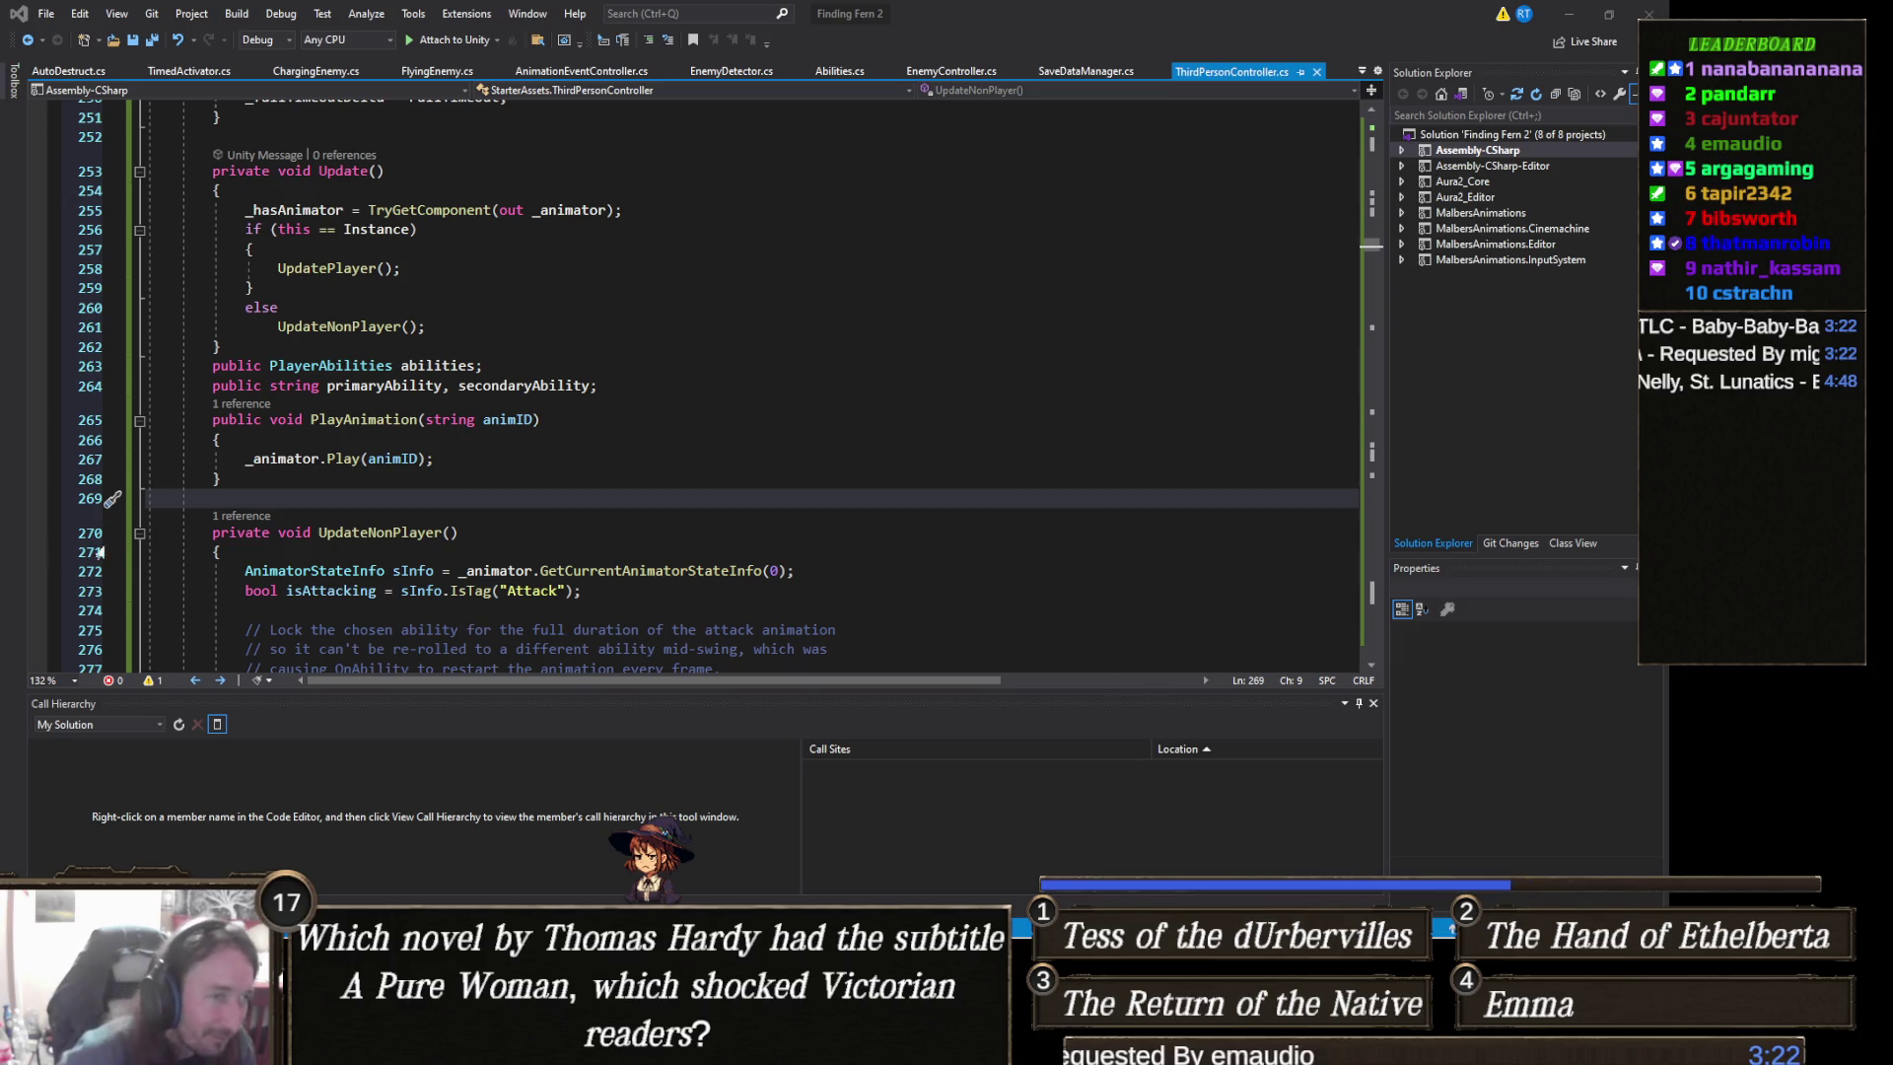
- Scroll further through UpdateNonPlayer, then minimize Visual Studio to bring Unity back
scroll(418, 534, down, 4)
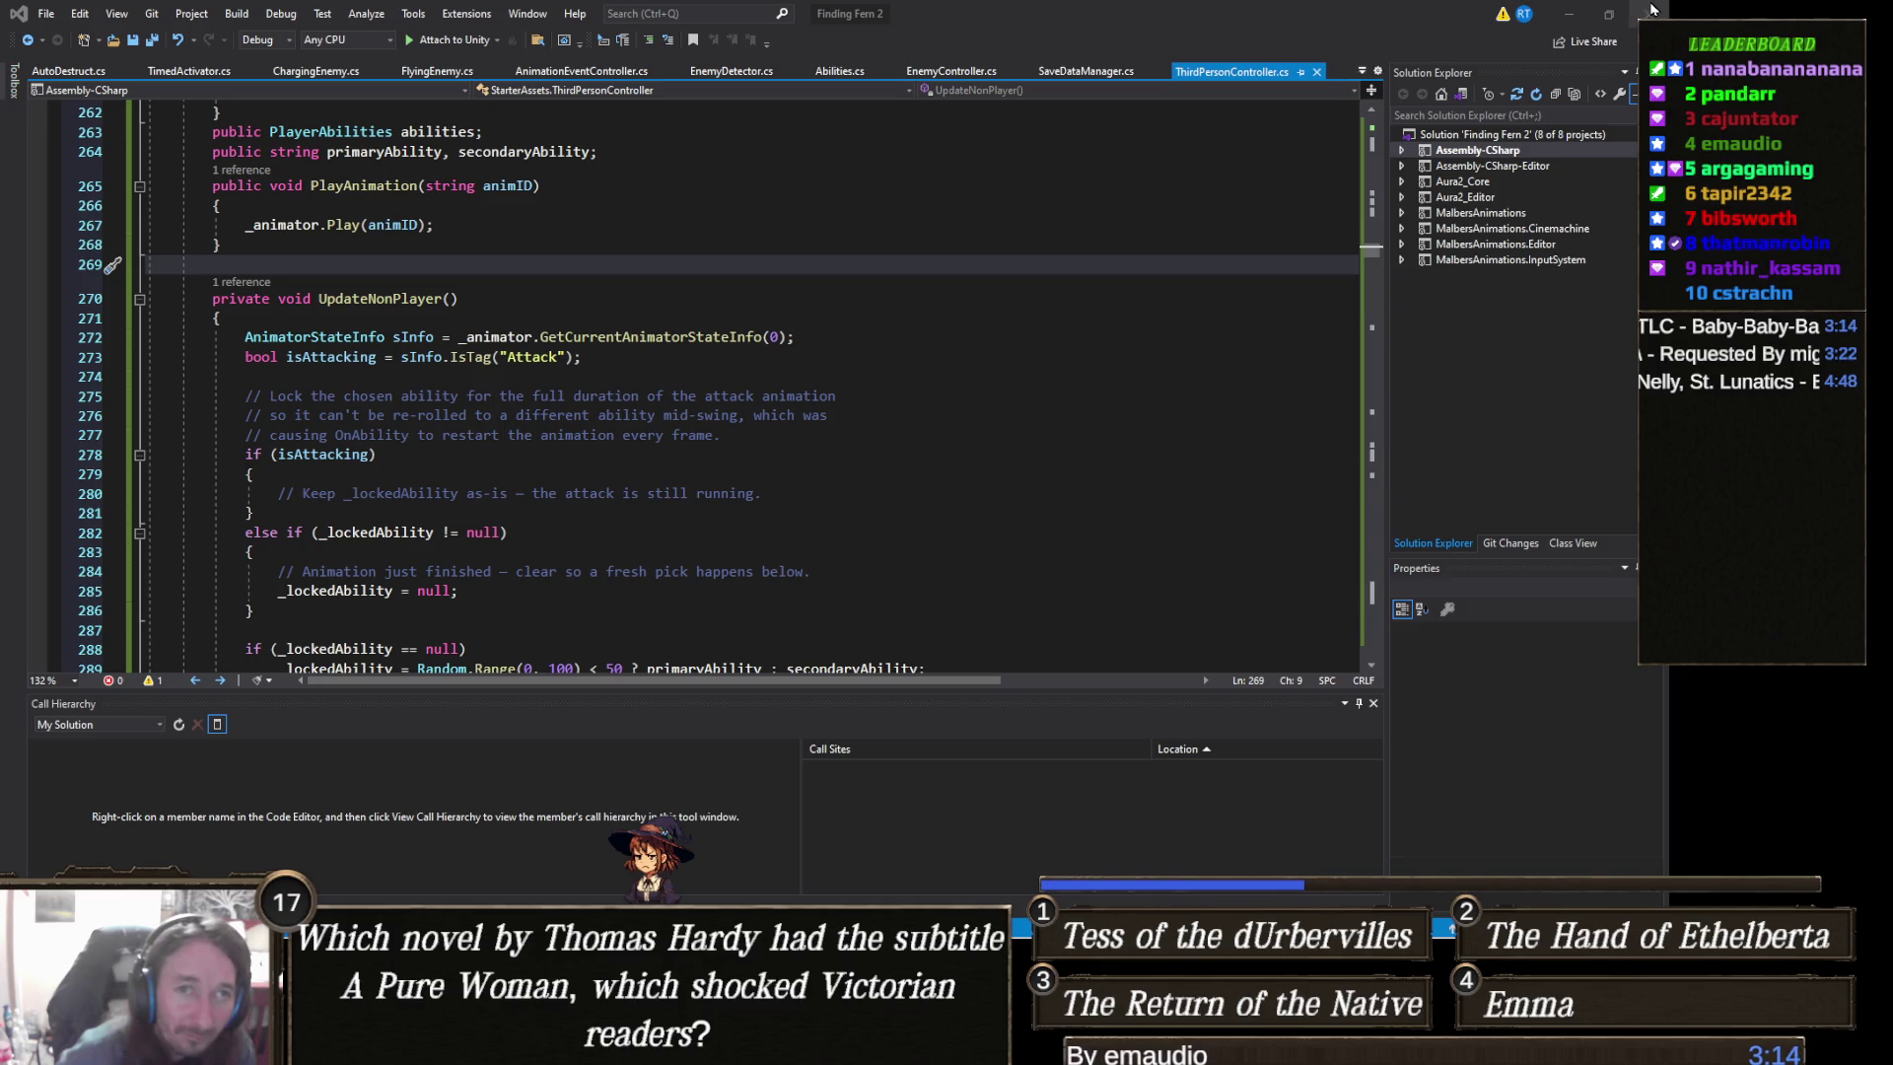
click(1571, 15)
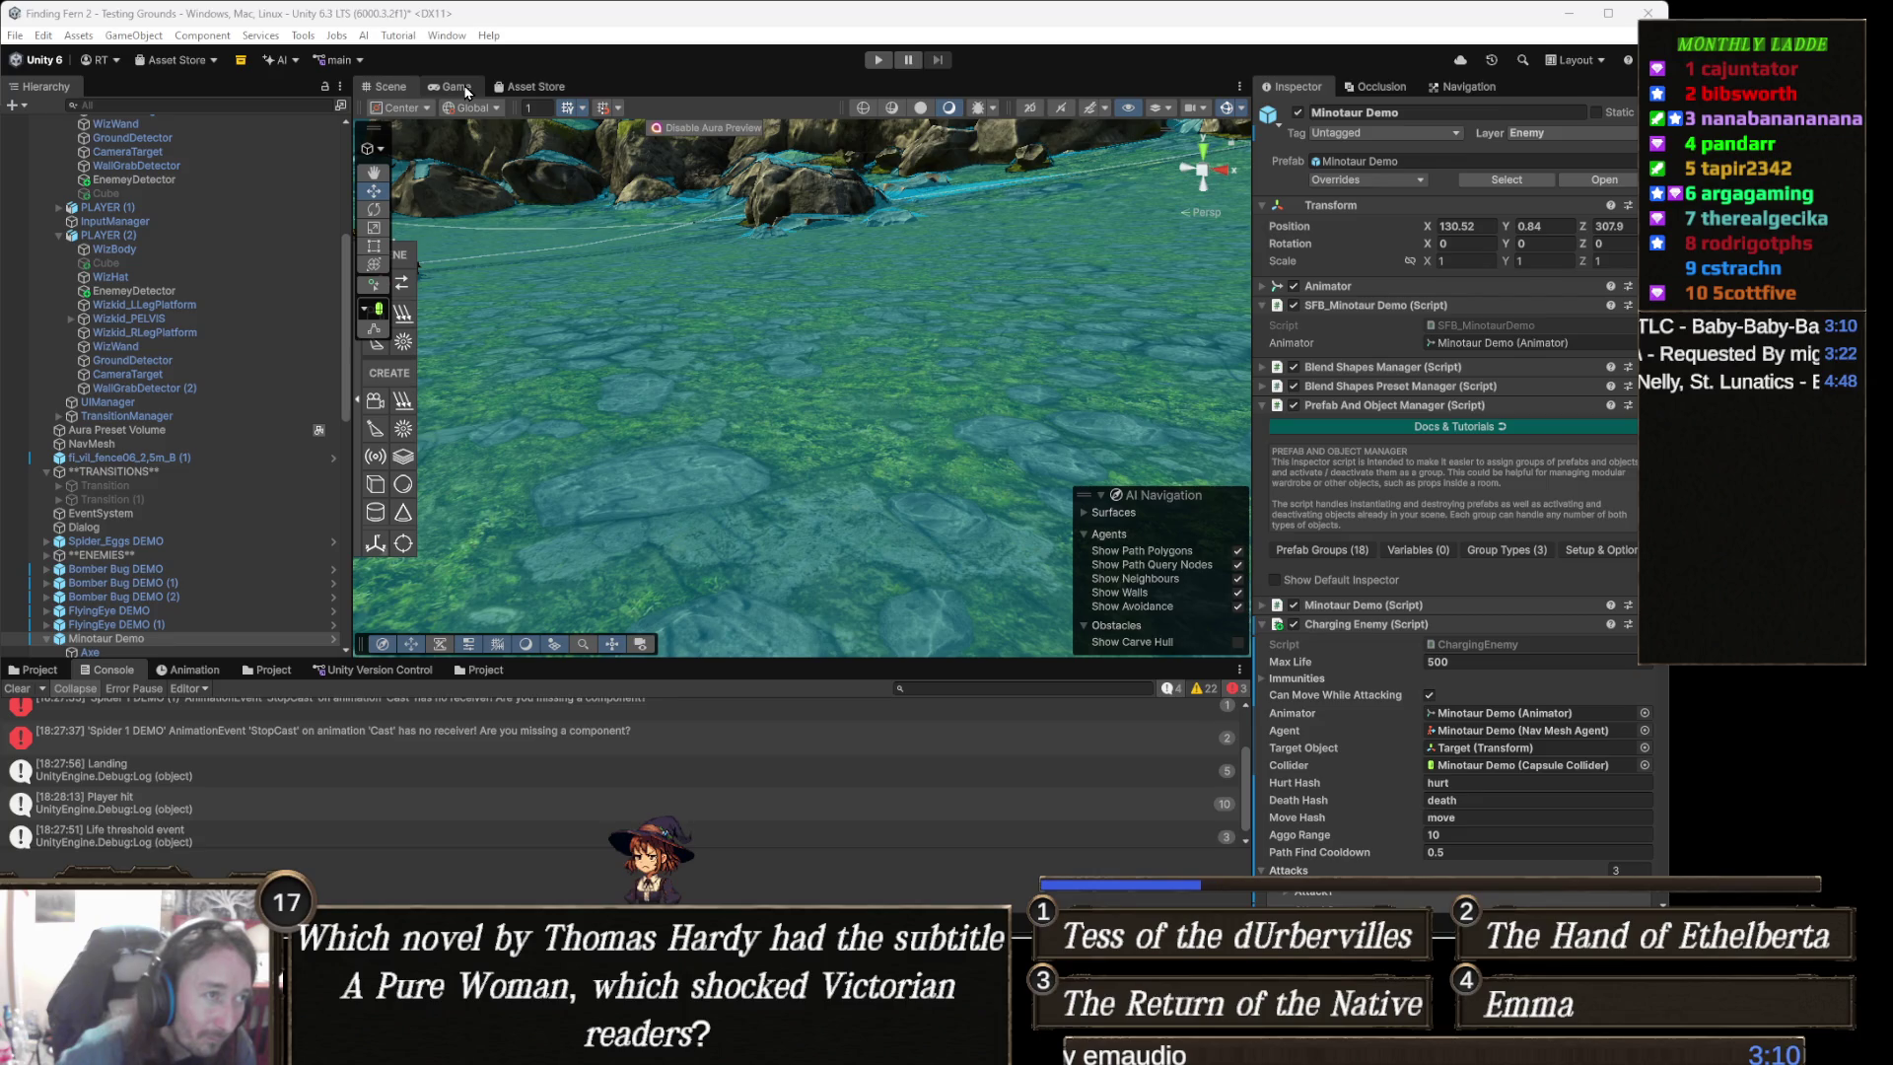
- Change GetCurrentAnimatorStateInfo(0) to GetCurrentAnimatorStateInfo(1) in UpdateNonPlayer and save the script
key(alt+Tab)
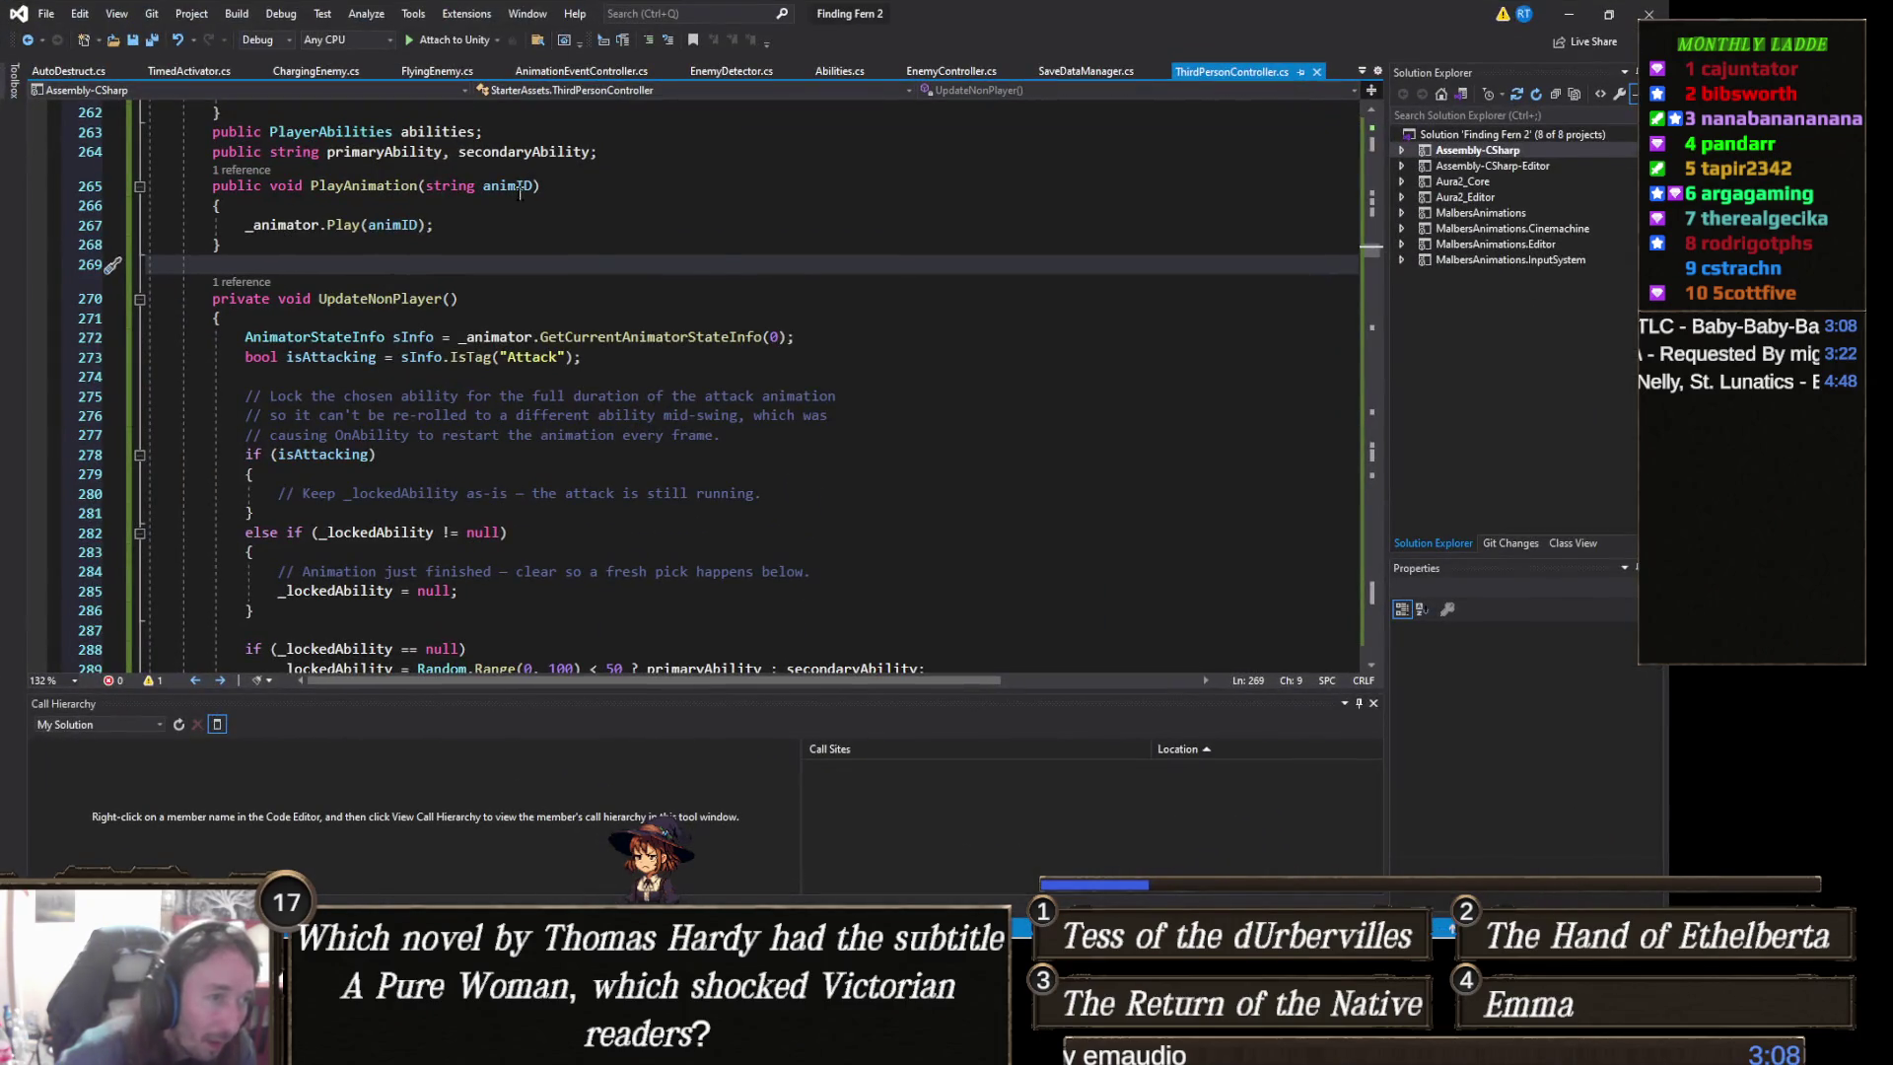
double_click(775, 337)
text(1)
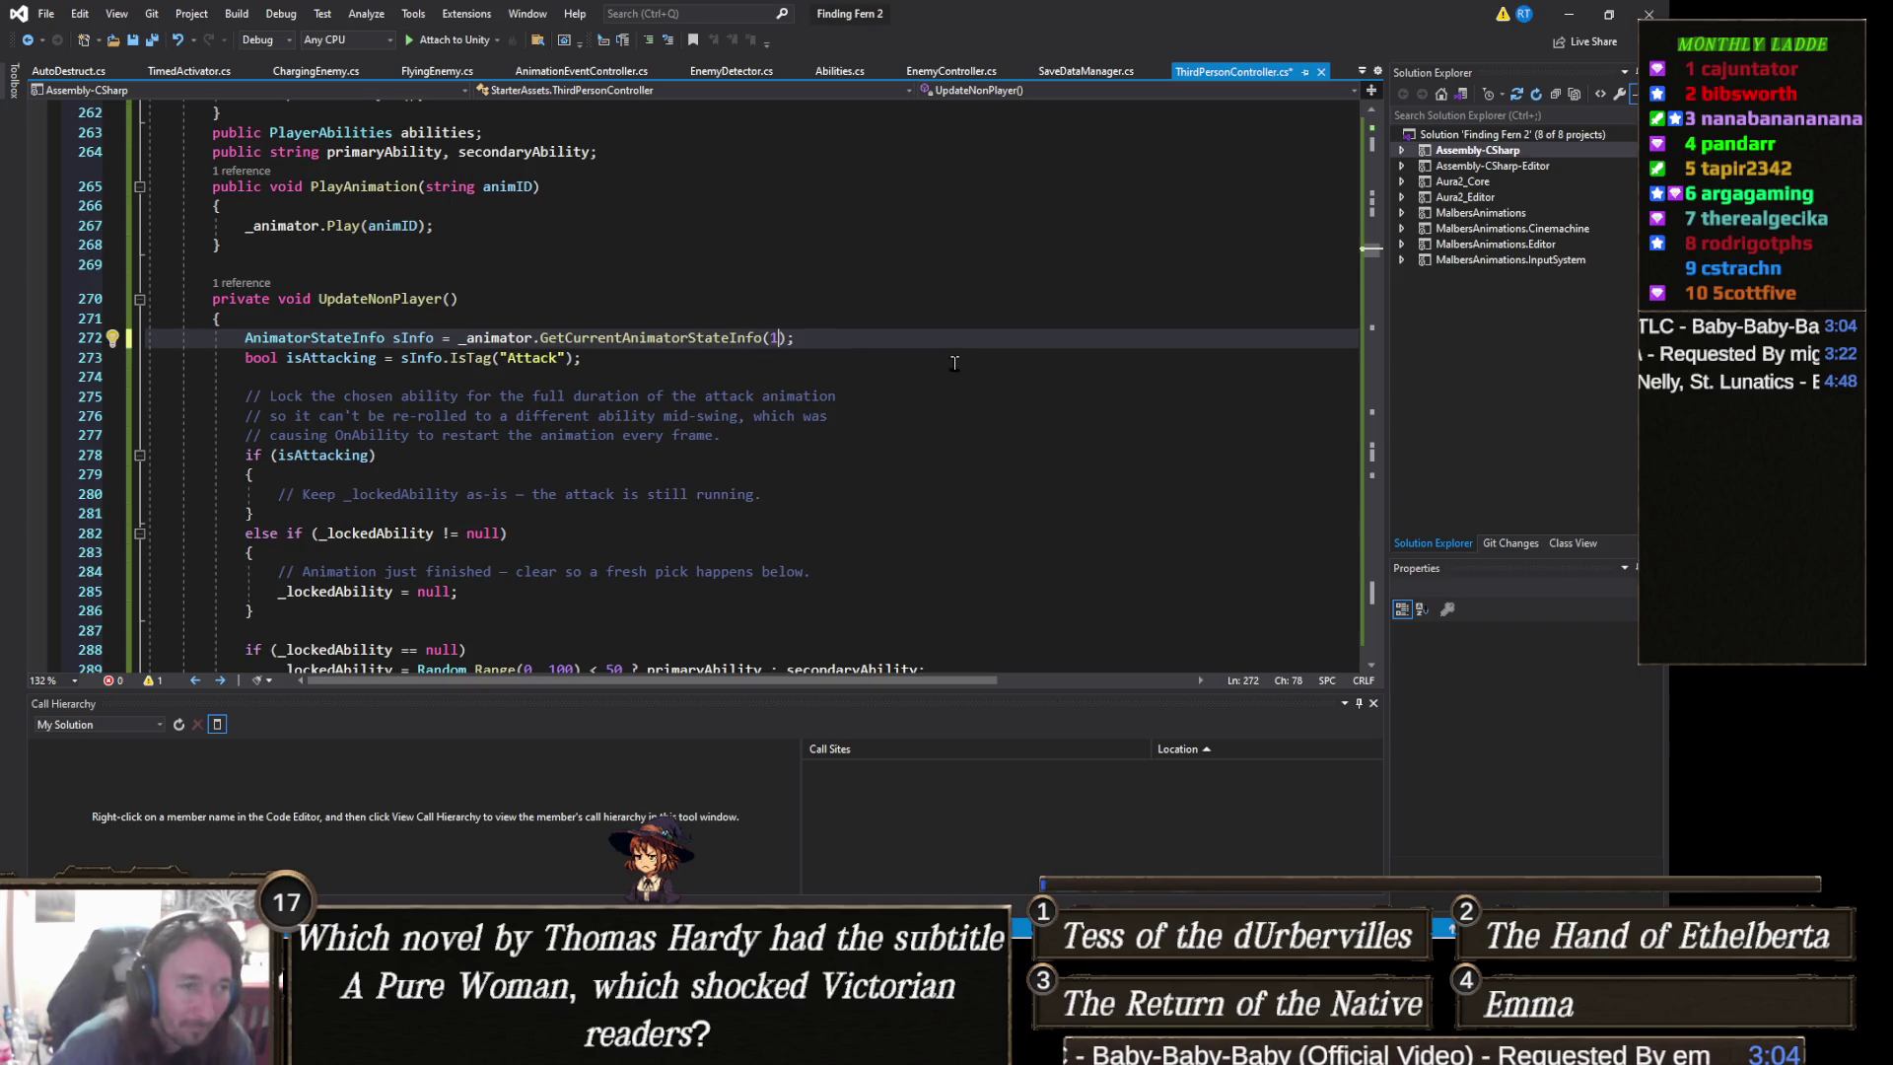
key(ctrl+s)
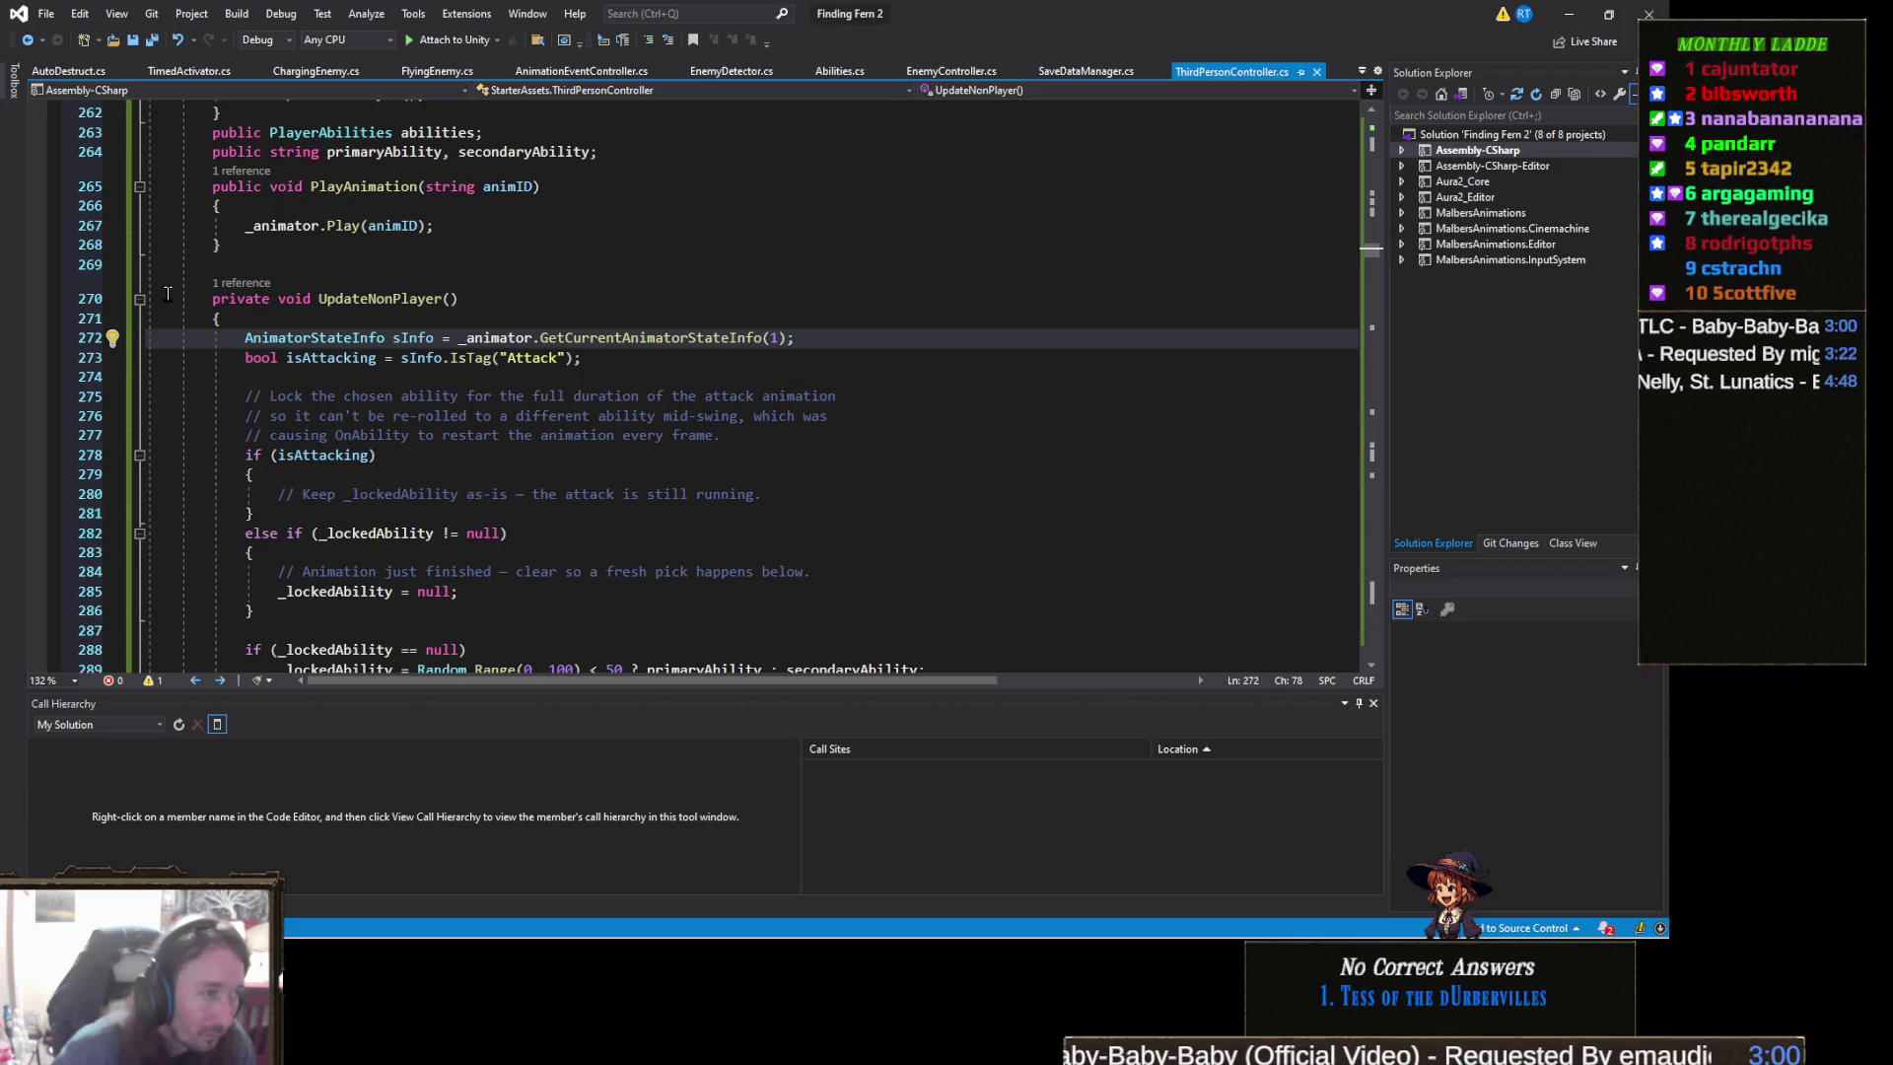
scroll(338, 377, down, 3)
scroll(338, 378, down, 20)
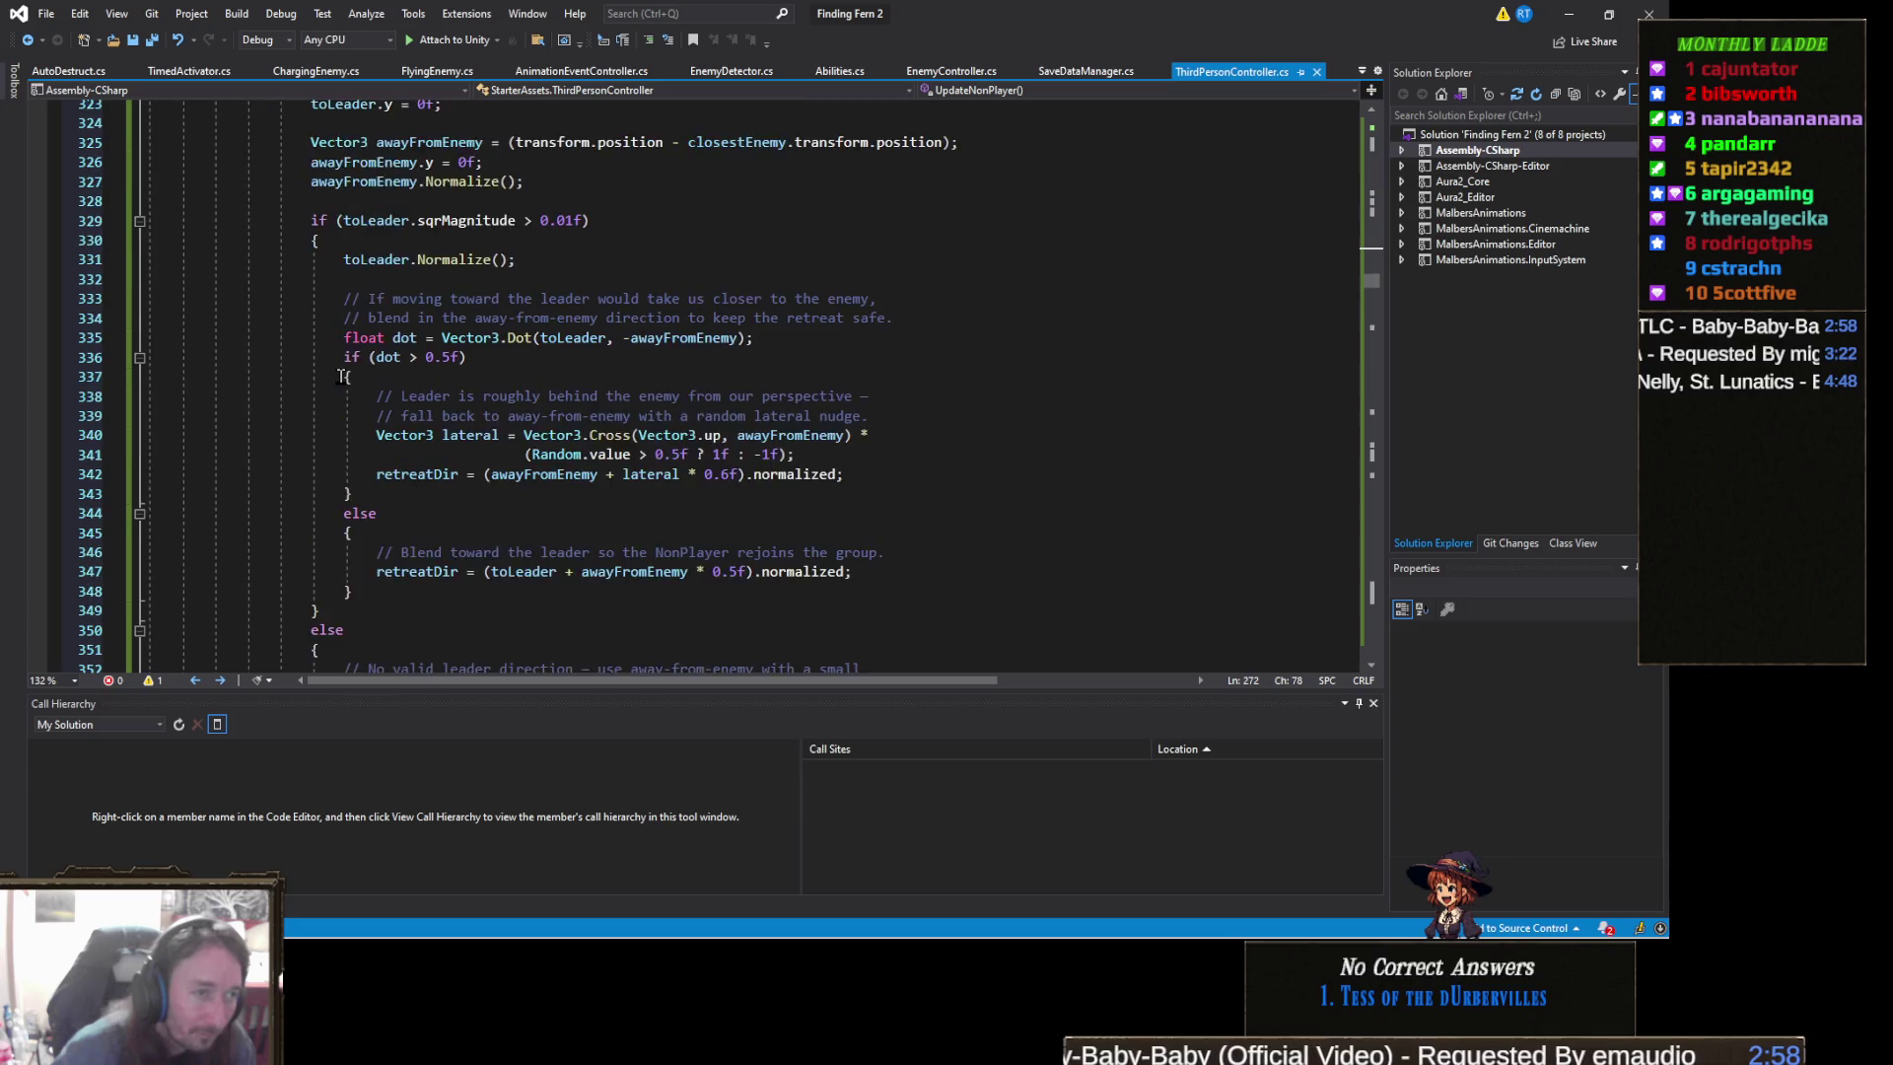
scroll(341, 371, down, 3)
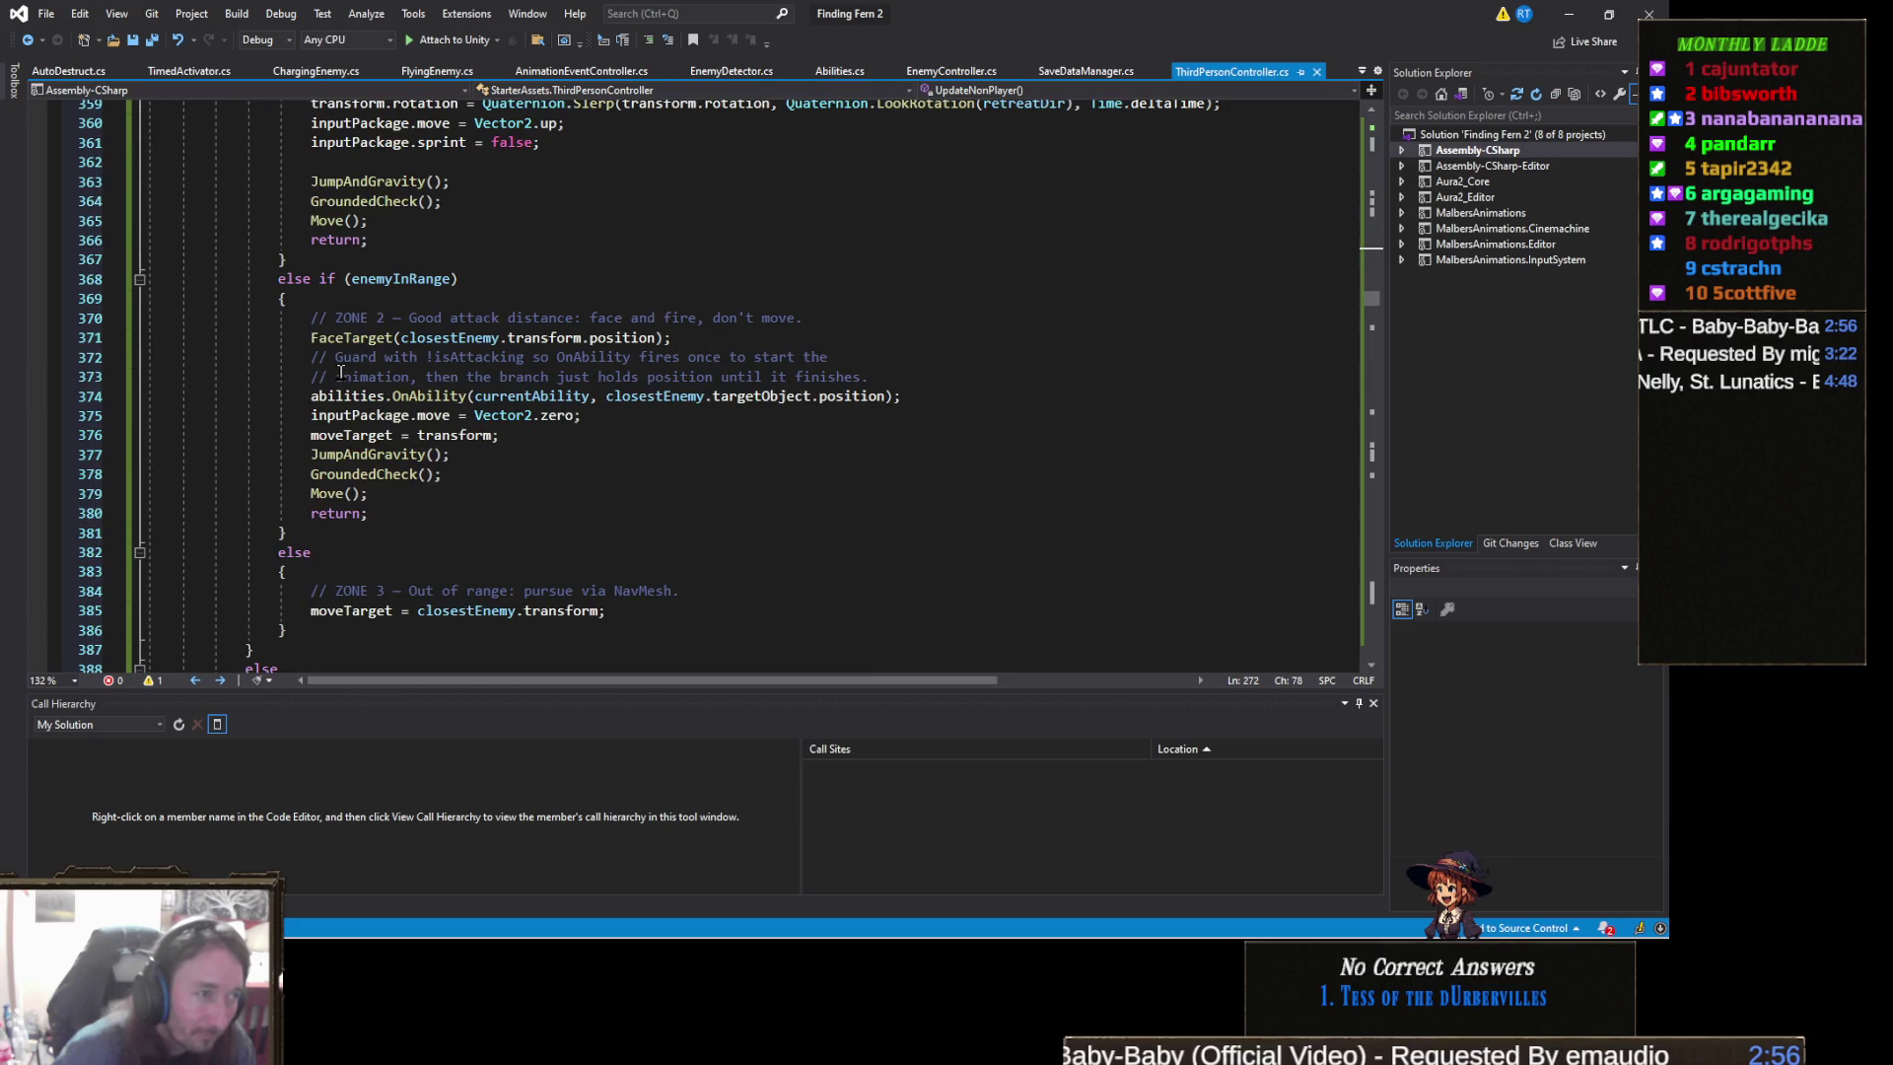
scroll(341, 372, down, 11)
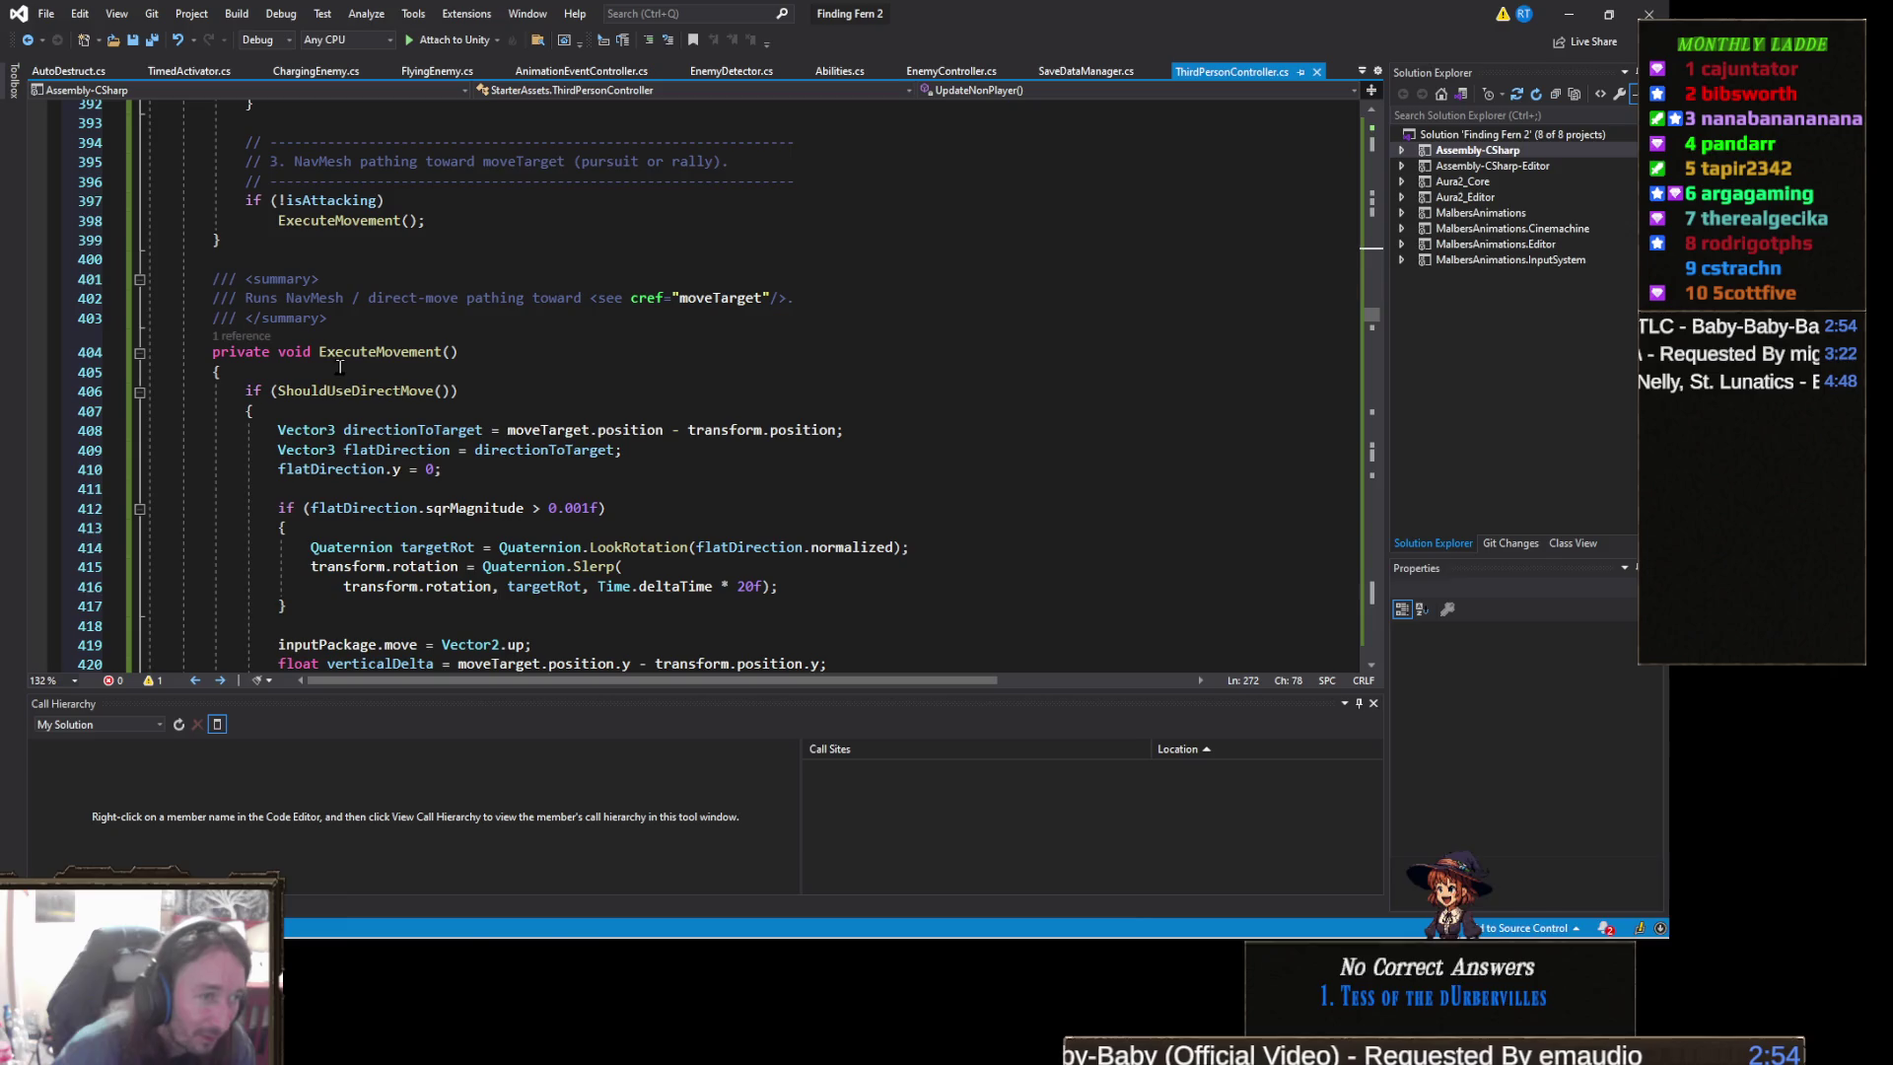
scroll(340, 366, down, 3)
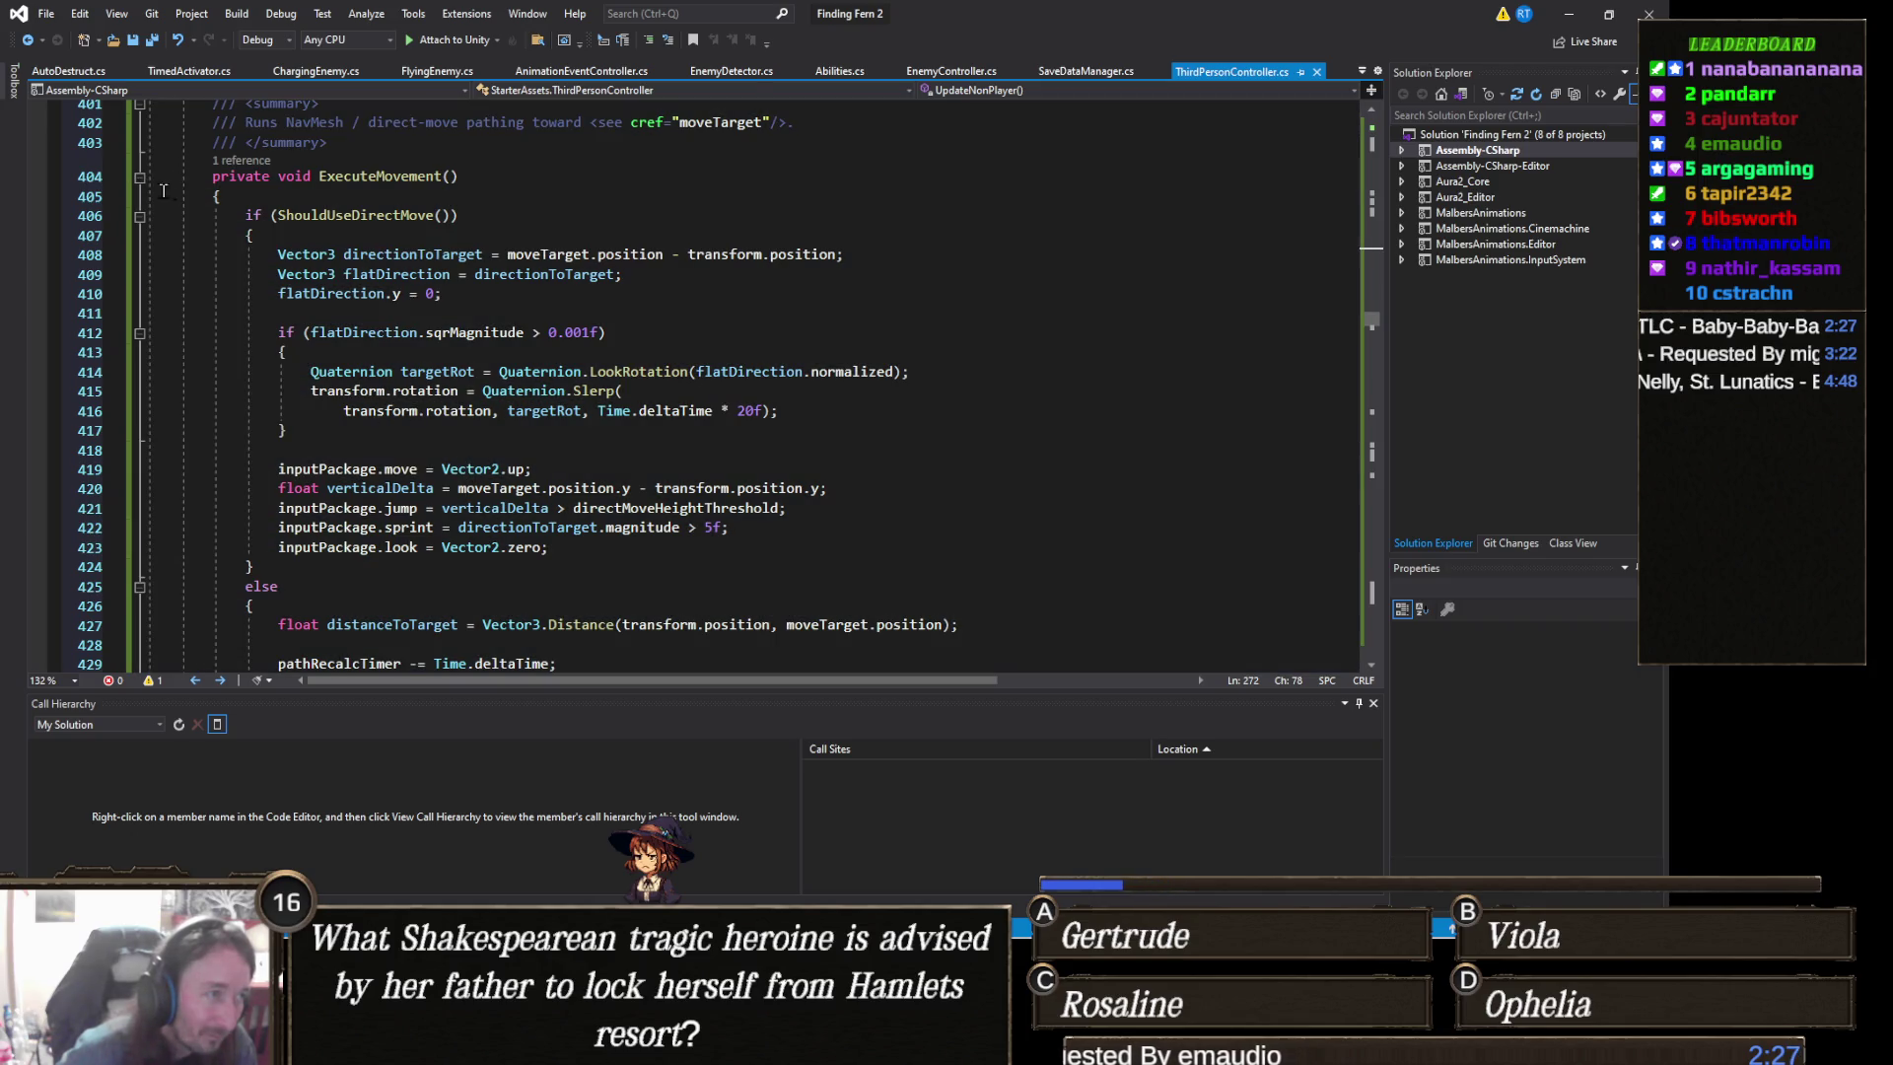
- Change UpdatePlayer's GetCurrentAnimatorStateInfo(0) to (1) on line 570, then minimize Visual Studio
click(139, 177)
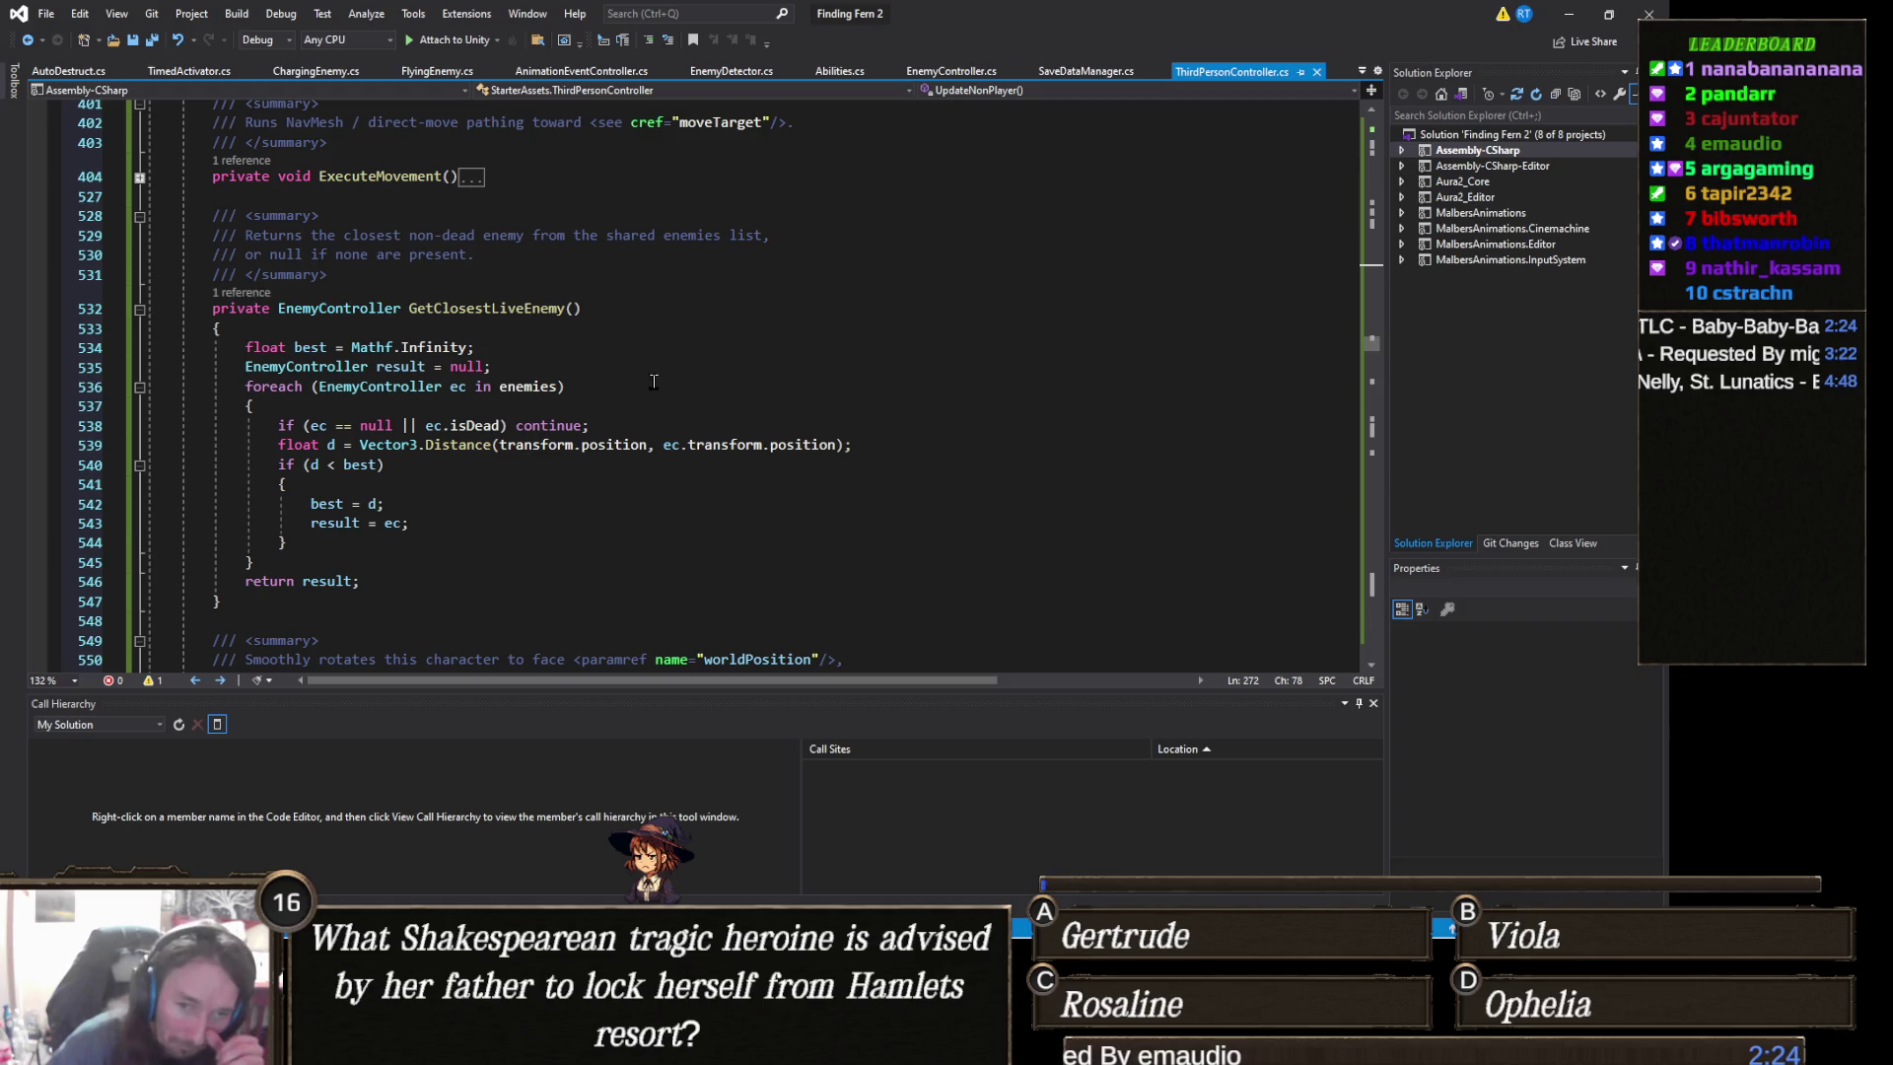
scroll(654, 382, down, 7)
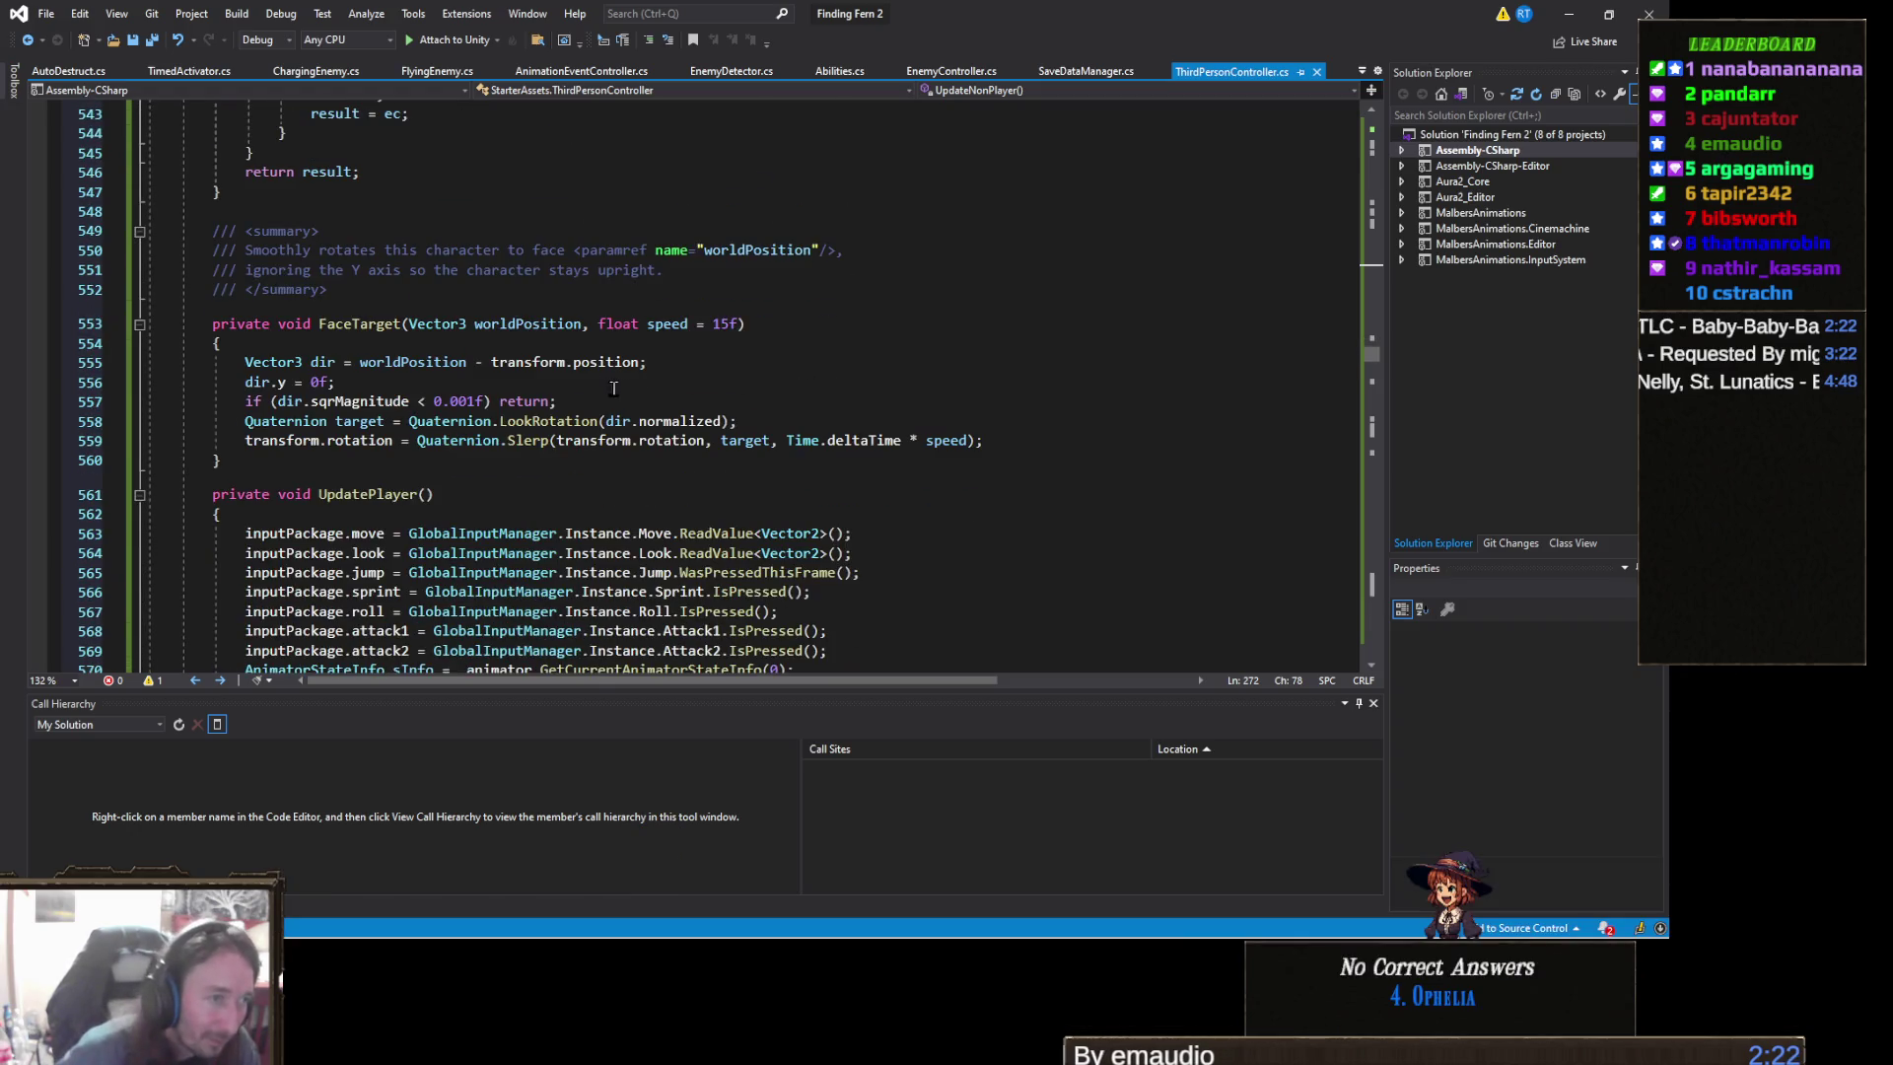
scroll(427, 351, down, 3)
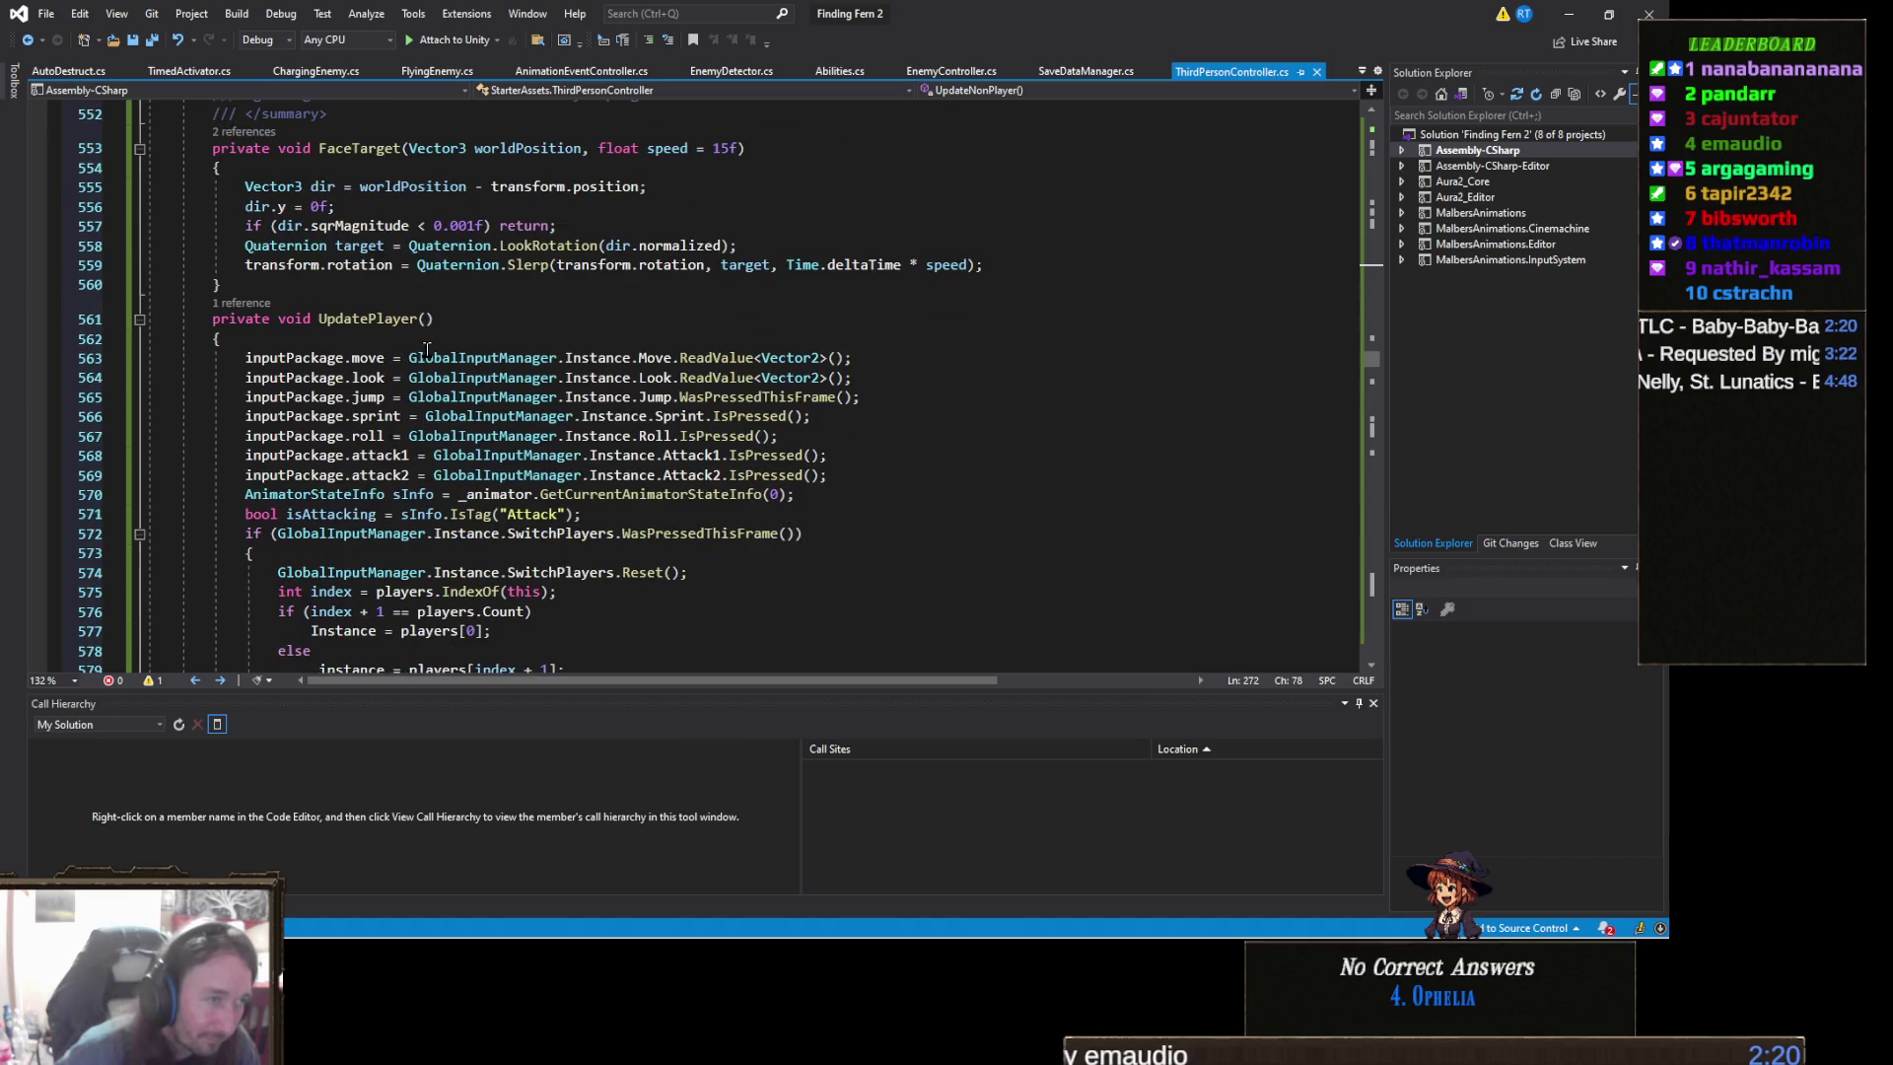
scroll(458, 323, down, 3)
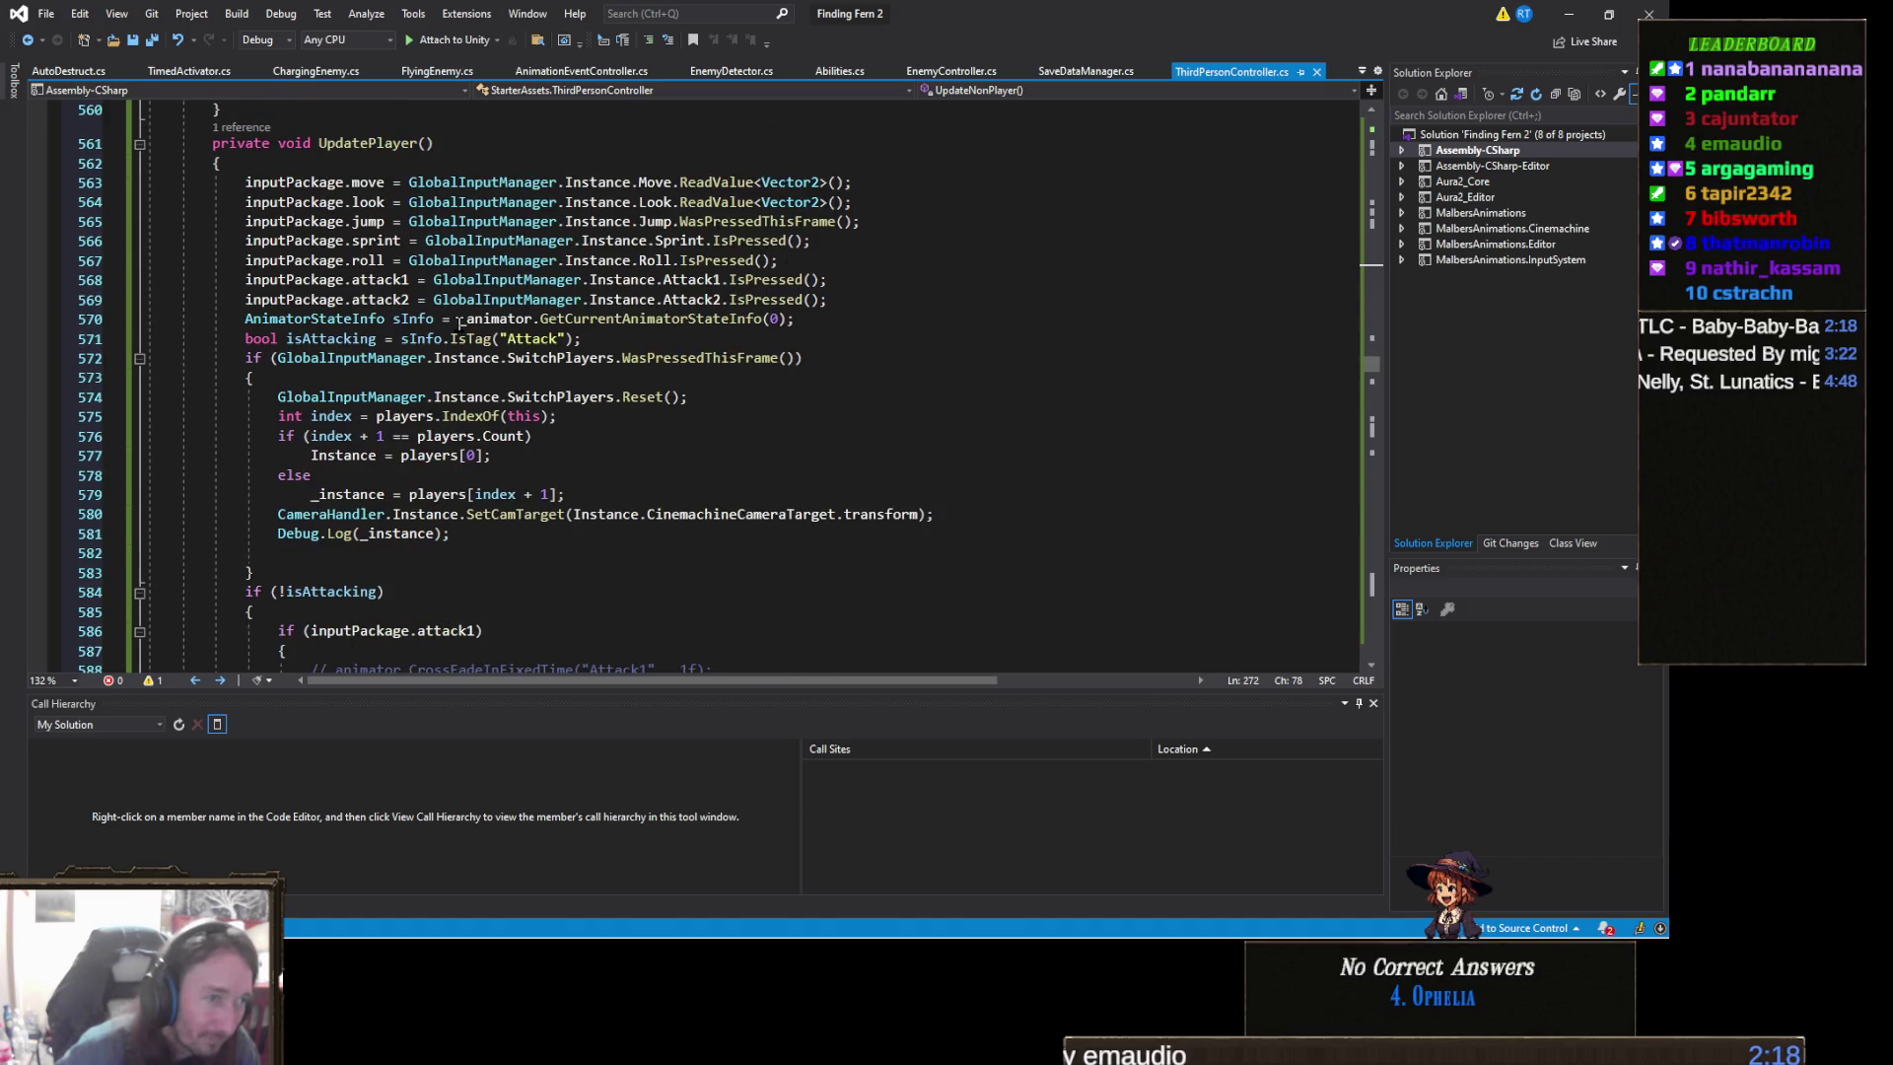
mouse_move(727, 313)
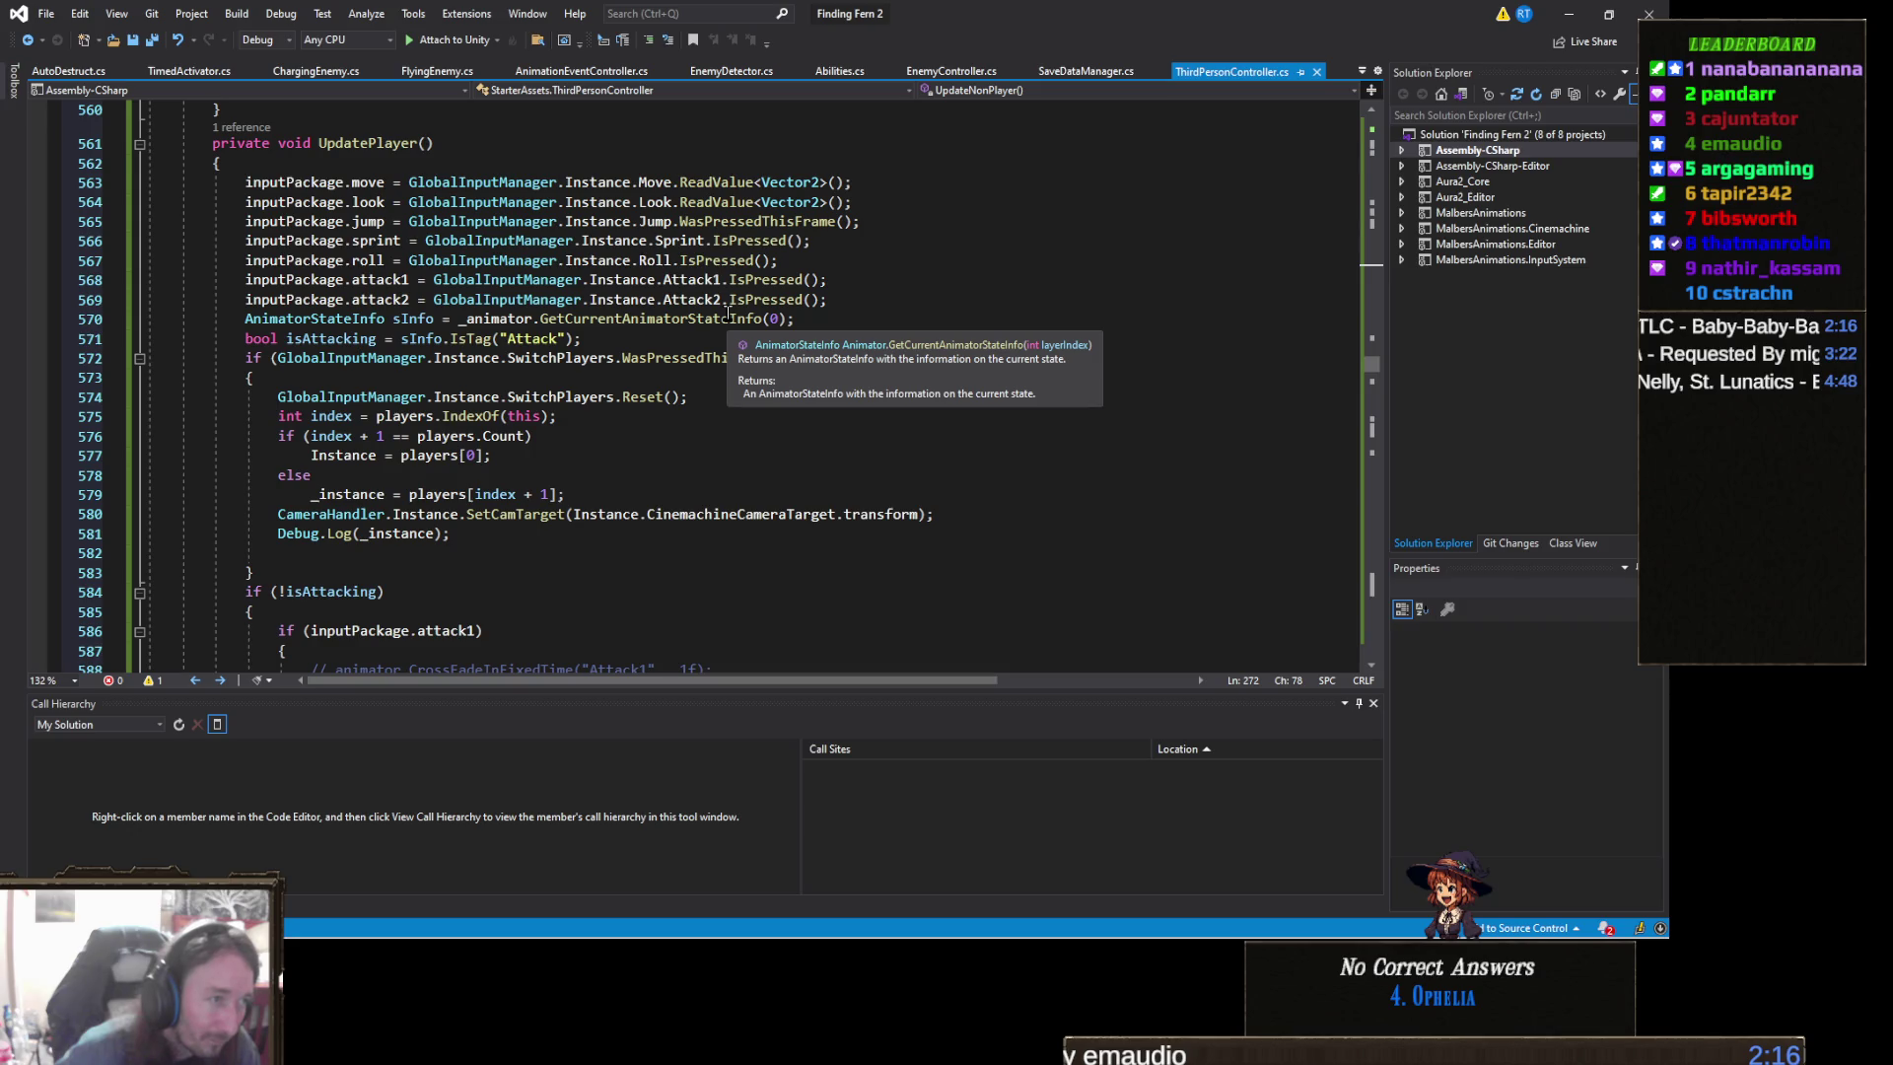
click(780, 318)
key(BackSpace)
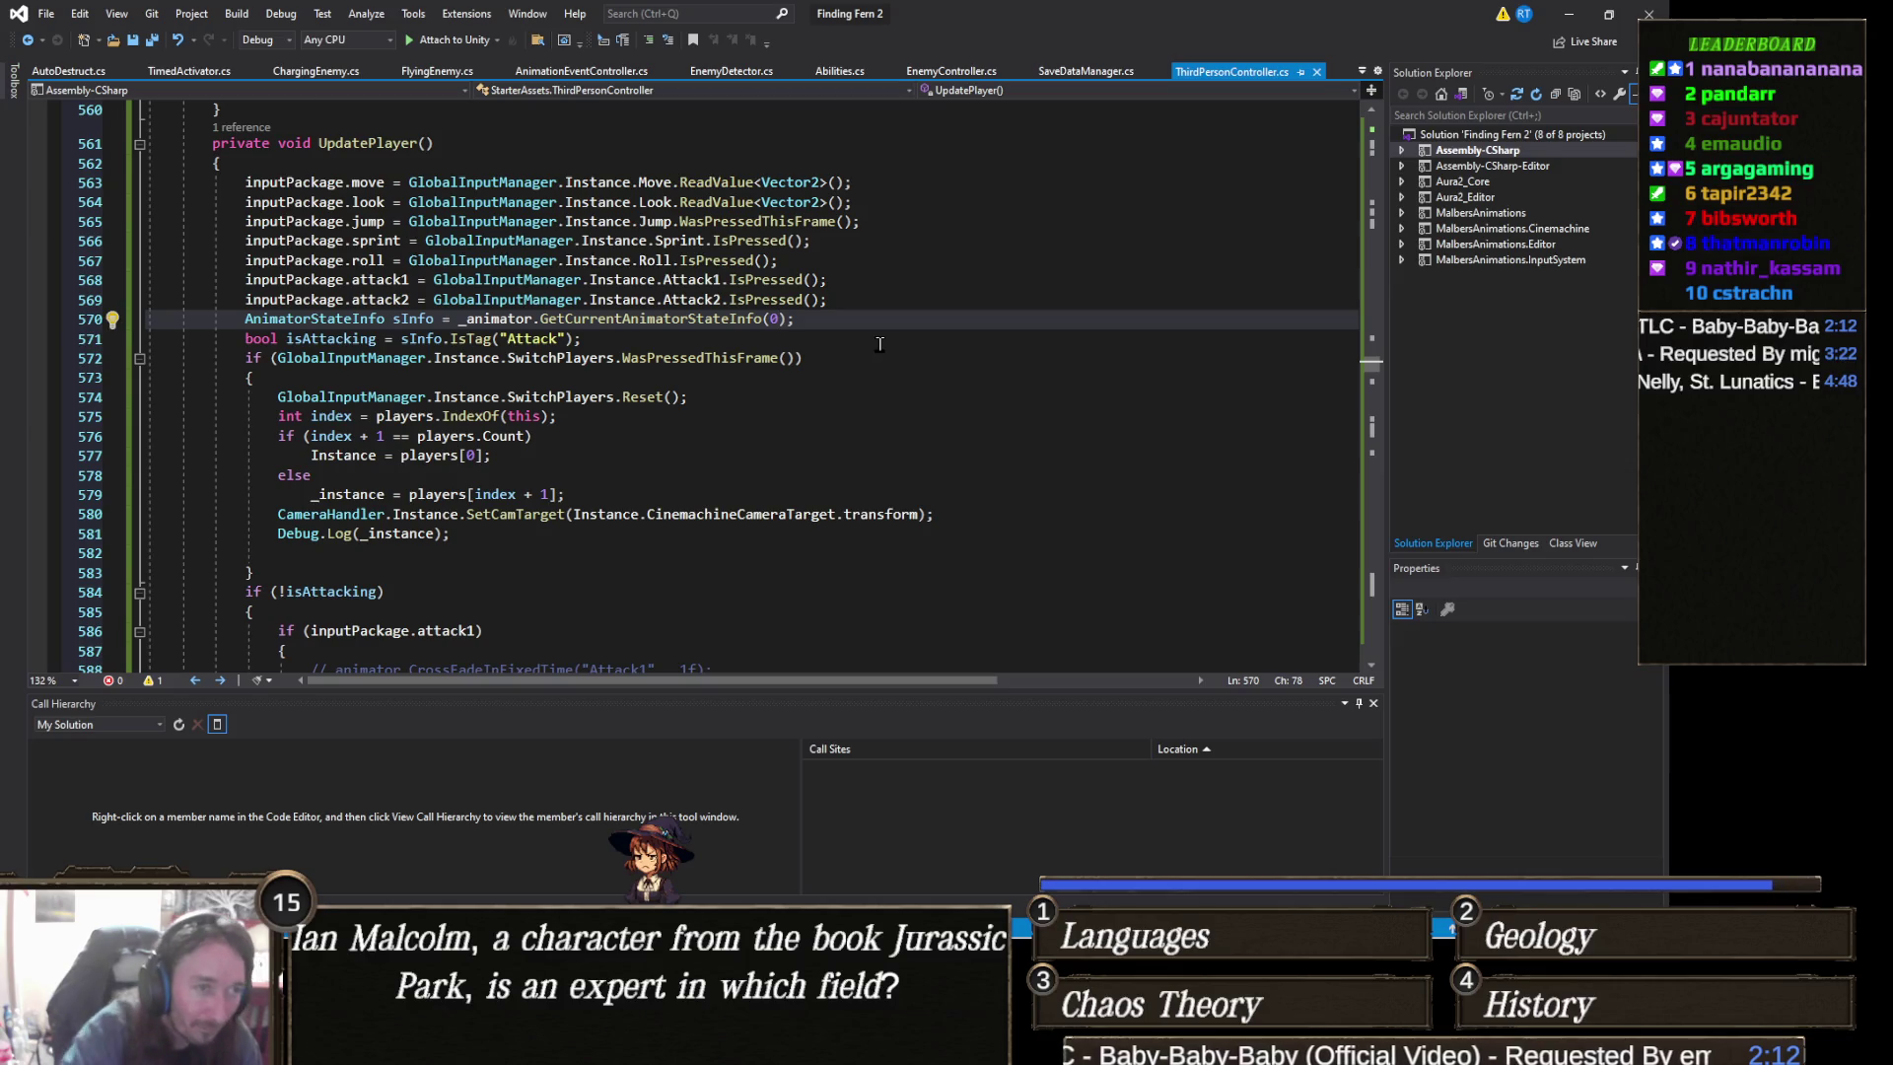
text(1)
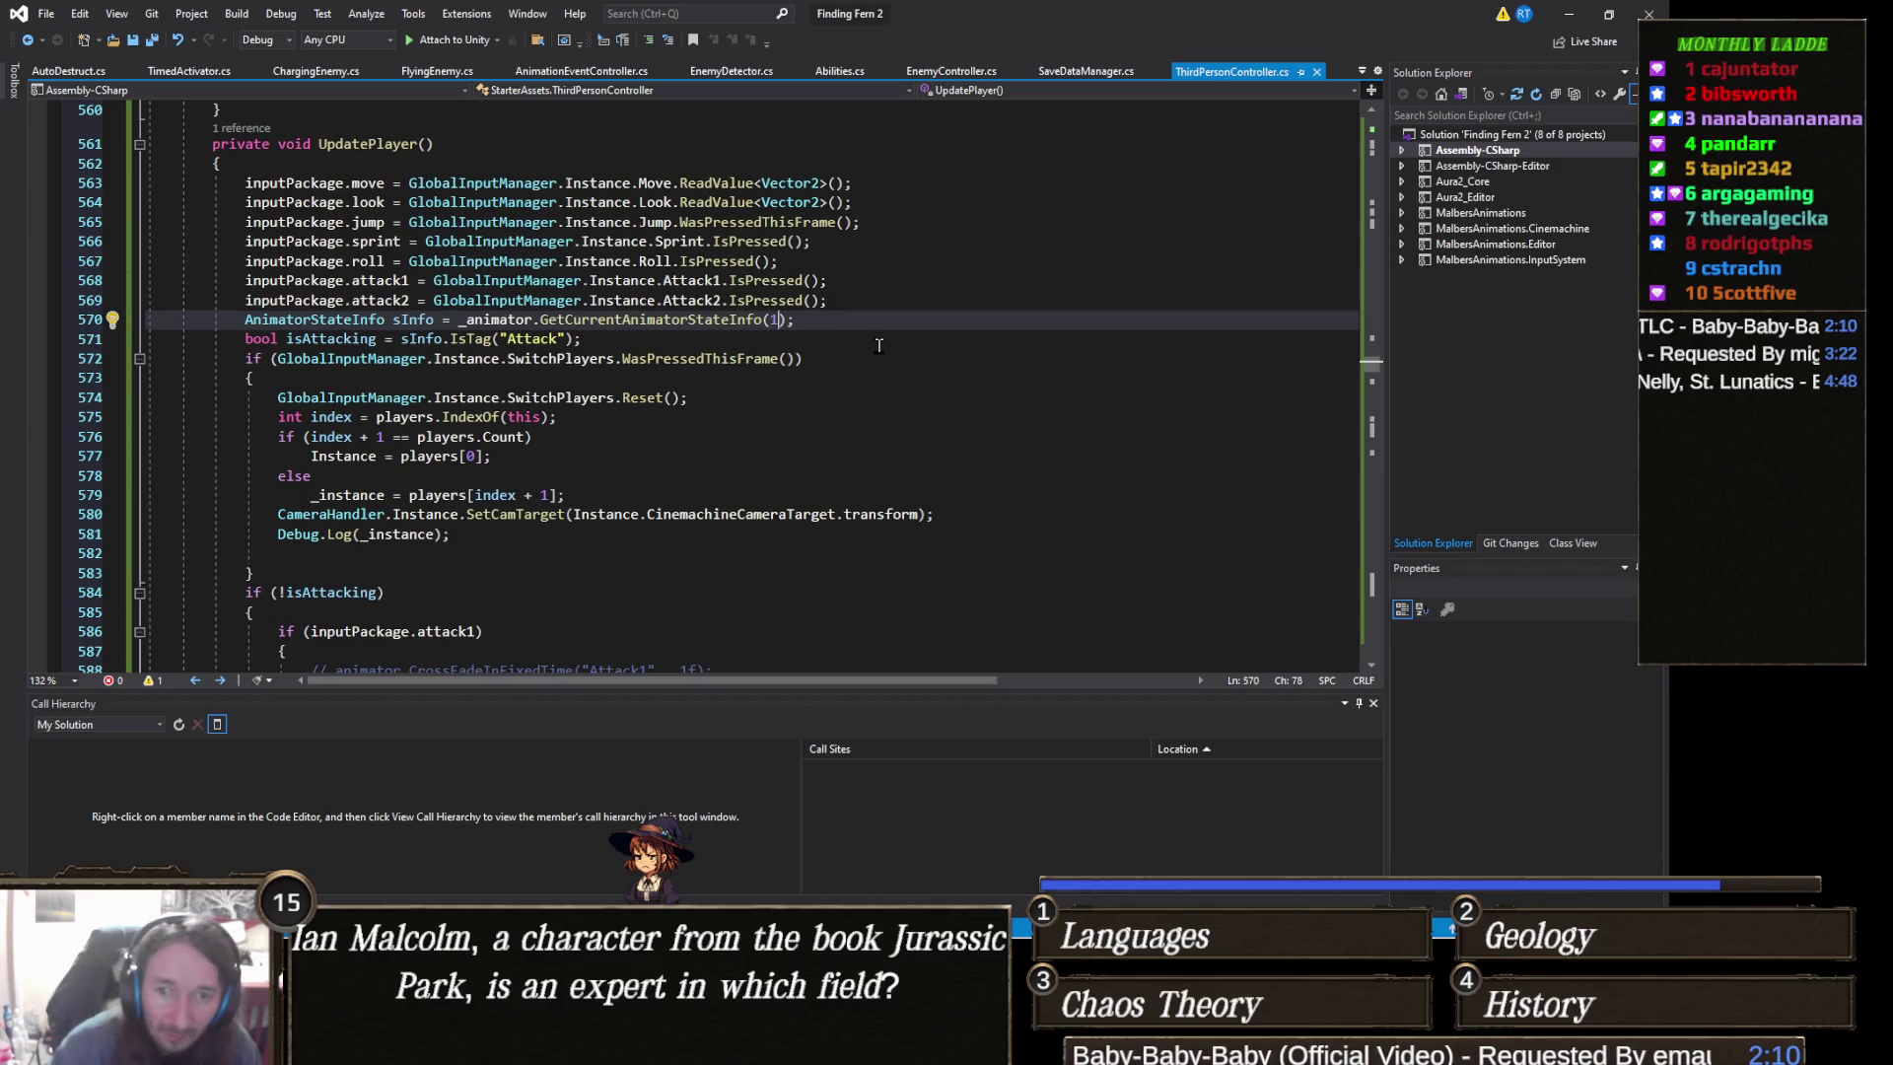
click(1569, 14)
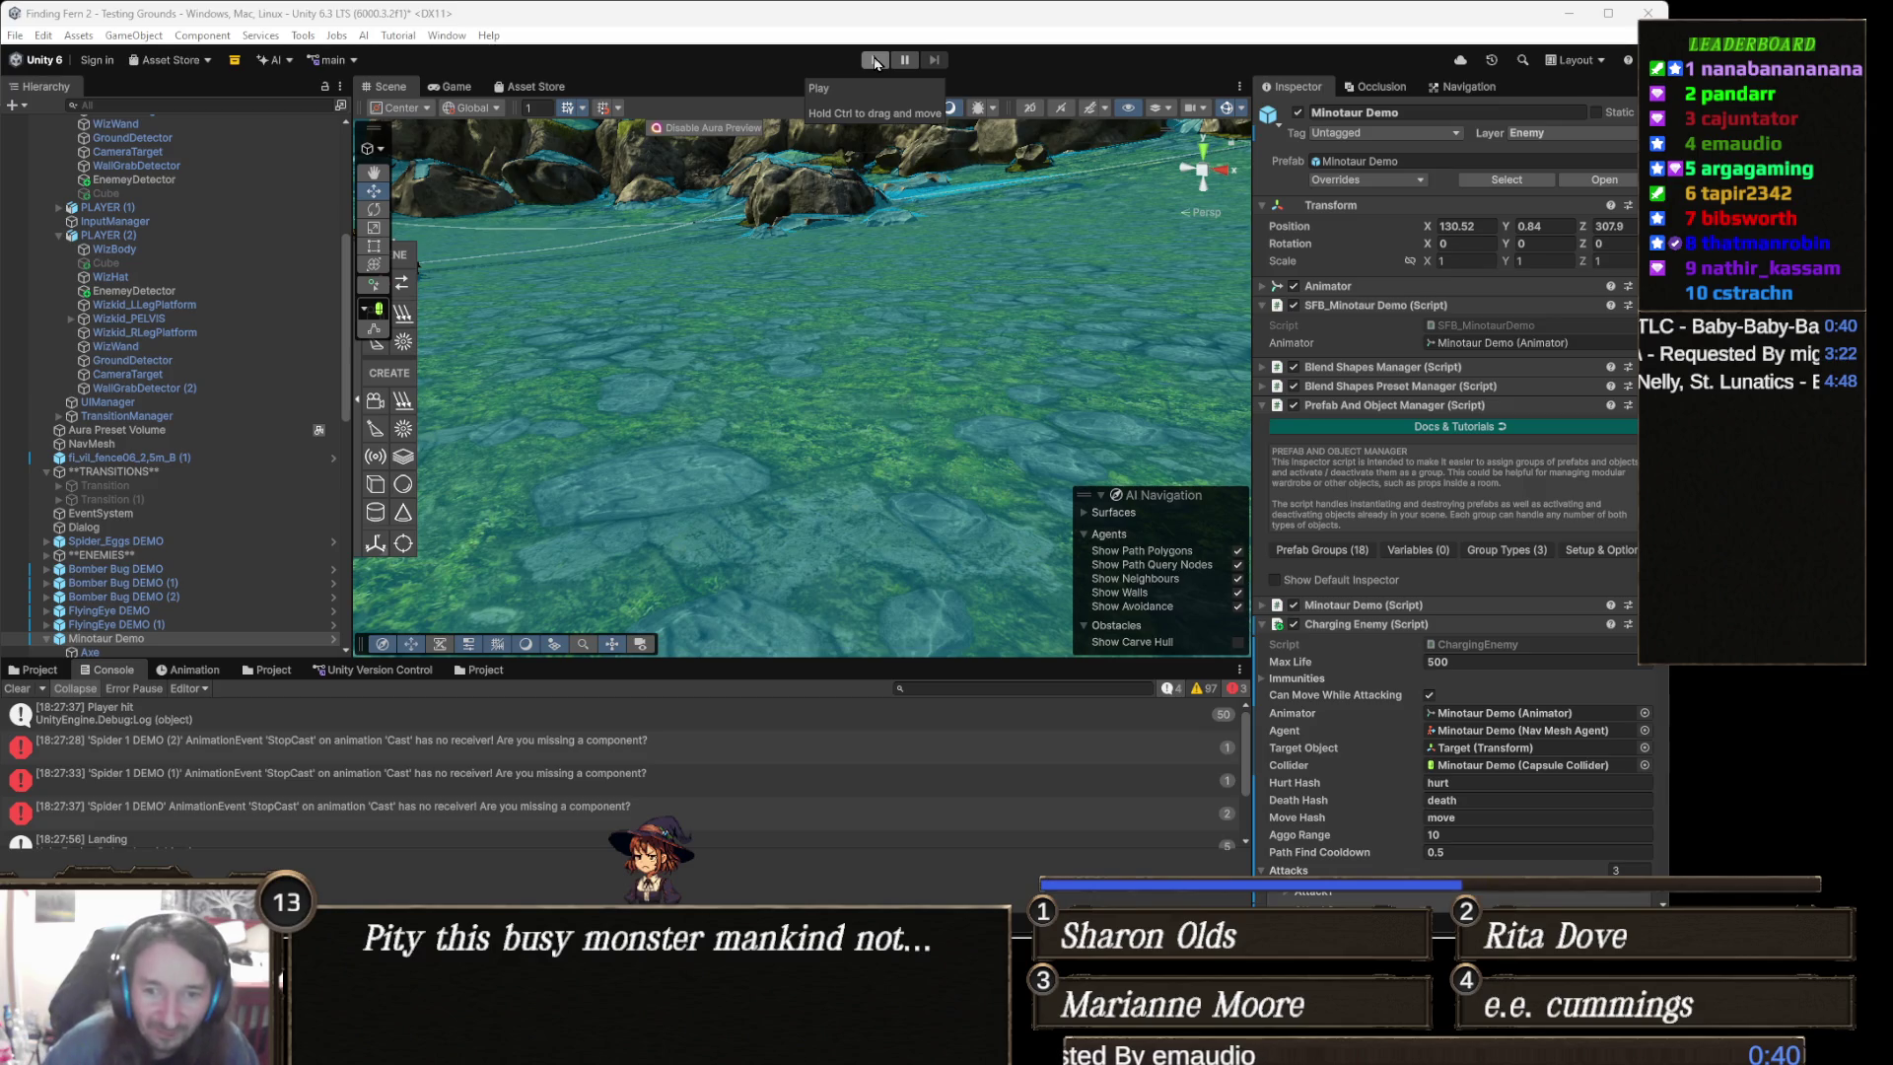
- Enter Play mode to watch the three companions face the giant spiders
click(875, 61)
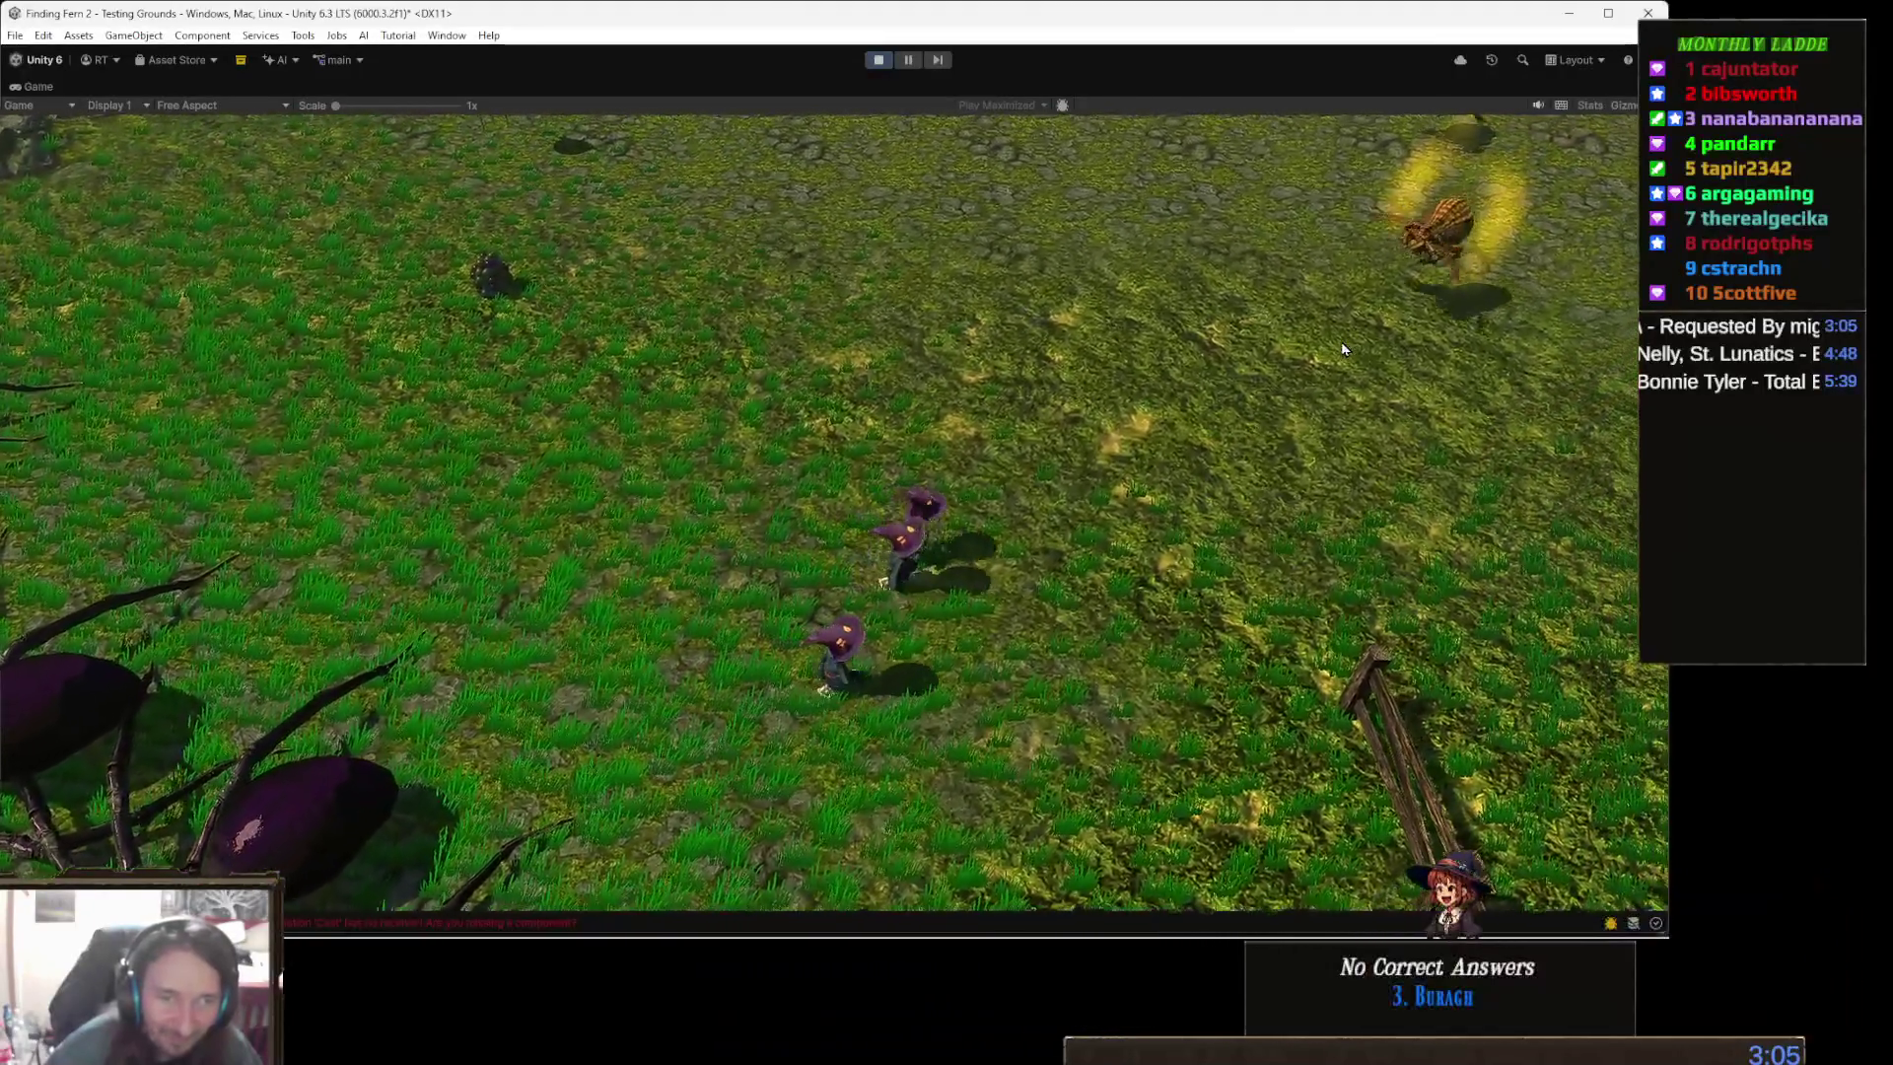
- Cast green, ice and burst spells at the spiders and bugs, then exit Play mode
click(1341, 341)
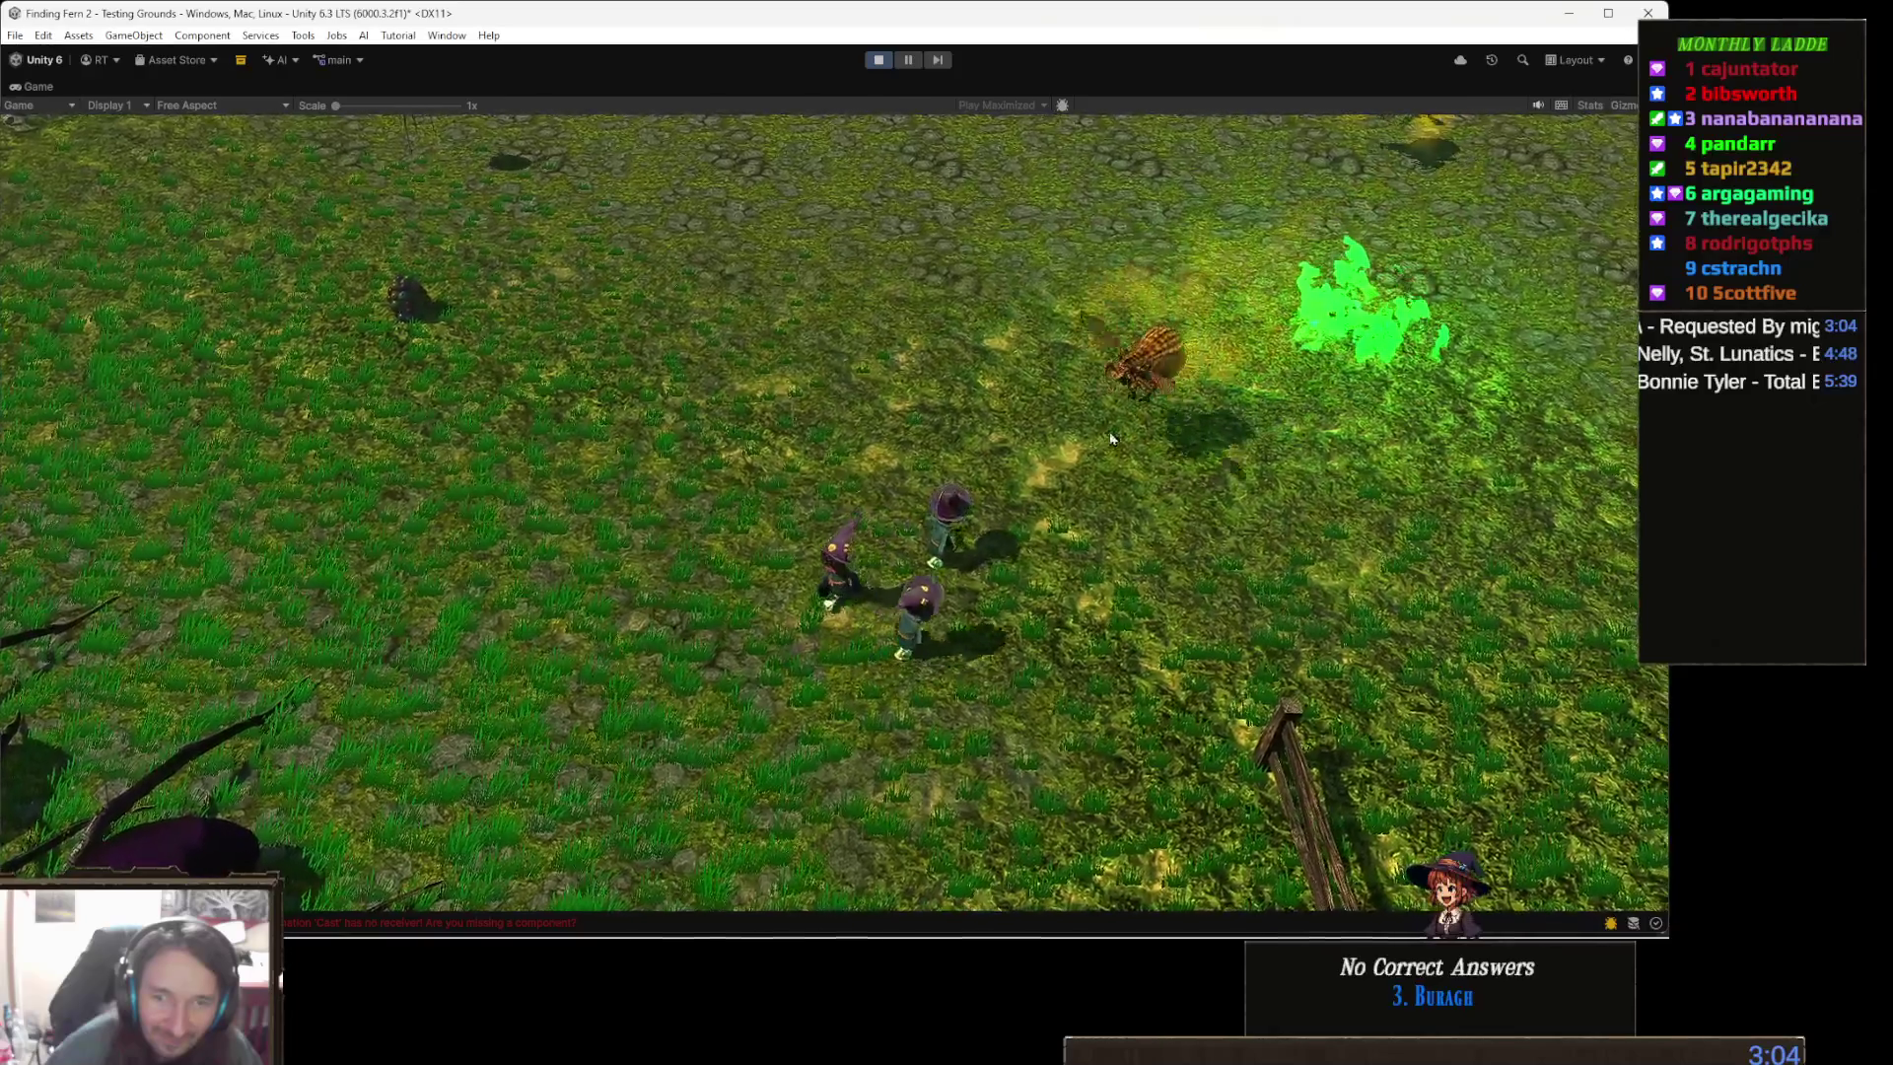
click(1191, 453)
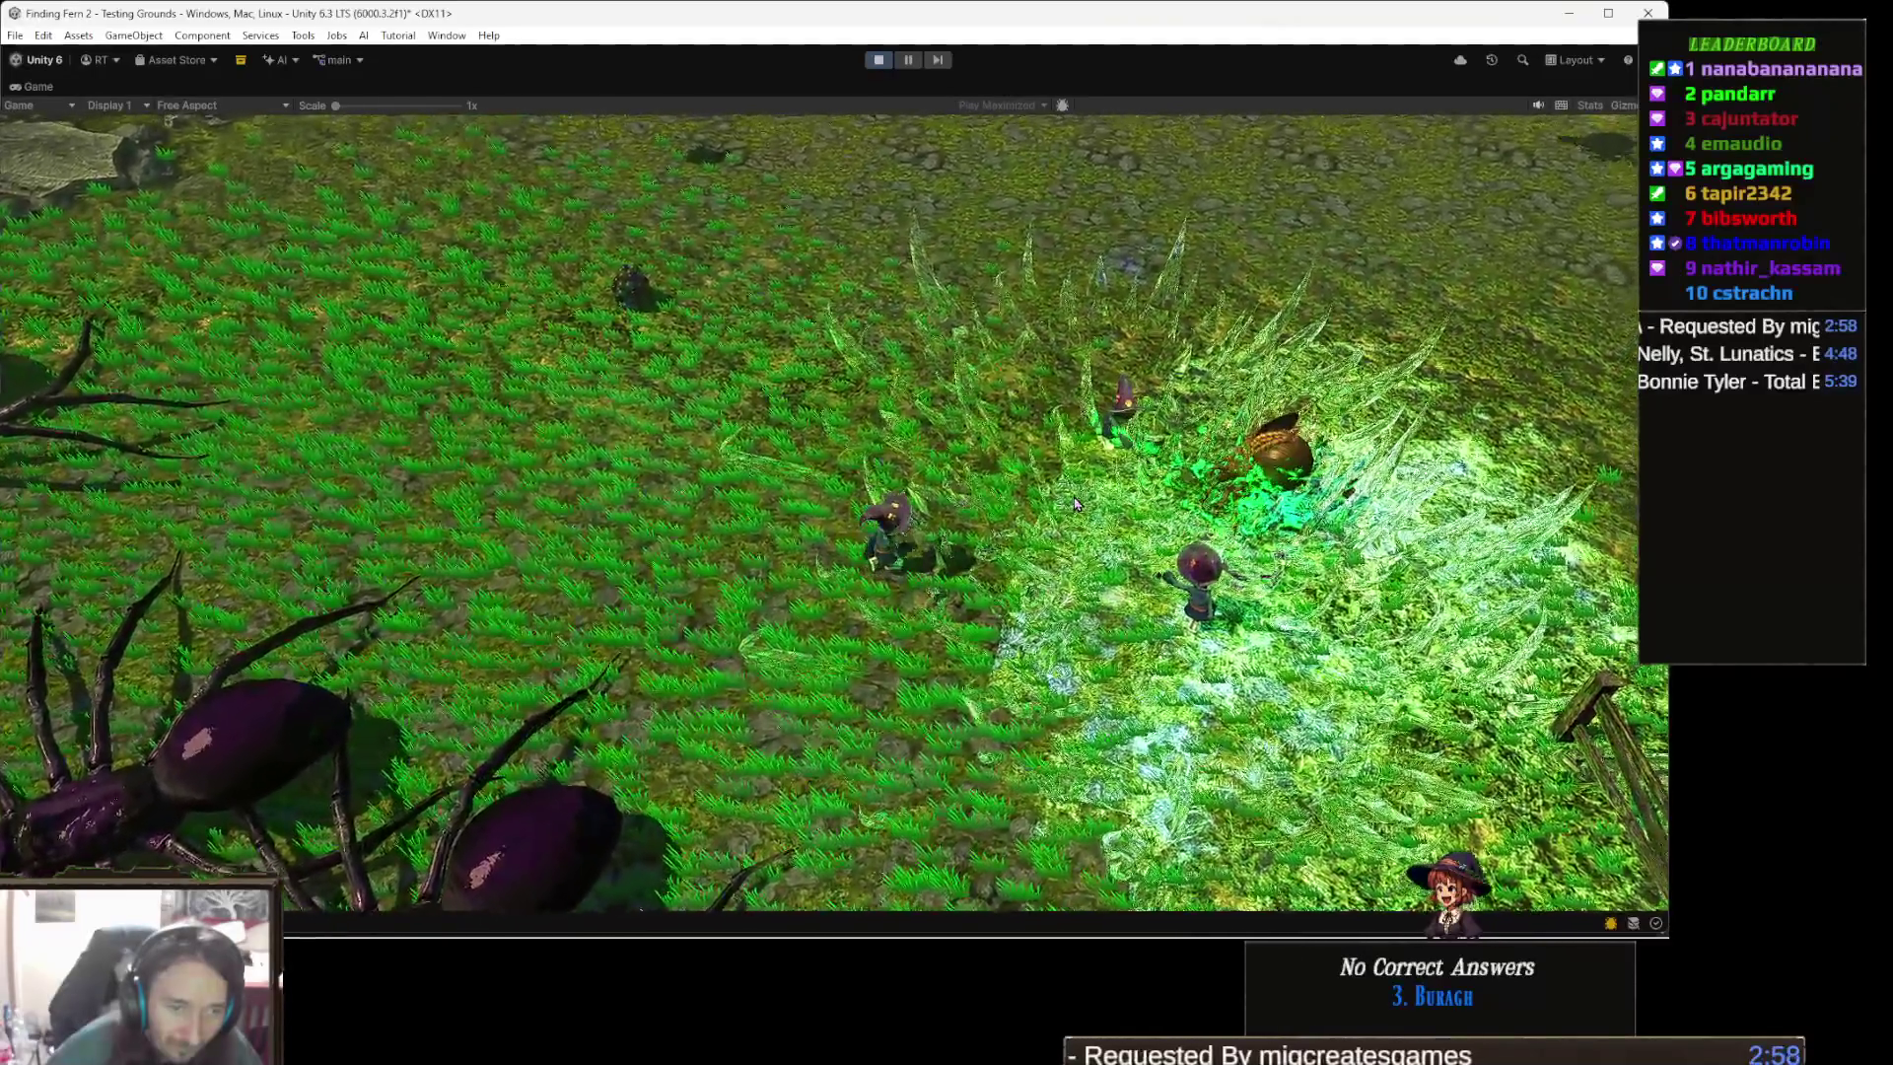
click(1074, 503)
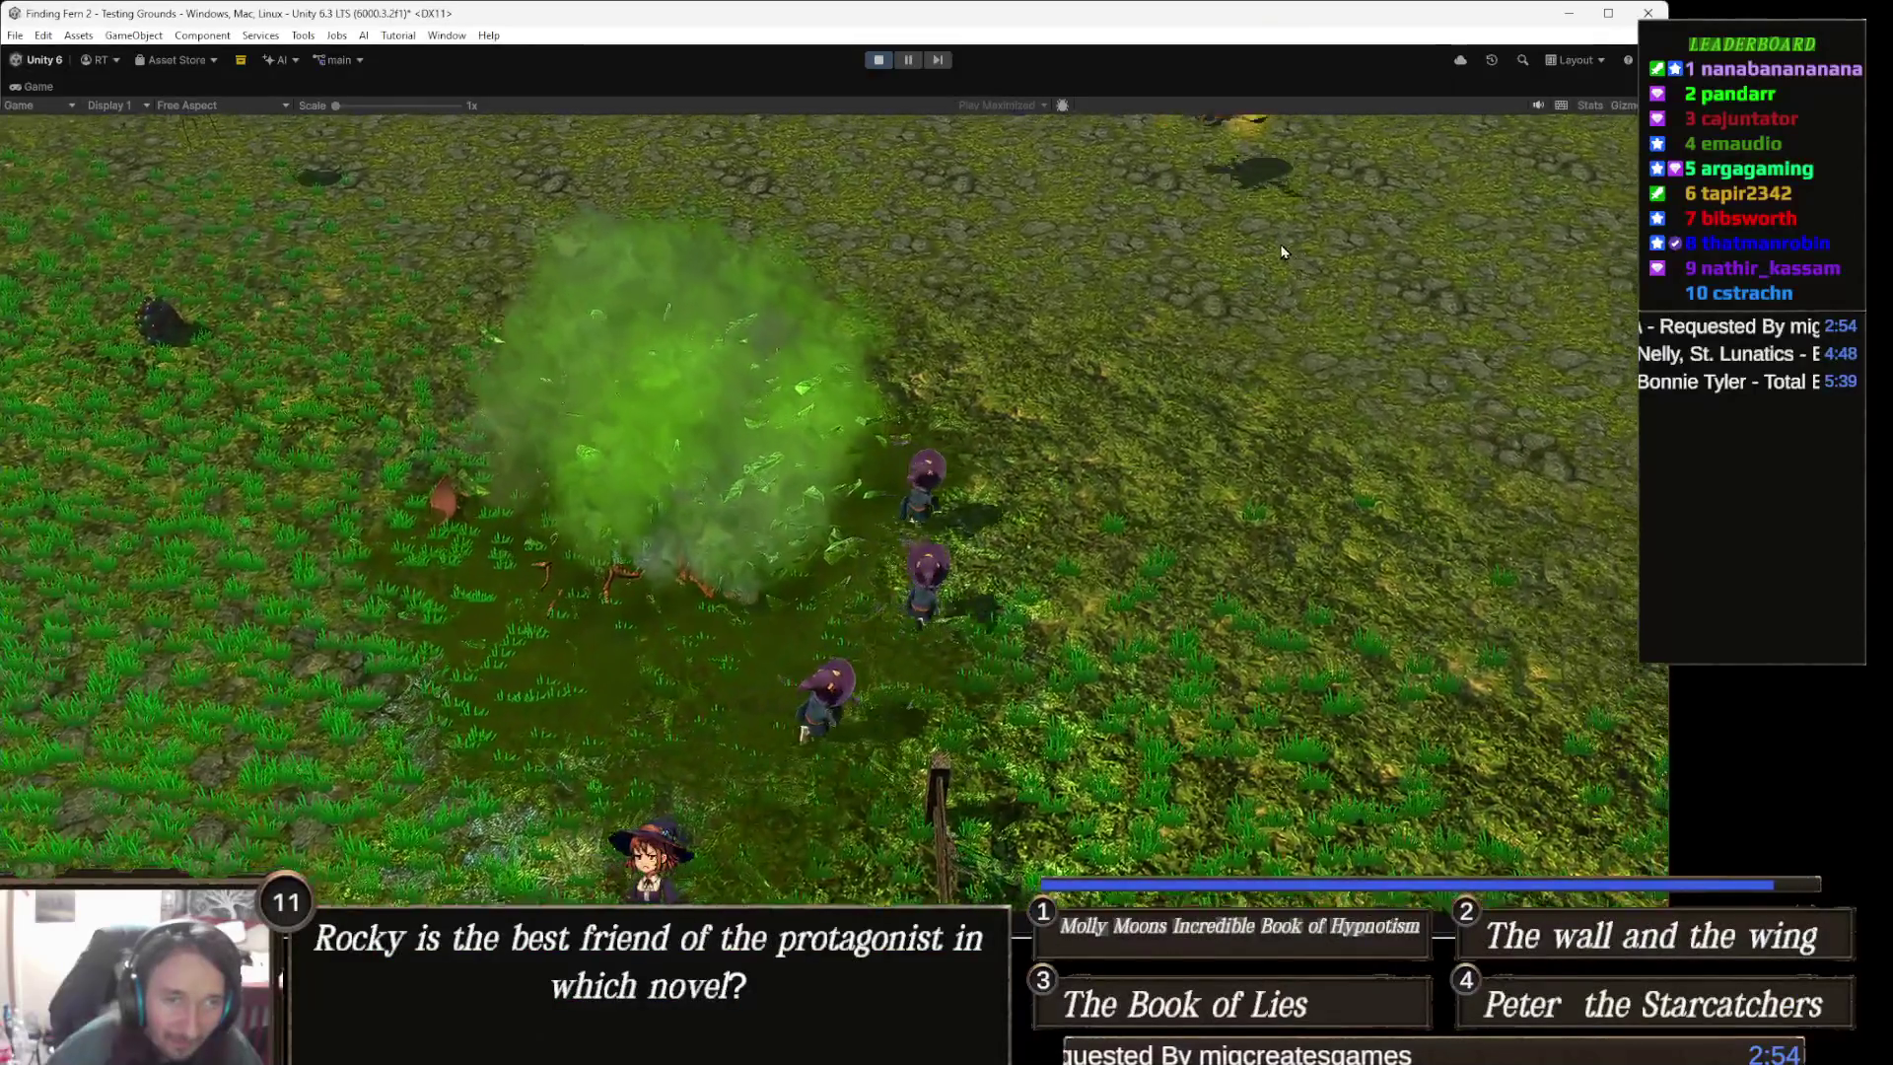
click(848, 463)
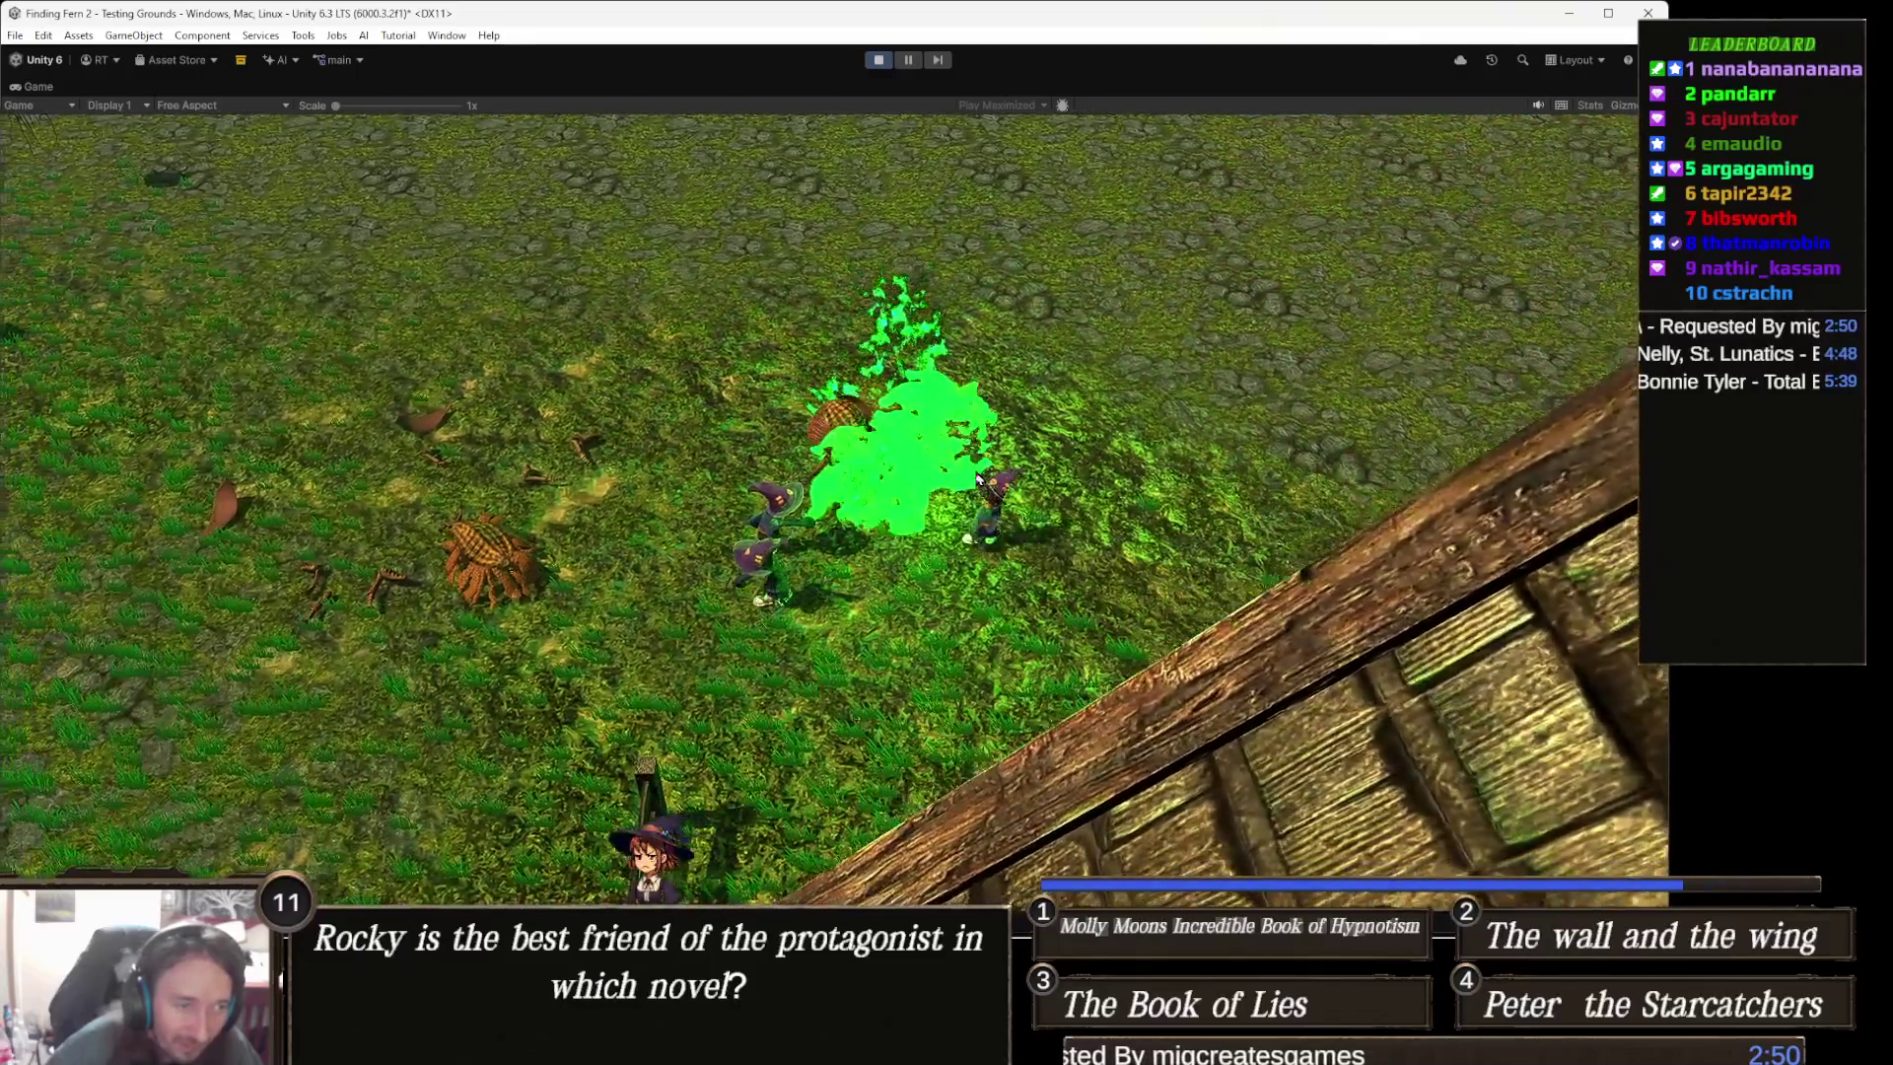
click(1065, 415)
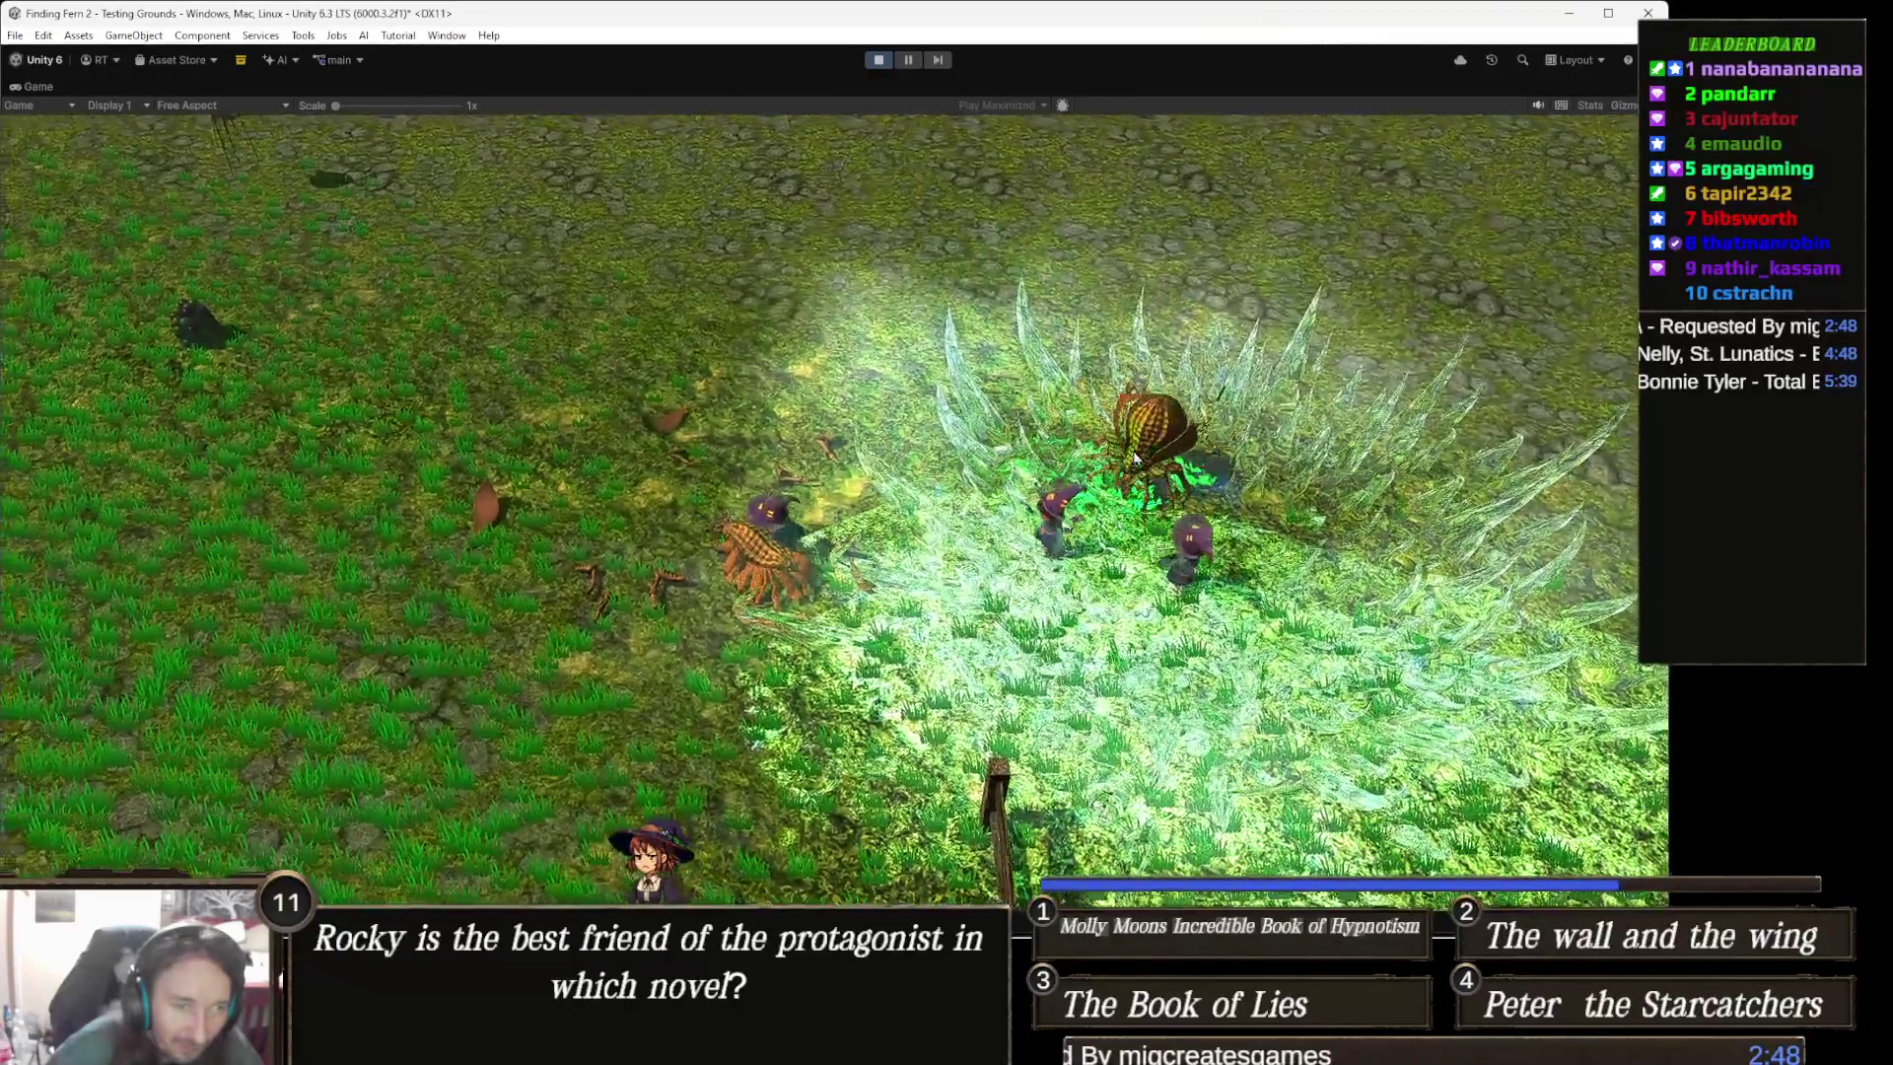
click(1280, 472)
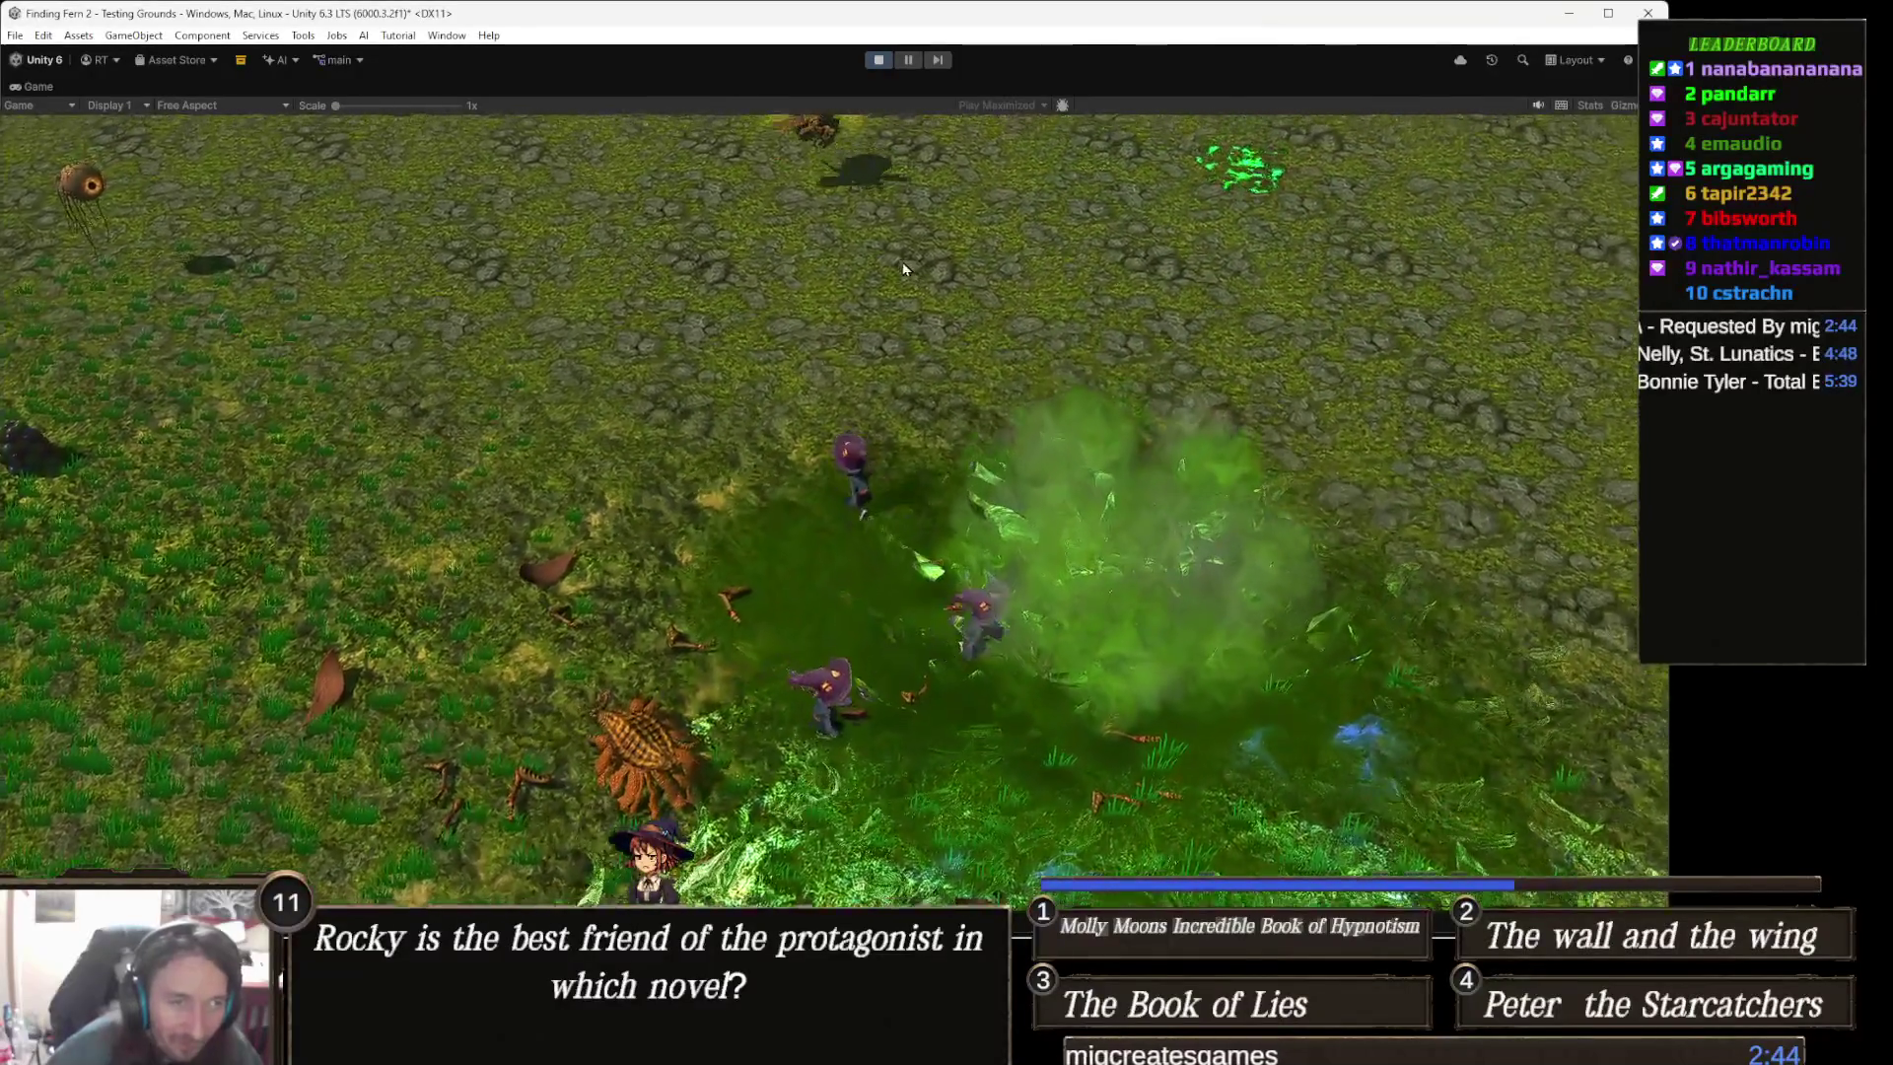
click(821, 308)
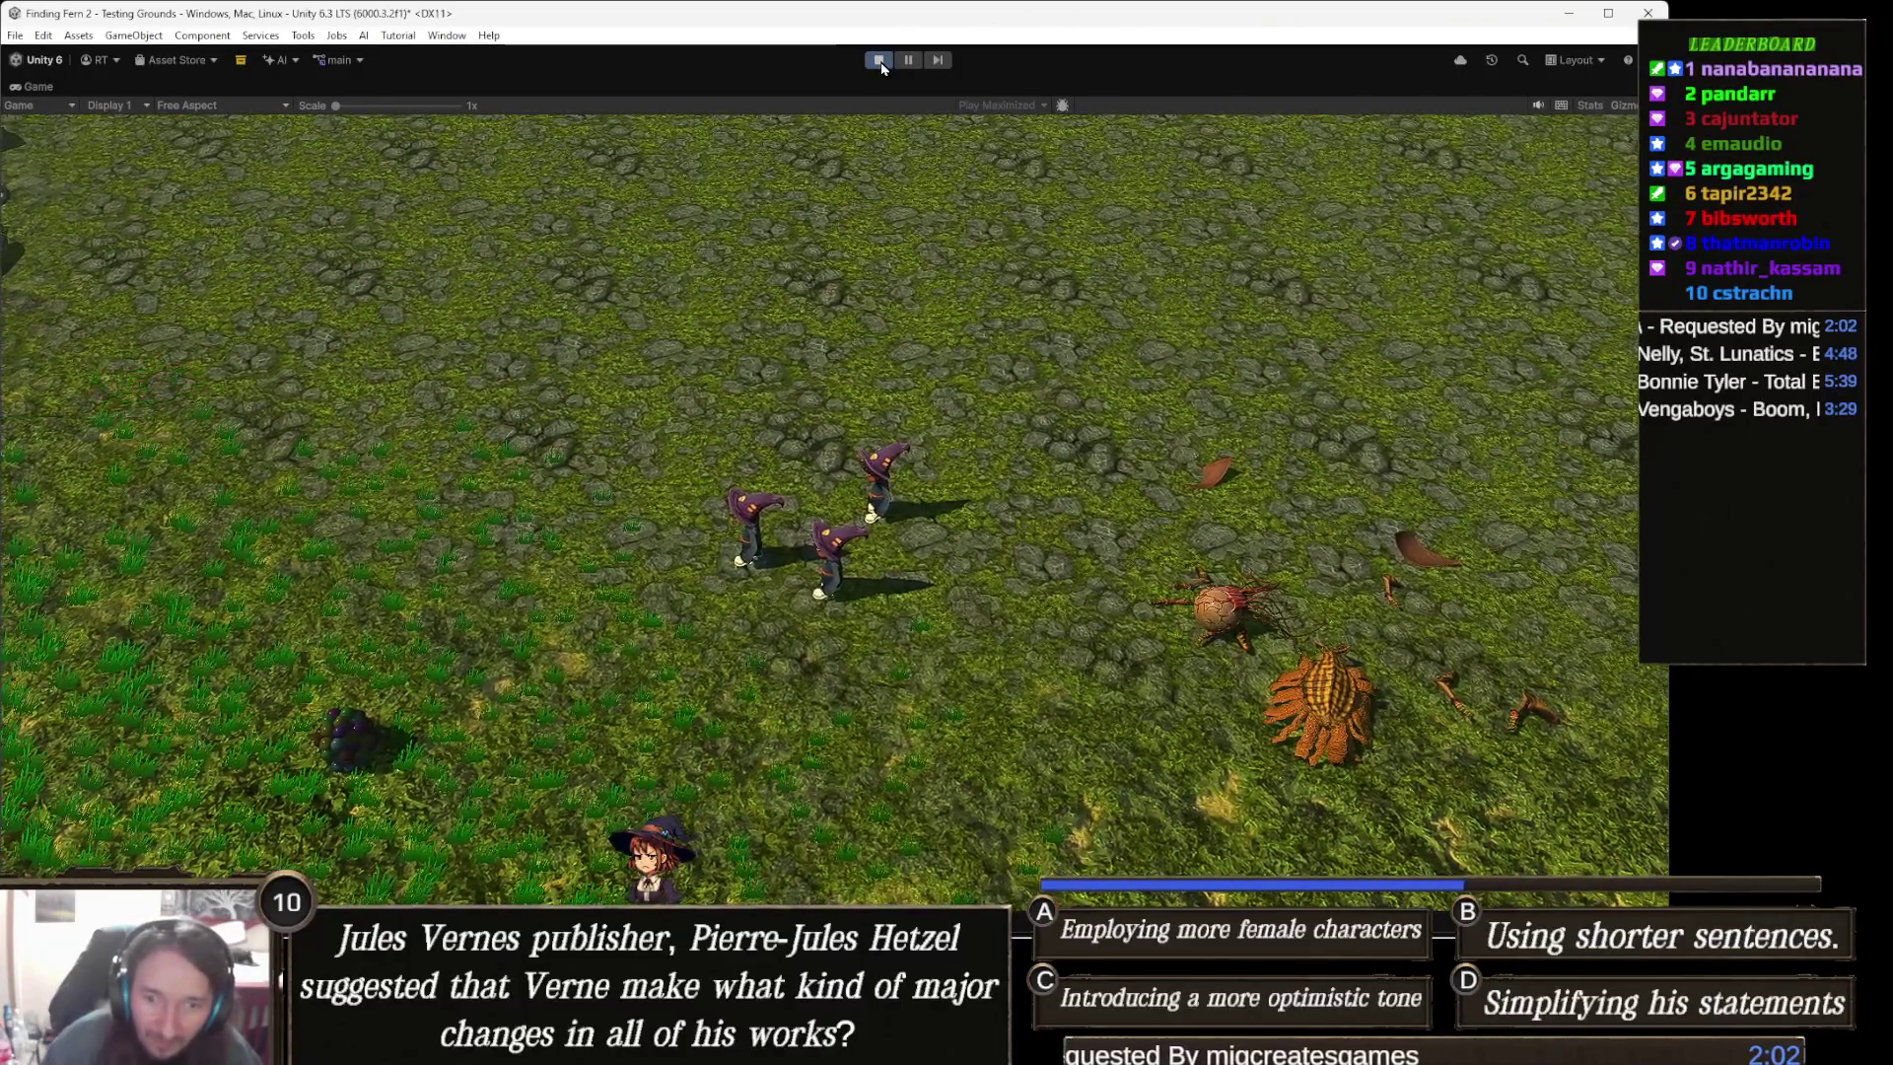
click(879, 61)
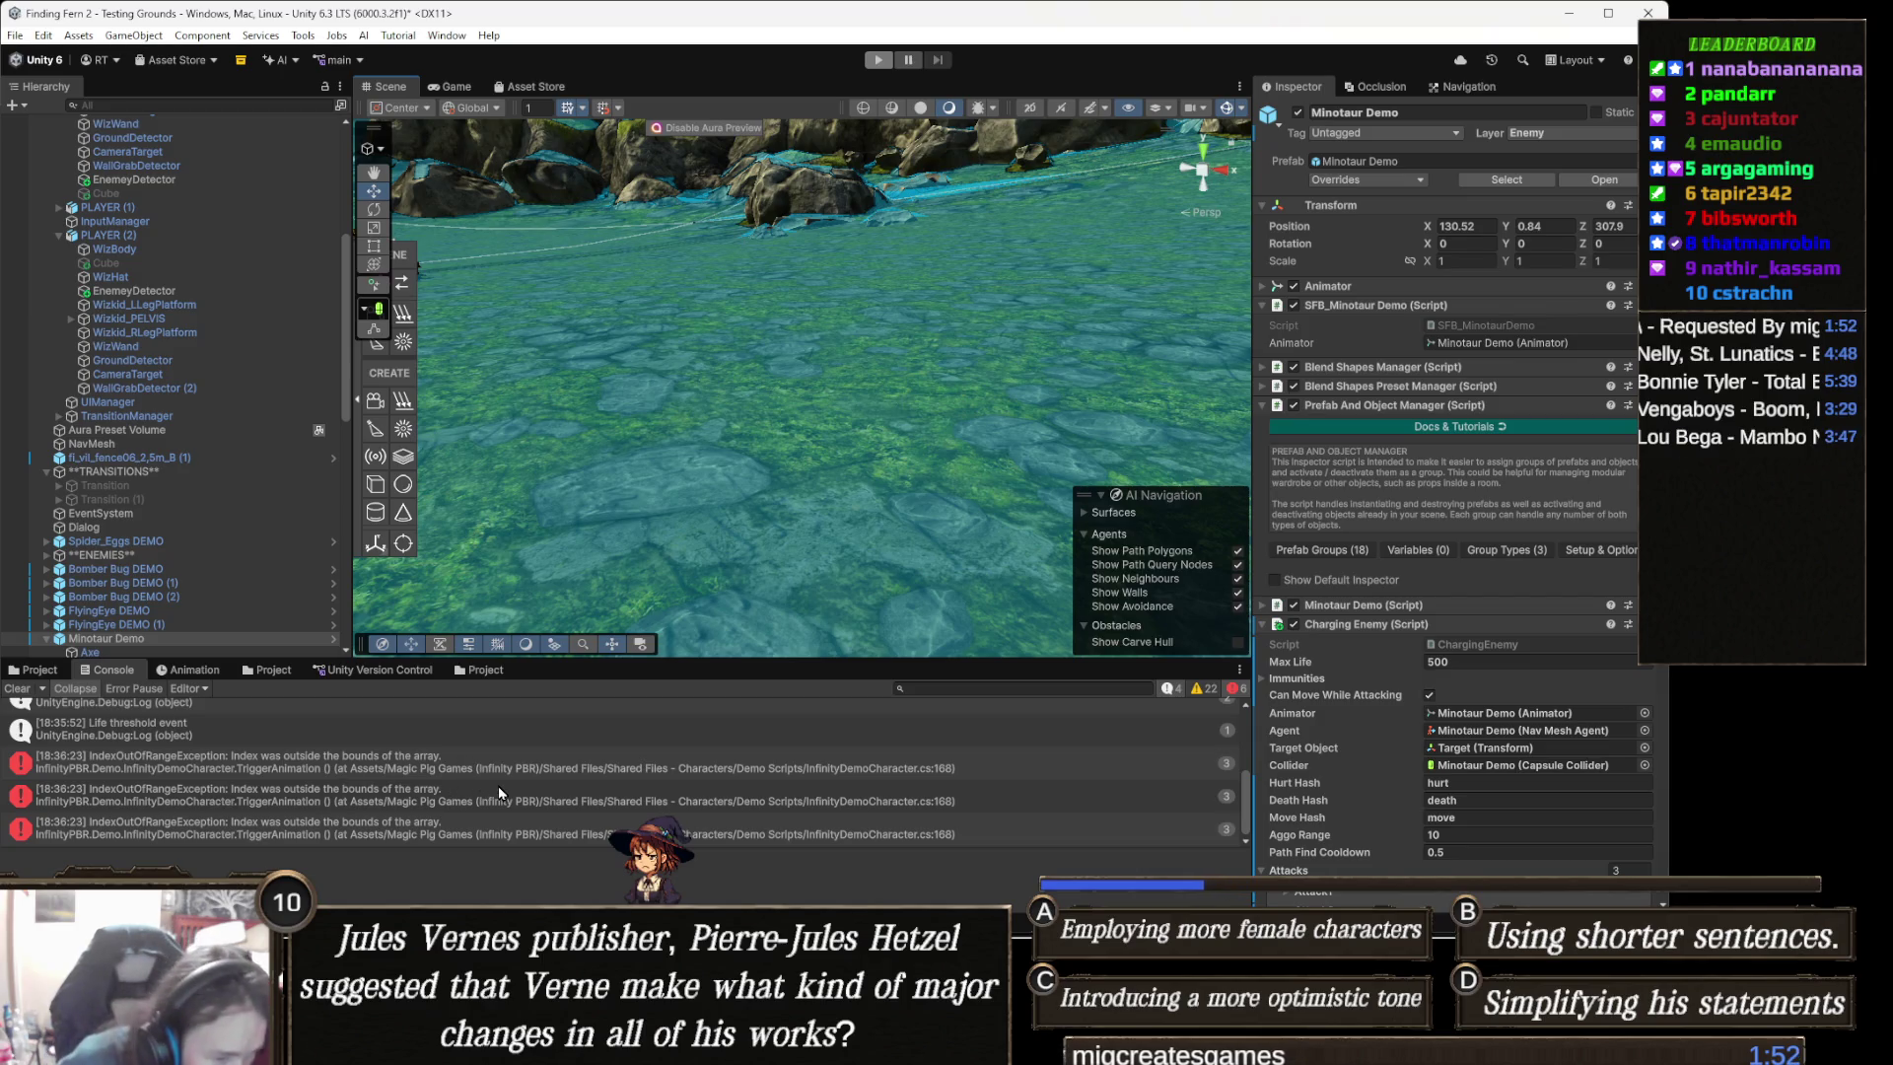
- Open the Console's IndexOutOfRangeException entry to reach TriggerAnimation in InfinityDemoCharacter.cs
double_click(422, 771)
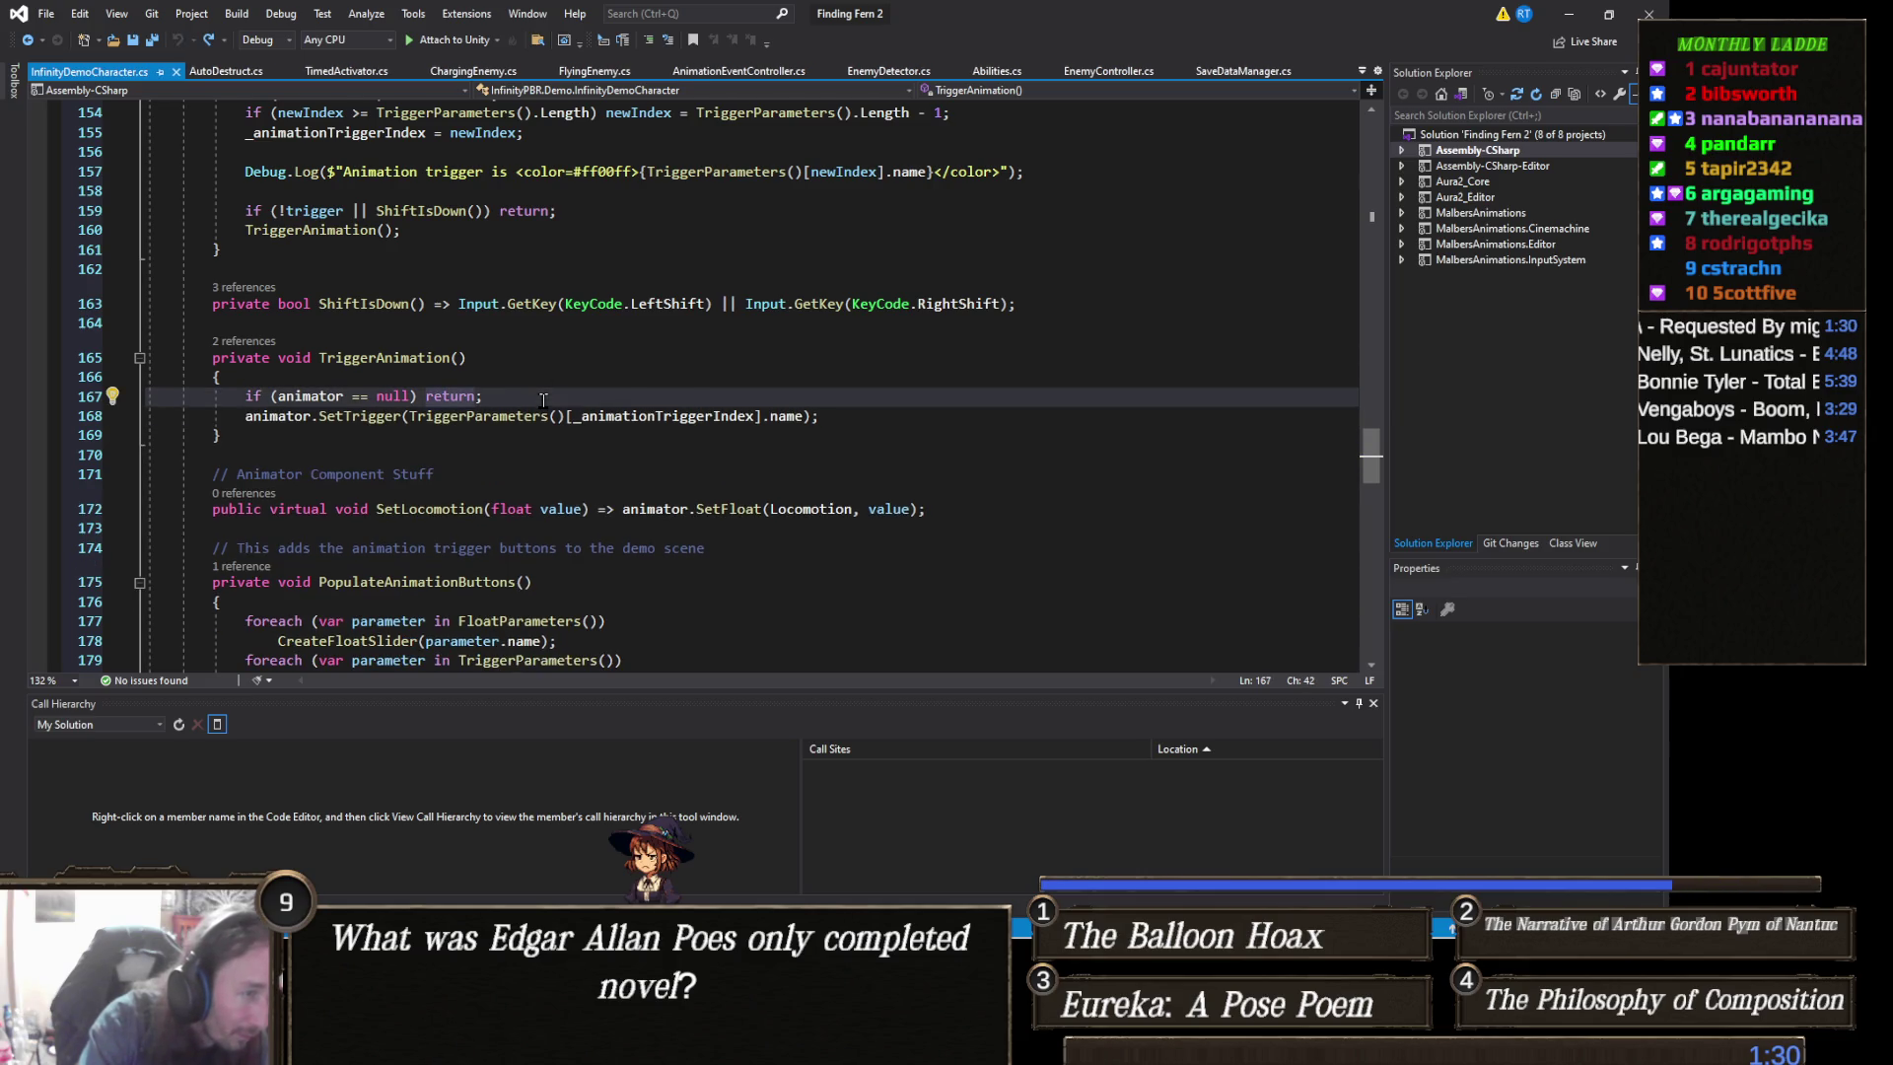
- Delete the stray 'ArgumentOutOfRangeException )' text and the empty line 168
key(Return)
text(ArgumentOutOfRangeException ))
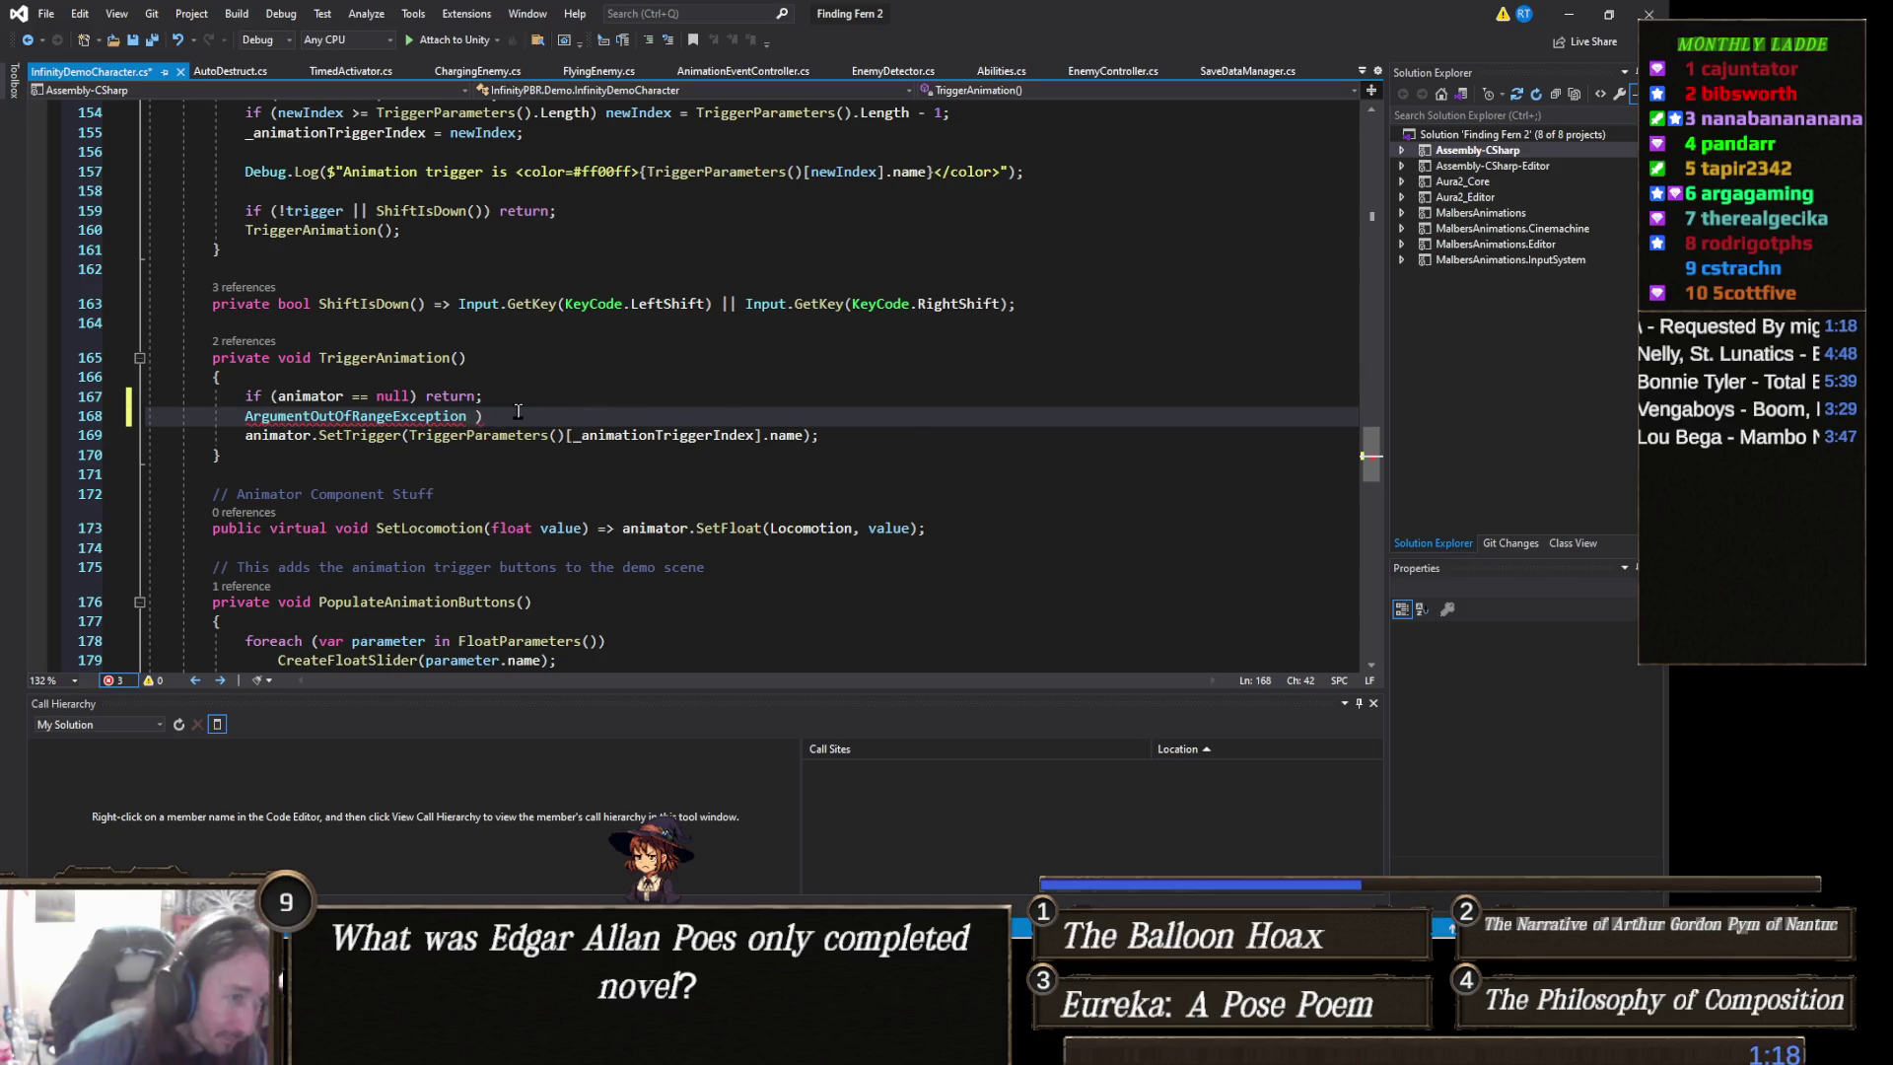
key(shift+Home)
key(BackSpace)
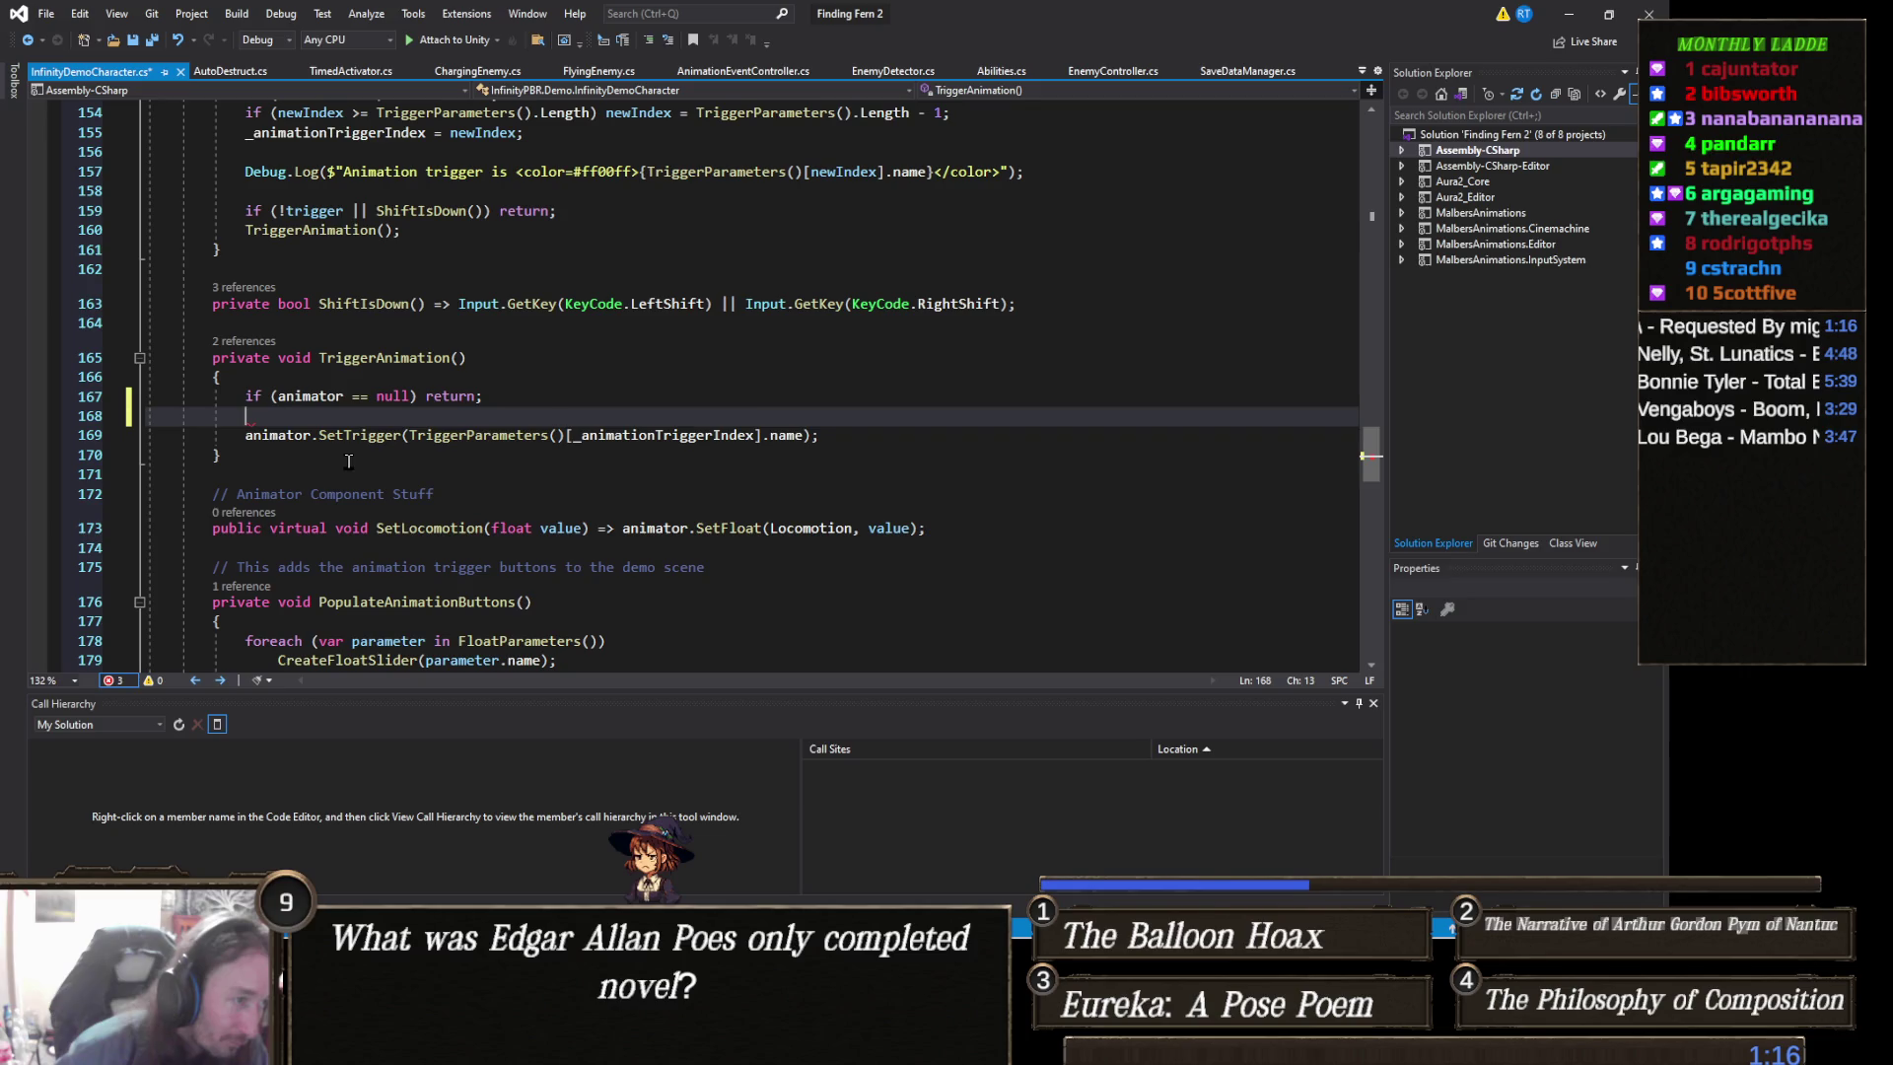
key(BackSpace)
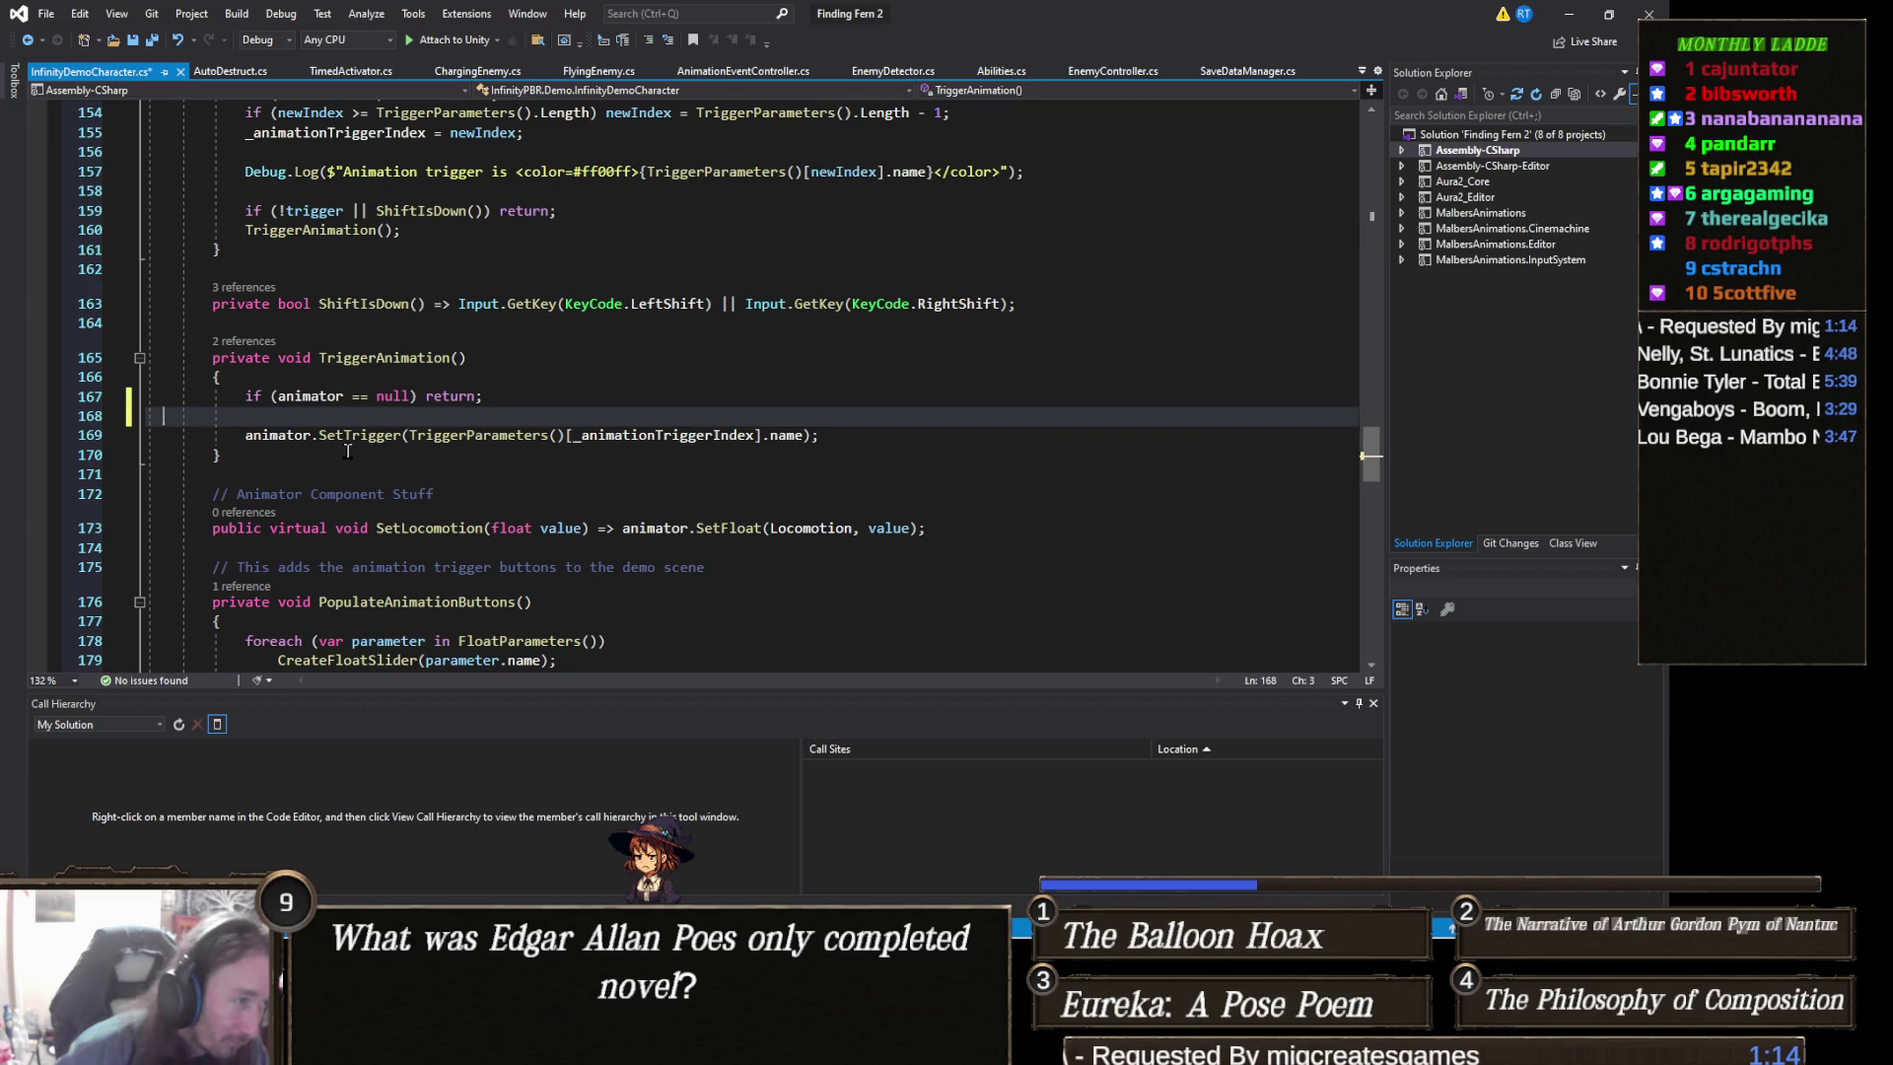
key(BackSpace)
key(BackSpace)
- Comment out the animator.SetTrigger line with // and save the script
click(245, 415)
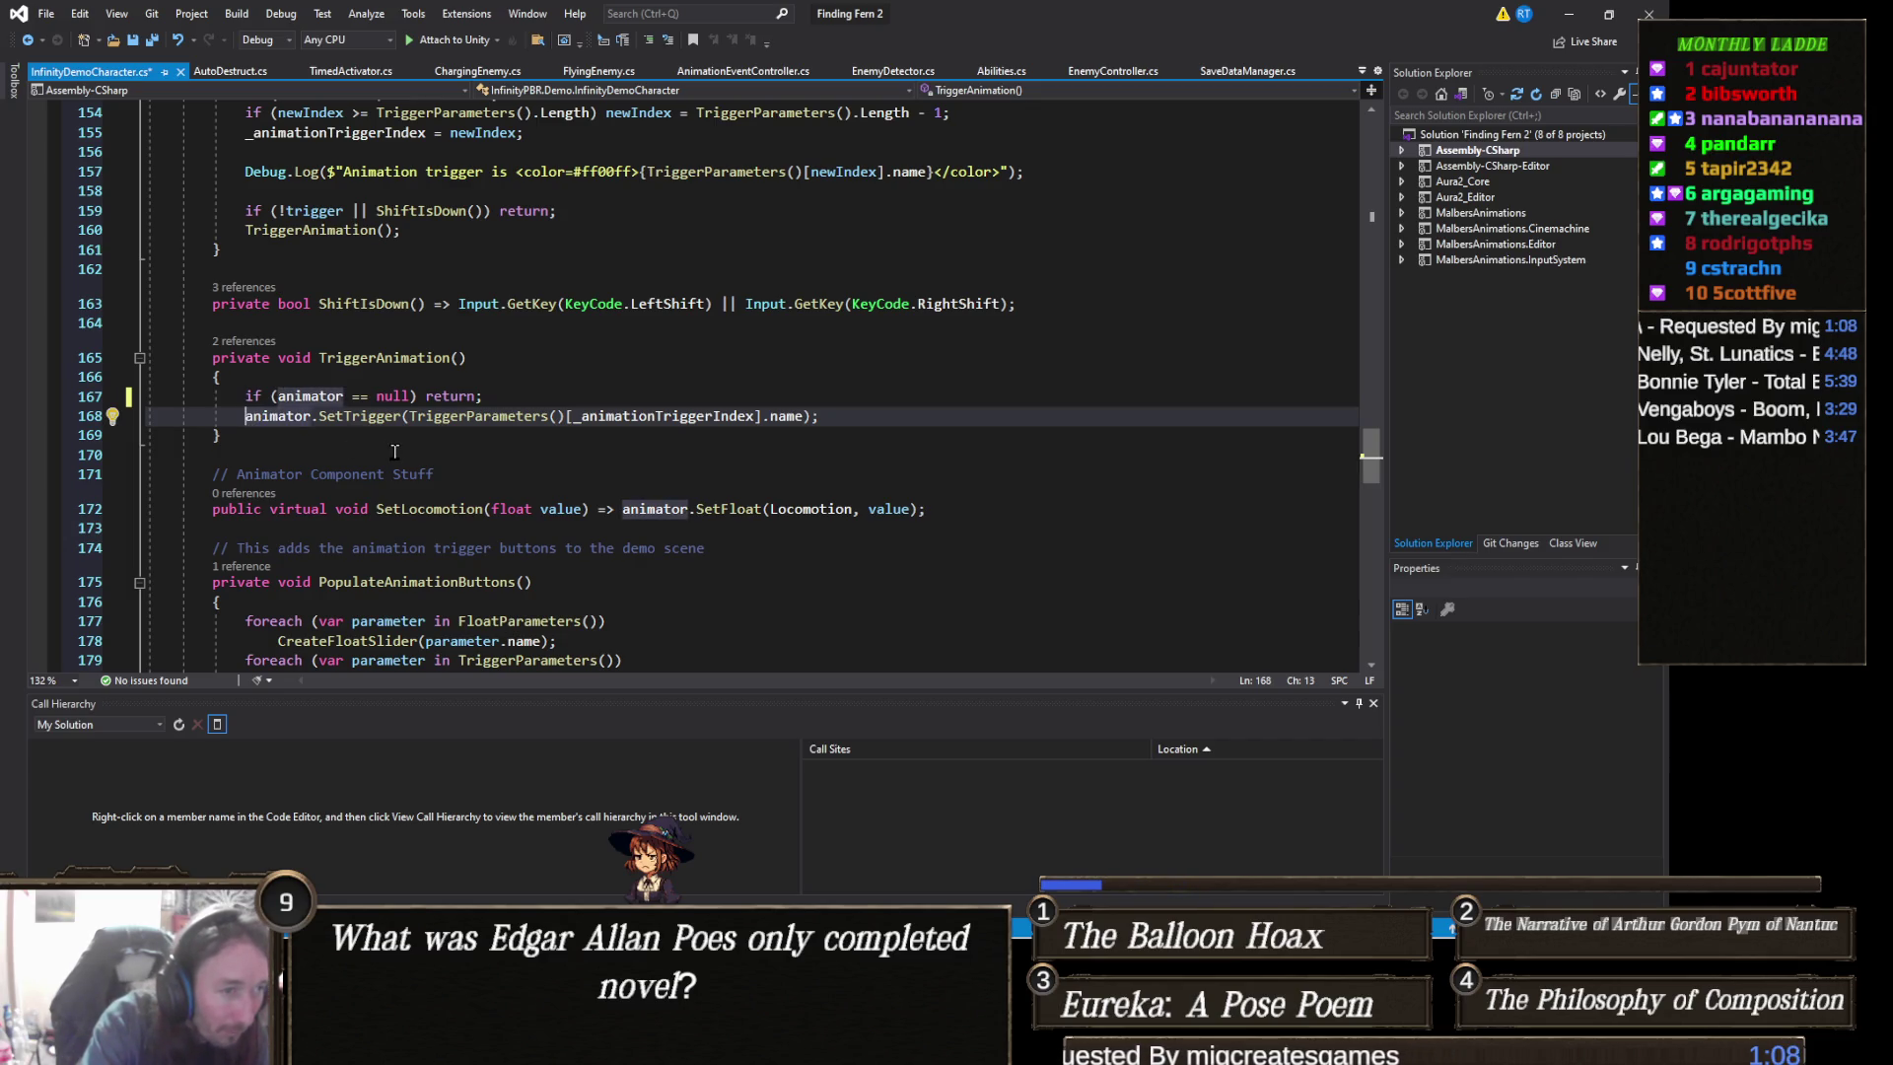
text(//)
key(ctrl+s)
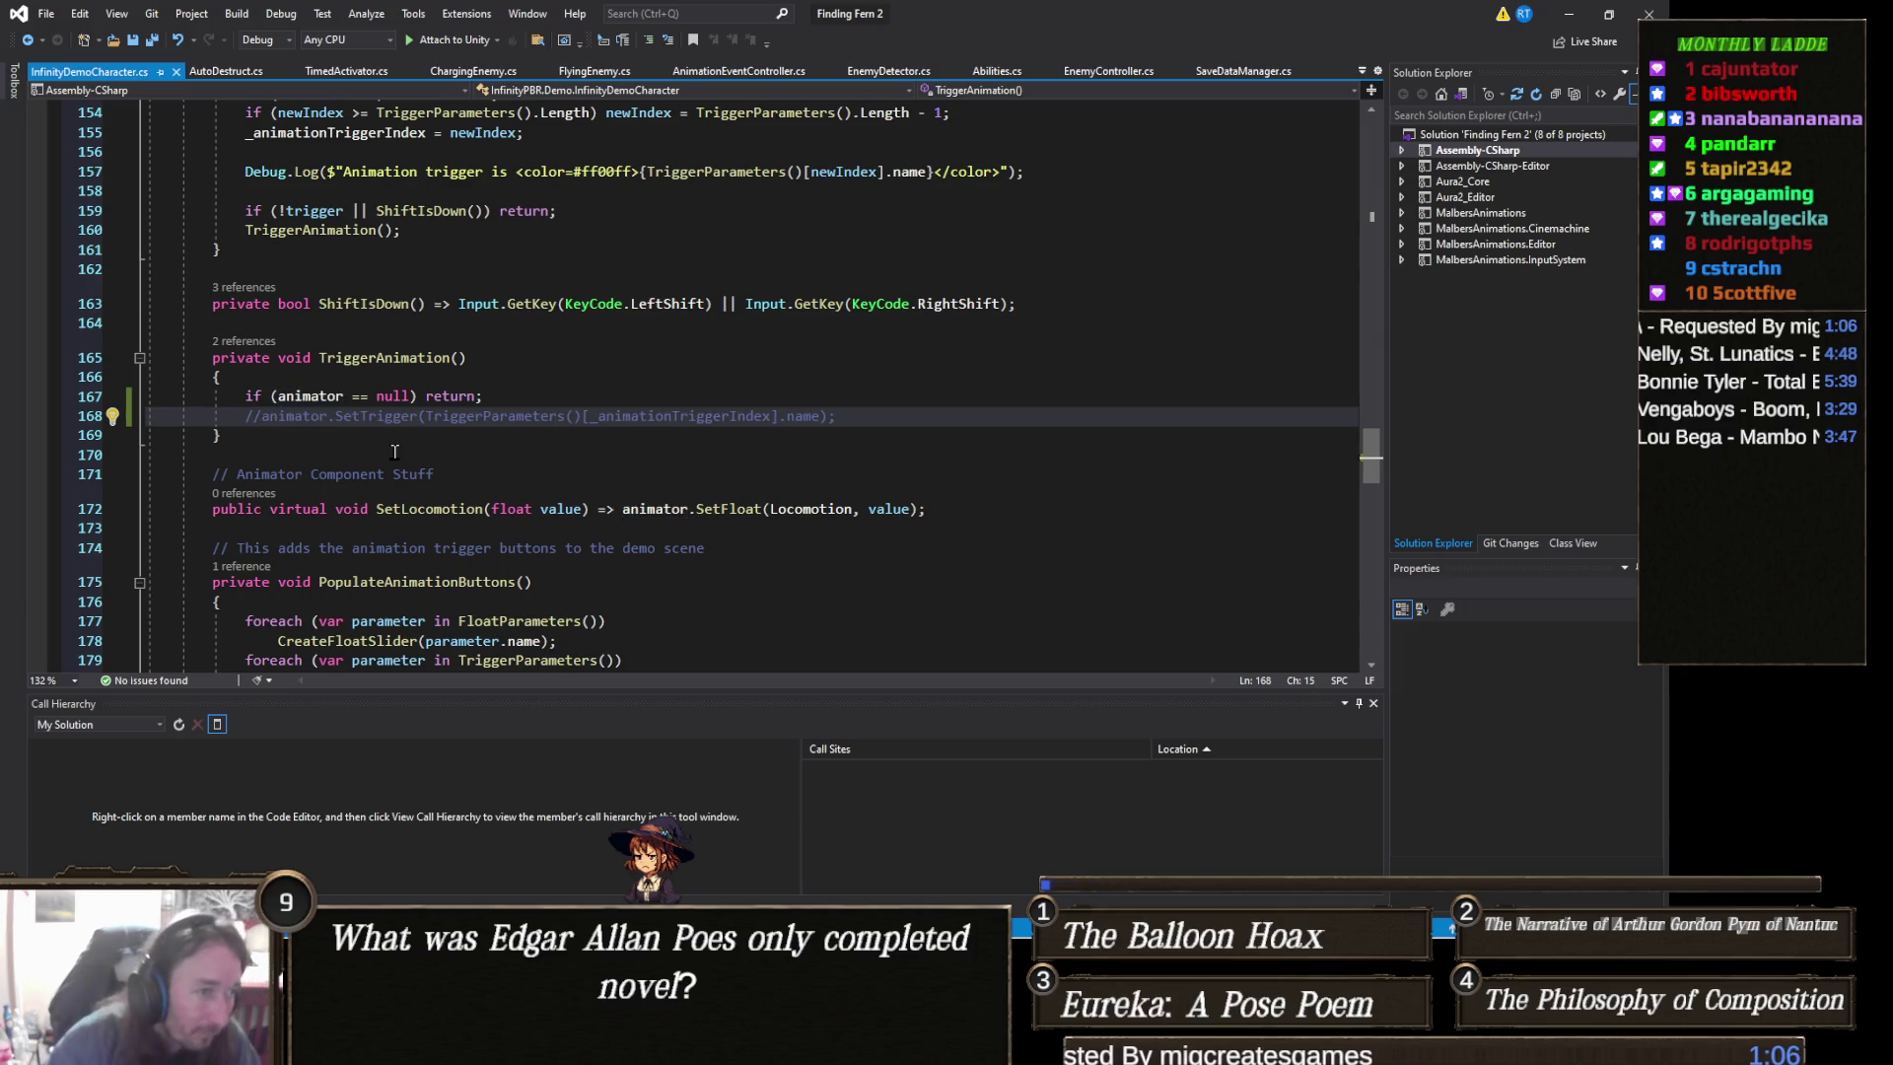
- In Unity, revert then undo the removed SFB_Spider Demo script, and show Minotaur Demo's Attack1 clip
click(1571, 18)
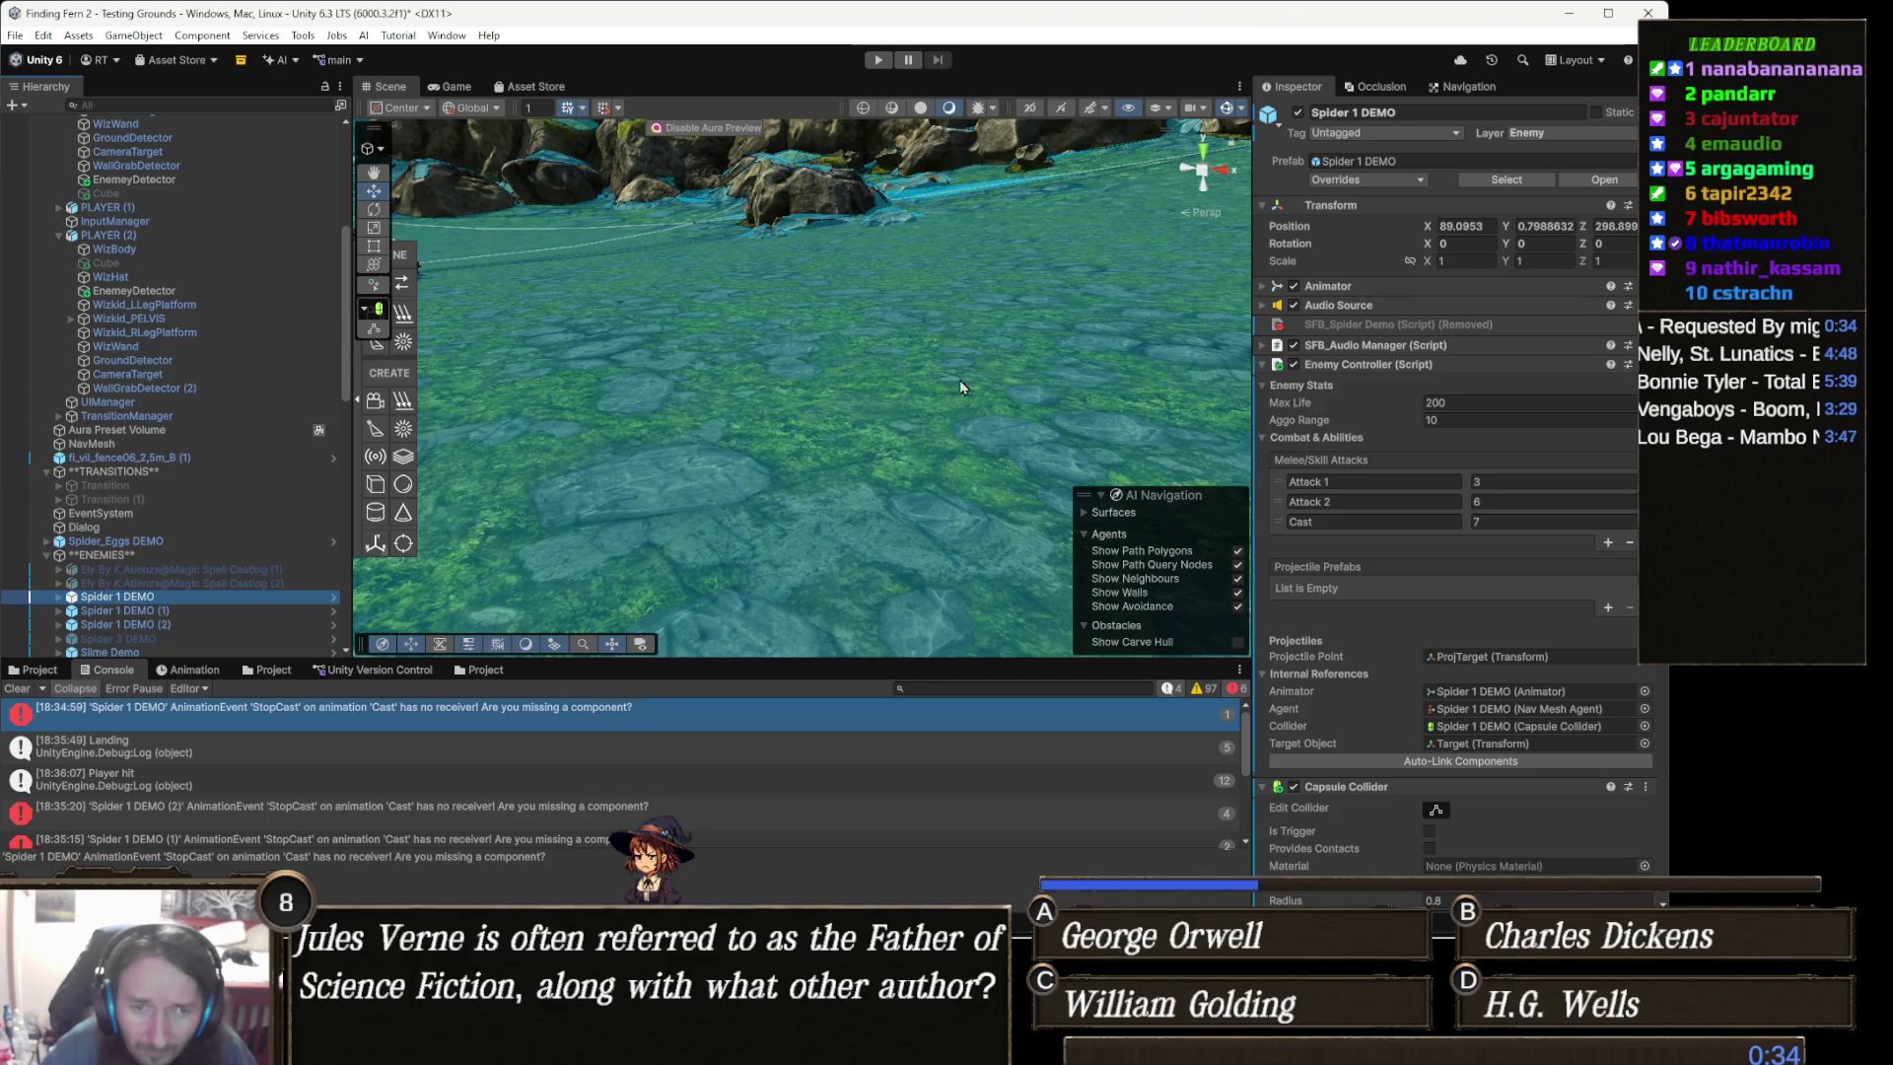
right_click(1456, 332)
mouse_move(1532, 341)
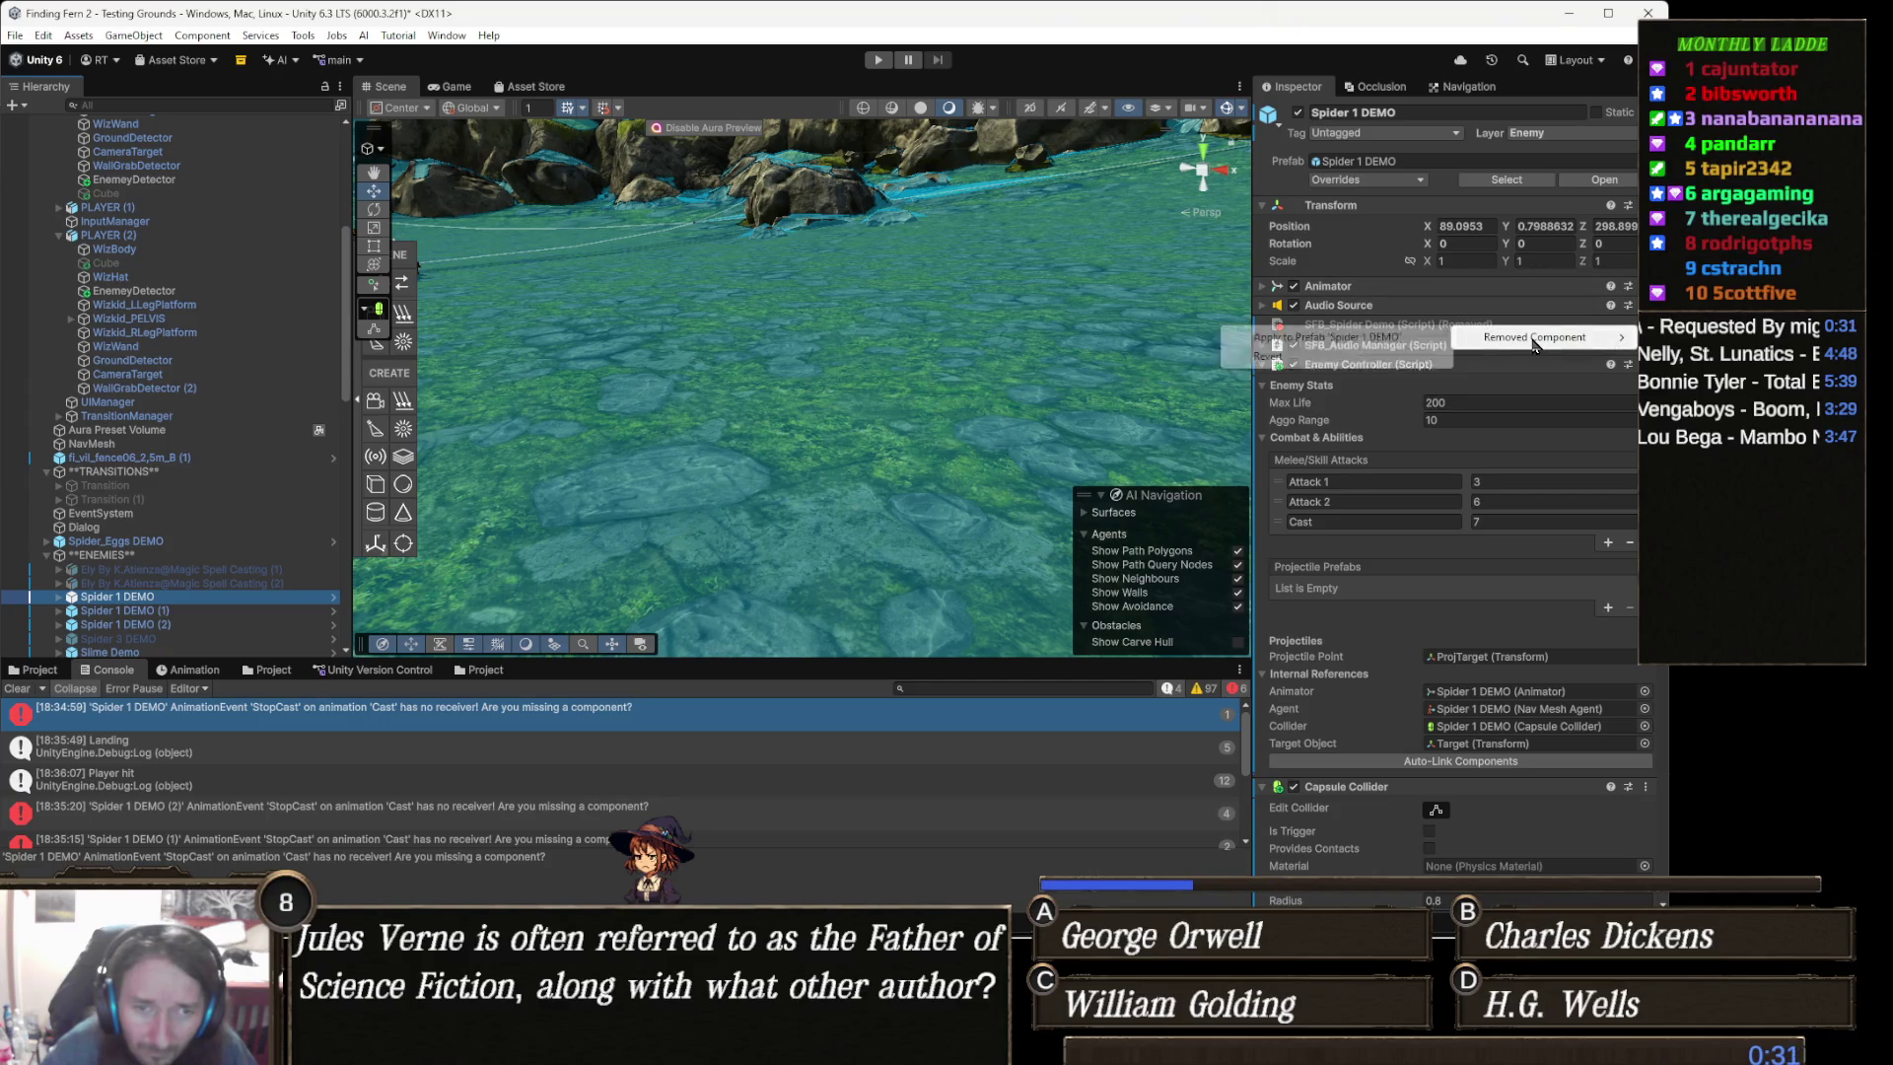
click(1307, 361)
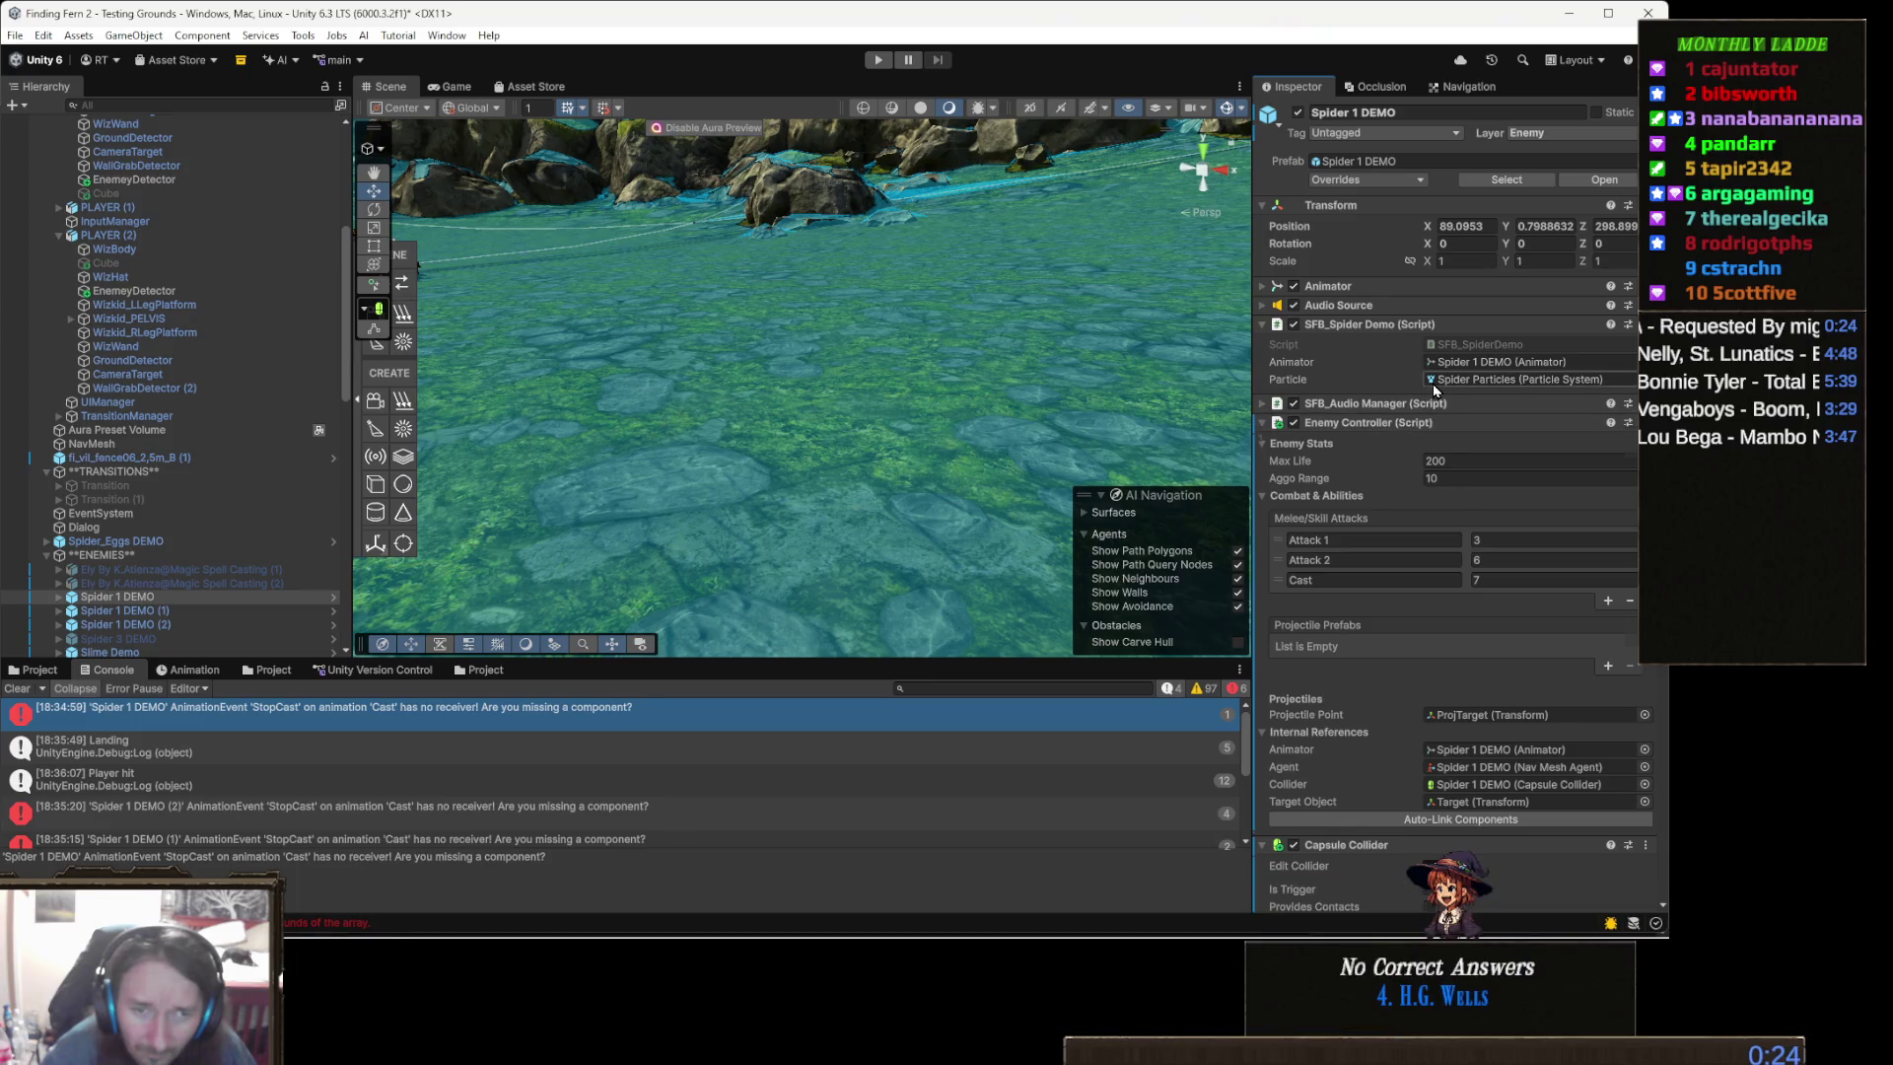
key(ctrl+z)
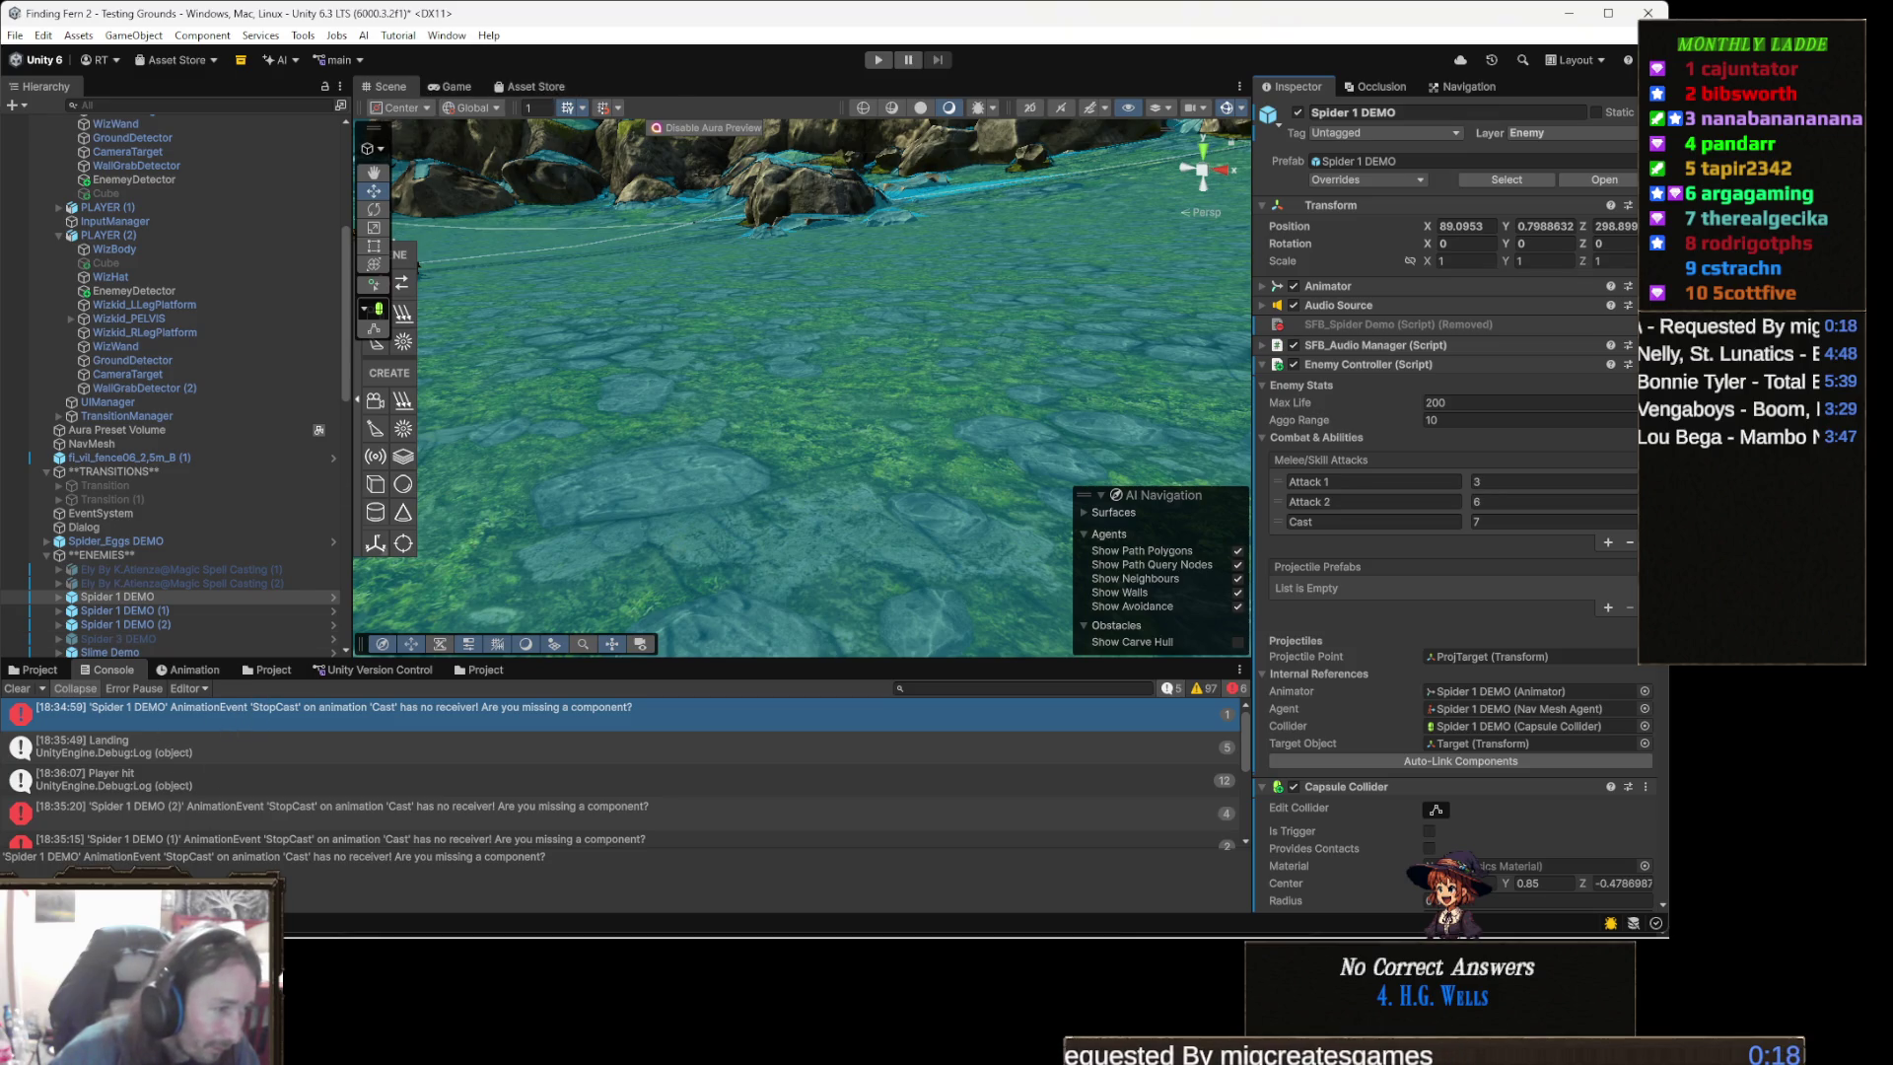
click(192, 669)
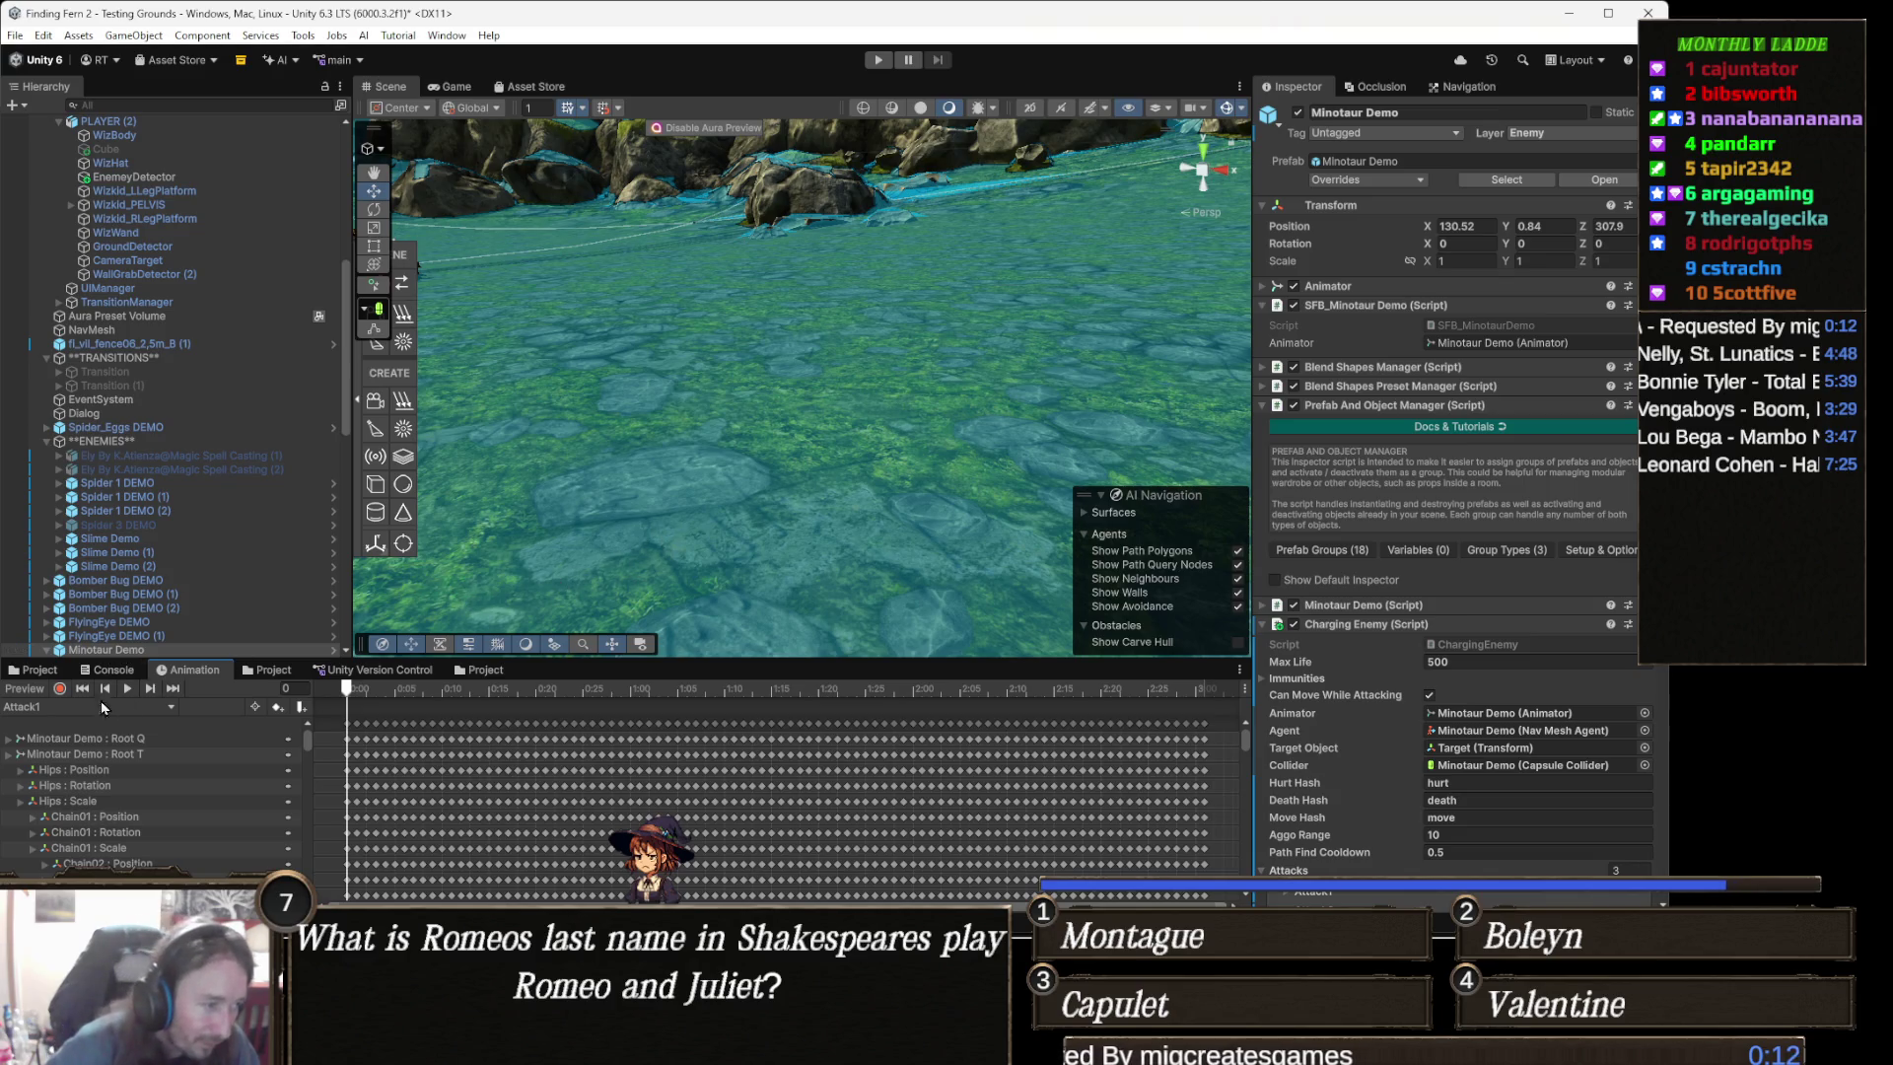
- Keep Attack1 selected for Minotaur Demo and scrub its timeline to frame 26
click(63, 704)
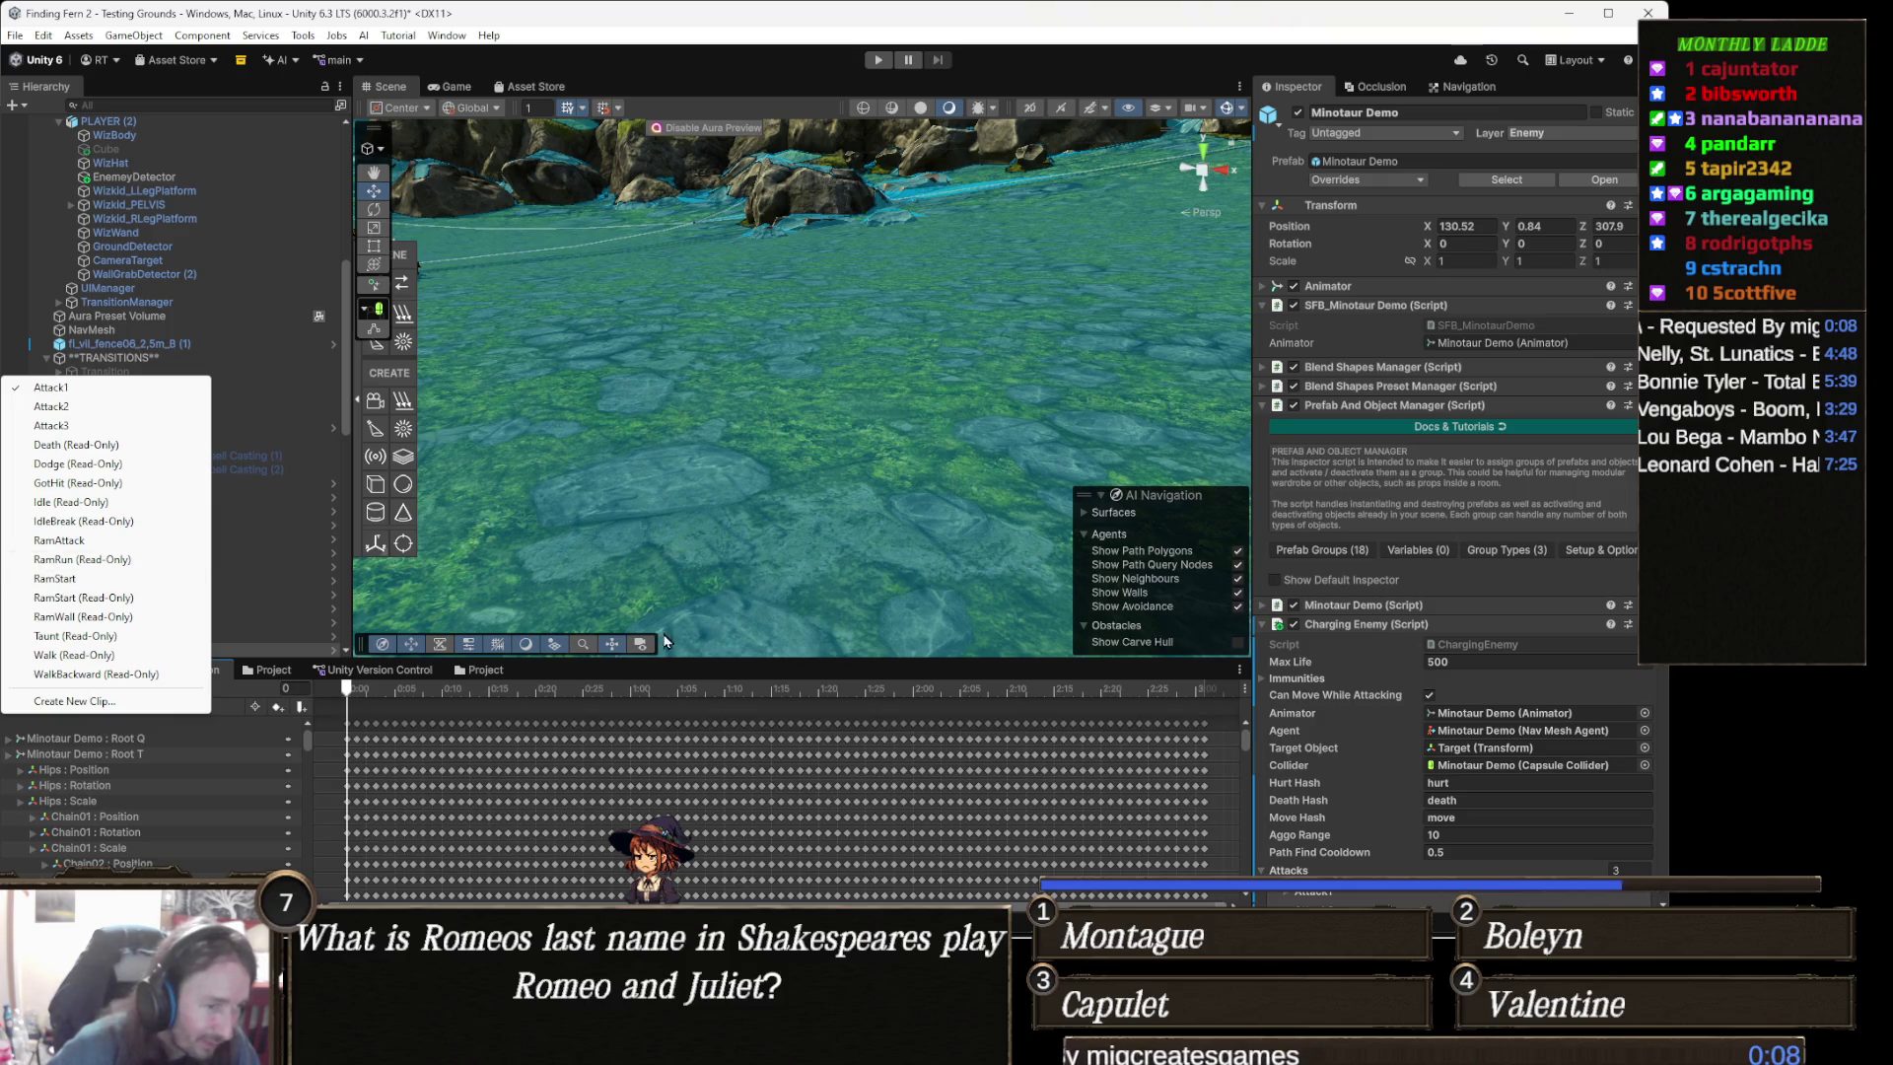
click(792, 633)
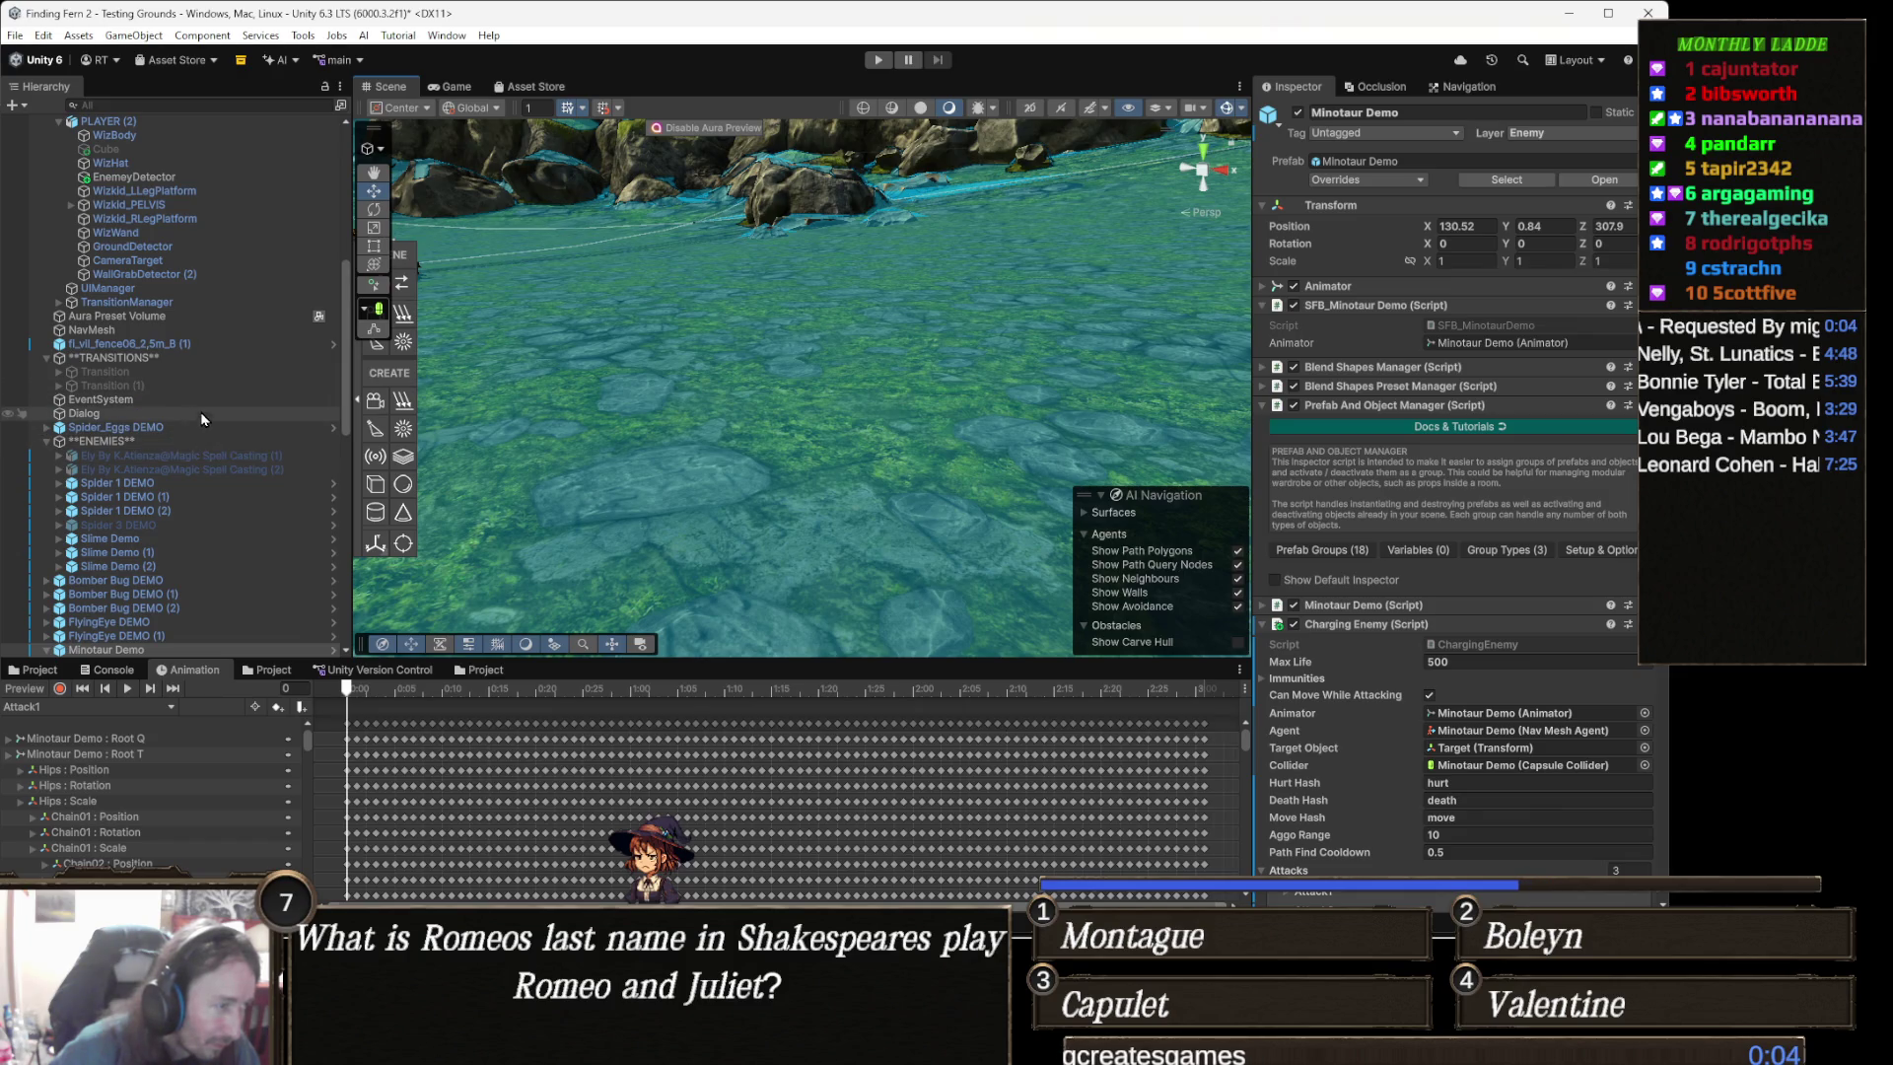
scroll(160, 467, down, 5)
scroll(158, 476, up, 1)
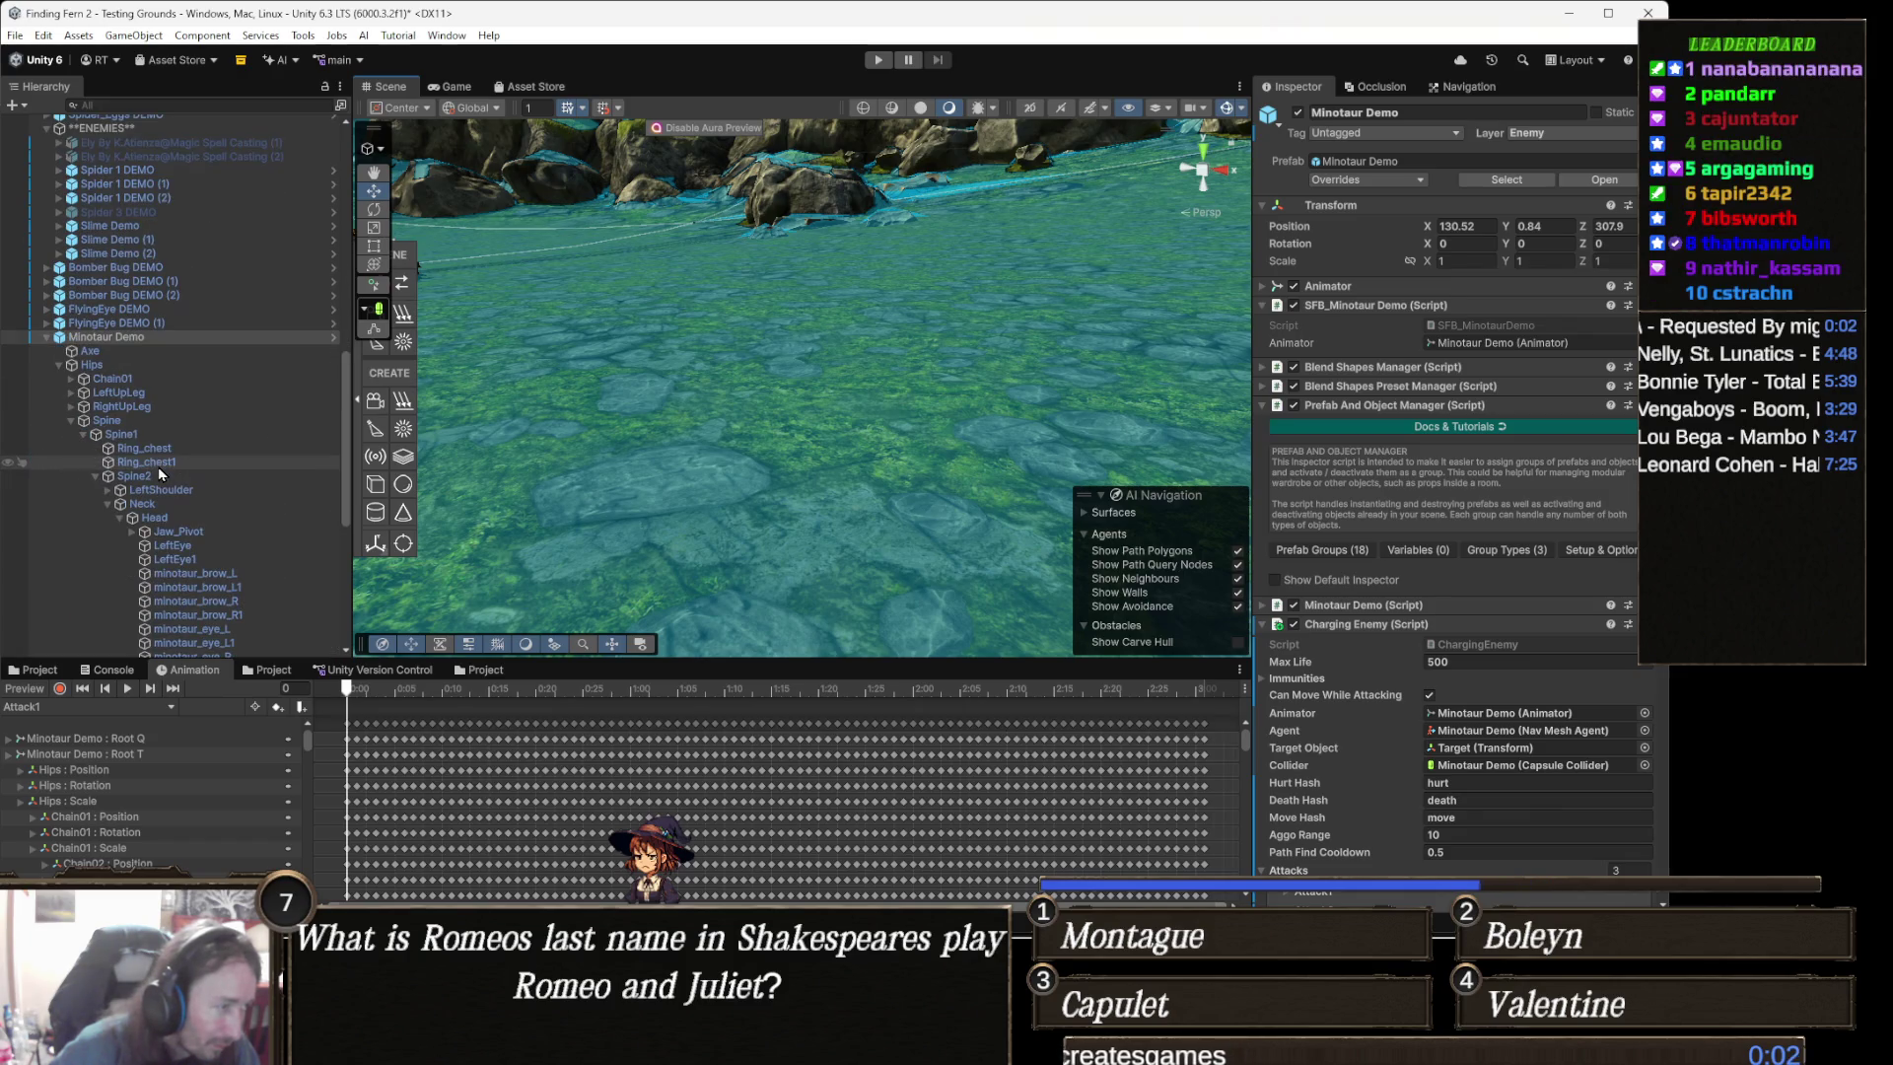
click(163, 323)
click(164, 339)
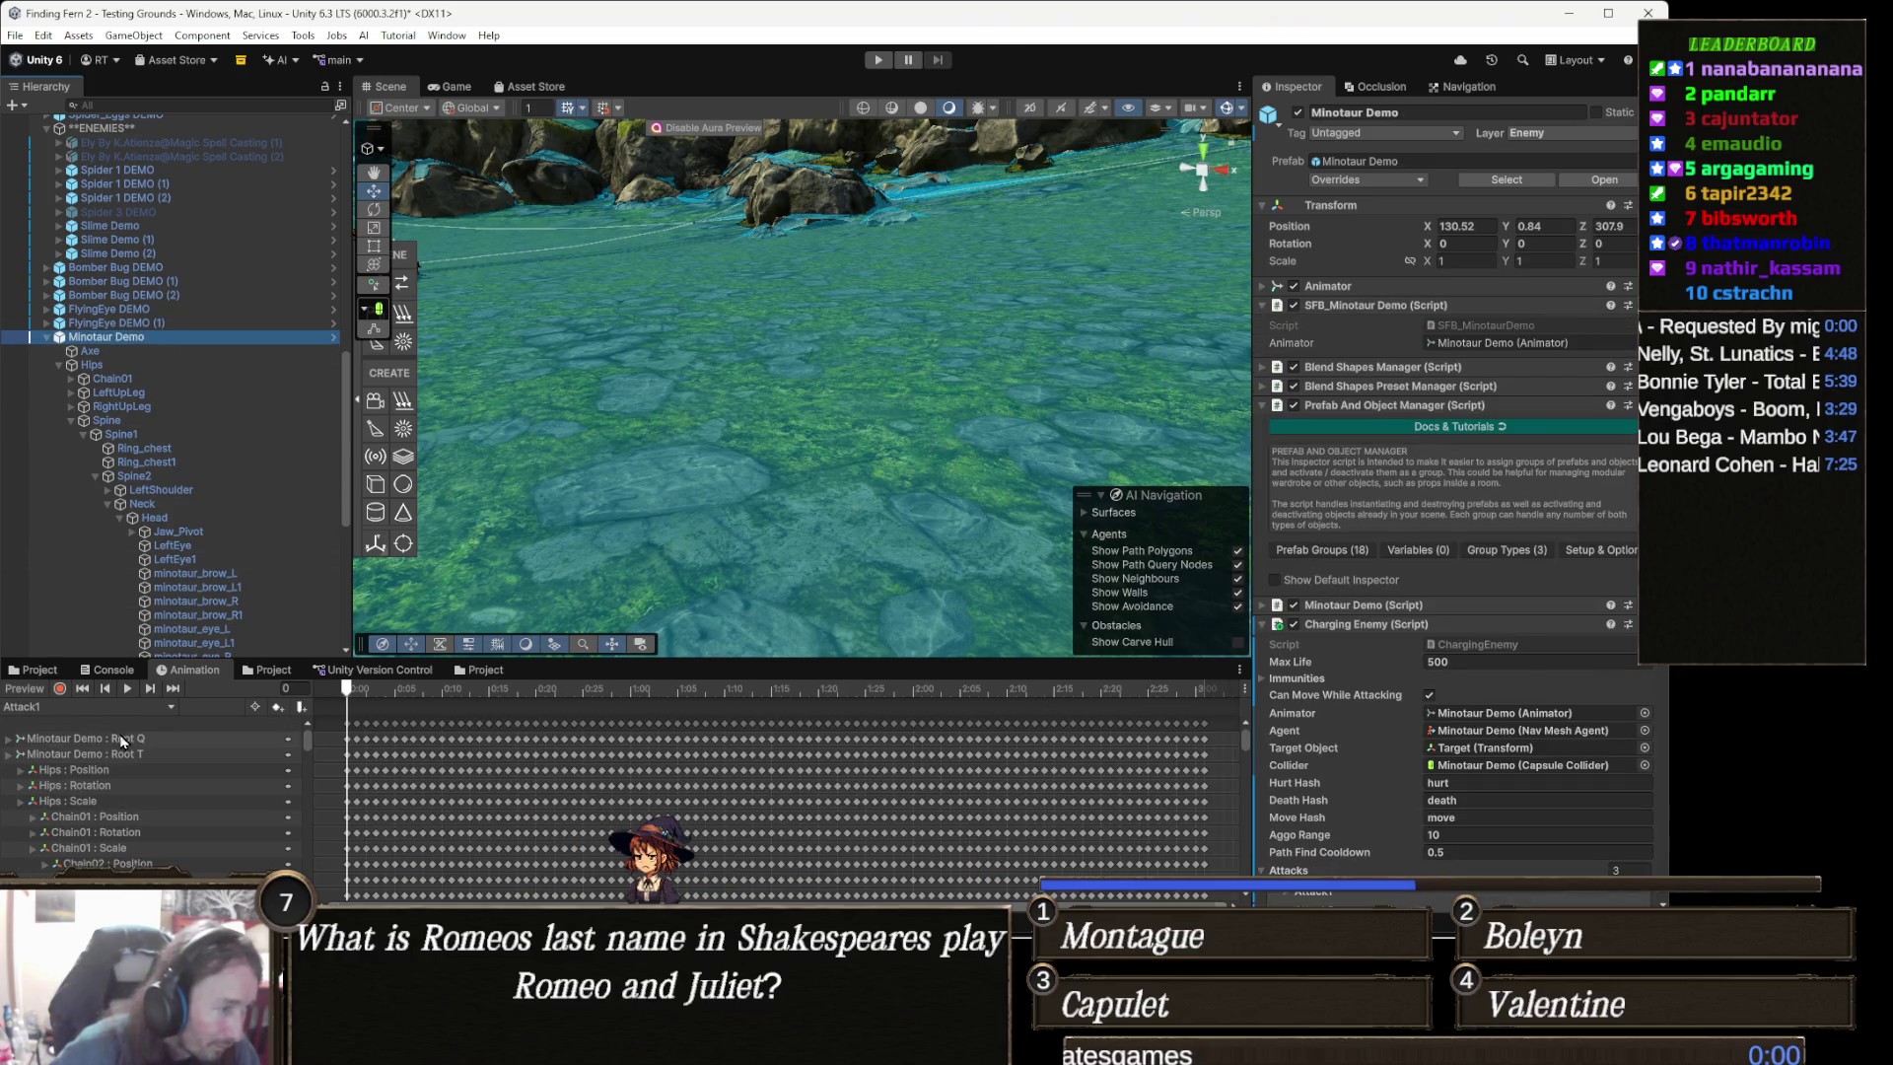
drag(572, 688, 591, 688)
- Frame and orbit around the Minotaur in the Scene view, then select FlyingEye DEMO
double_click(209, 334)
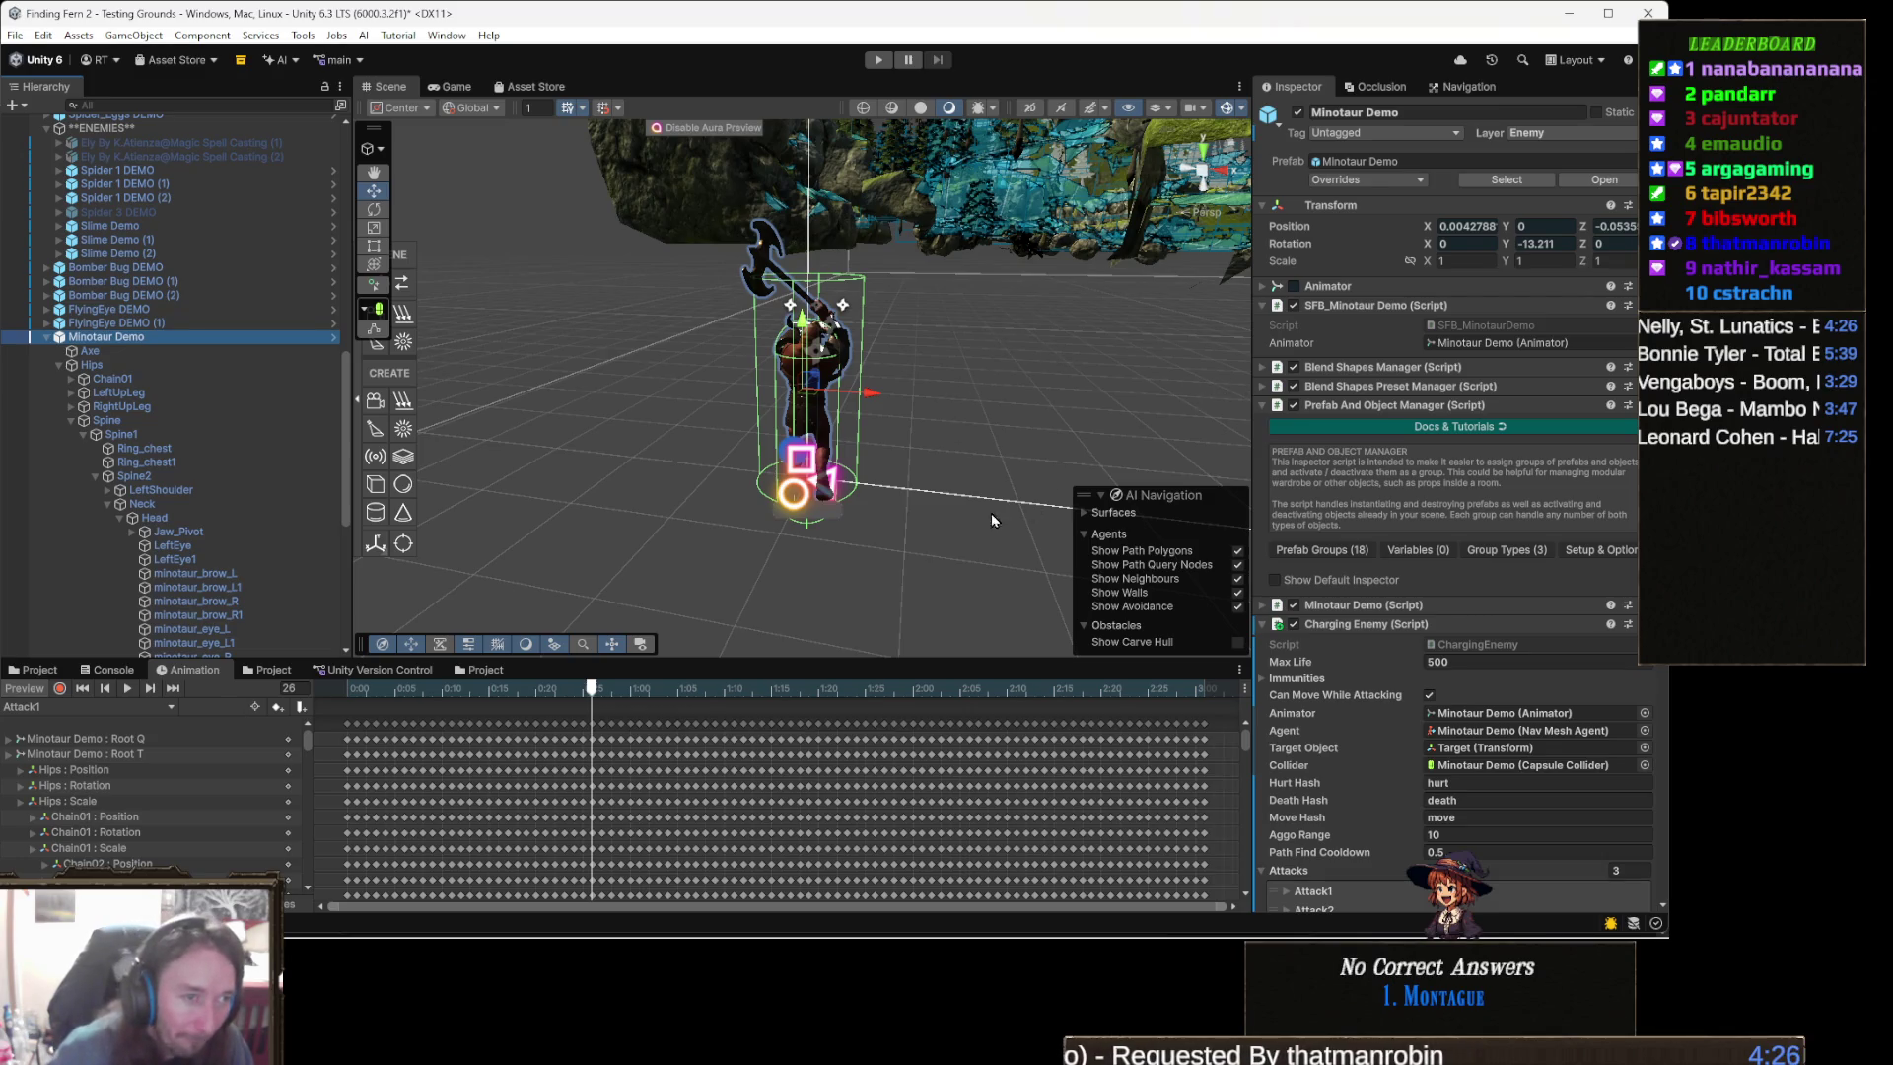
mouse_move(707, 443)
mouse_down()
mouse_move(591, 424)
mouse_move(552, 492)
mouse_move(443, 552)
mouse_up()
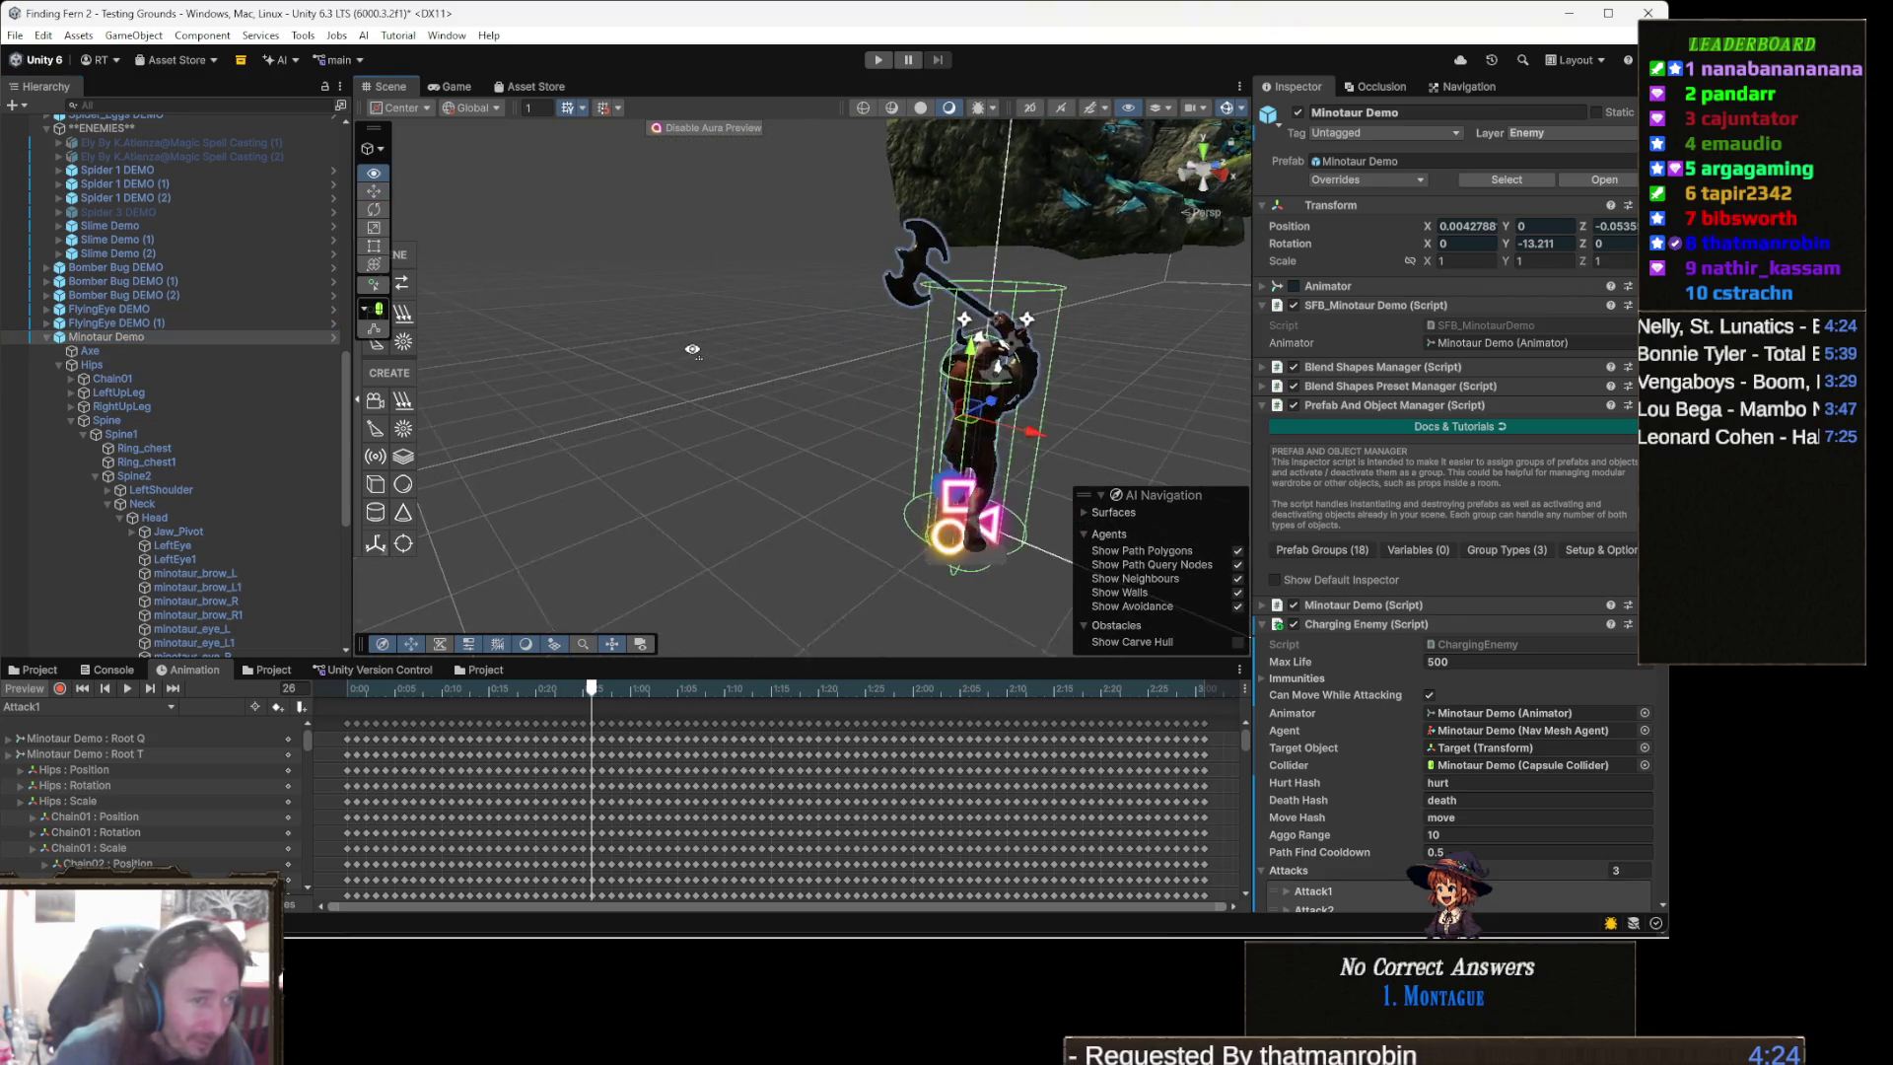
click(109, 309)
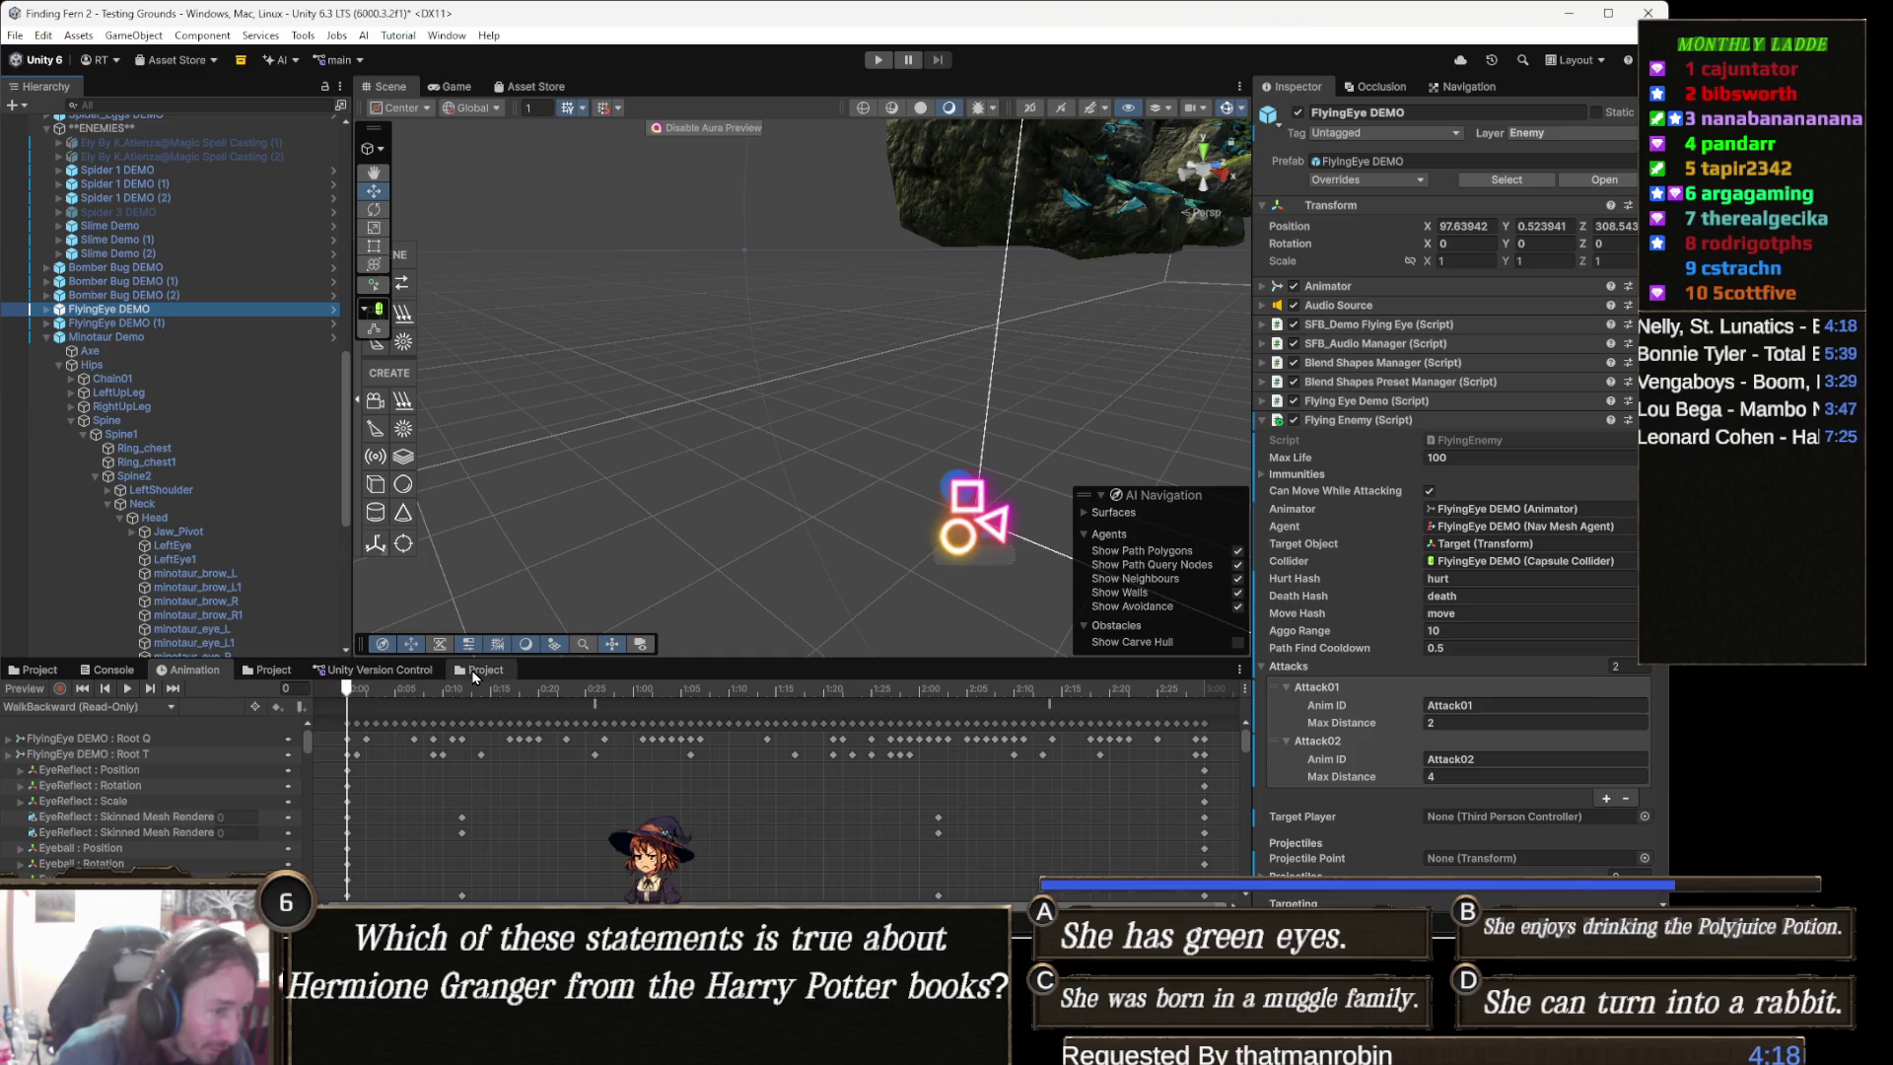
- Review the StopCast and Landing Console messages and select Spider 1 DEMO
click(112, 669)
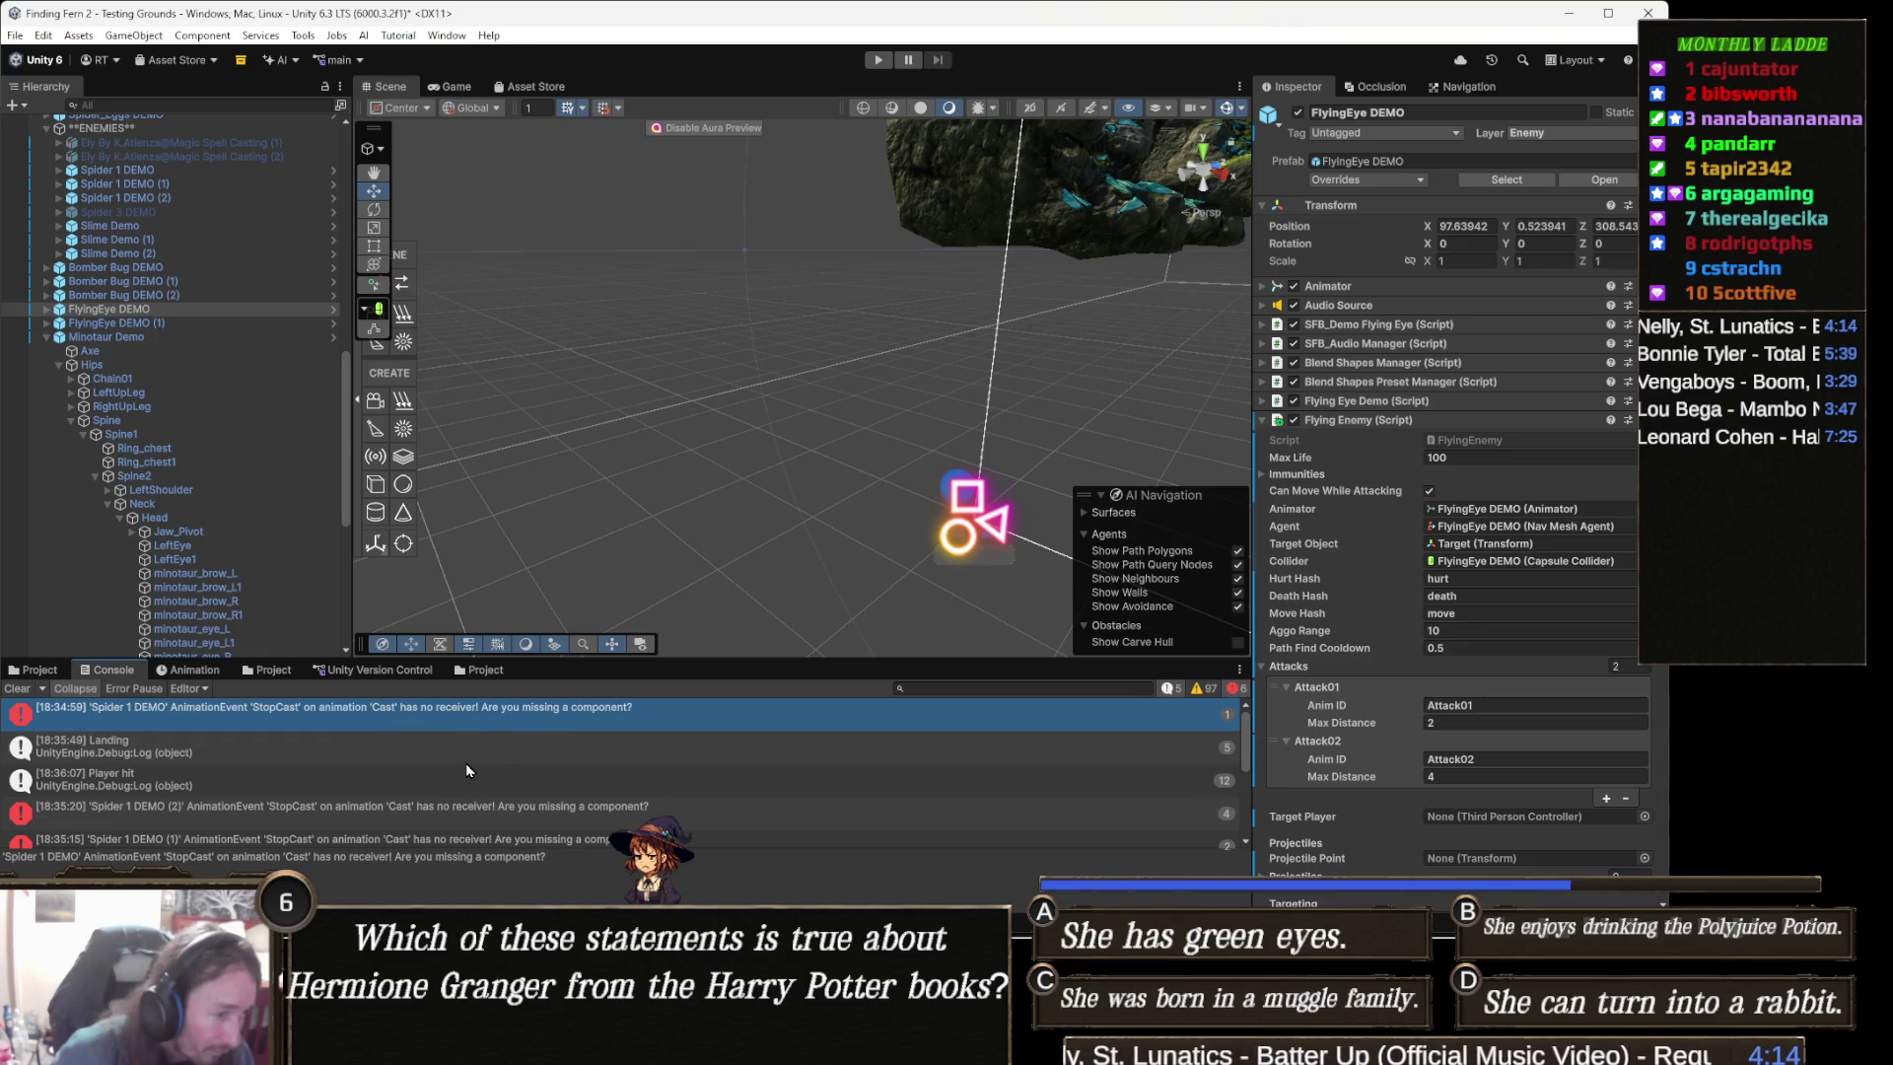
click(538, 731)
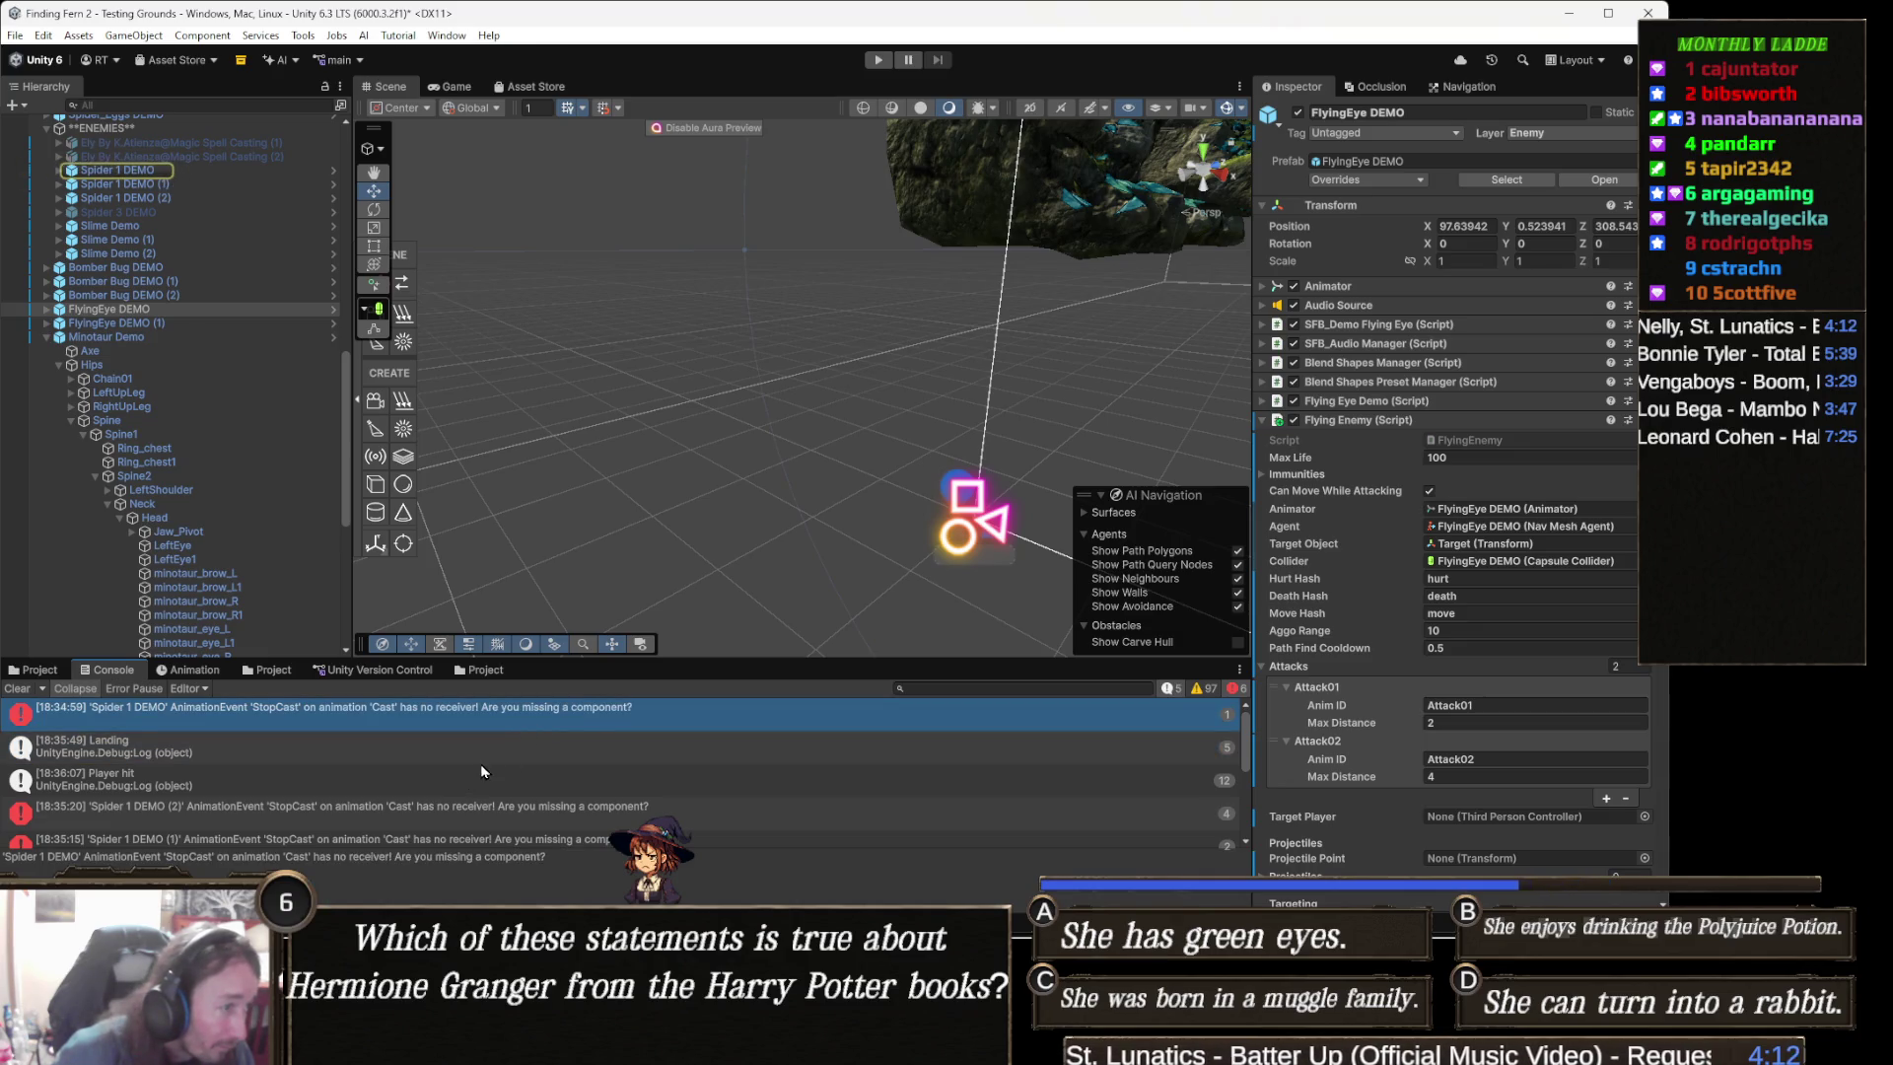
click(525, 742)
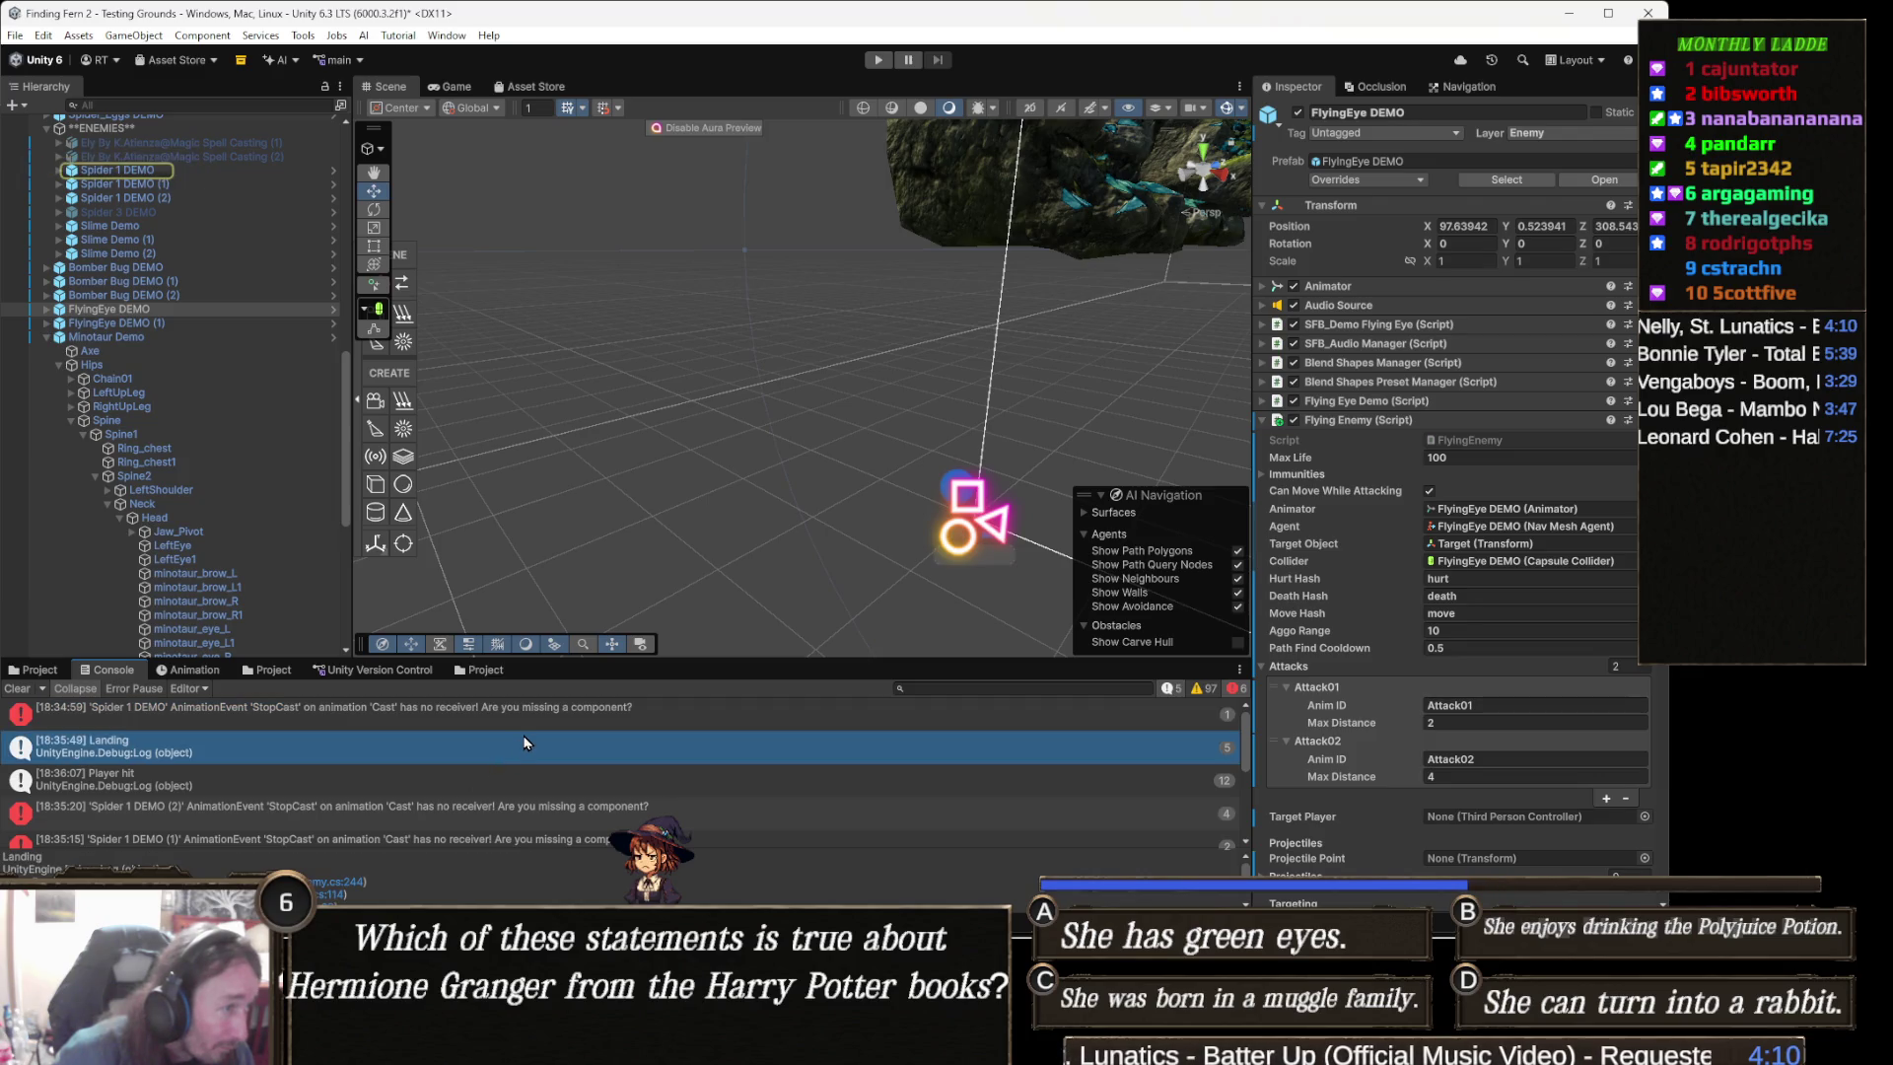
click(612, 718)
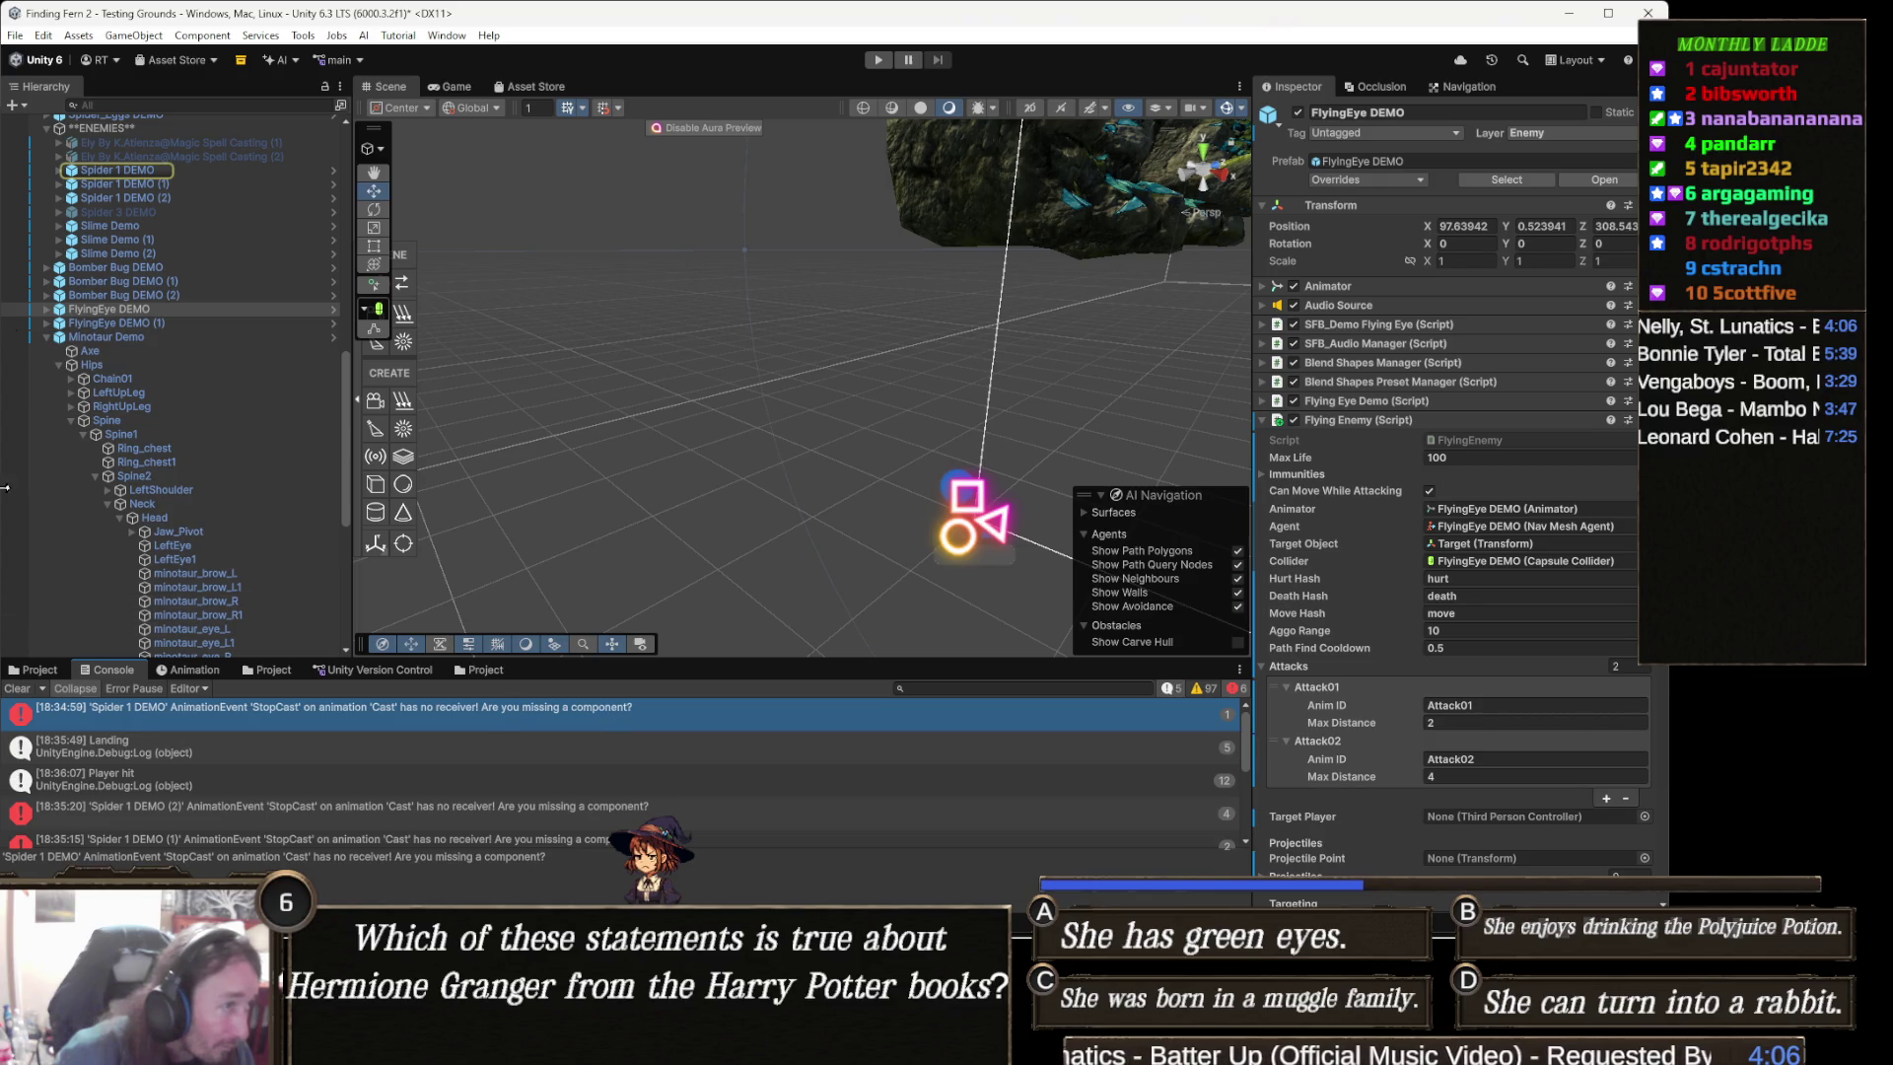
click(113, 169)
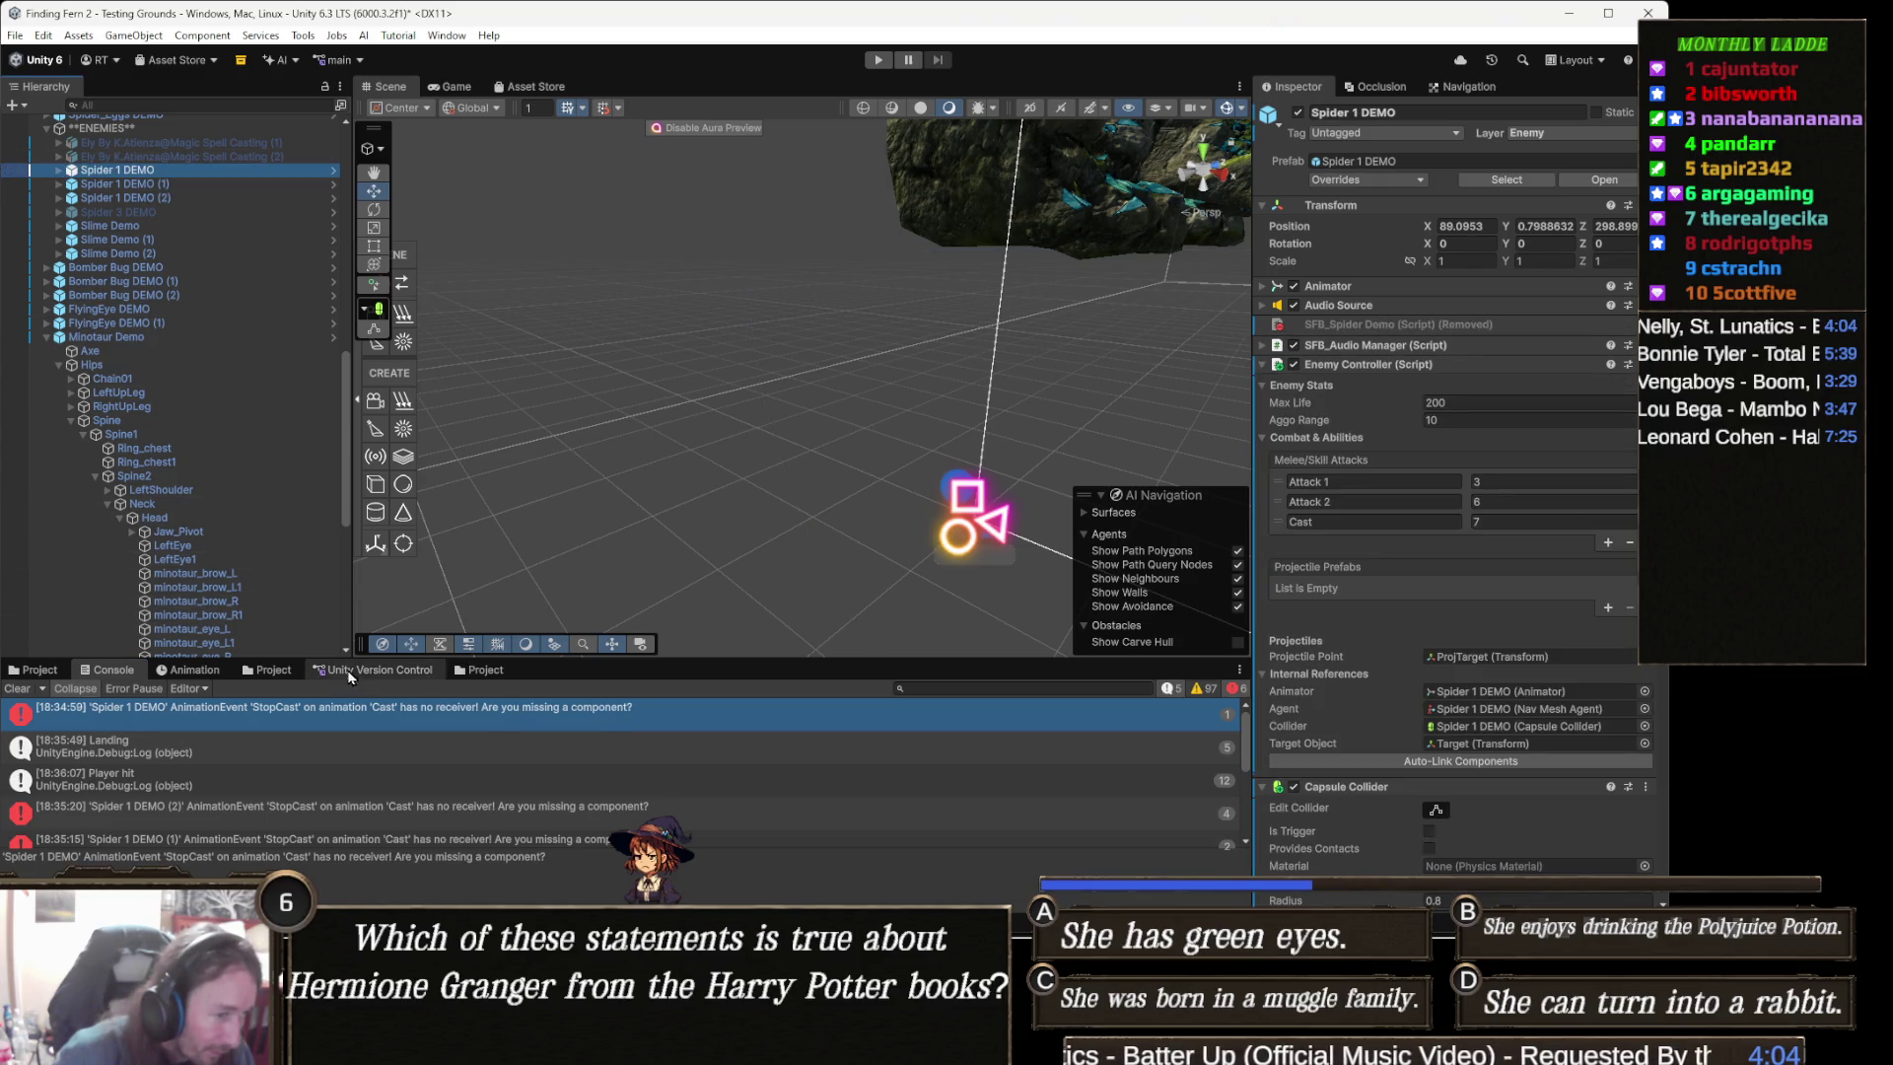
- Preview FlyingEye DEMO's Cast02 clip at frames 40 and 76, then select Spider 1 DEMO
click(81, 696)
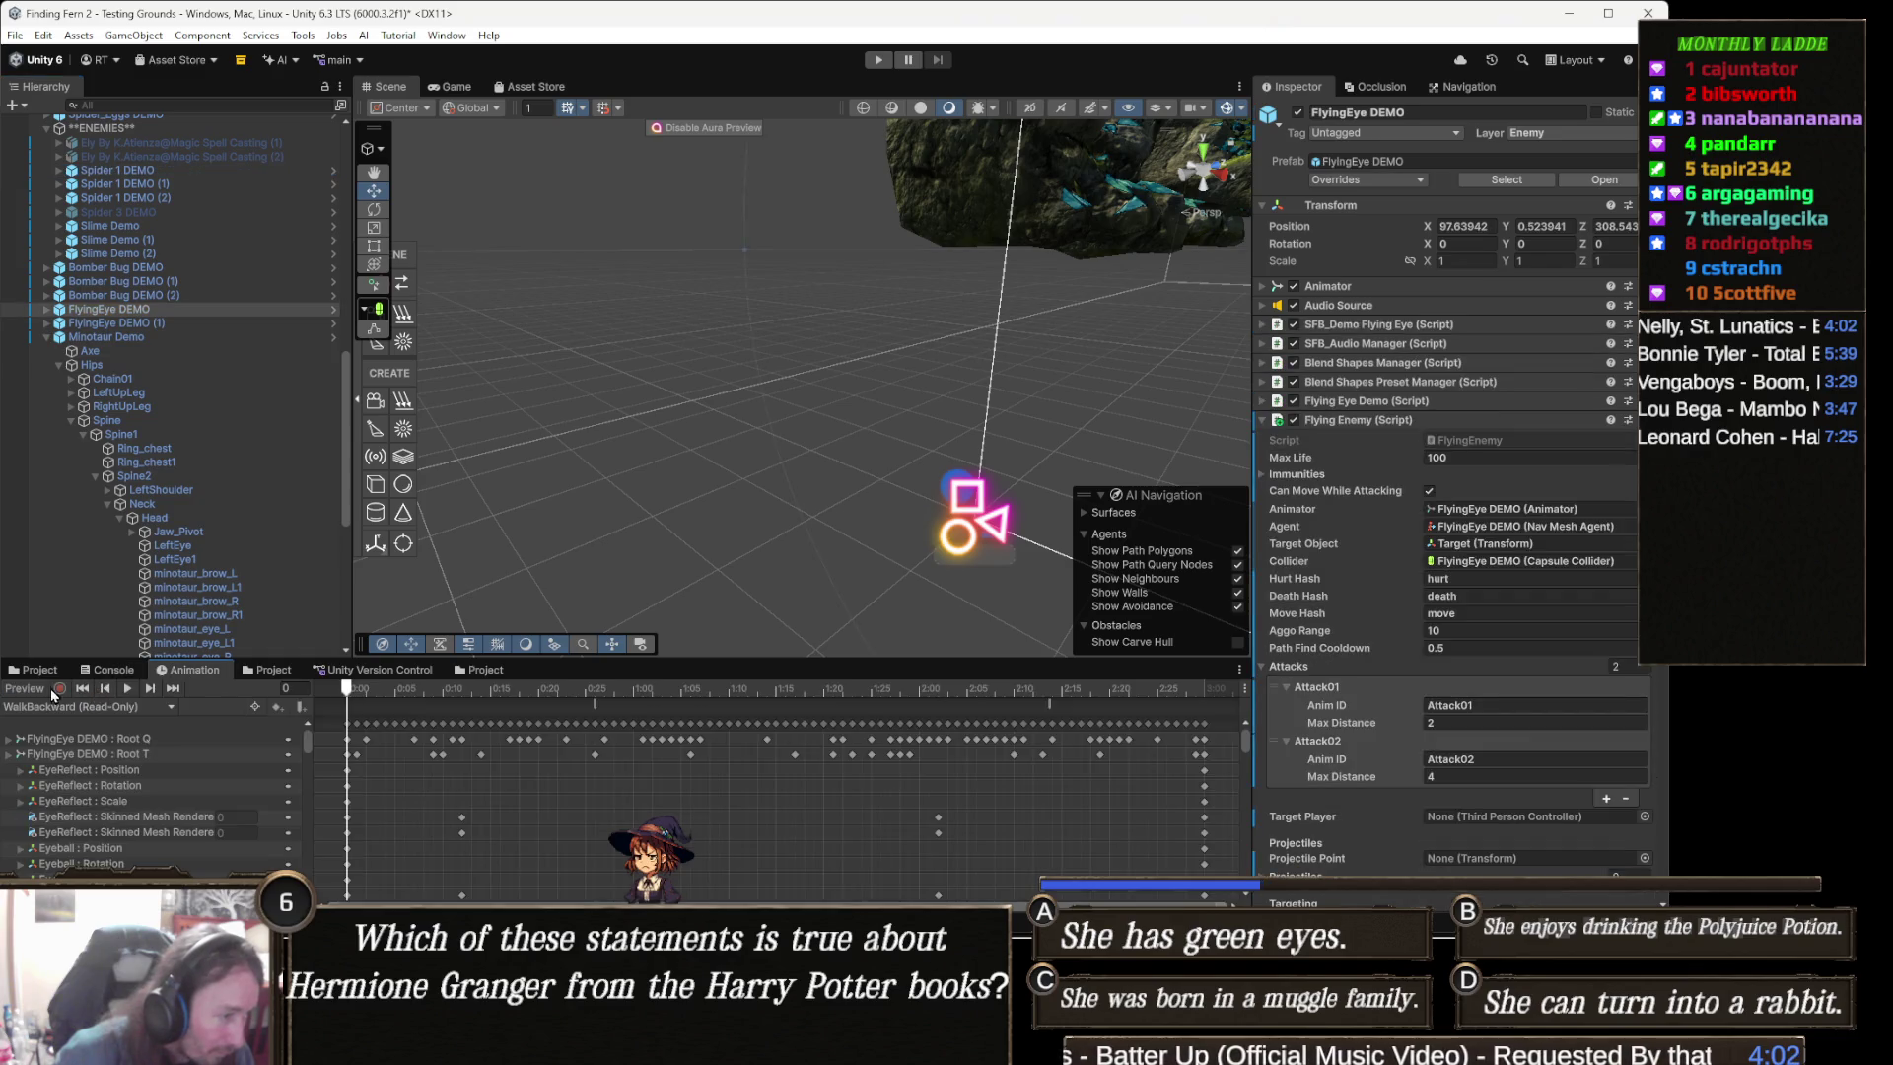
click(171, 707)
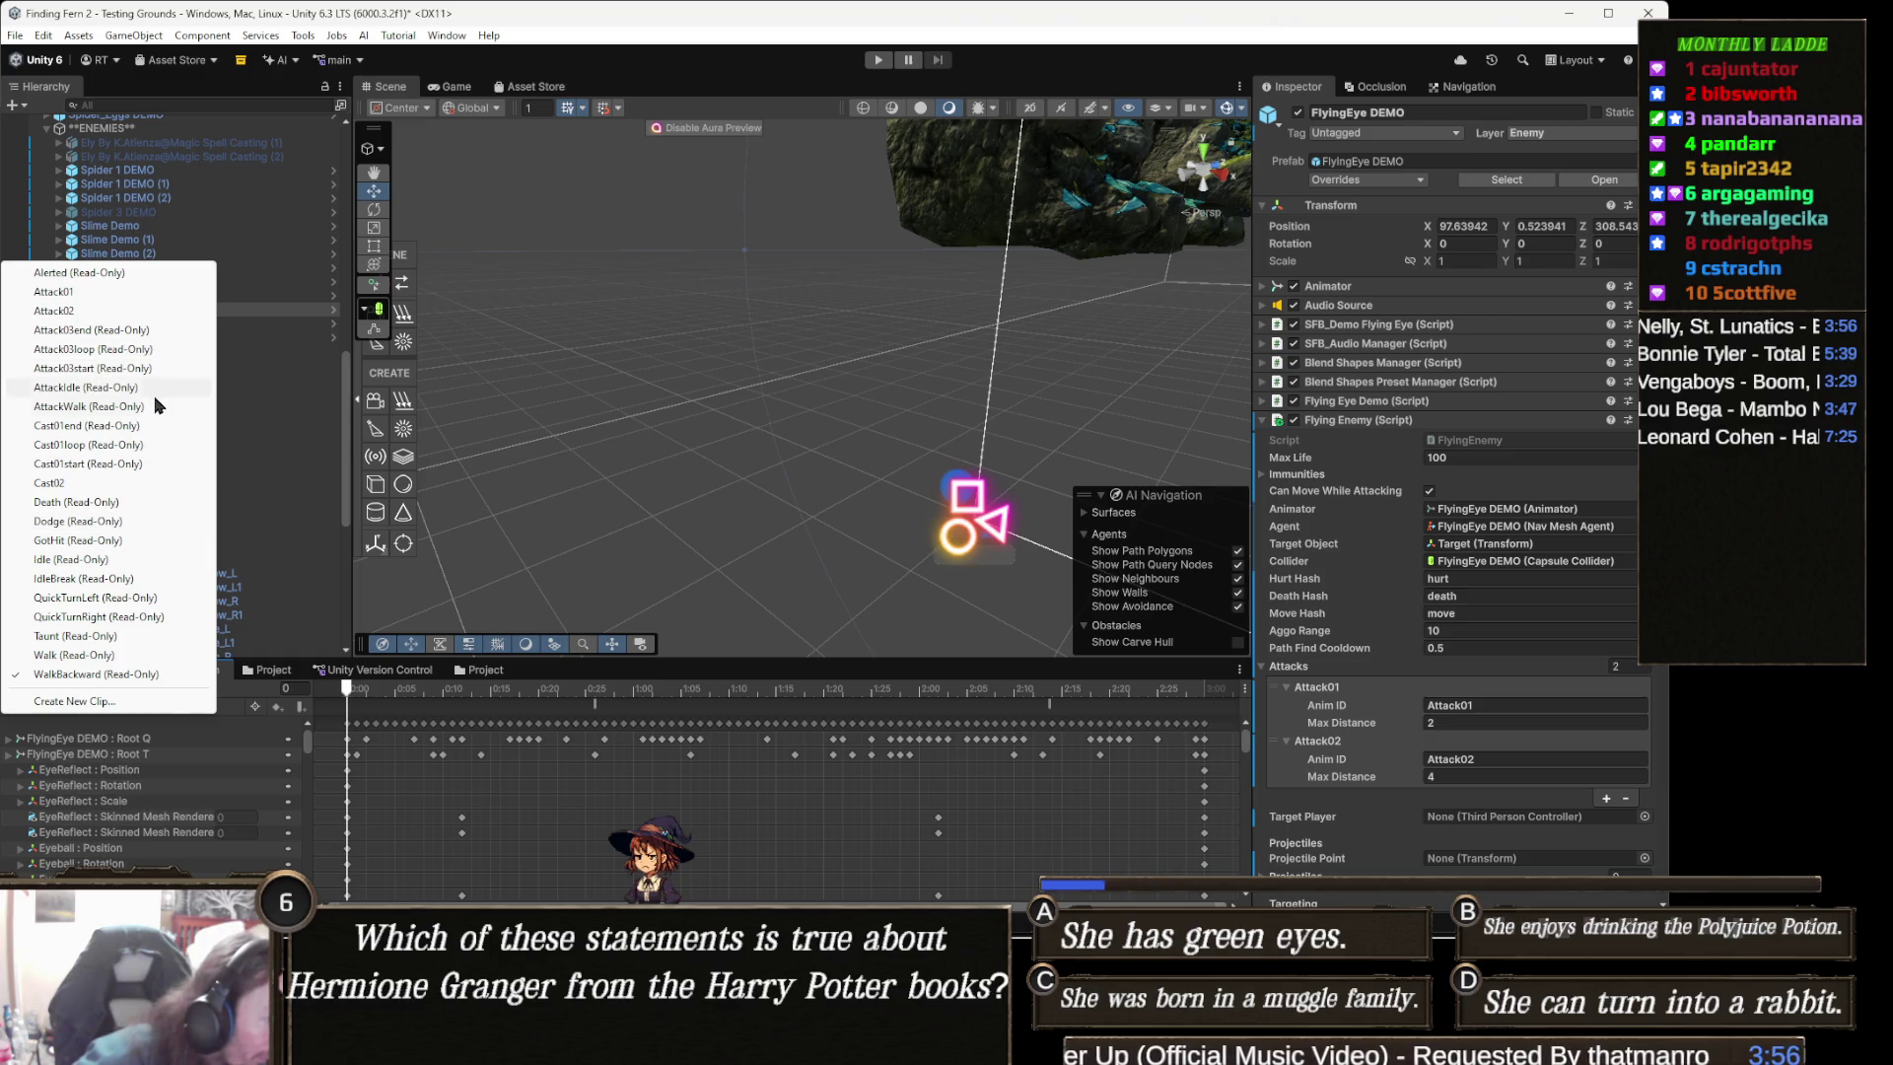
click(148, 483)
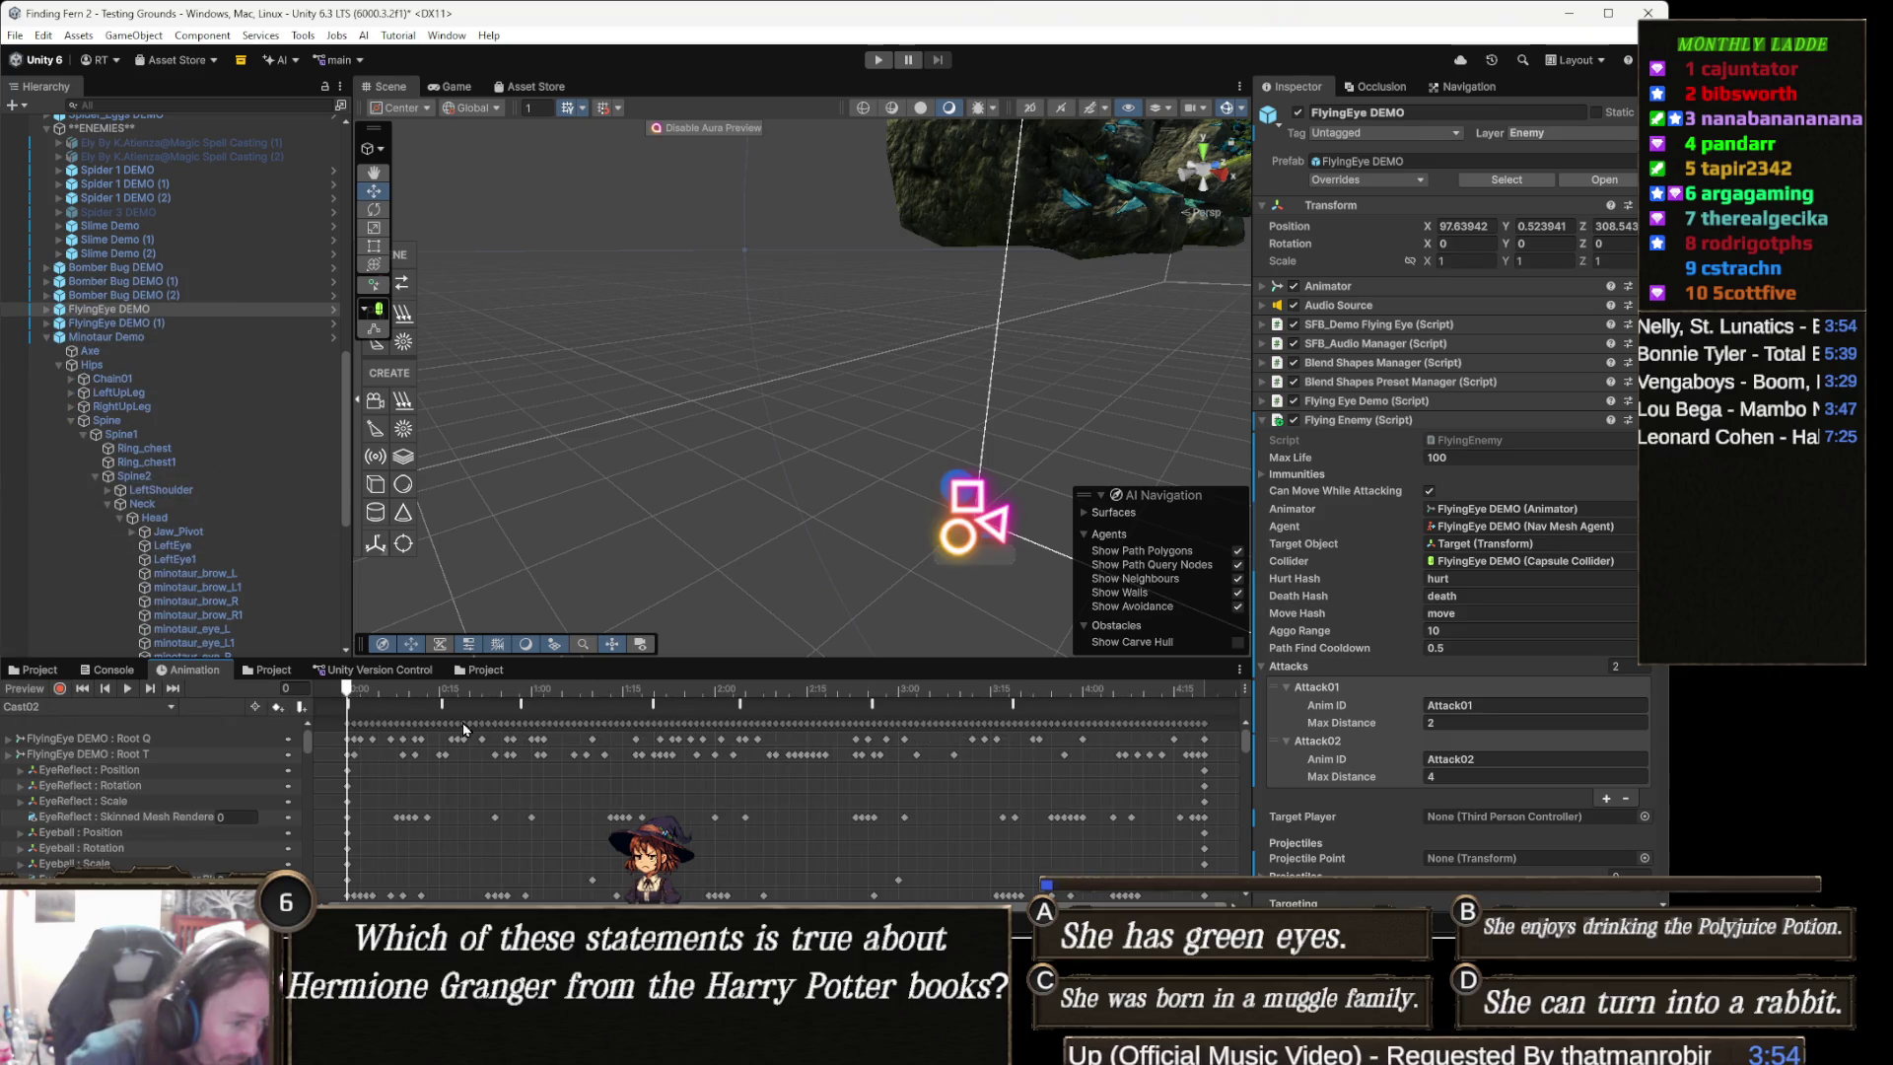
drag(399, 689, 812, 688)
mouse_move(746, 458)
mouse_down()
mouse_move(787, 424)
mouse_move(631, 439)
mouse_up()
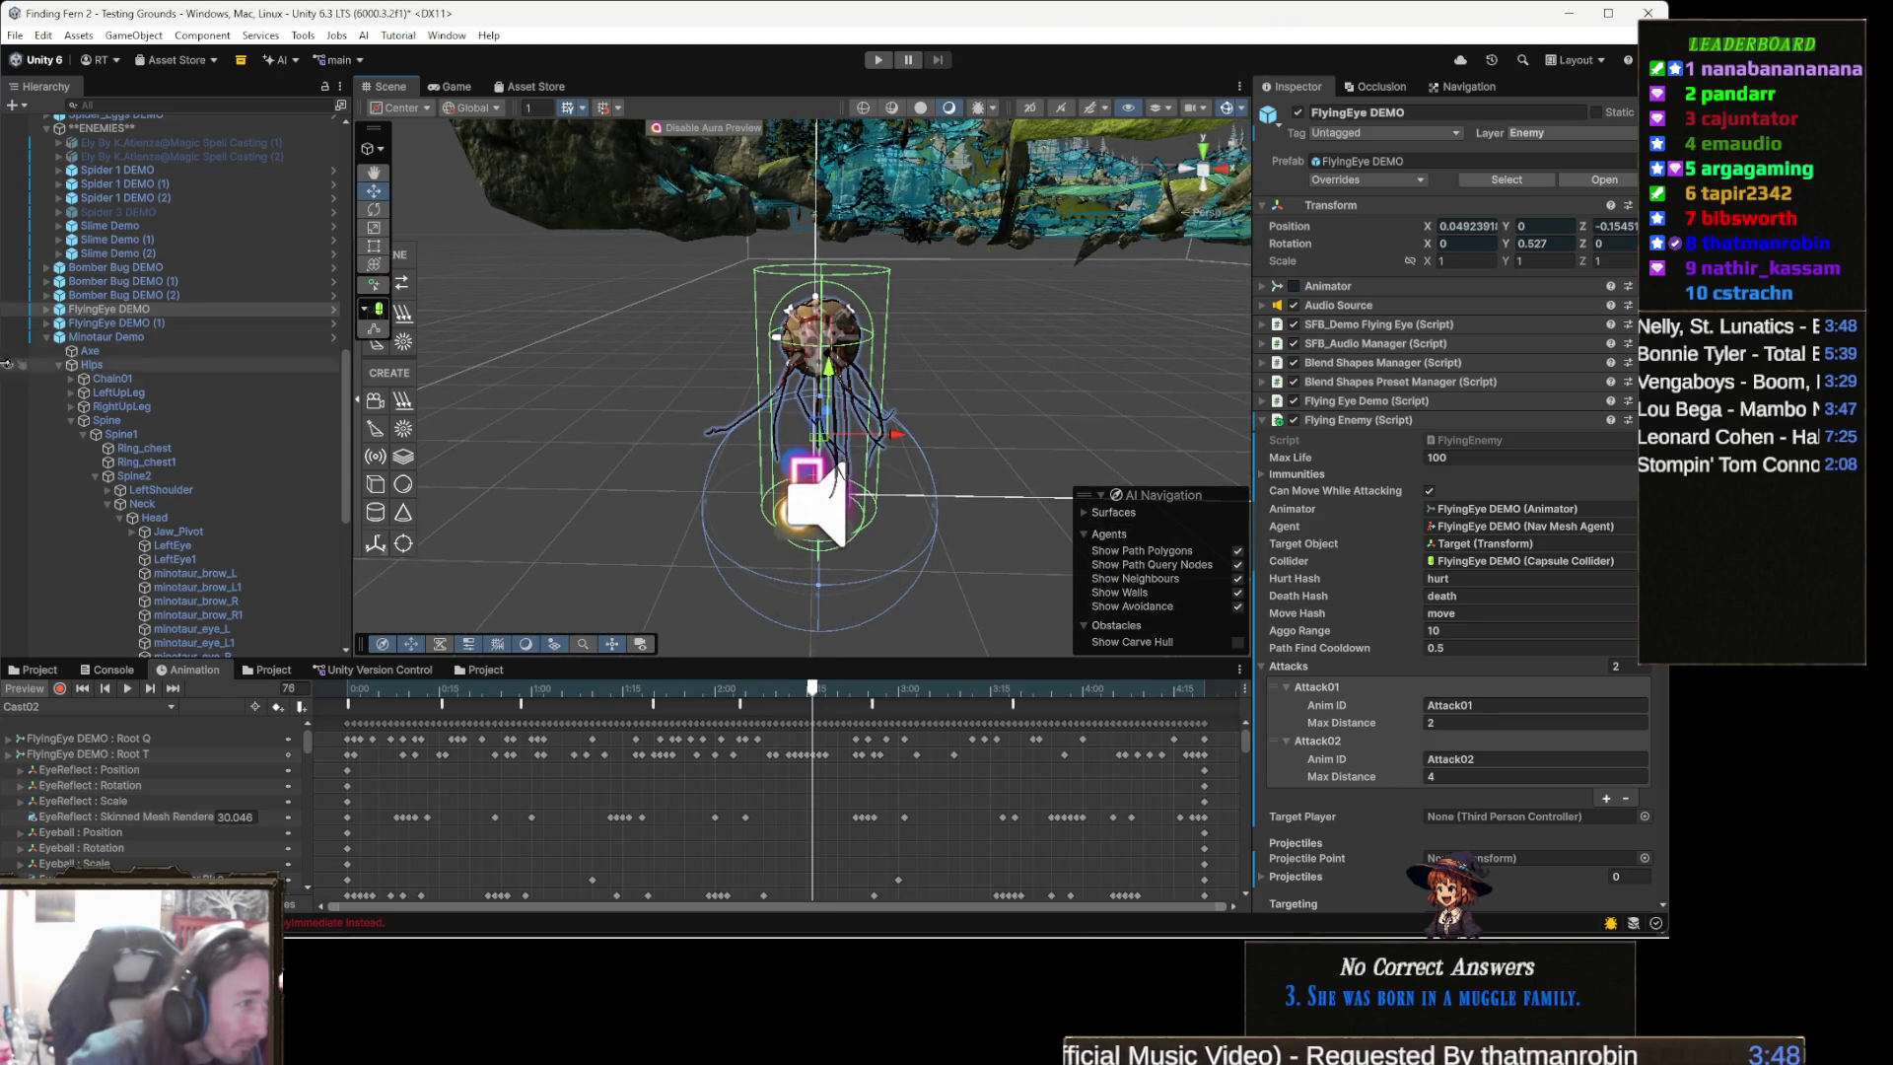
click(148, 170)
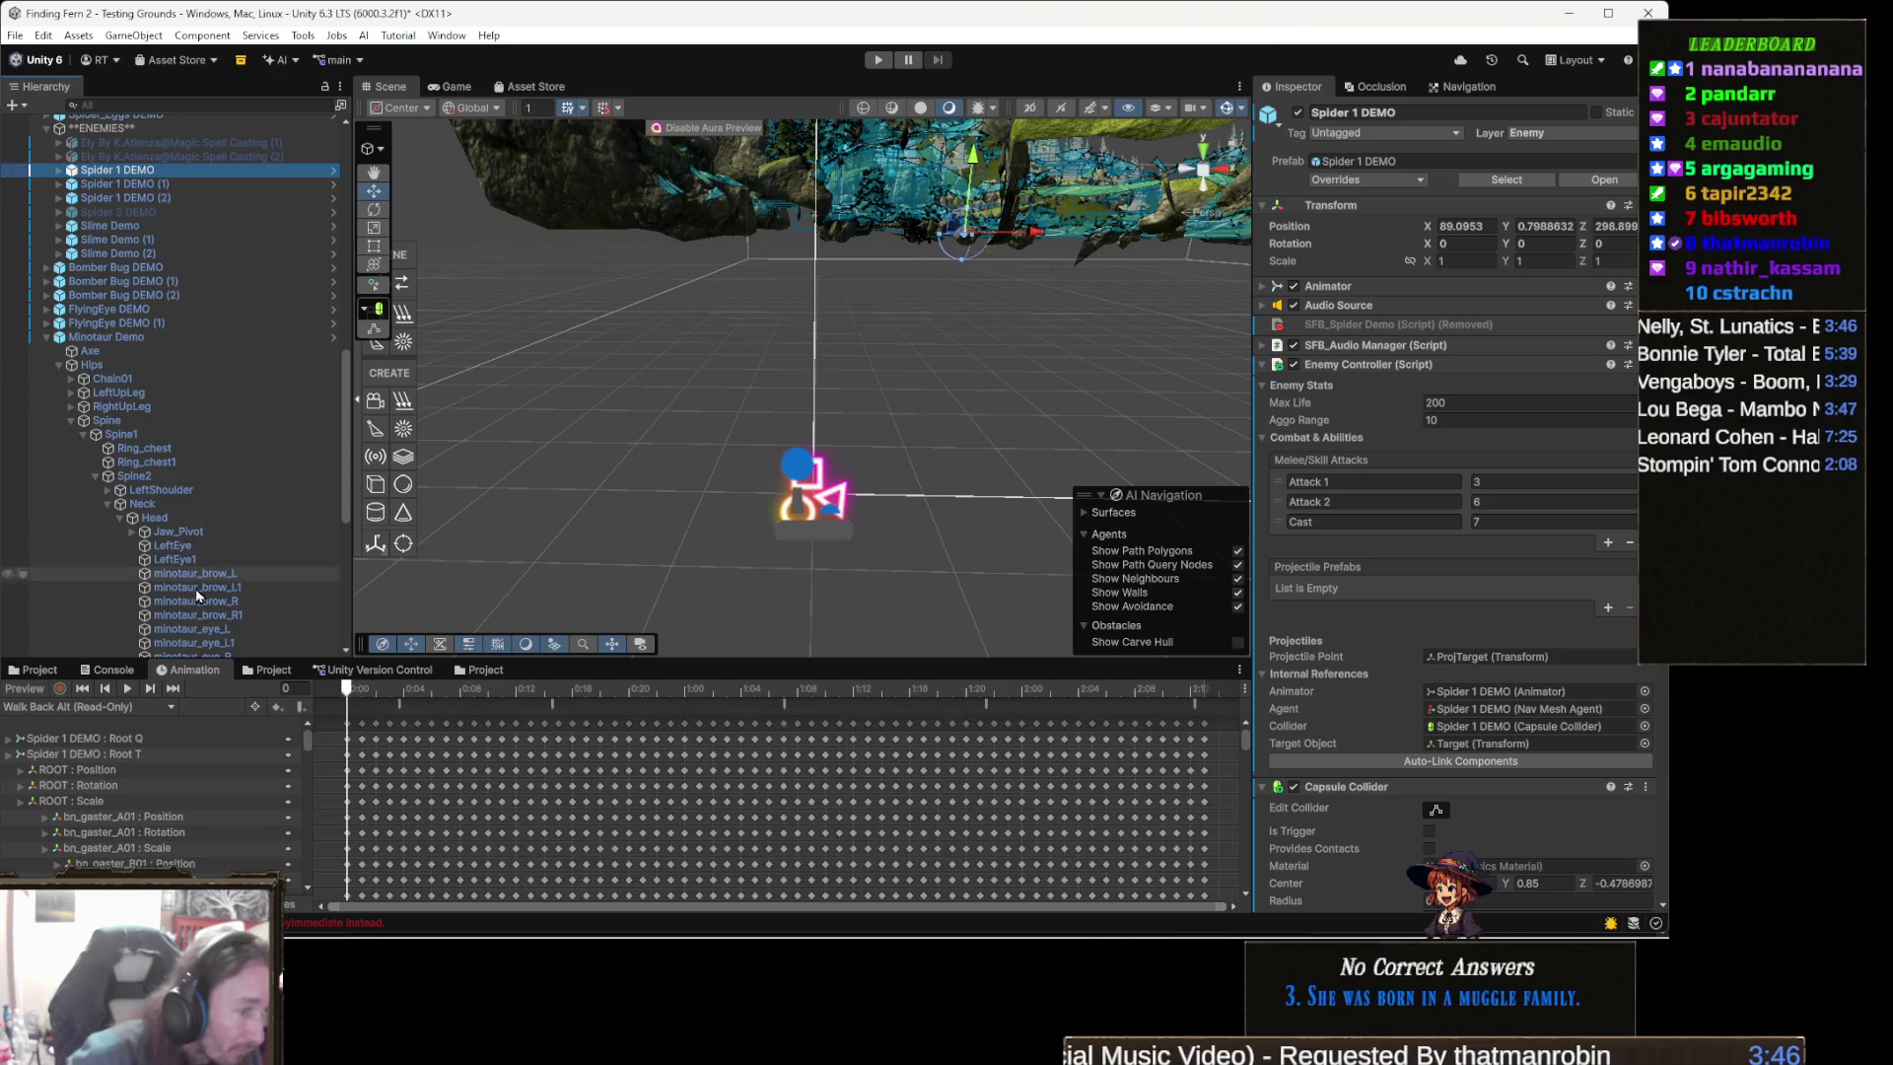
- Switch Spider 1 DEMO's Animation window to the Cast clip and preview frame 48
click(109, 708)
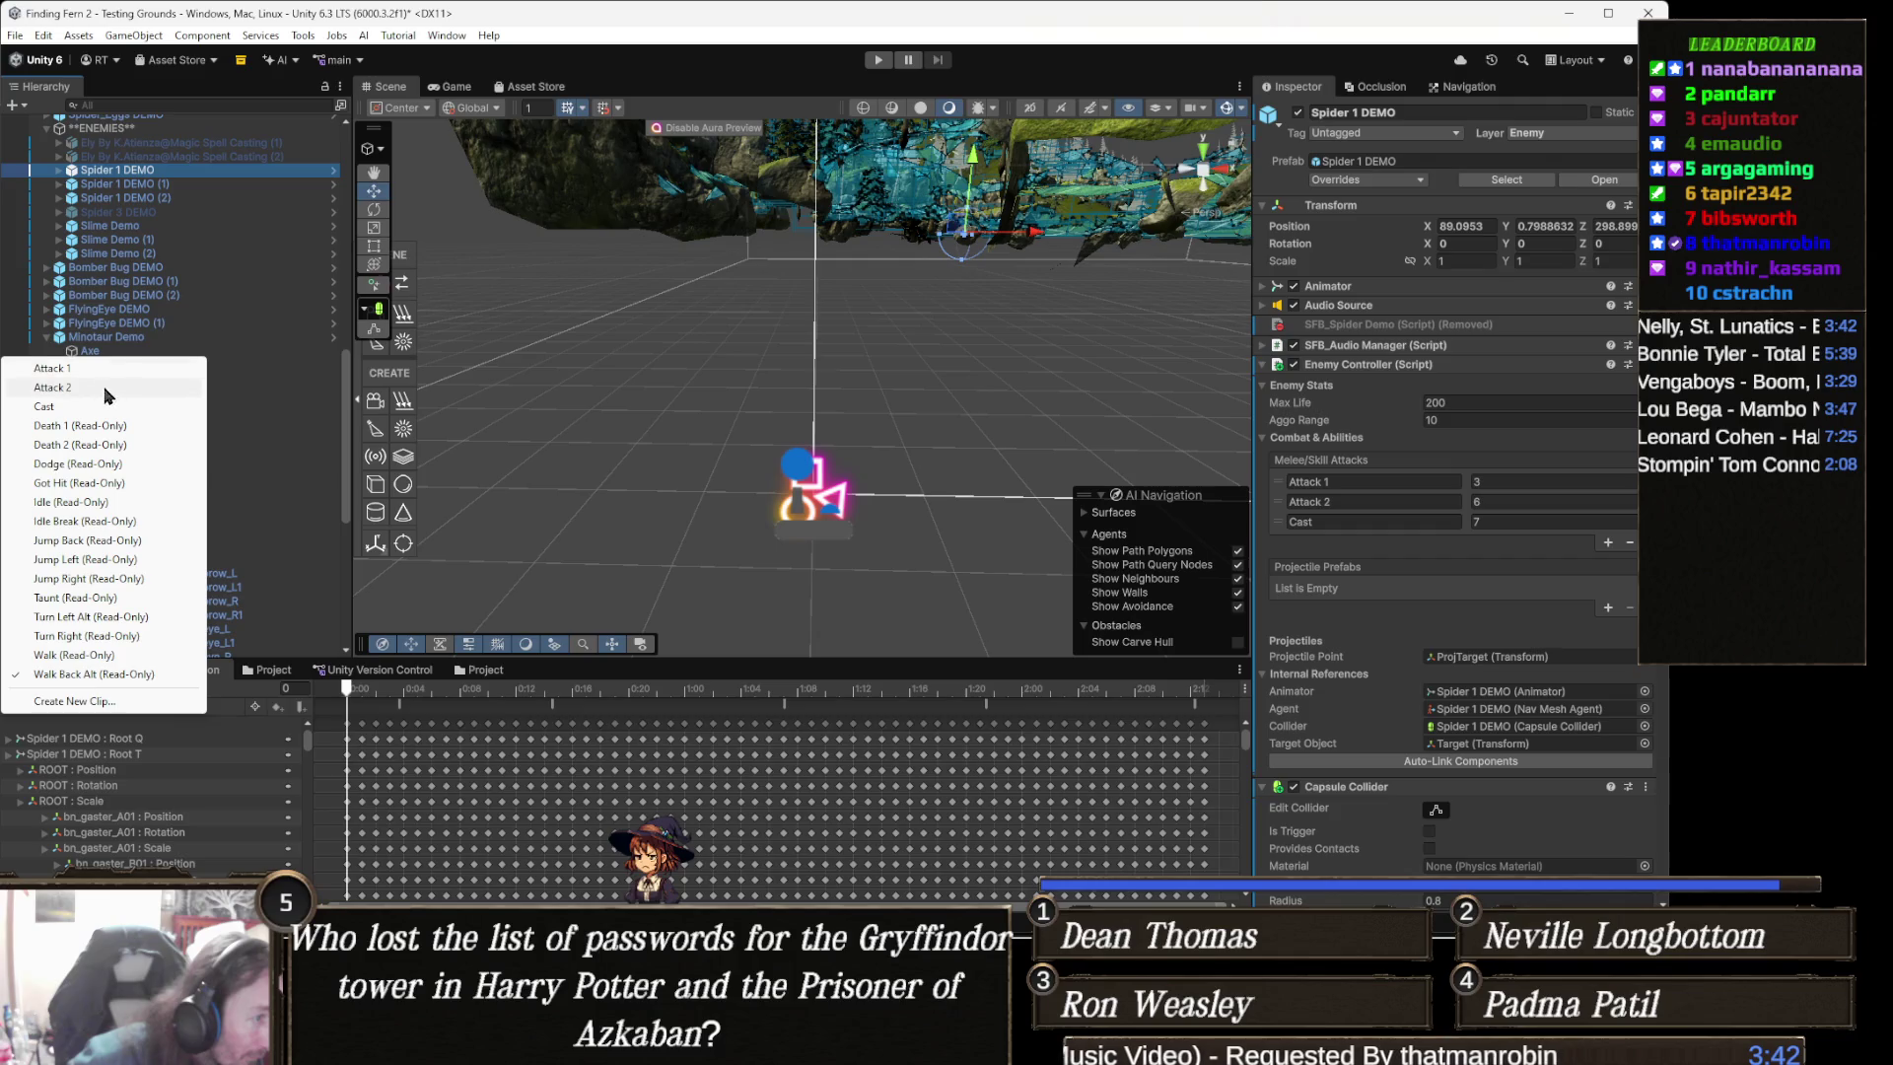
click(49, 406)
click(809, 689)
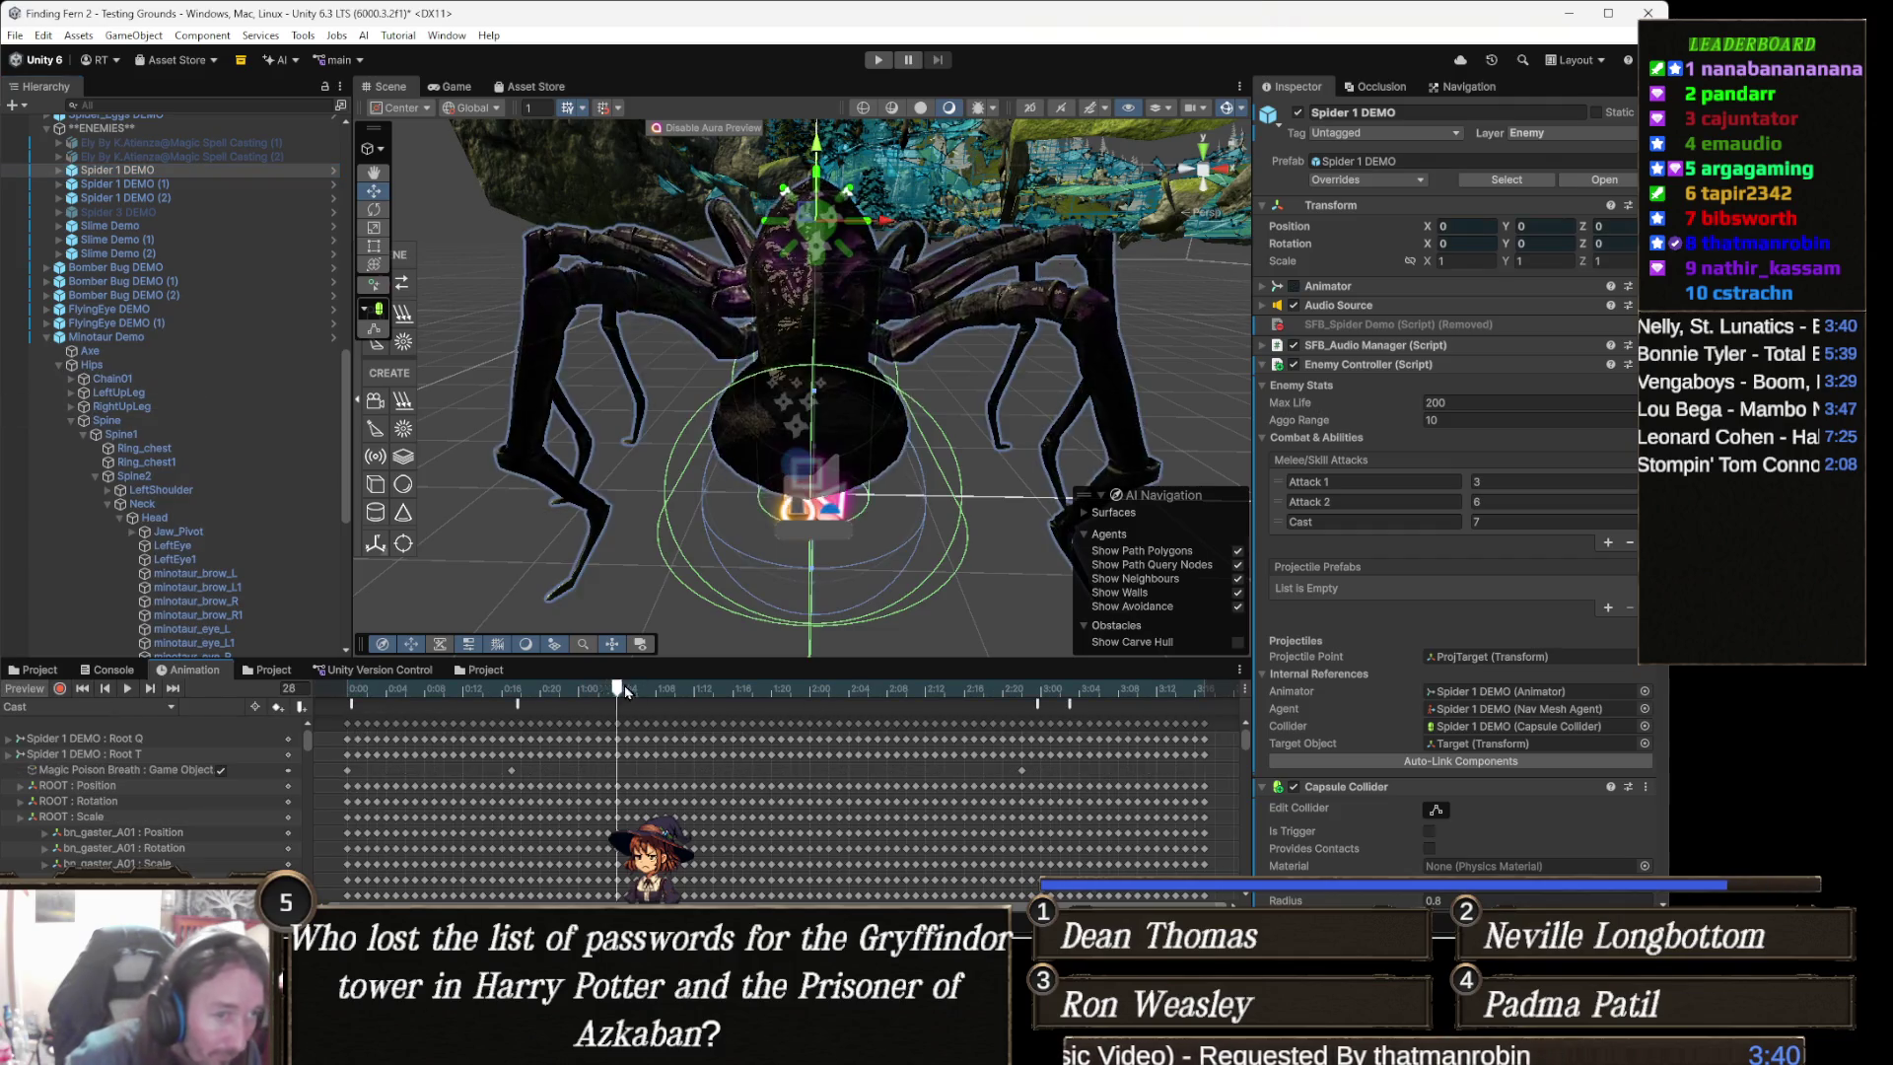
drag(835, 530, 472, 737)
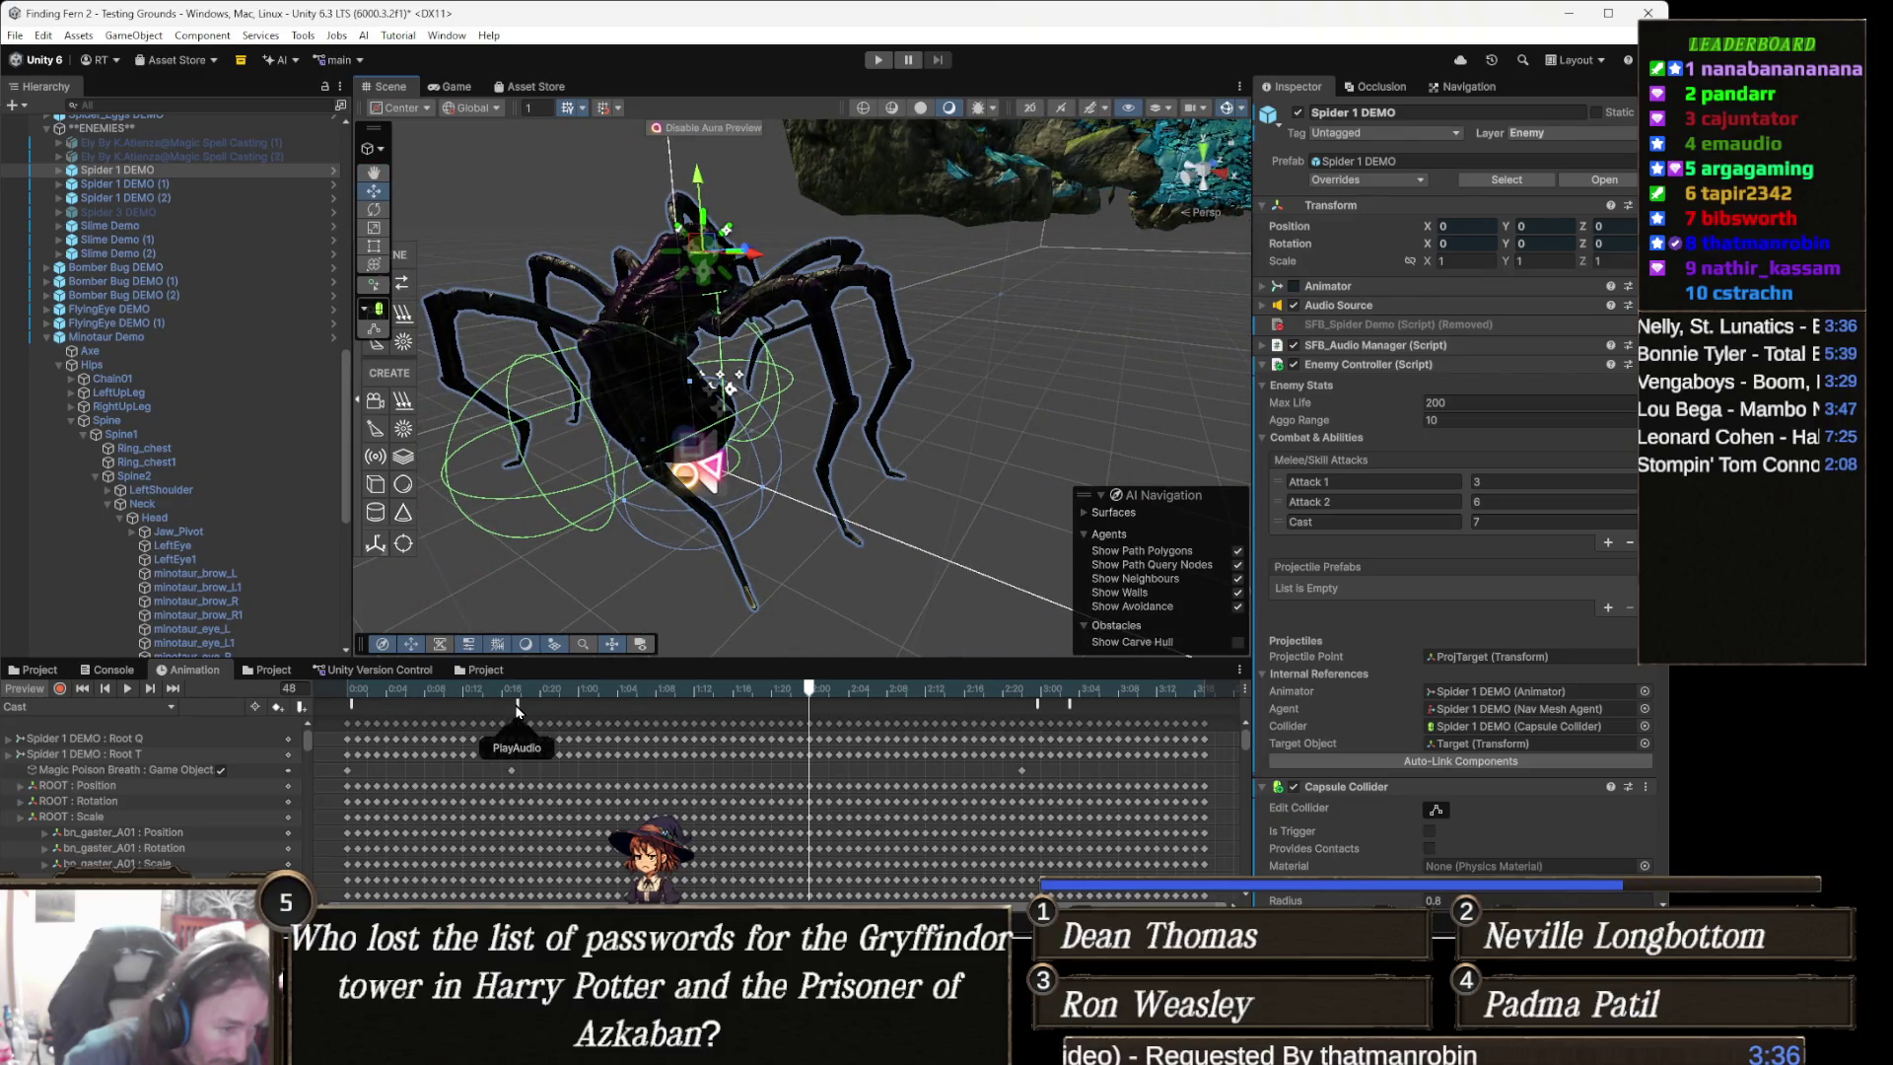
- Inspect the Cast clip's StopCast and StopLoop animation events
click(1037, 706)
click(1069, 708)
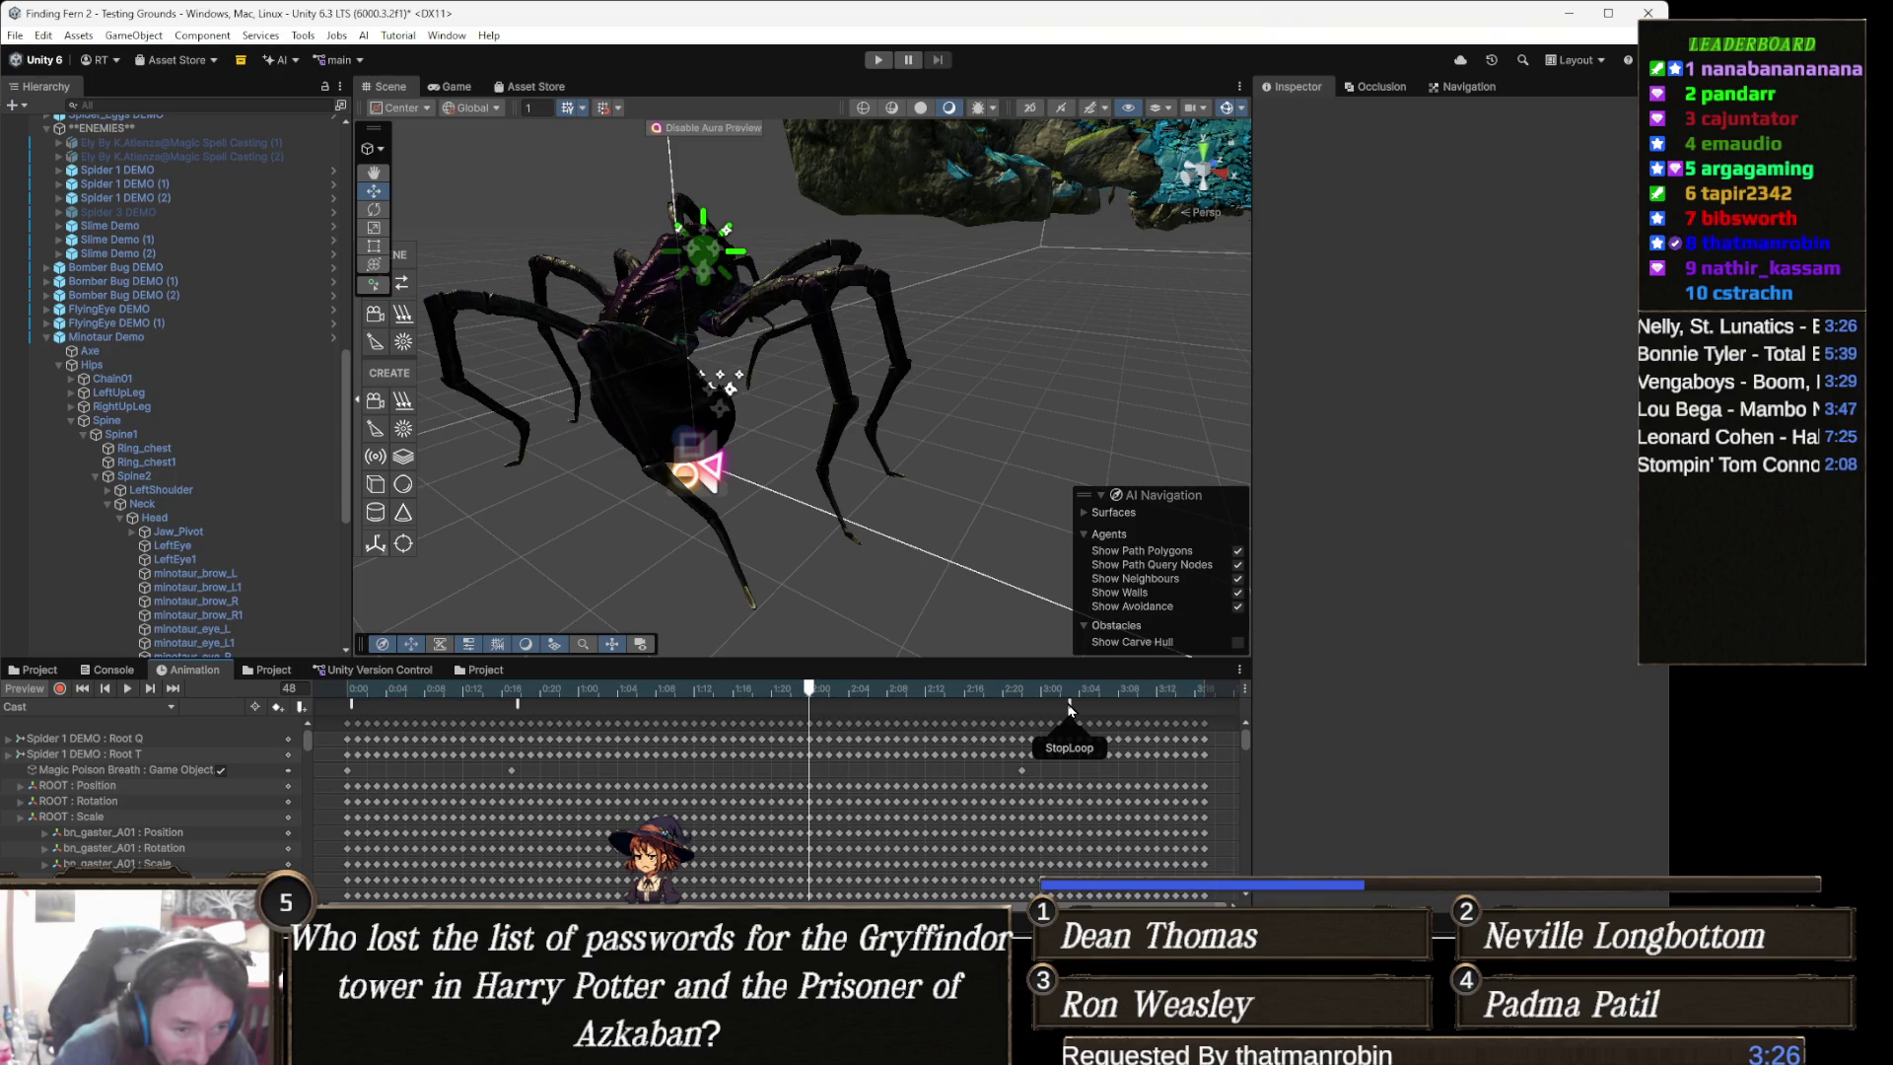
click(1069, 707)
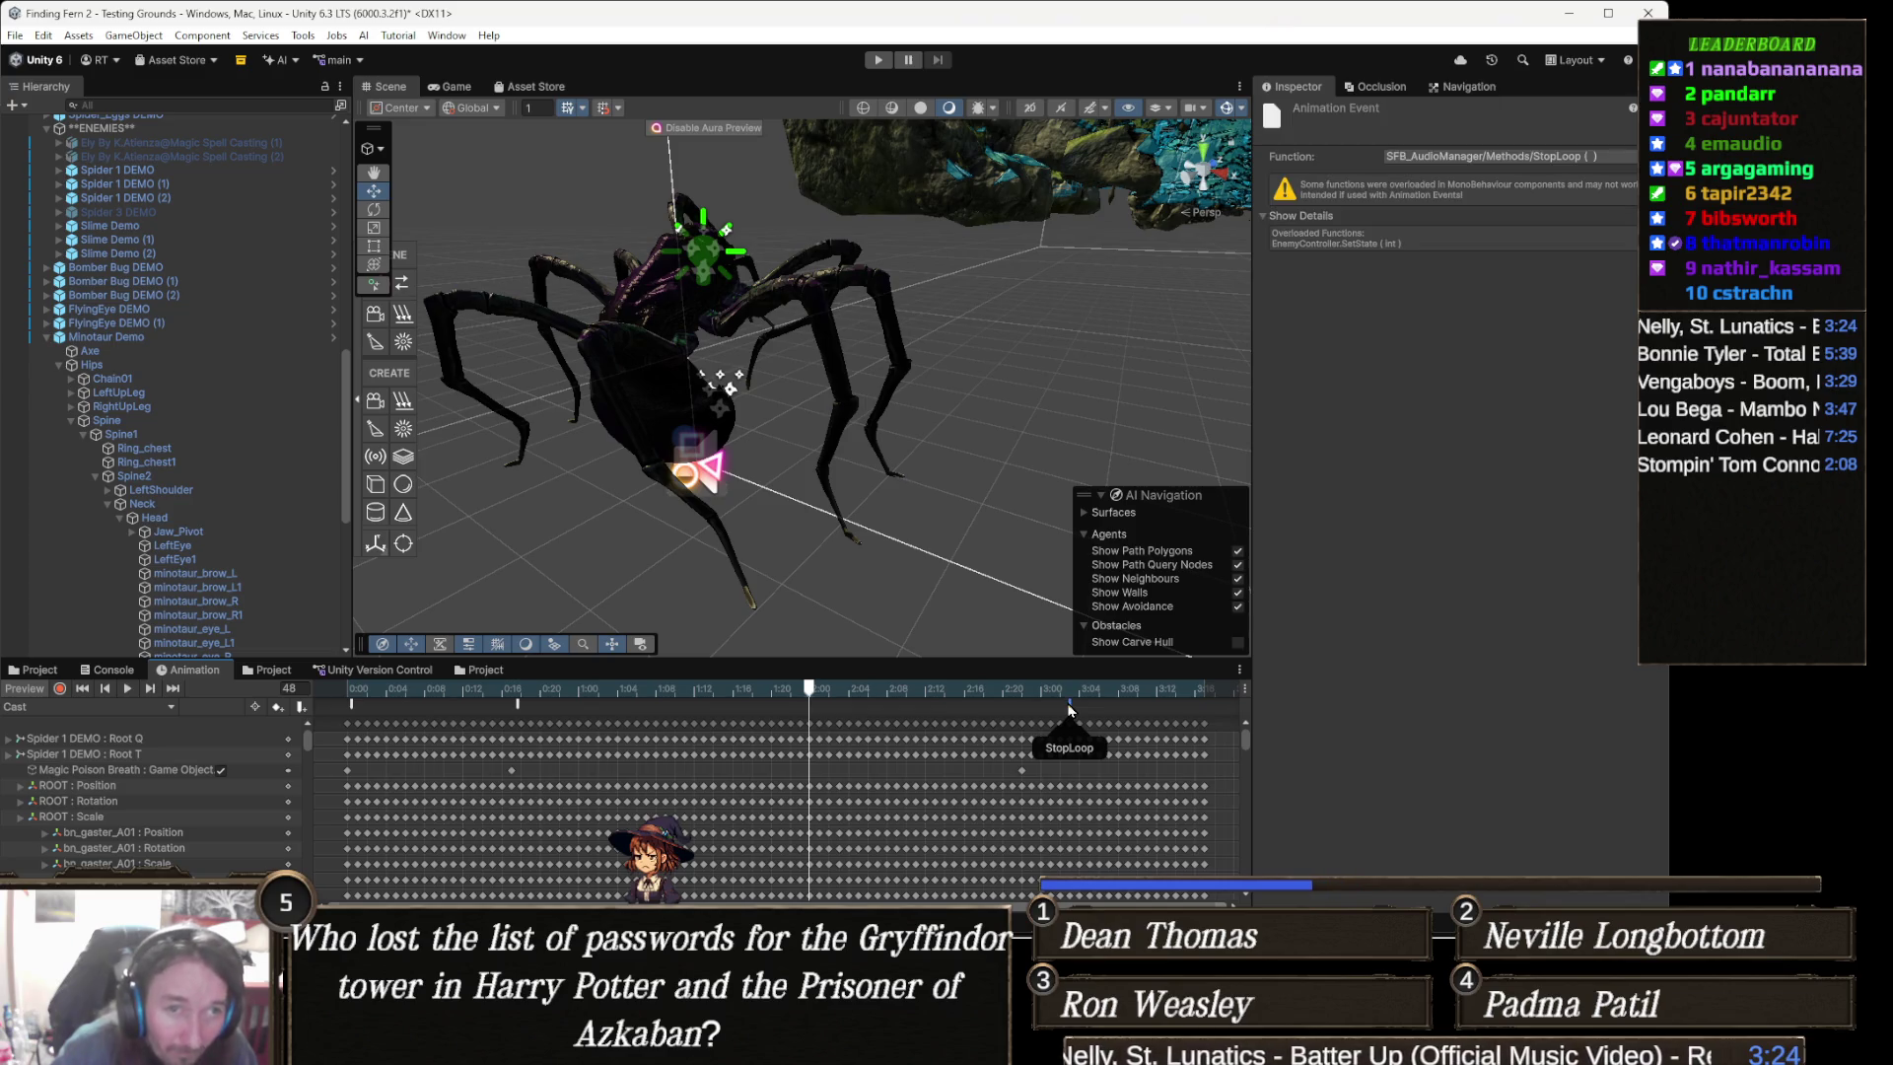
- Scrub the Cast clip back to frame 35, then bring up the Console's error list
drag(962, 690, 683, 690)
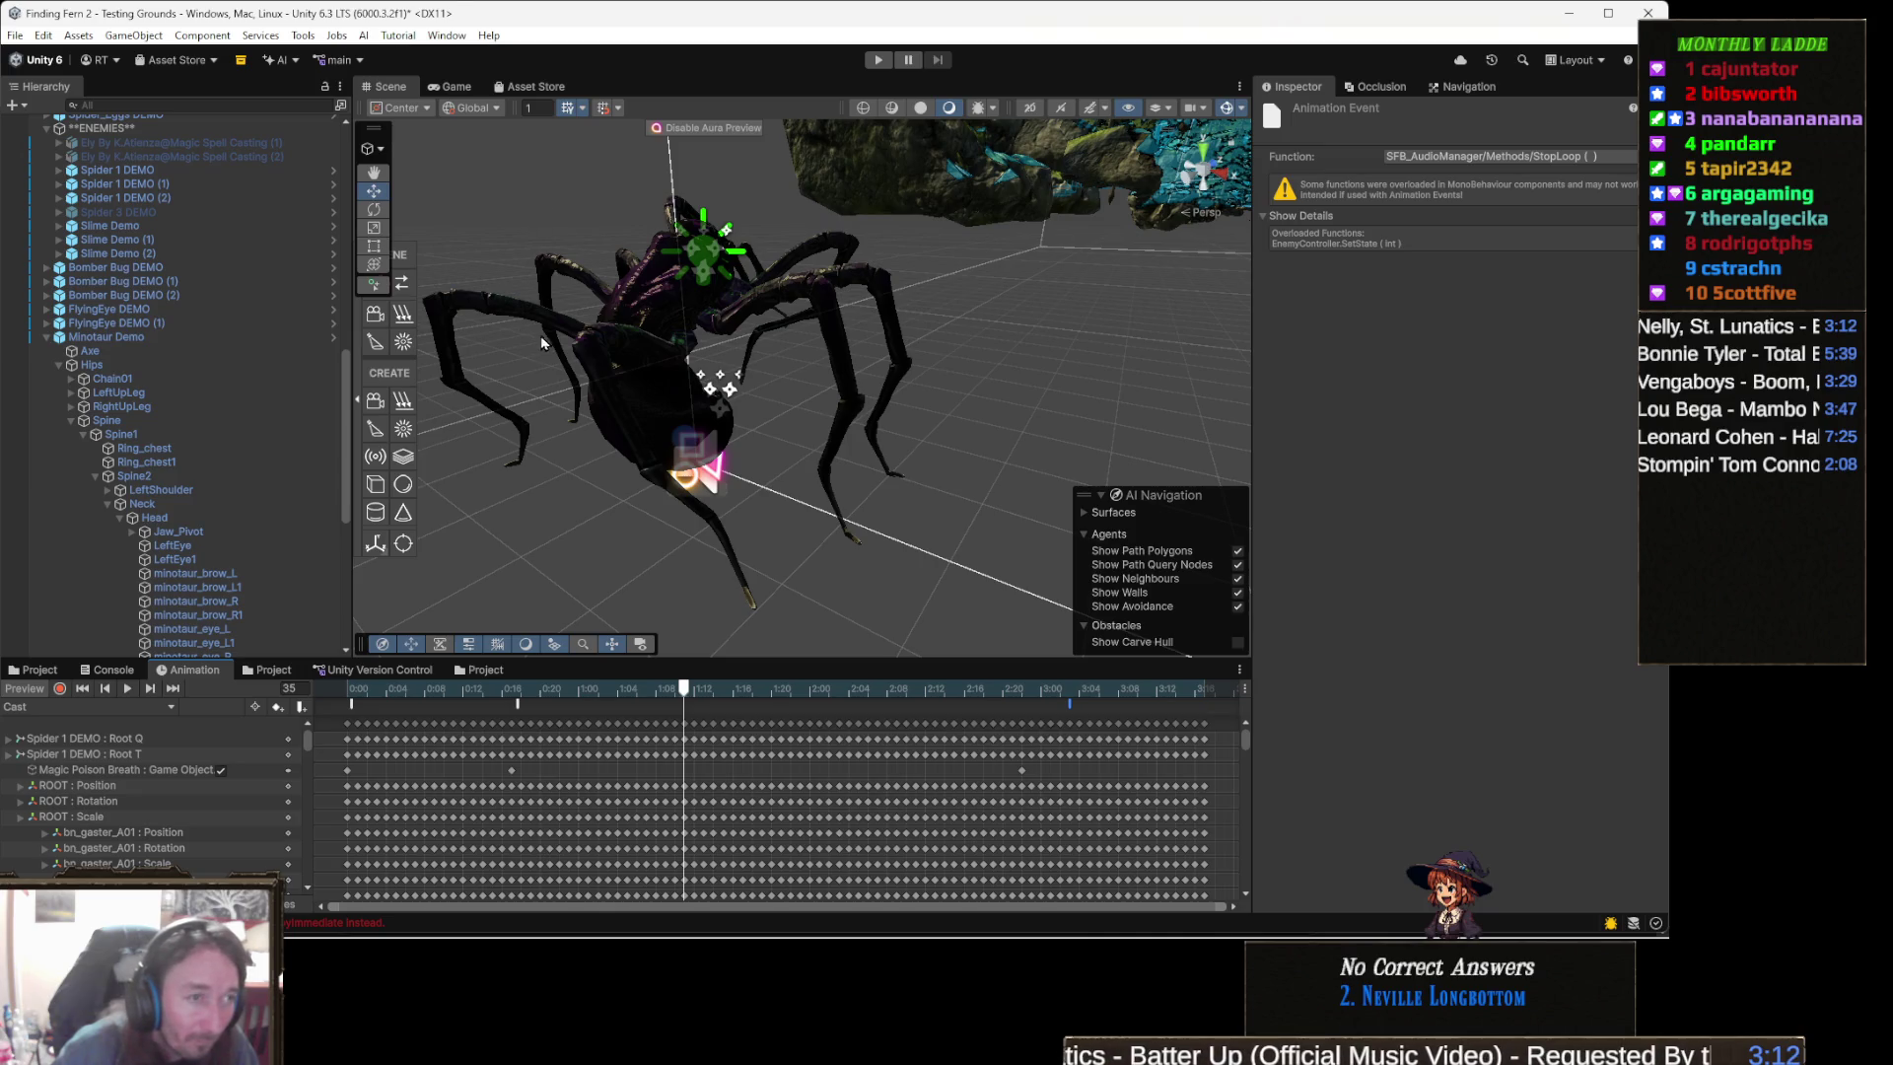
drag(814, 403, 710, 423)
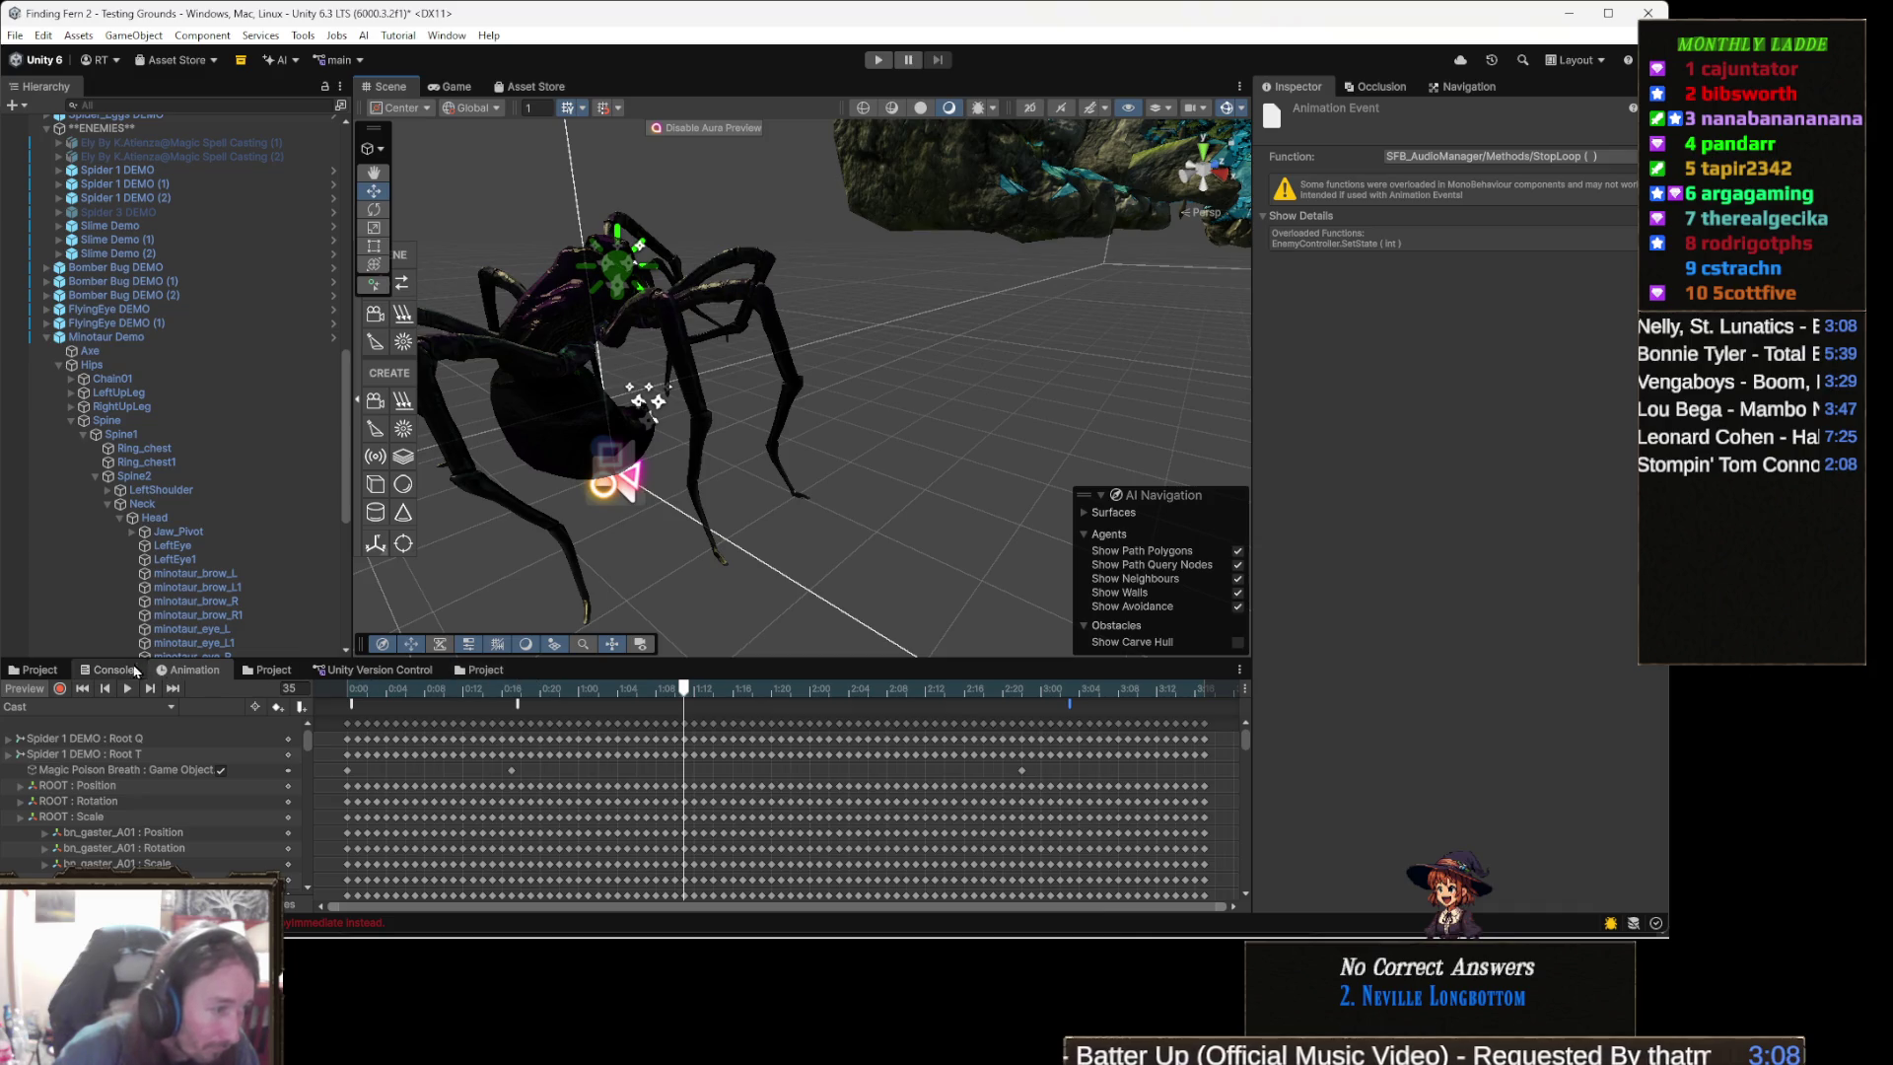
click(111, 669)
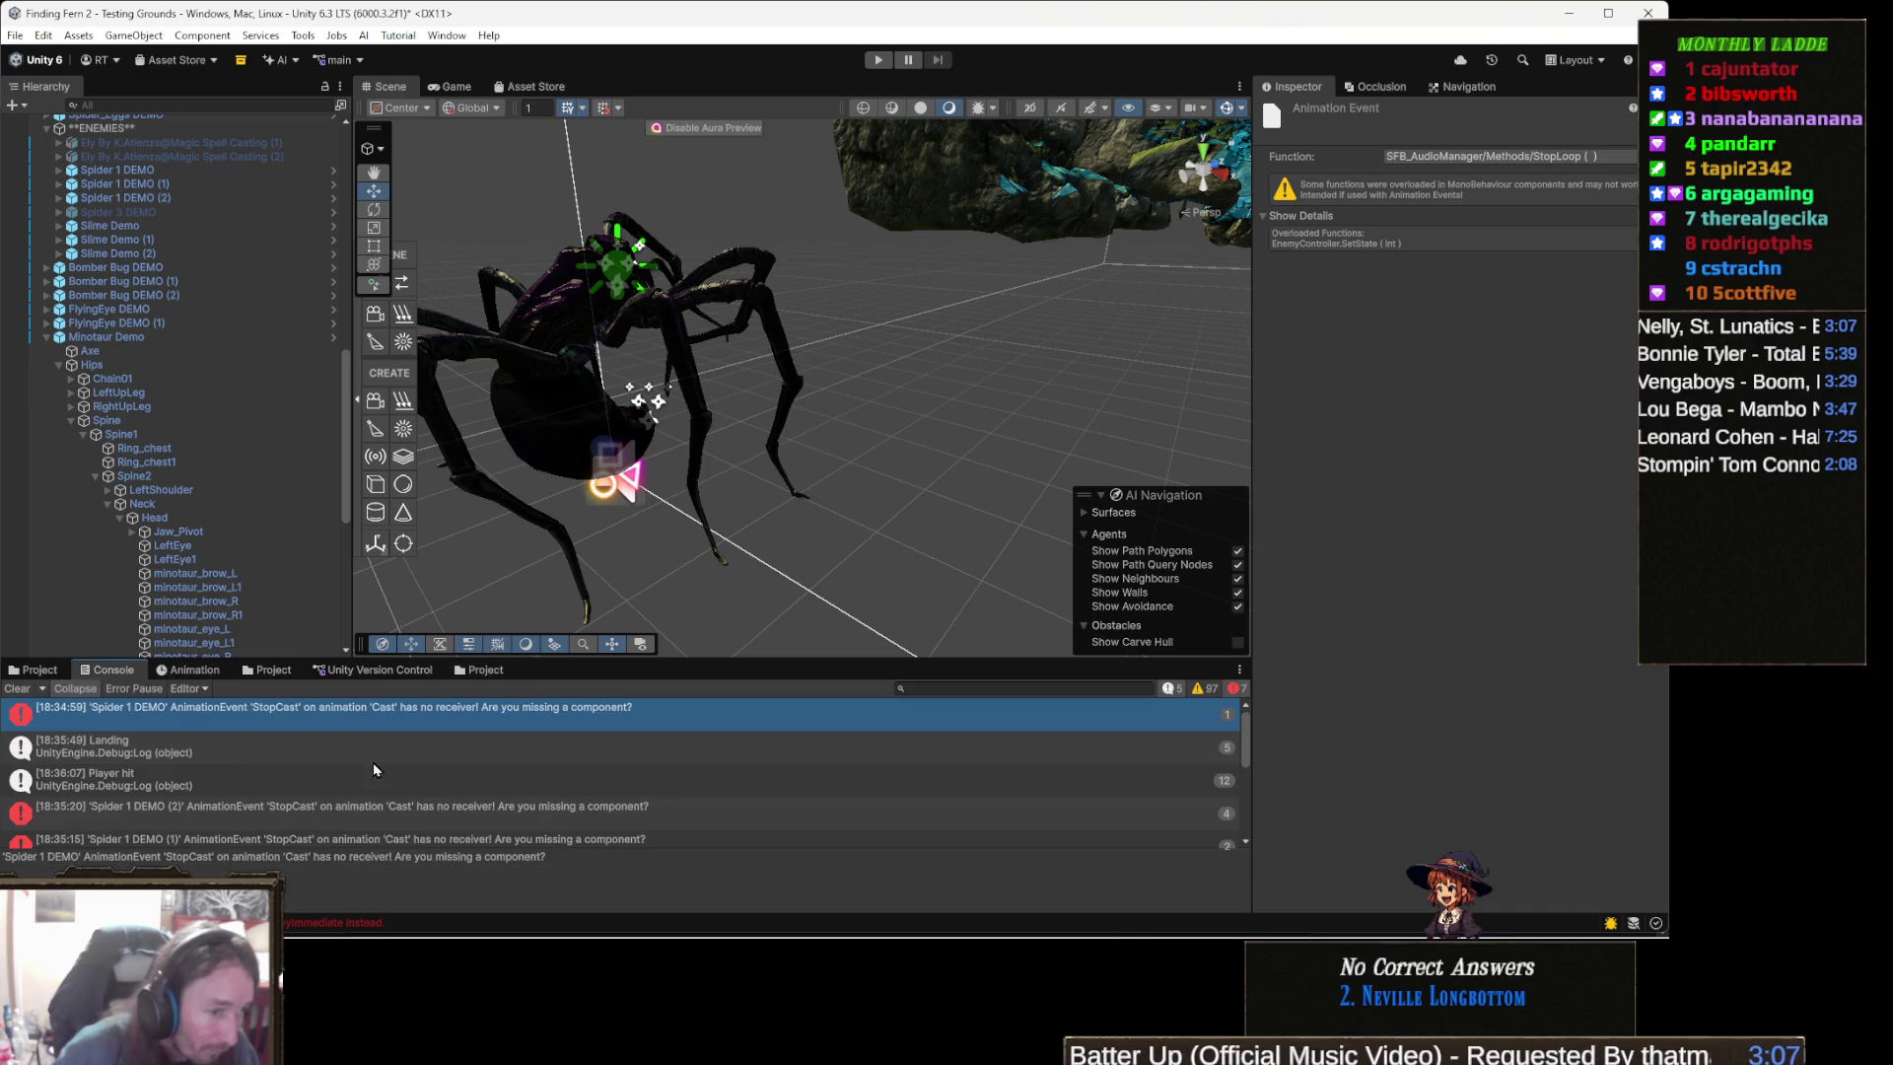
- Trace the StopCast errors to Spider 1 DEMO (2) and (1), and view the Undo Performed message
click(647, 810)
scroll(646, 809, down, 1)
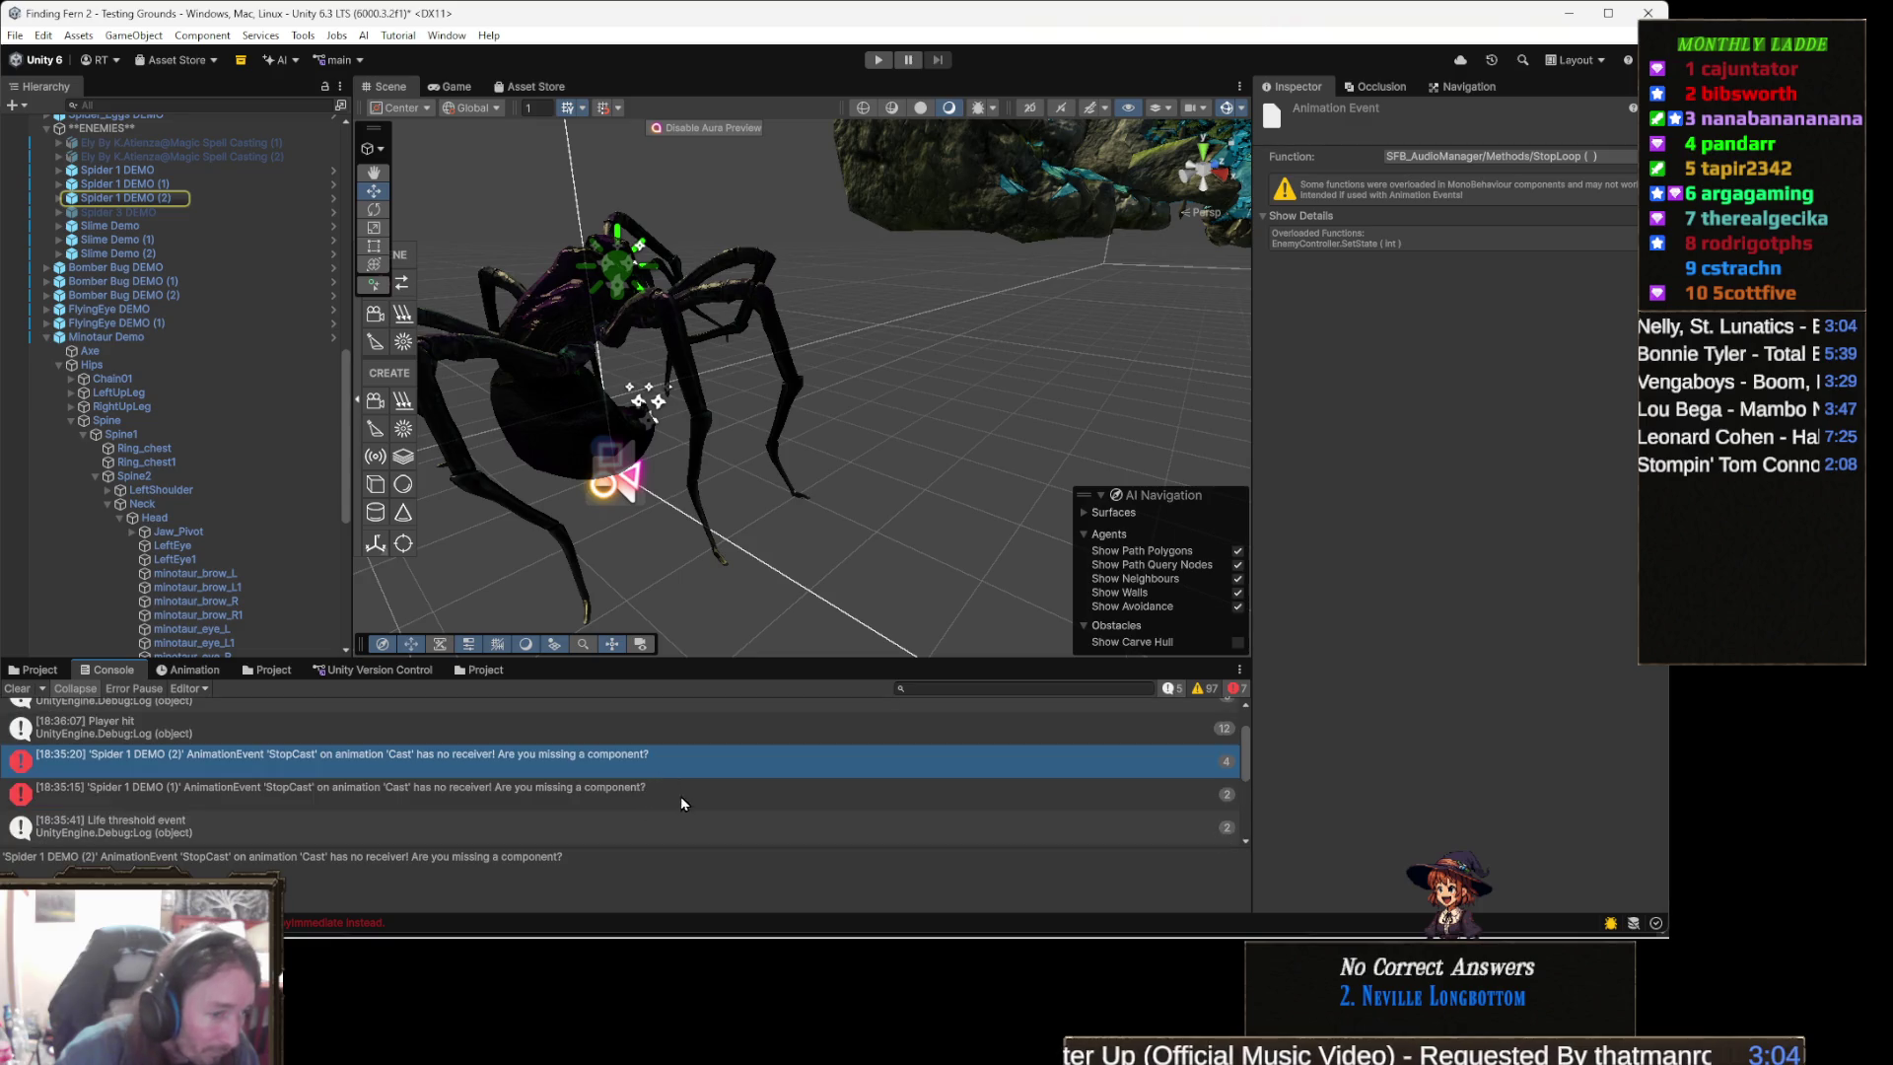
click(680, 800)
scroll(673, 796, down, 2)
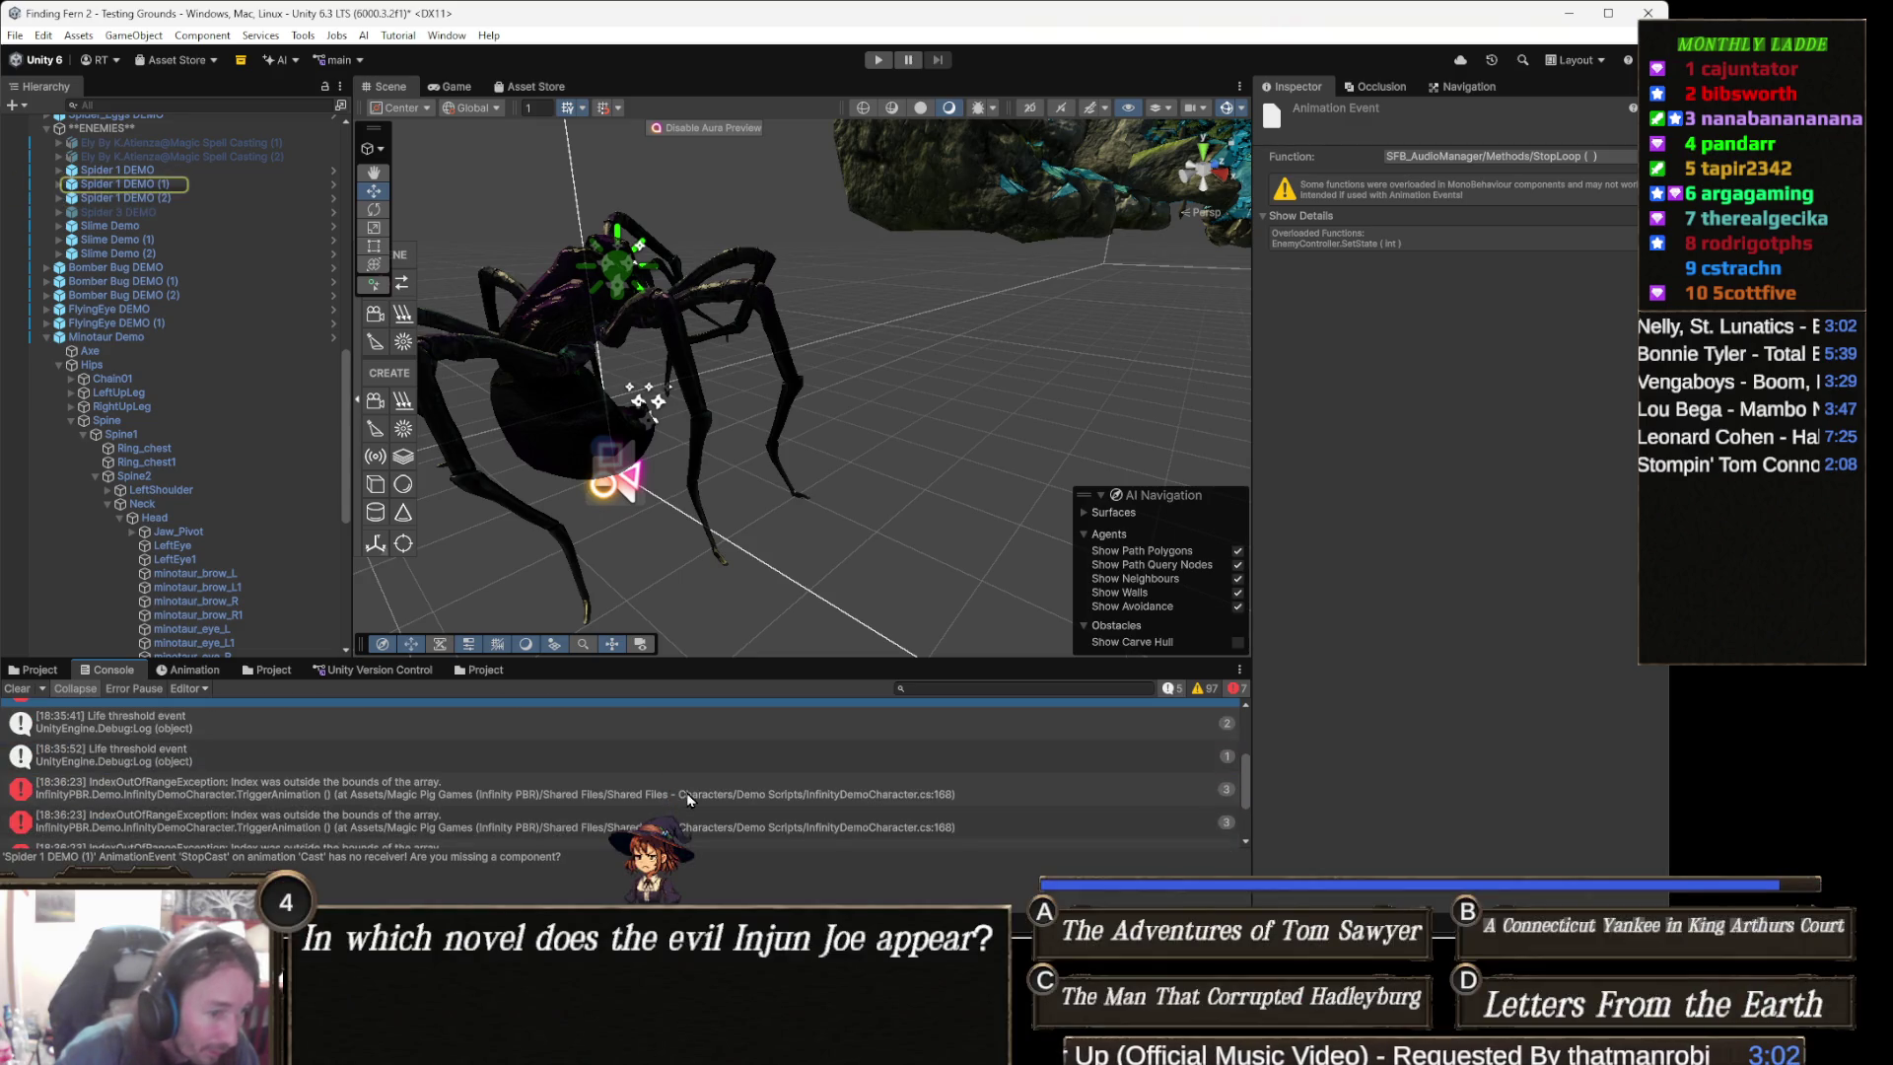
scroll(687, 800, down, 3)
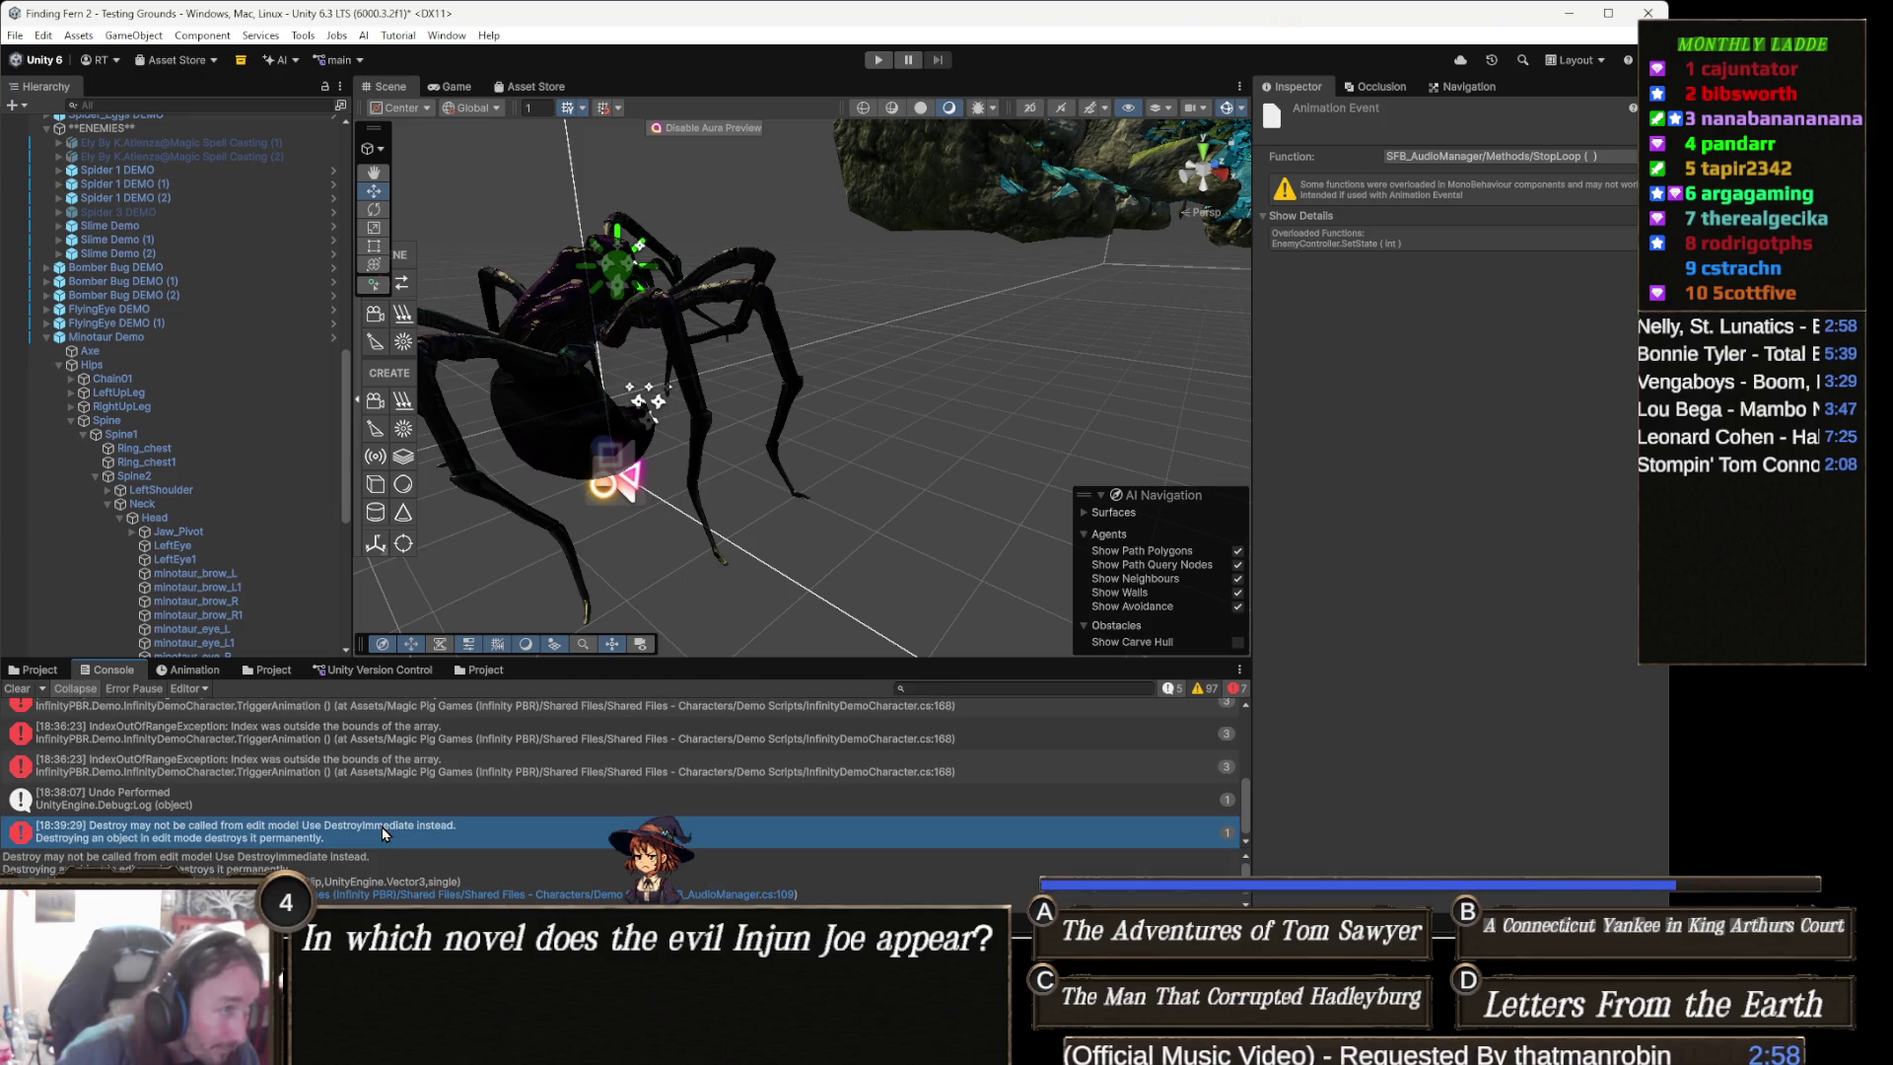
click(380, 794)
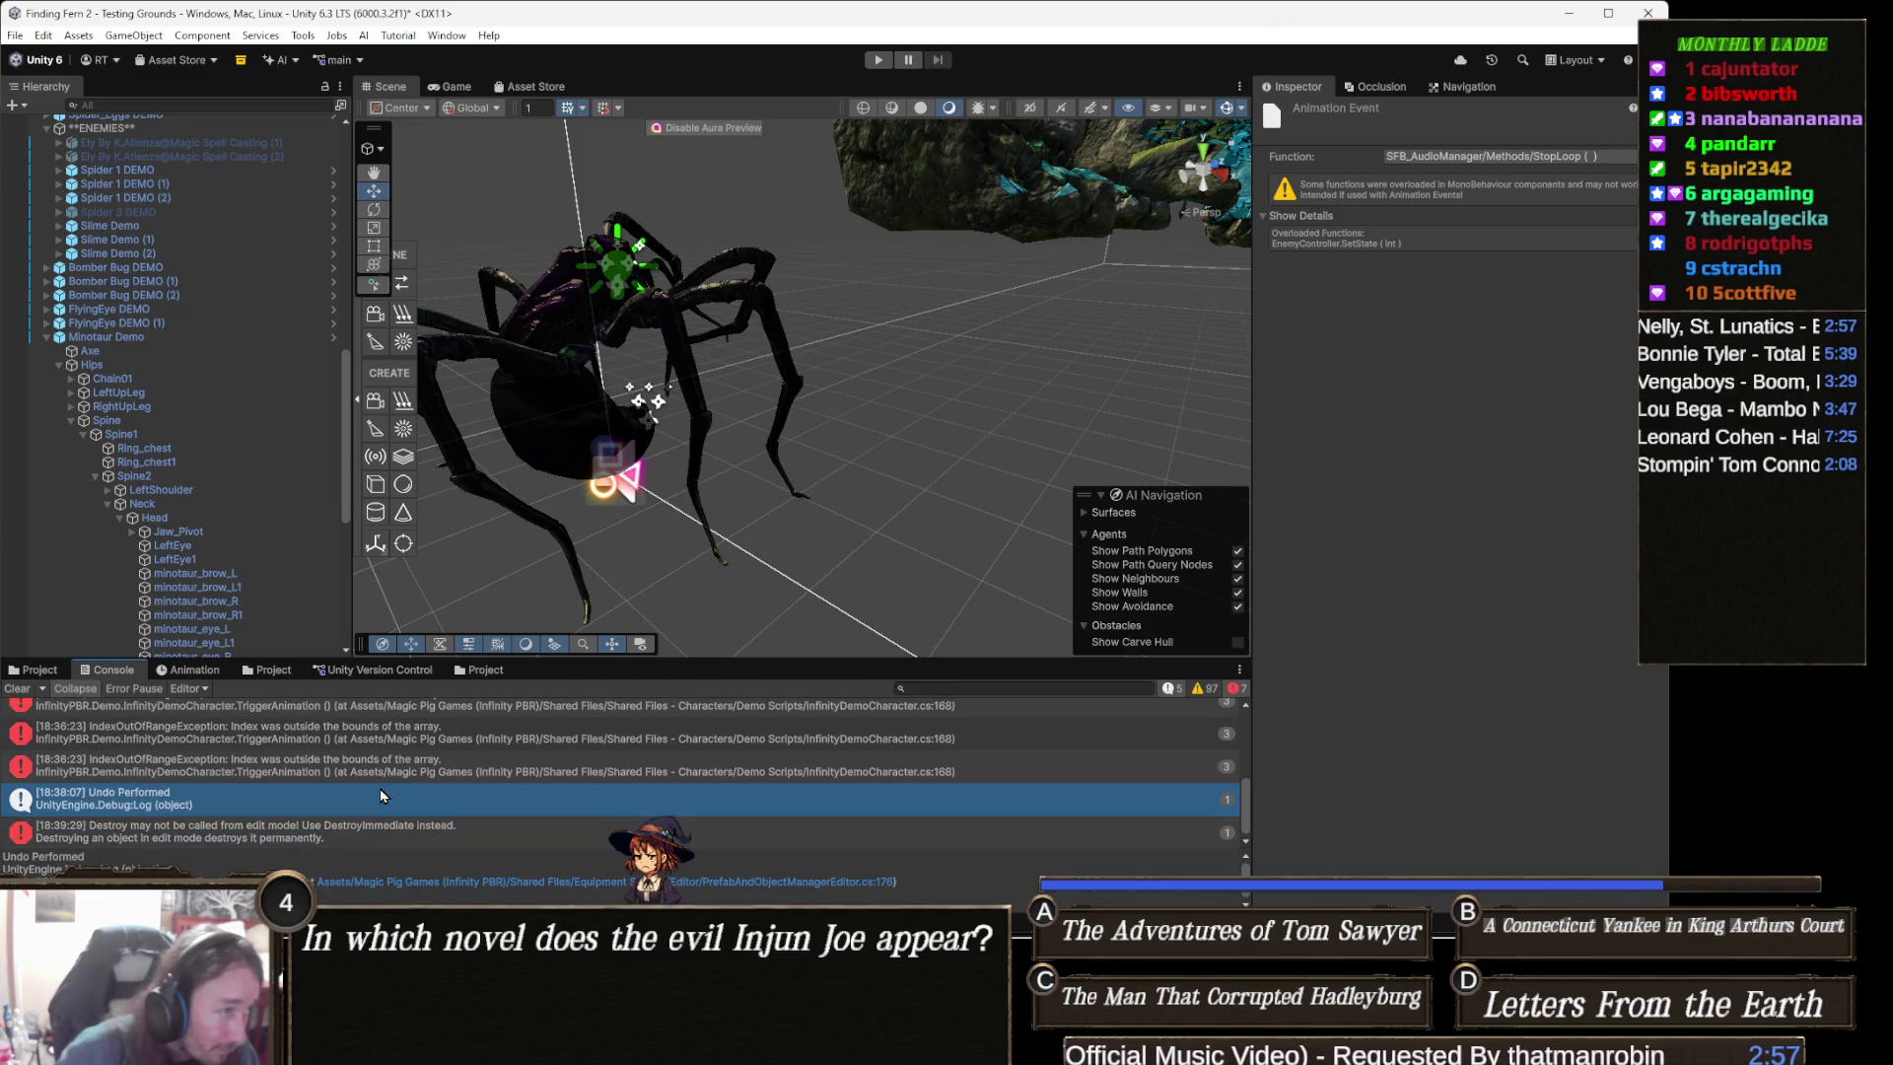
- Open the Destroy error's source in Visual Studio, then view the IndexOutOfRangeException details
double_click(466, 838)
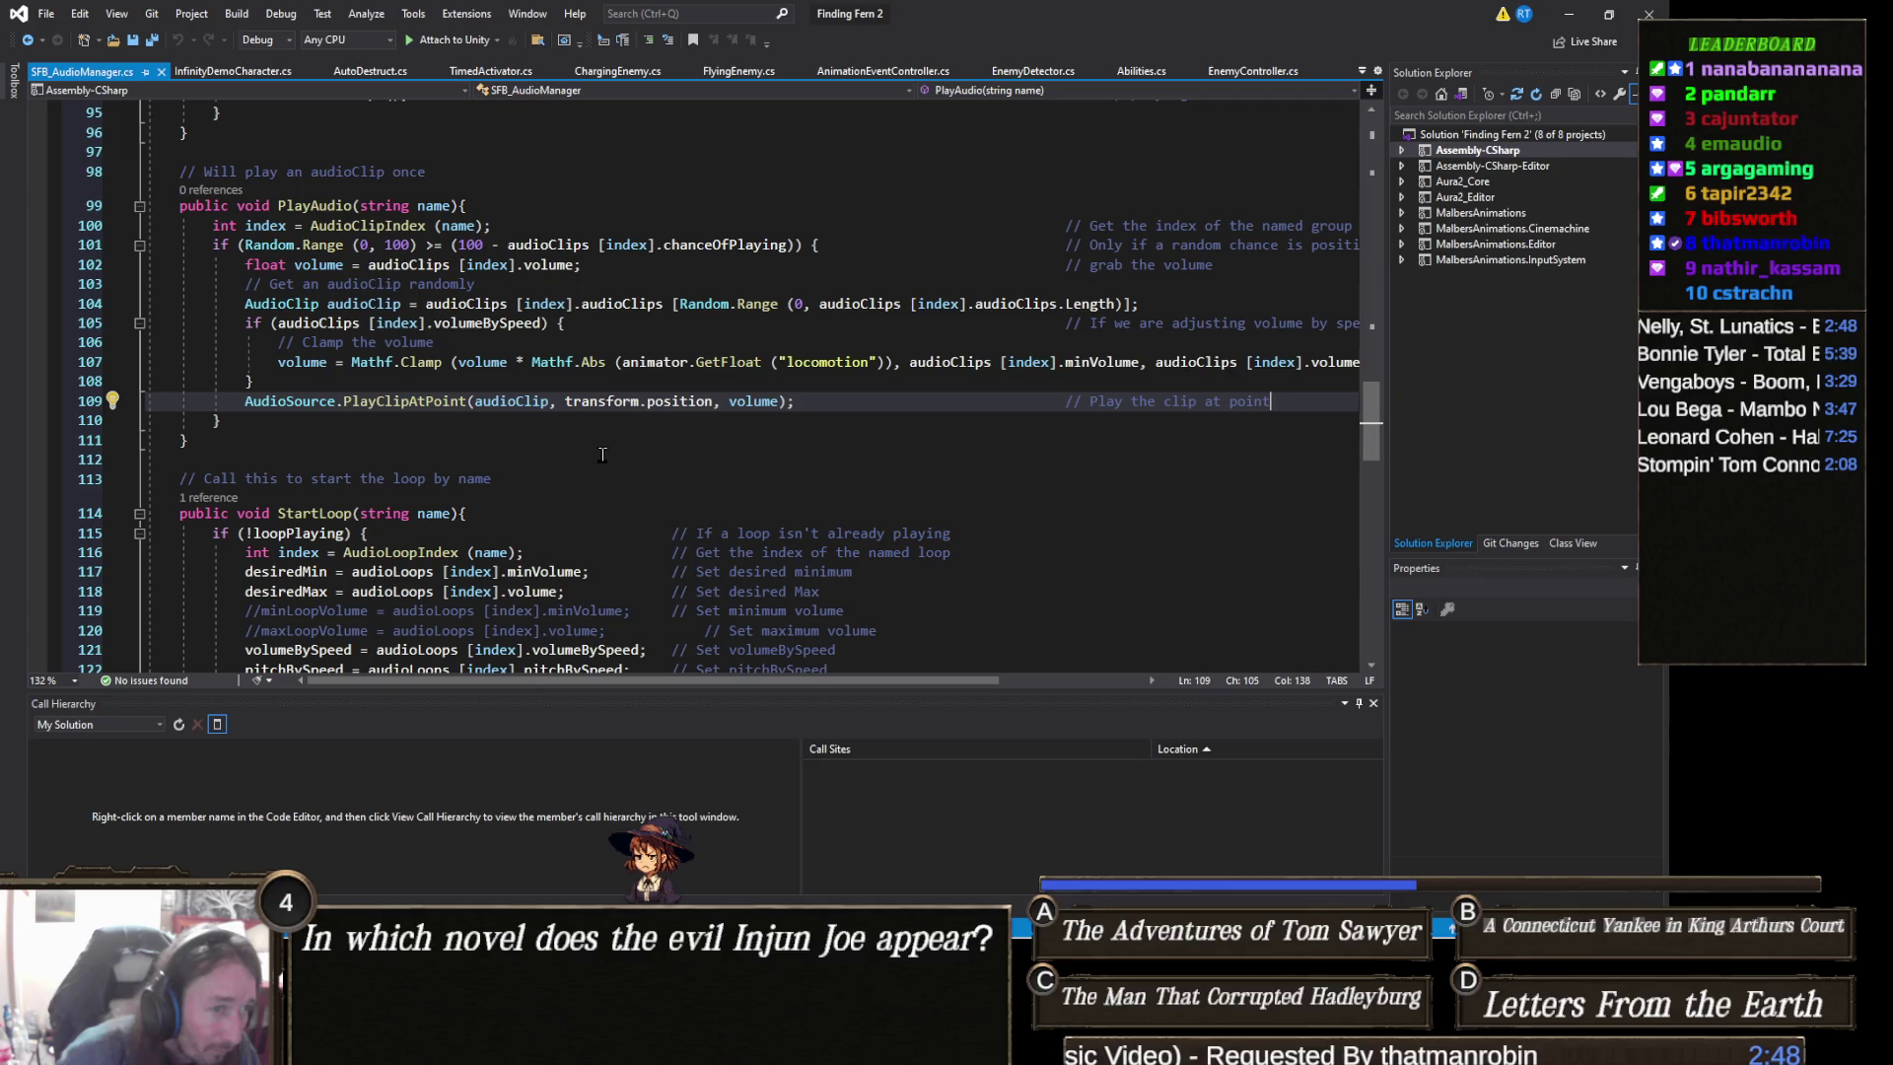
key(alt+Tab)
click(408, 791)
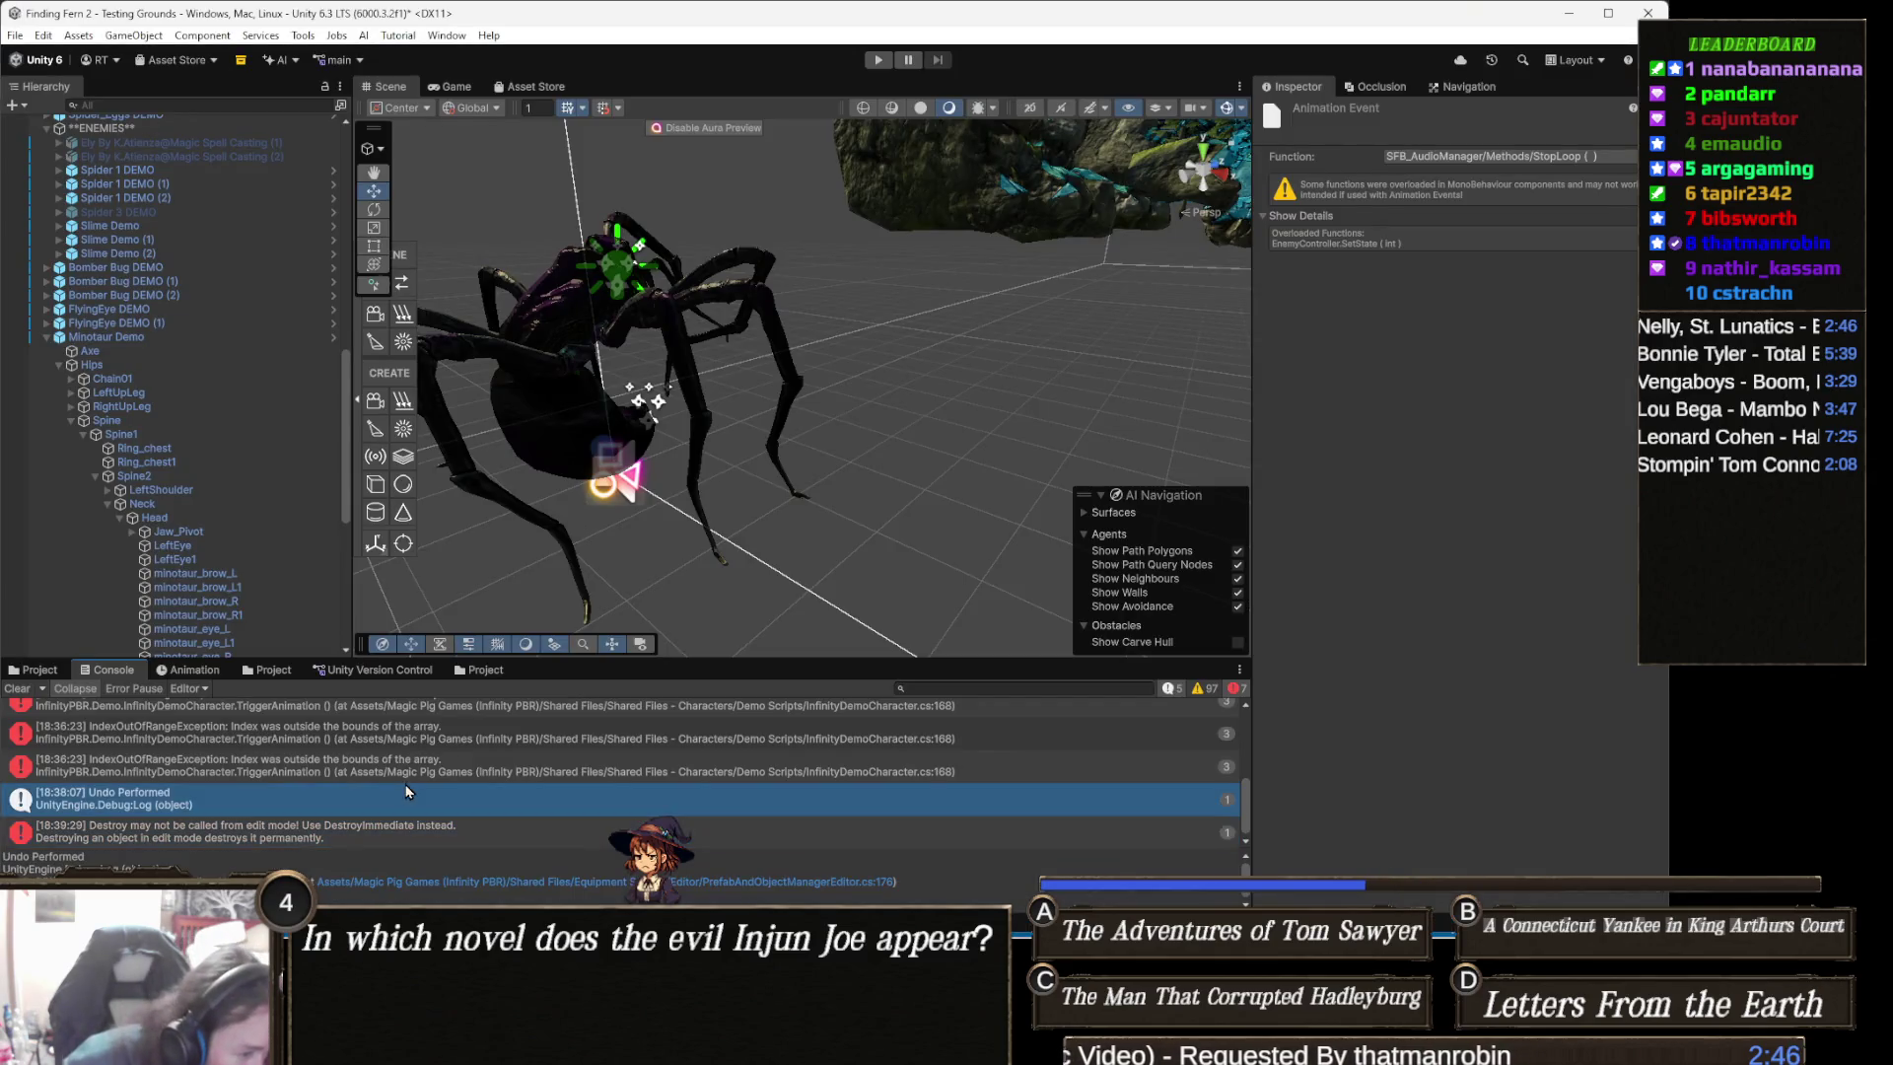
click(466, 748)
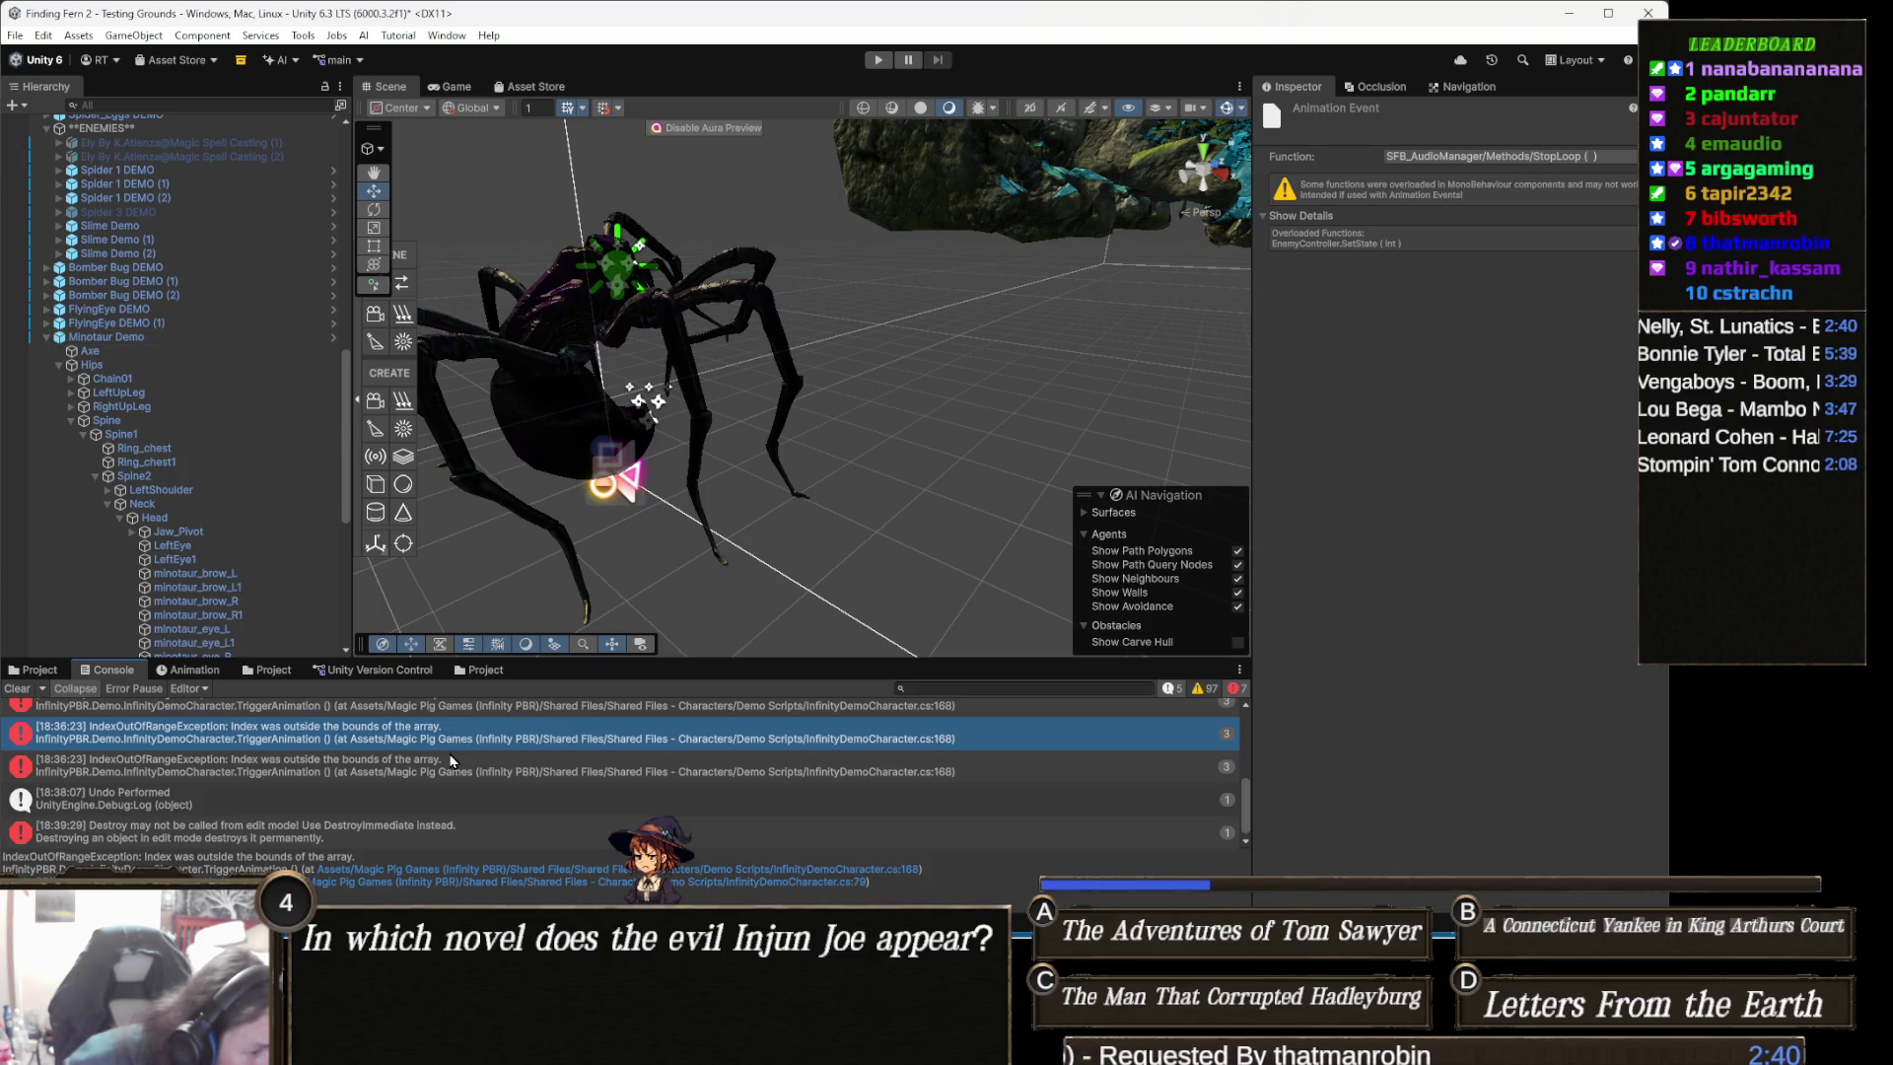
double_click(165, 842)
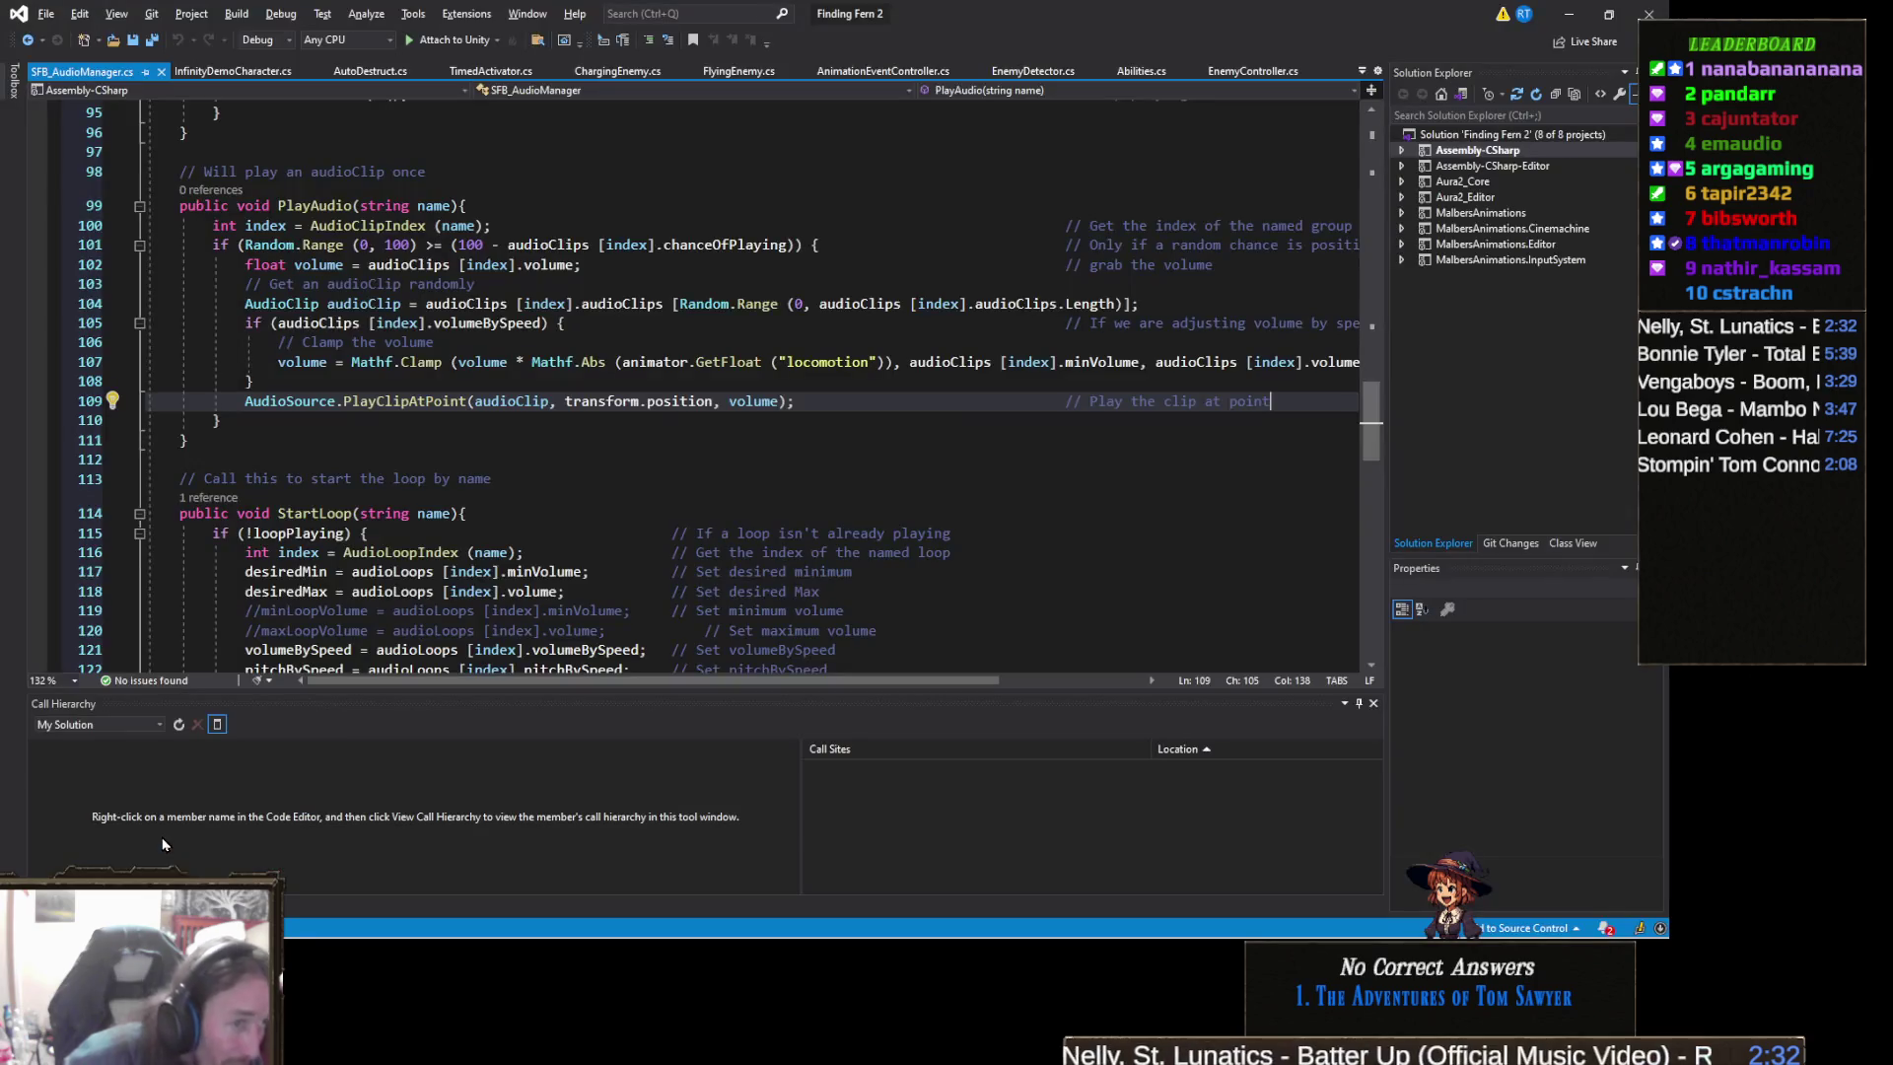
click(444, 461)
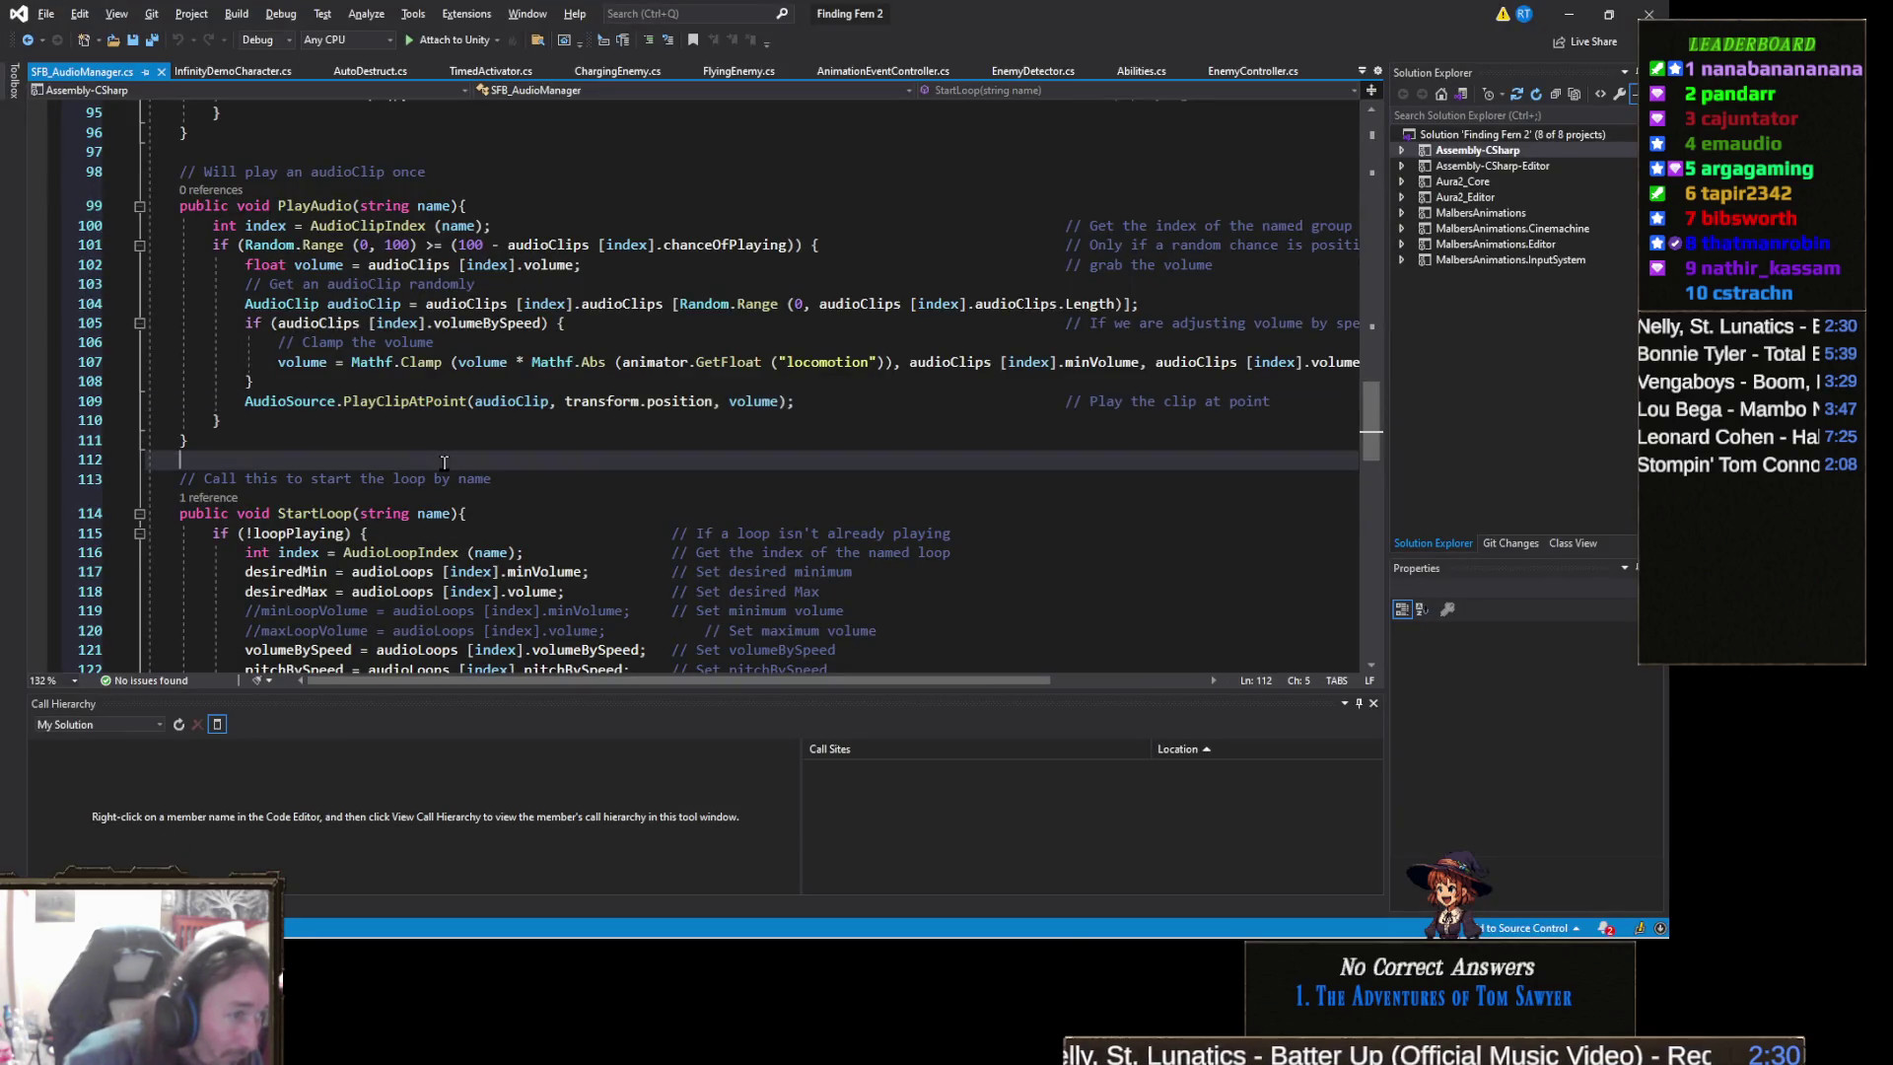
click(419, 401)
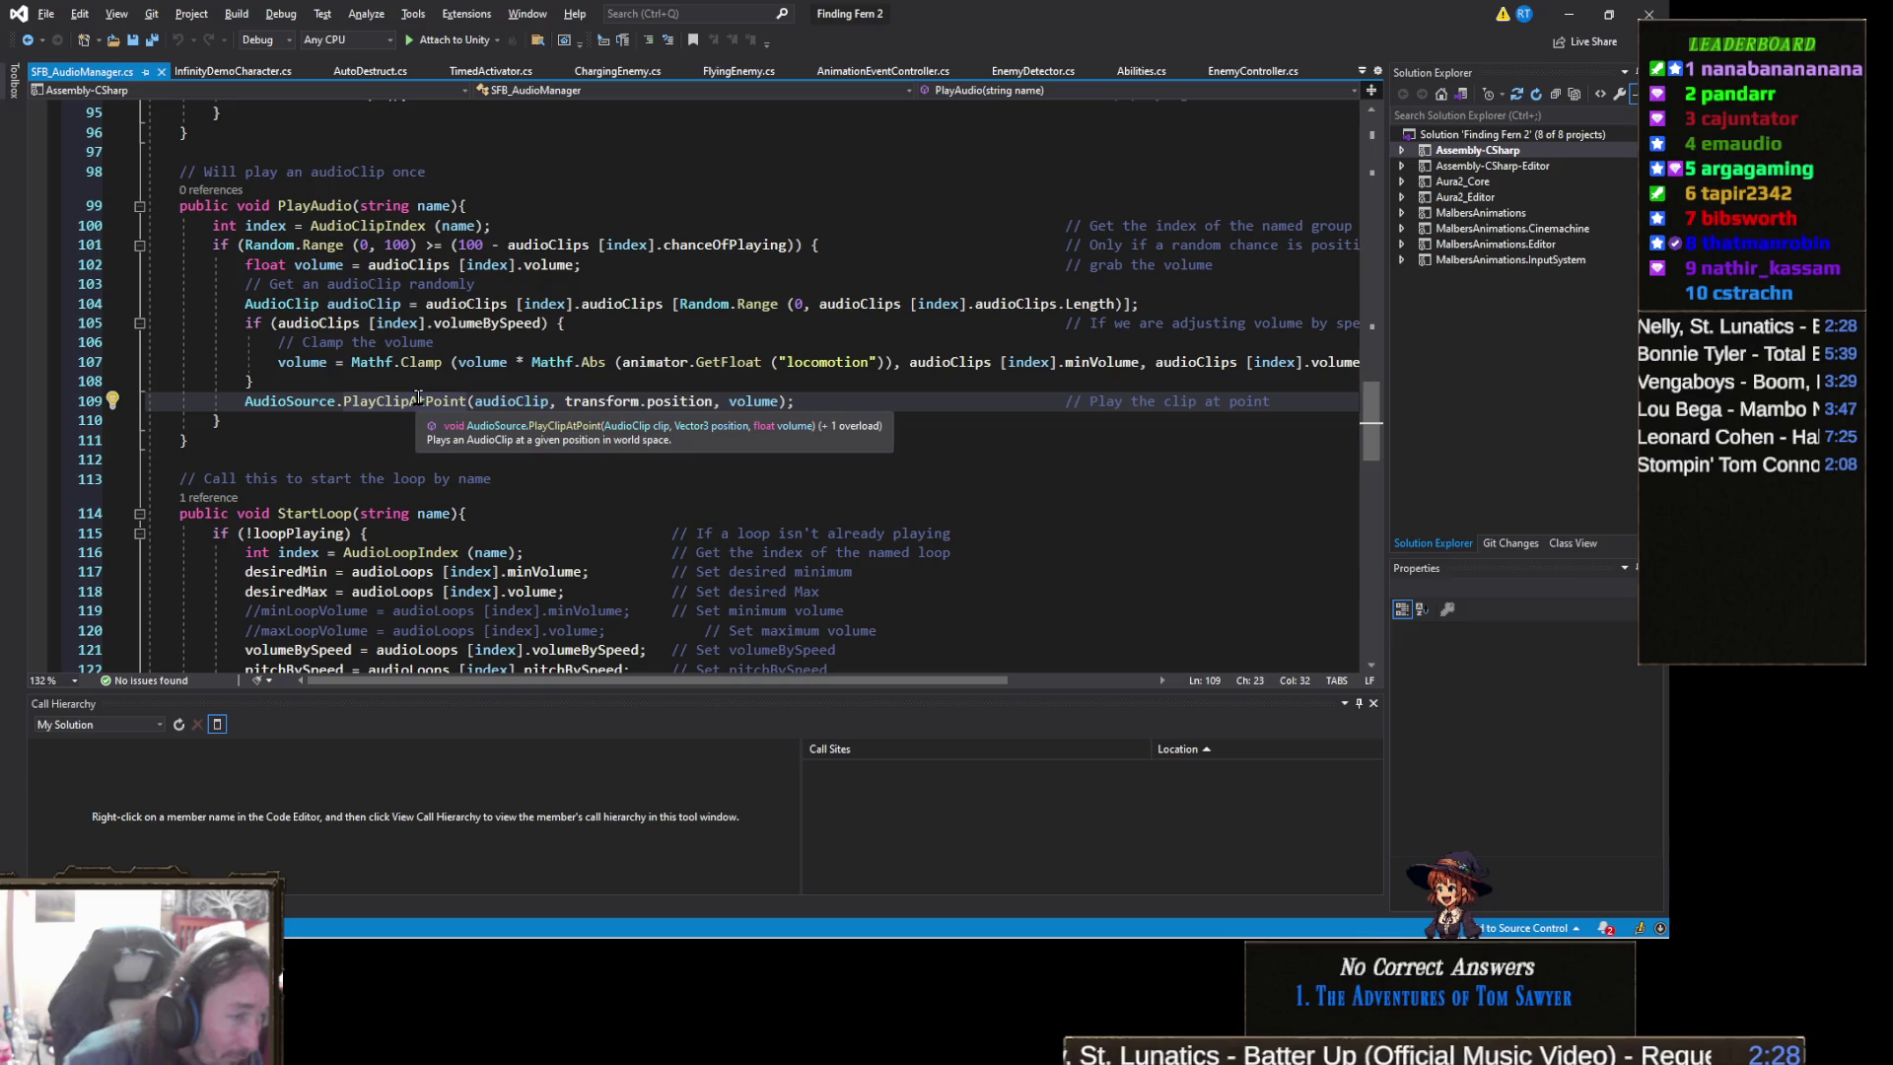
right_click(419, 400)
key(Escape)
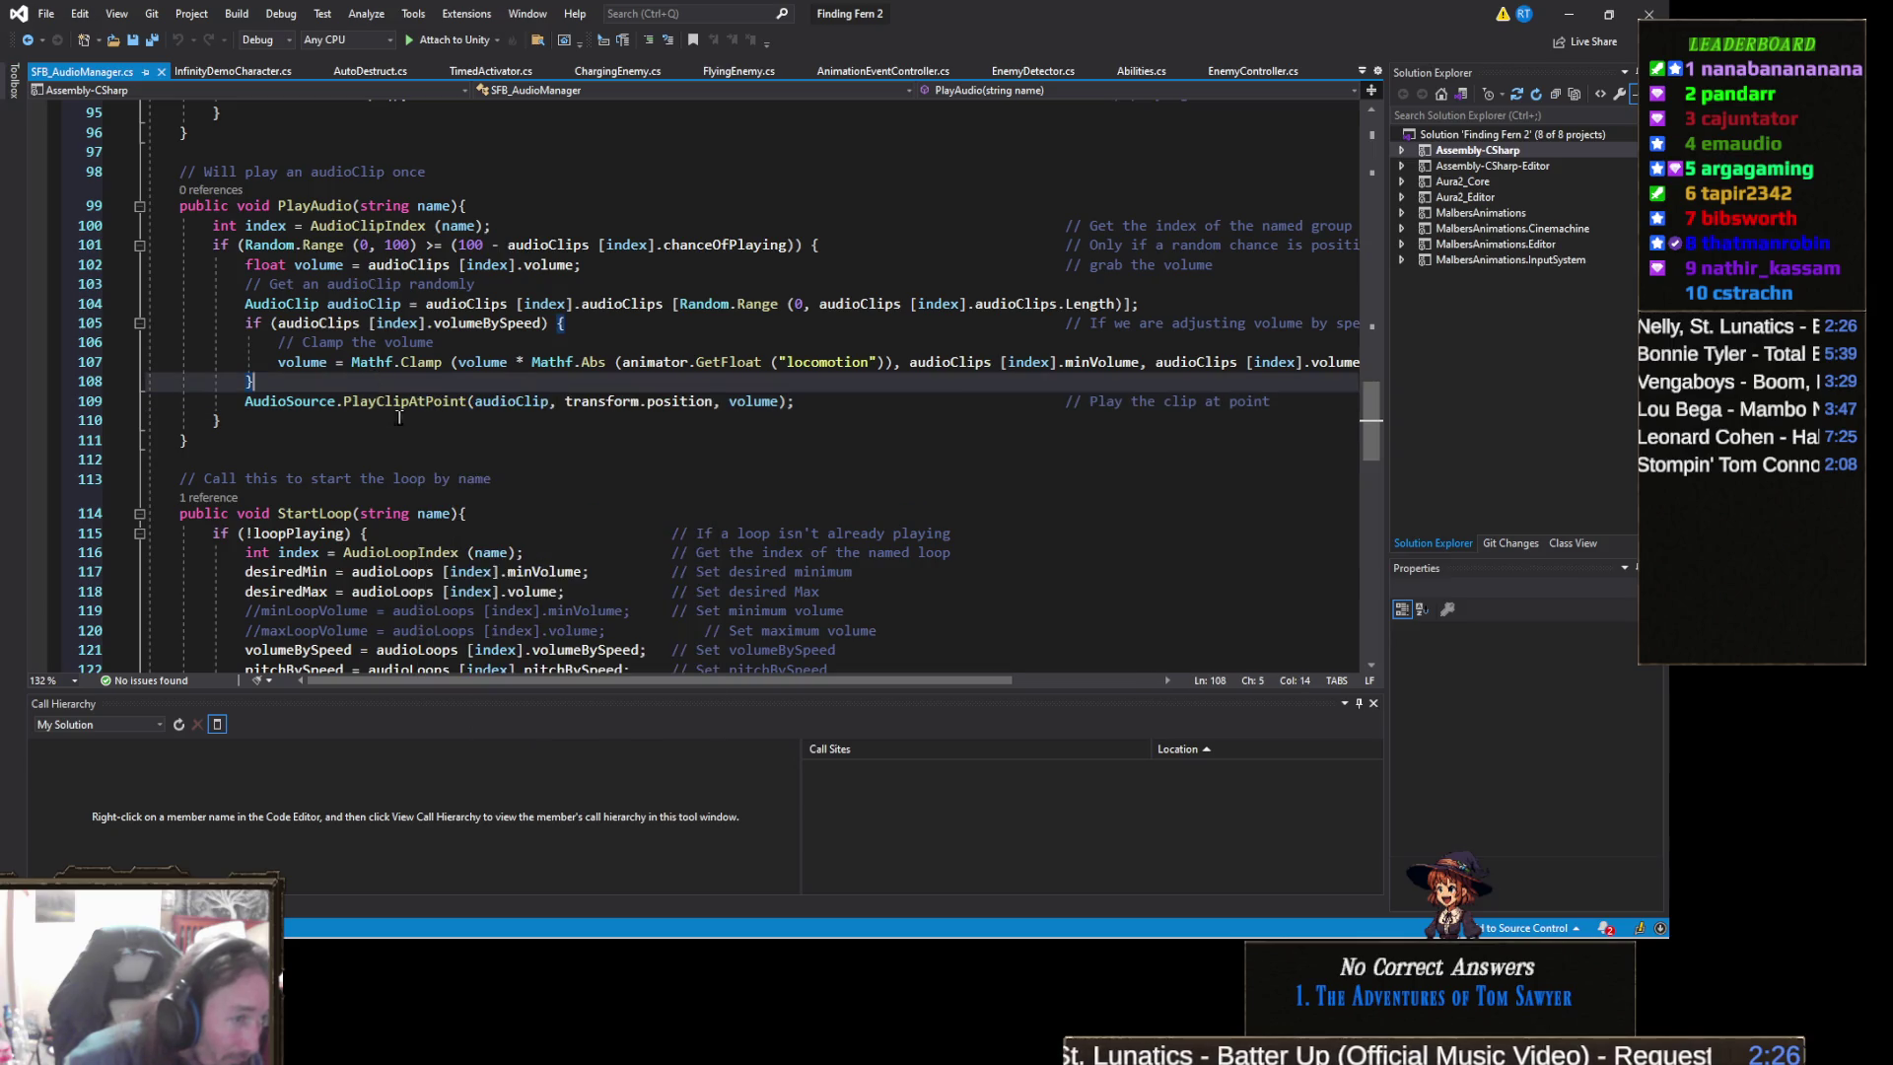
key(Up)
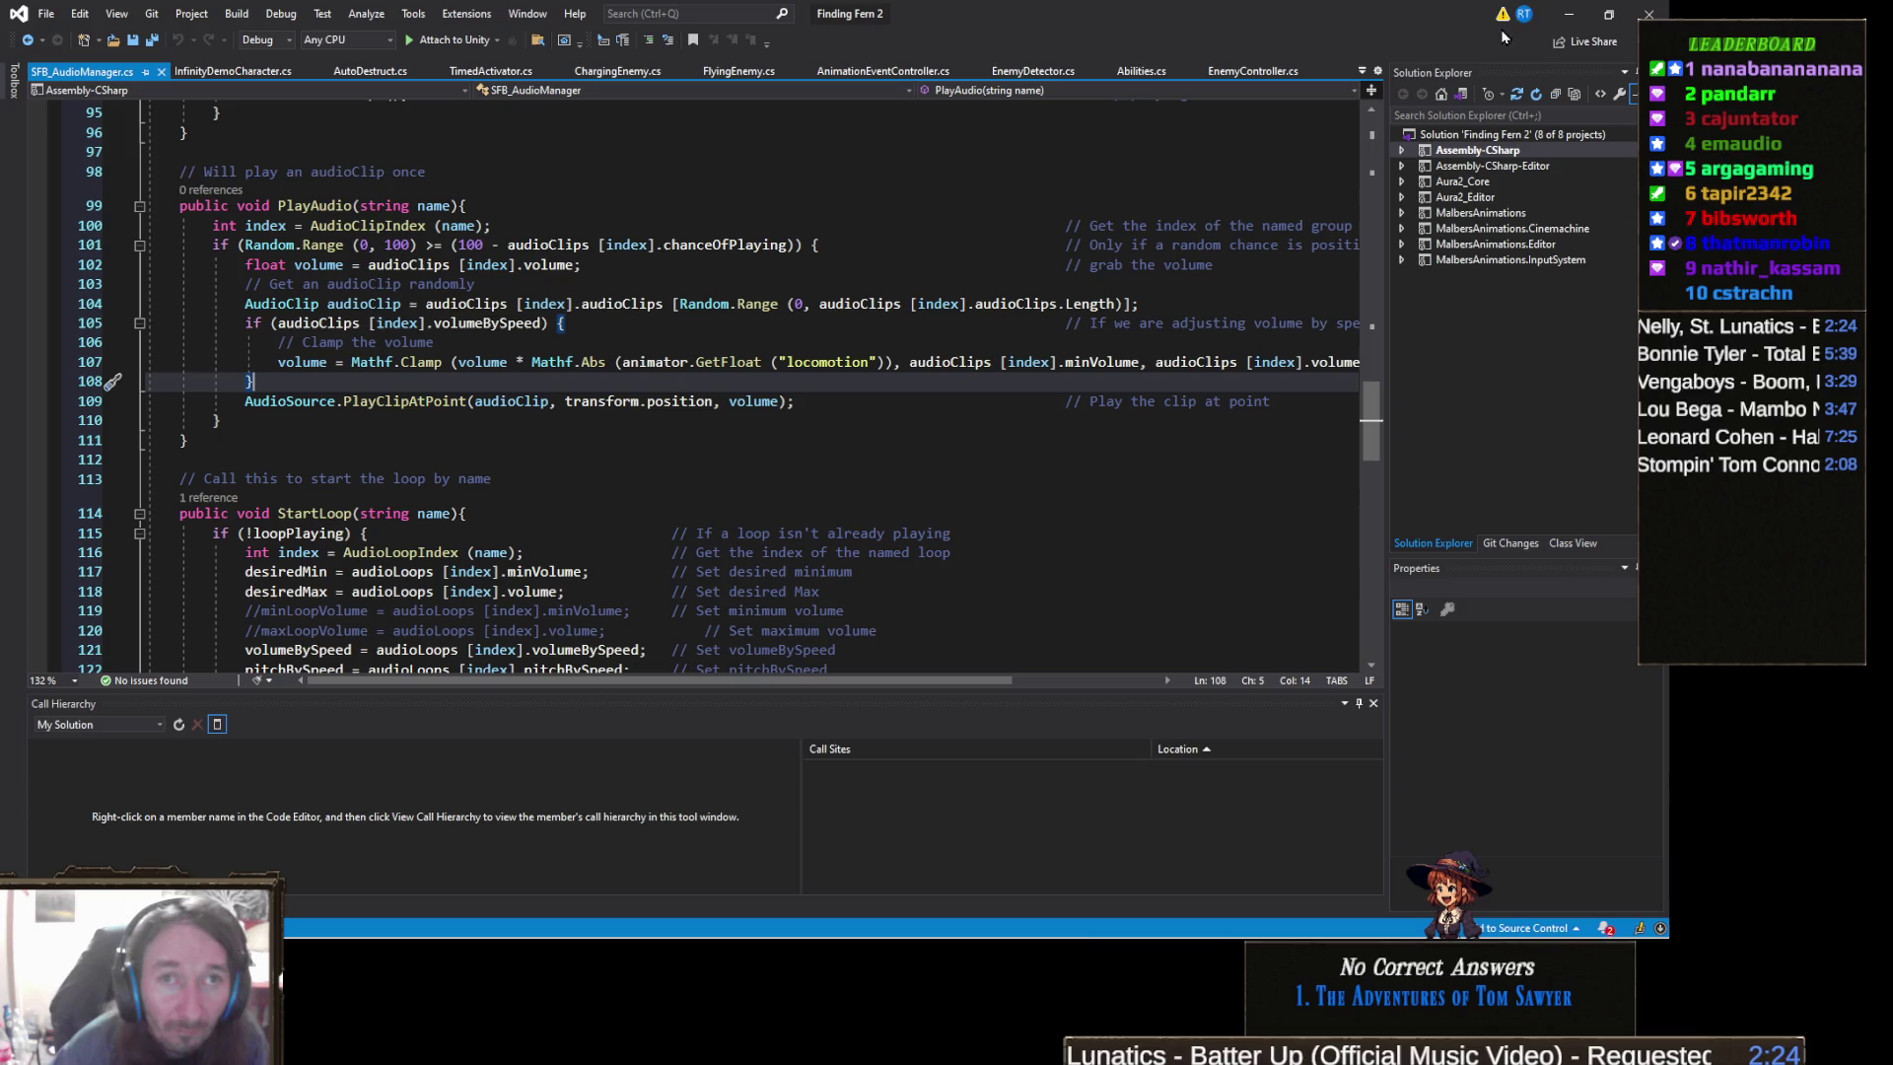
key(alt+Tab)
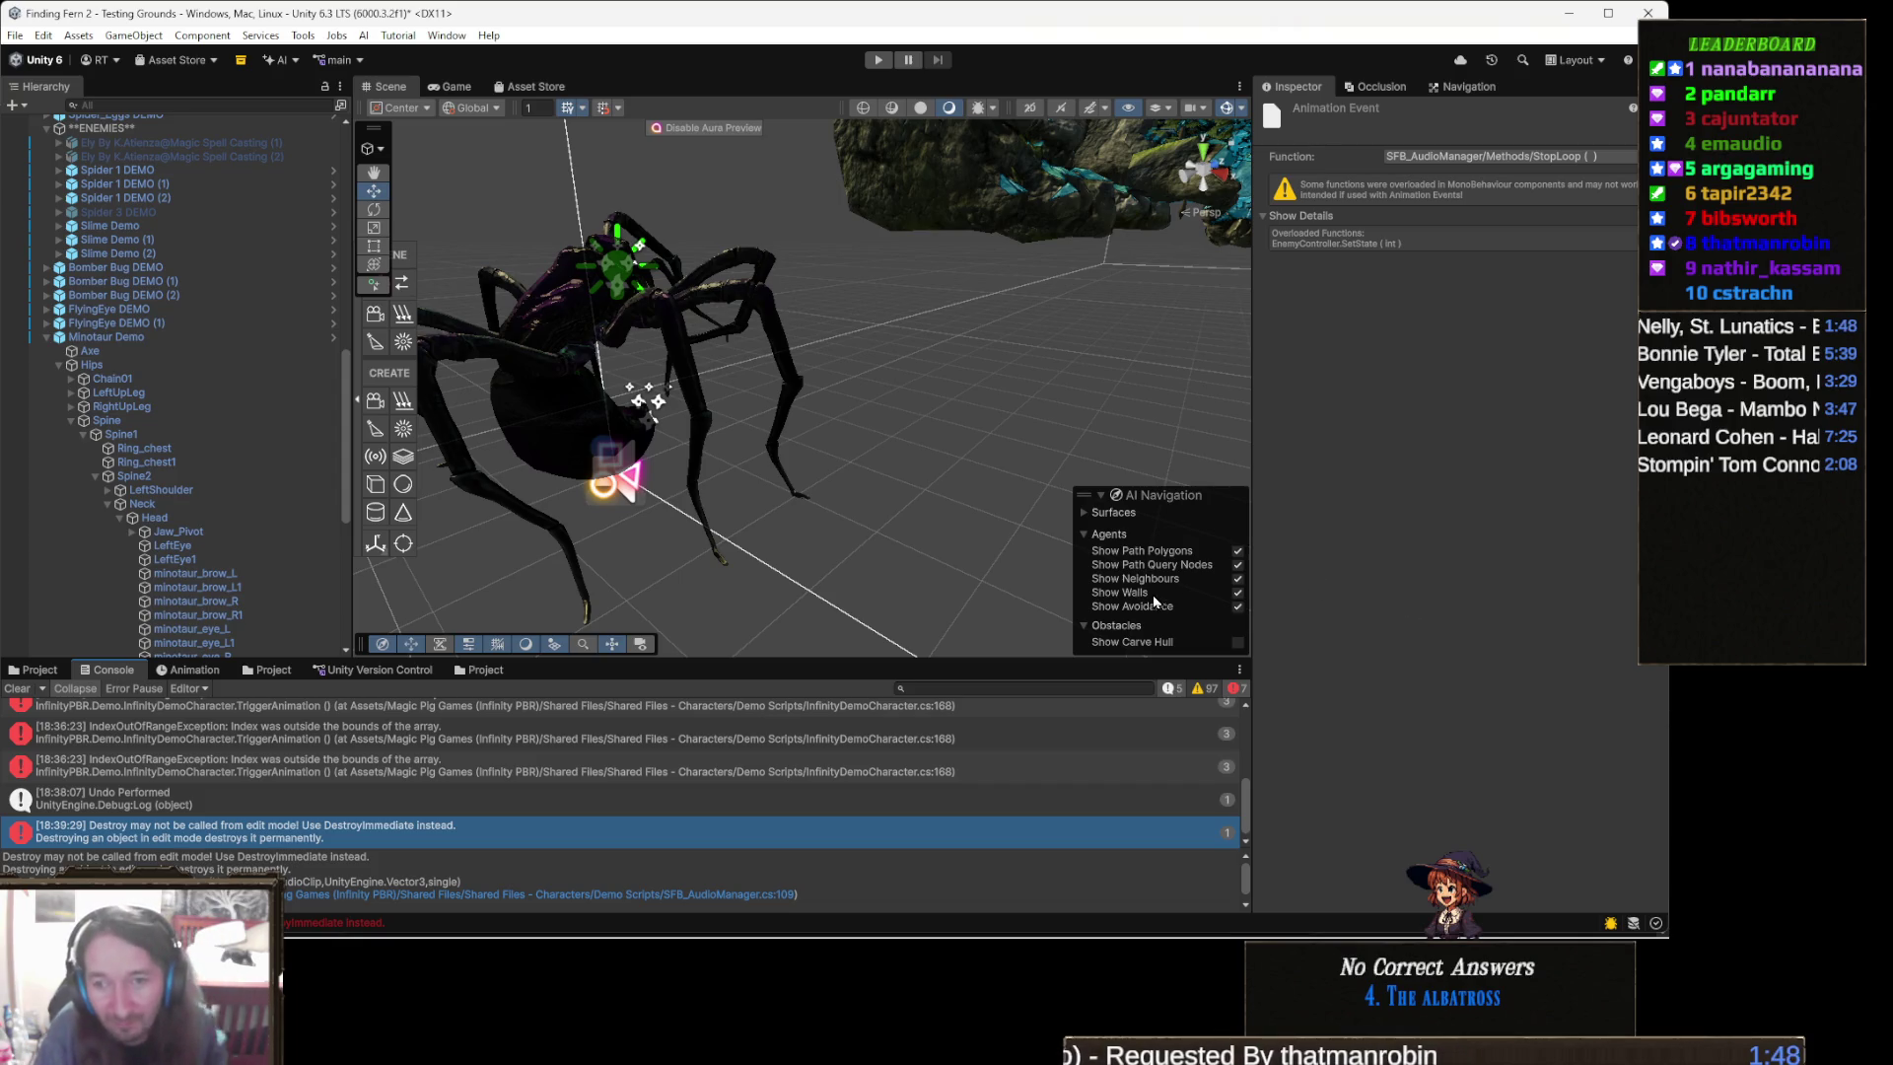
- Clear the Console, inspect Bomber Bug DEMO (1), and start Play mode
click(16, 689)
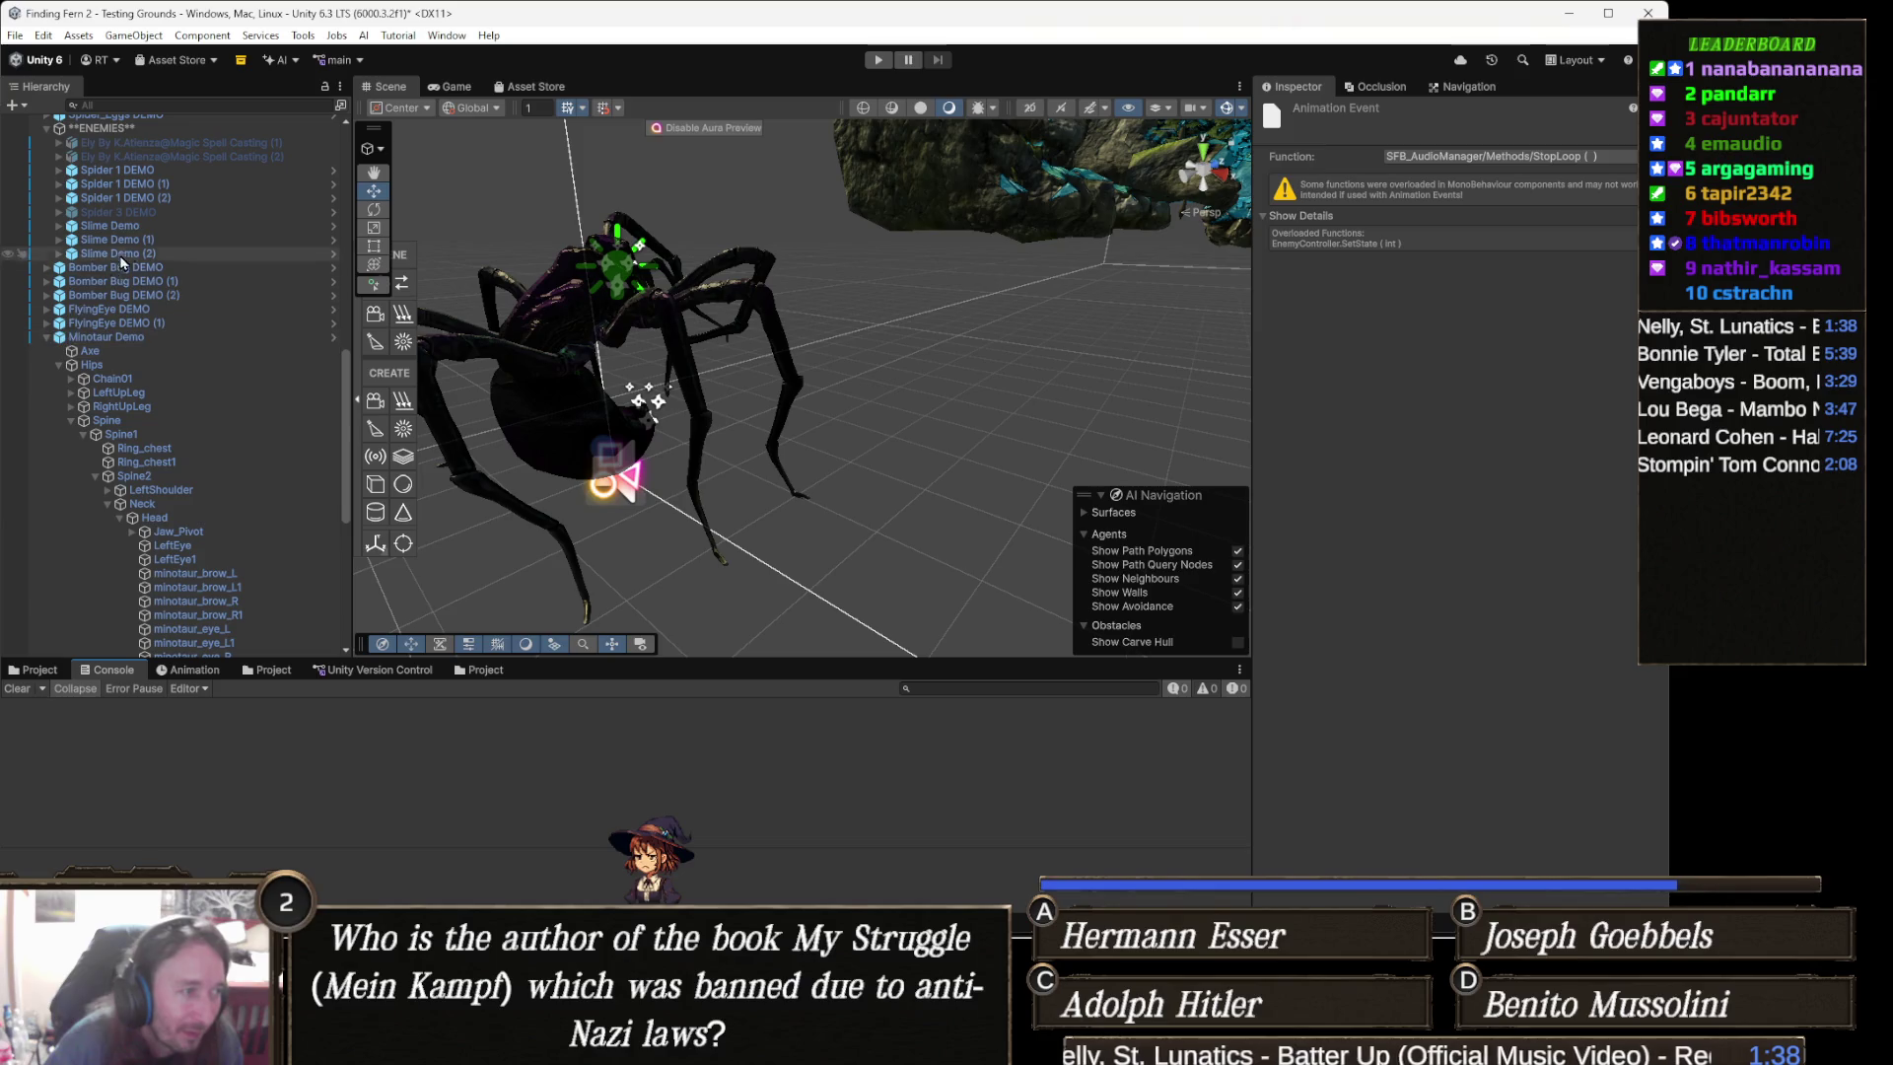
click(135, 283)
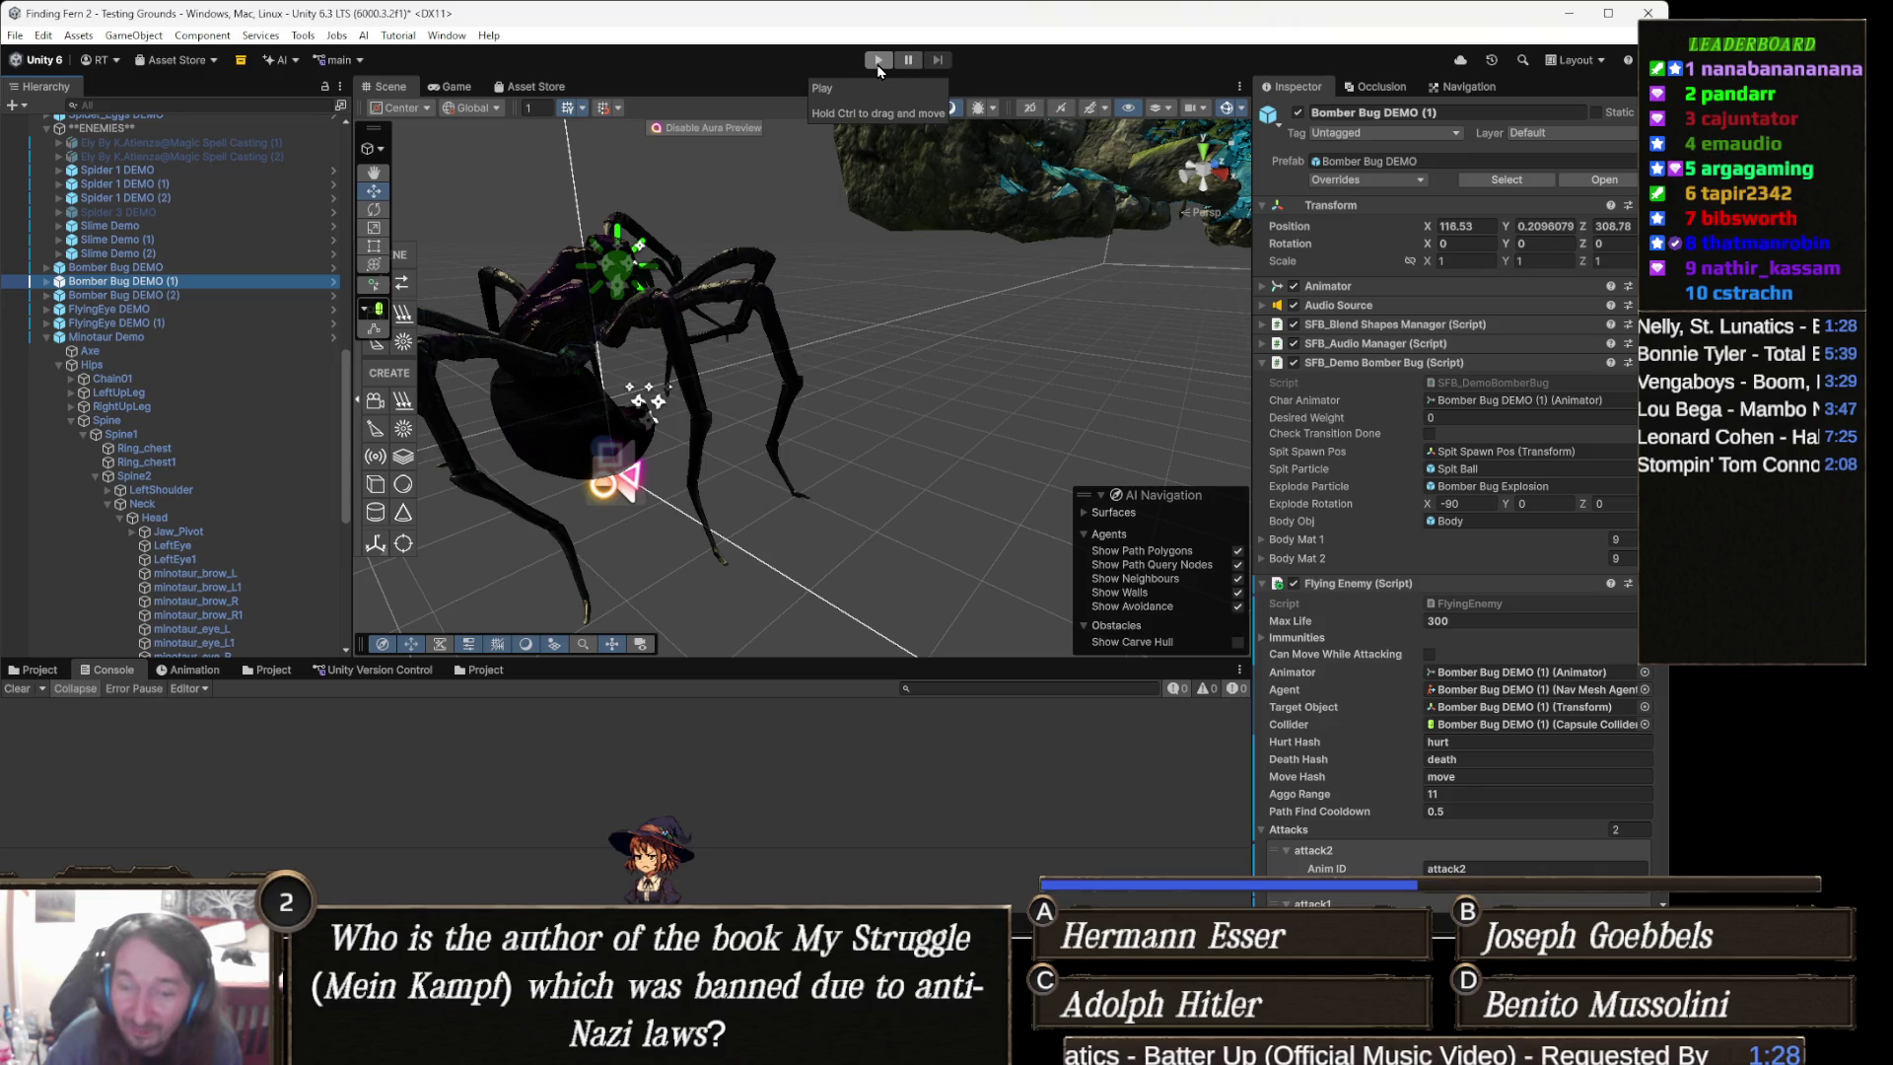
click(878, 62)
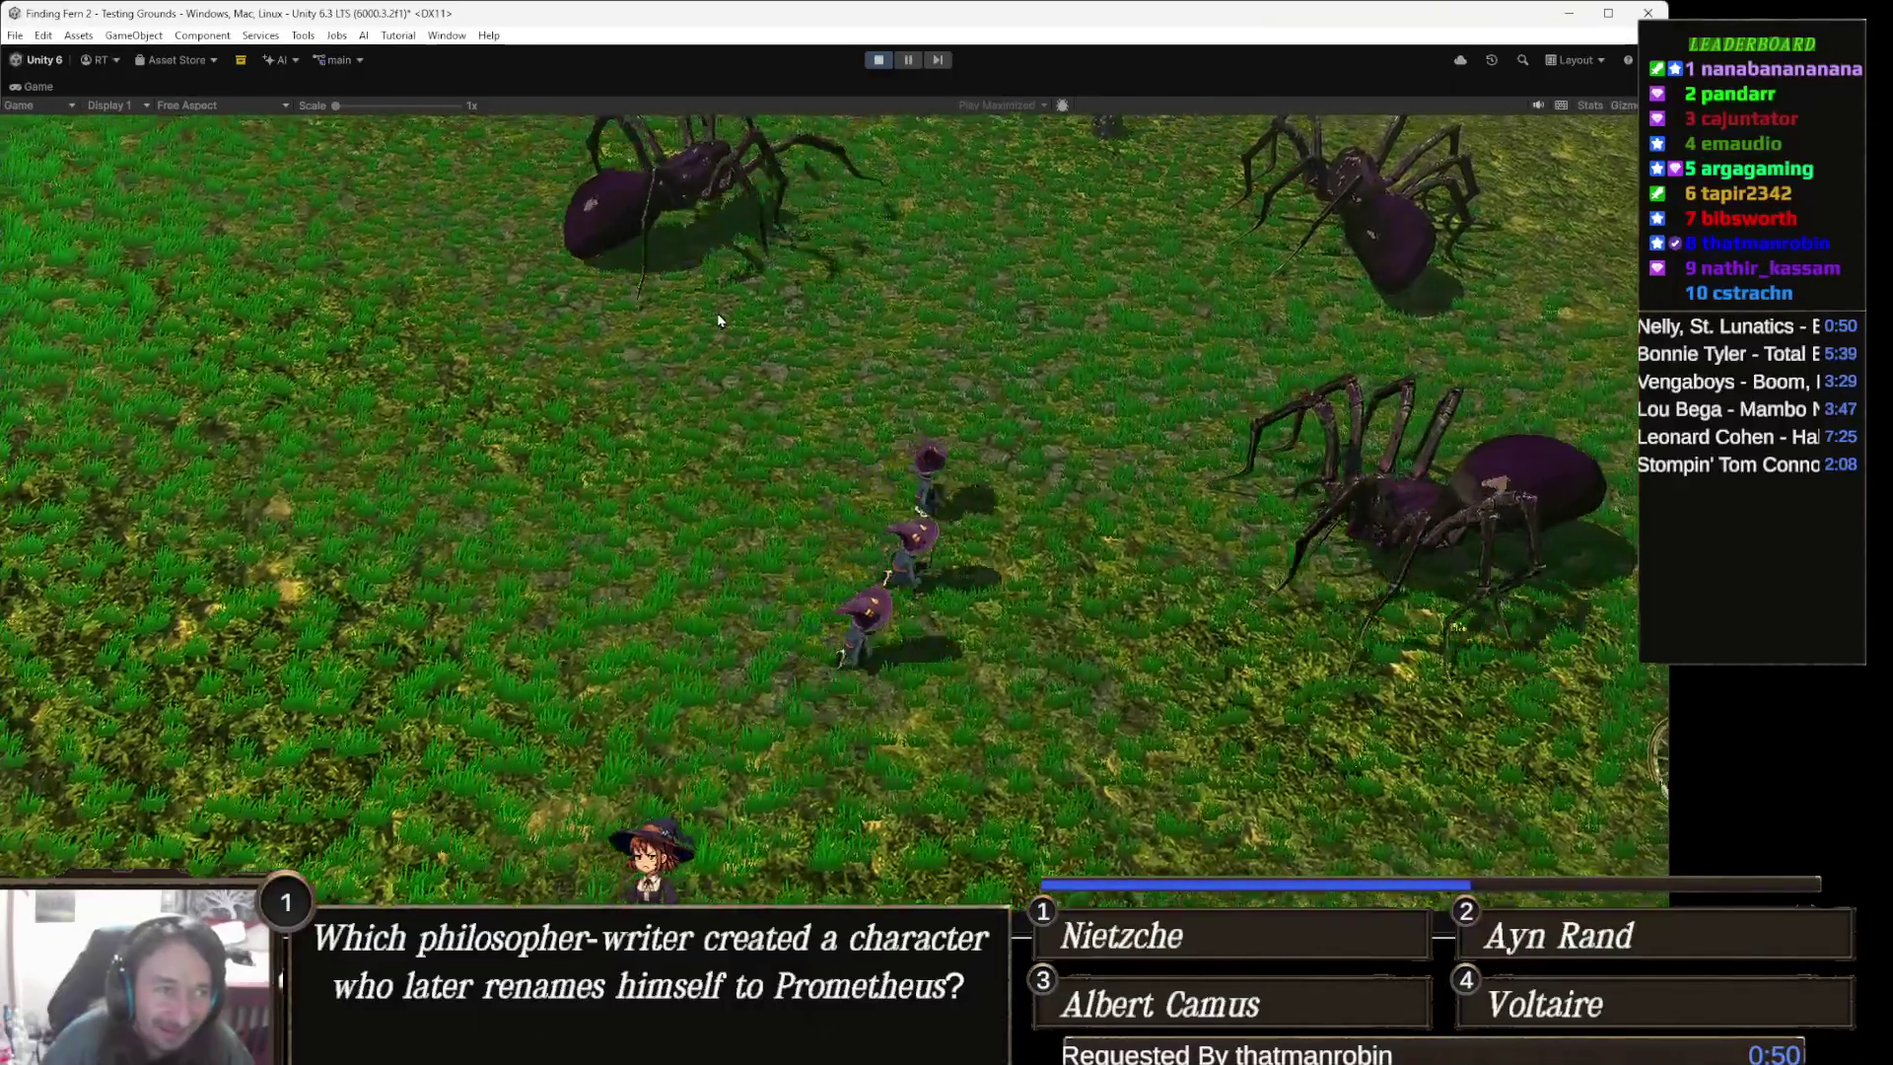
- Direct the companions to attack five giant spiders across the Game view
click(740, 323)
click(1589, 490)
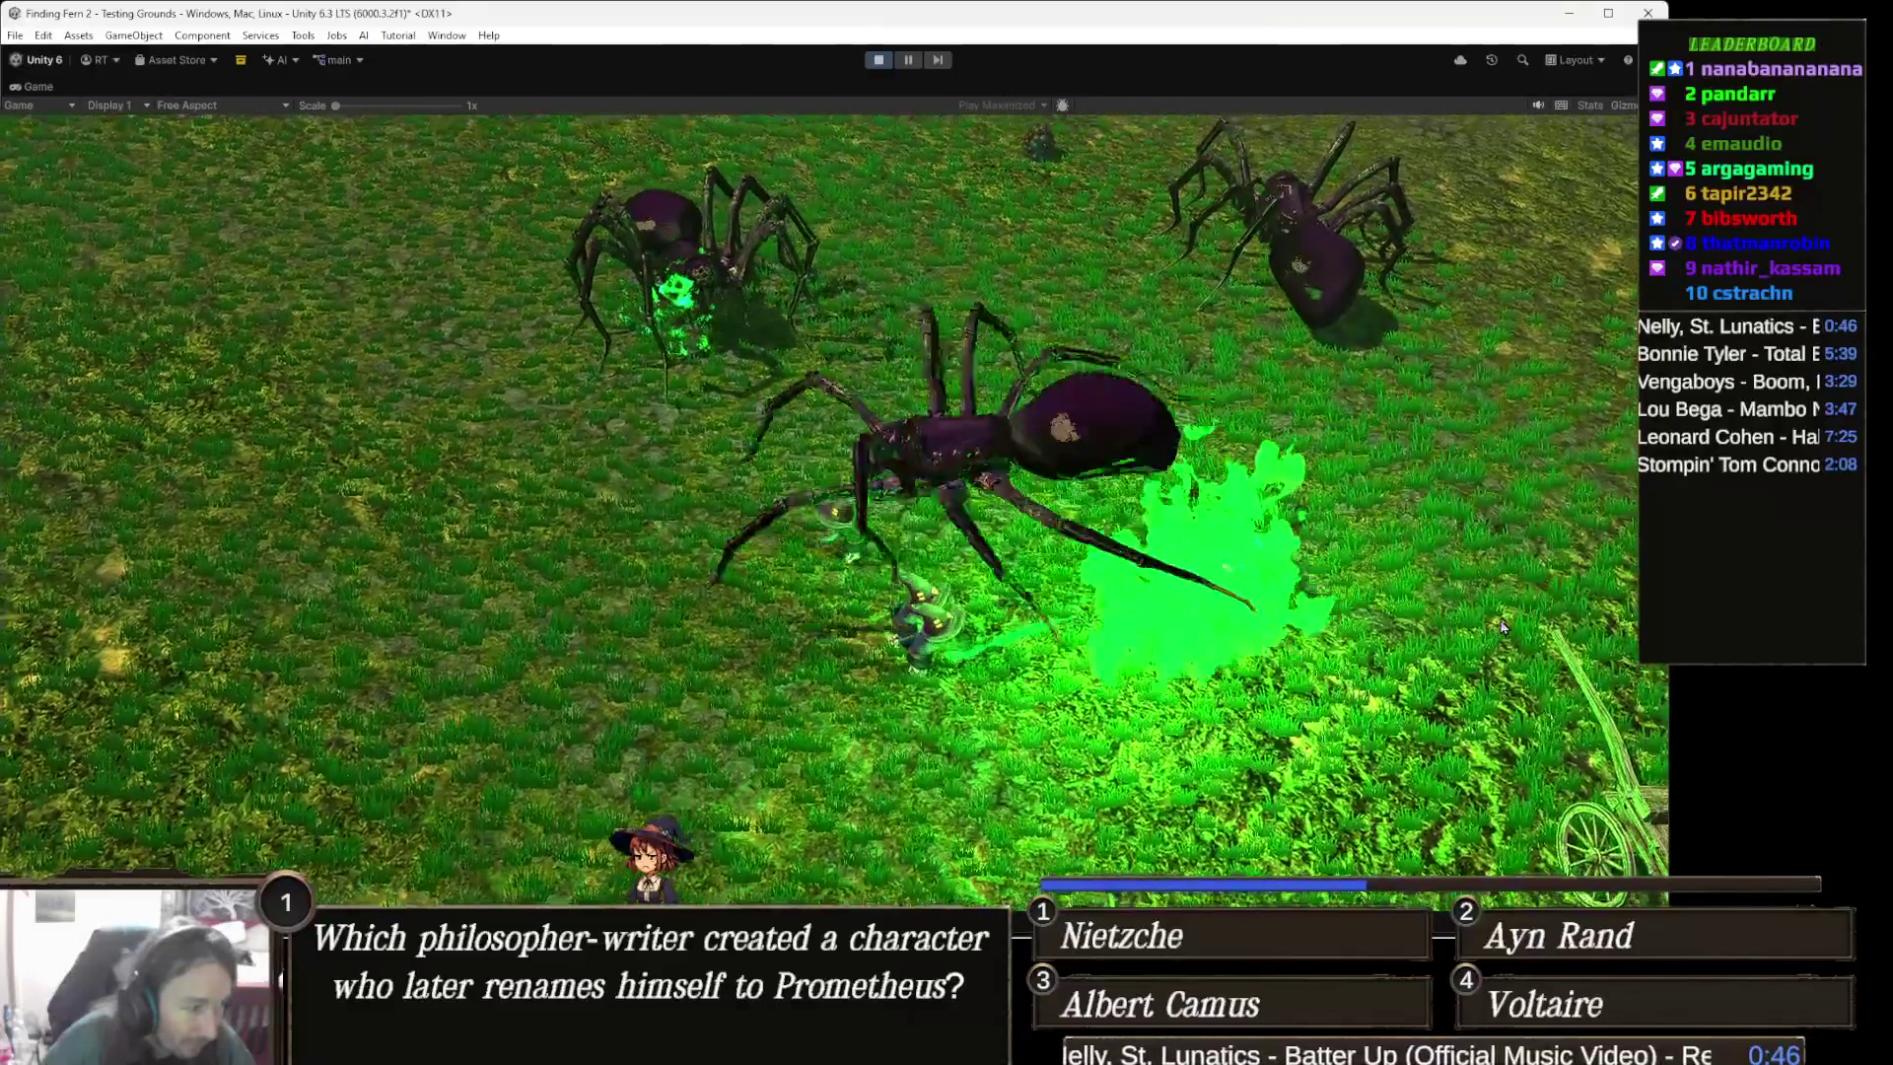
click(904, 557)
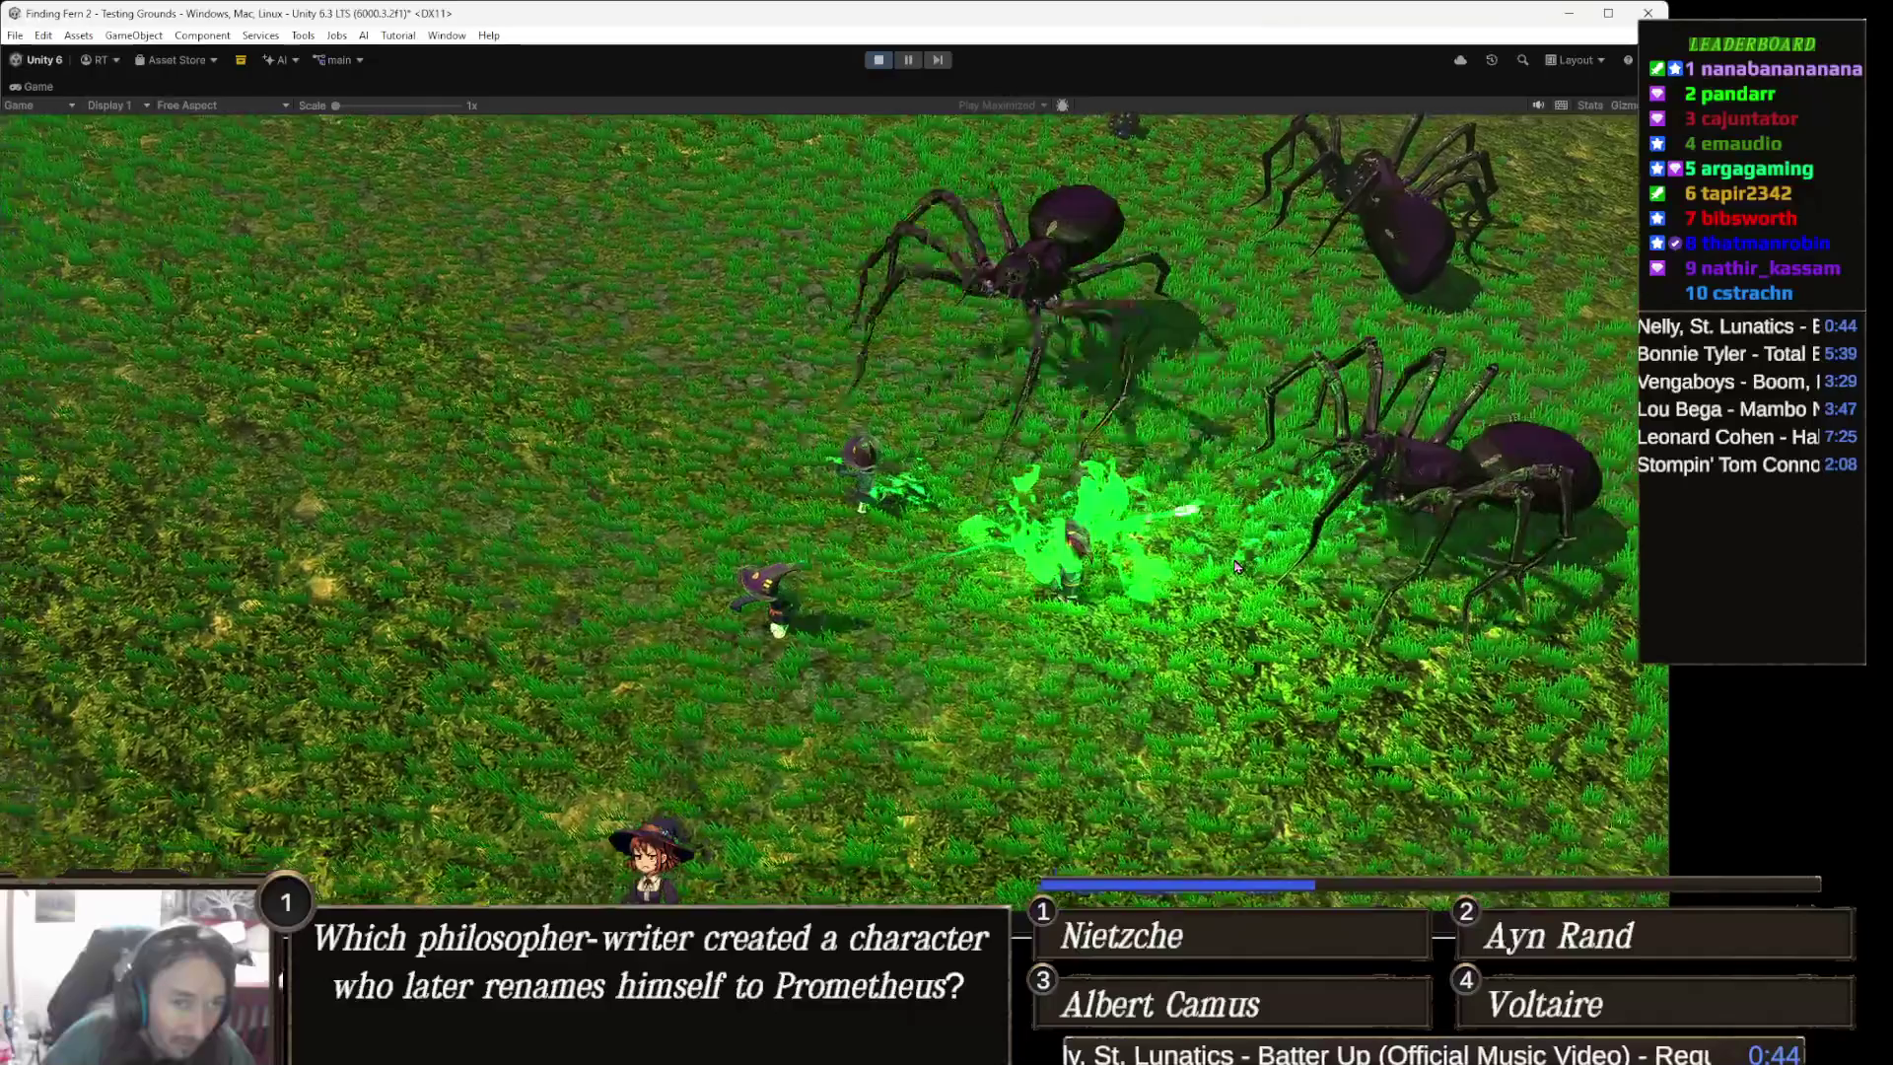
click(1244, 418)
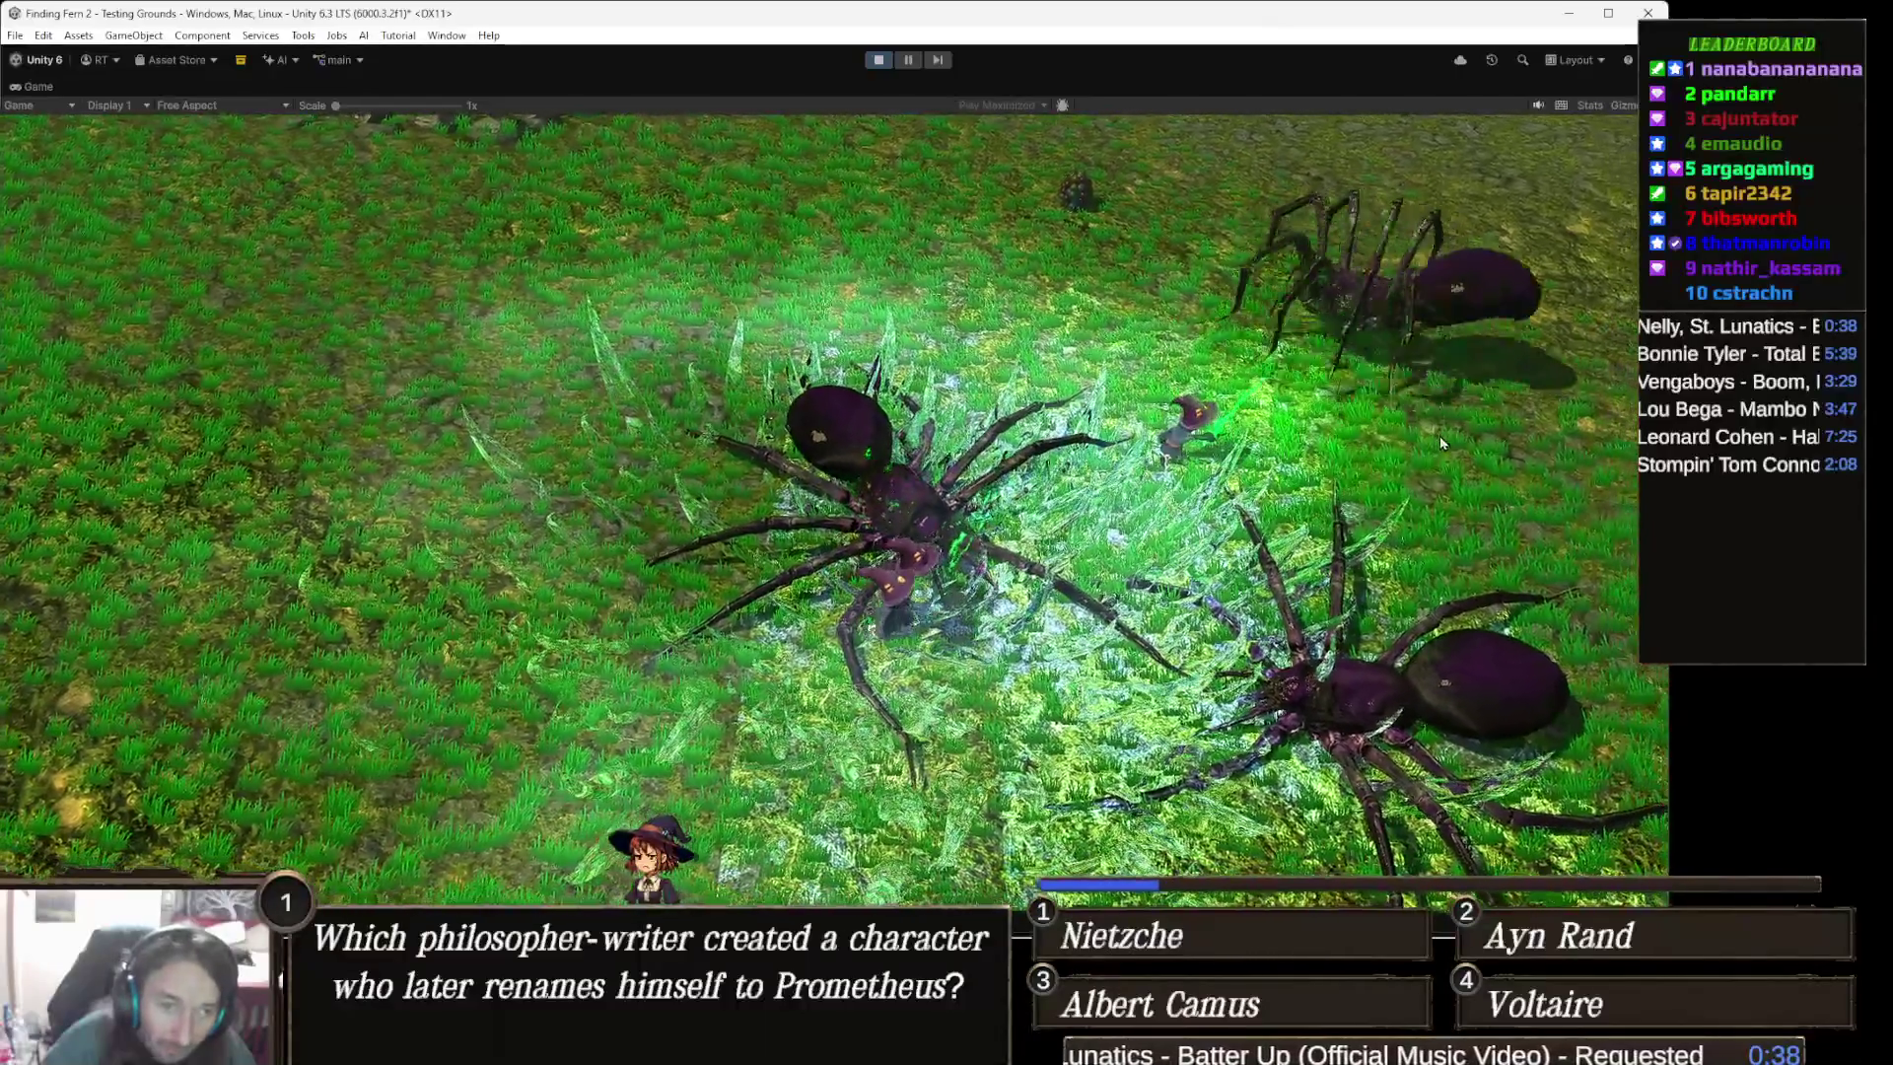
click(1309, 361)
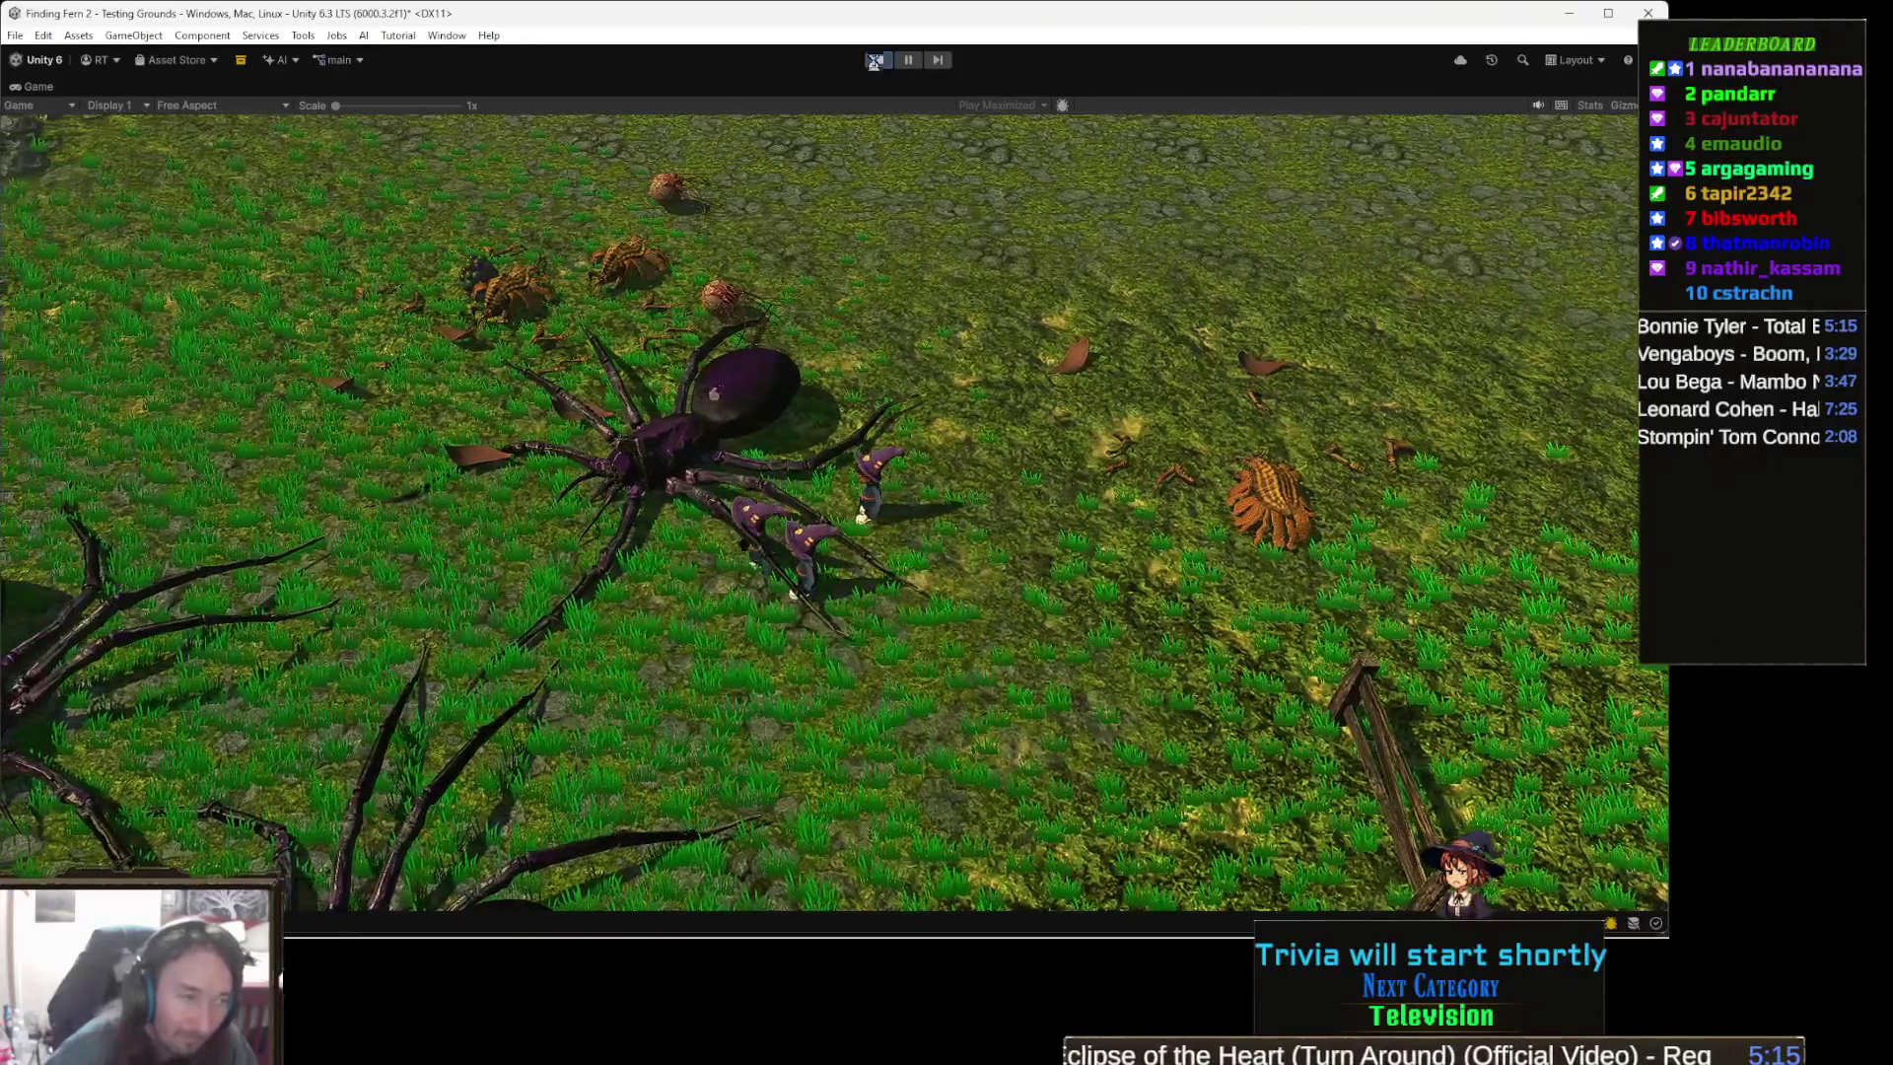
- Exit Play mode to end the spider play-test
click(877, 61)
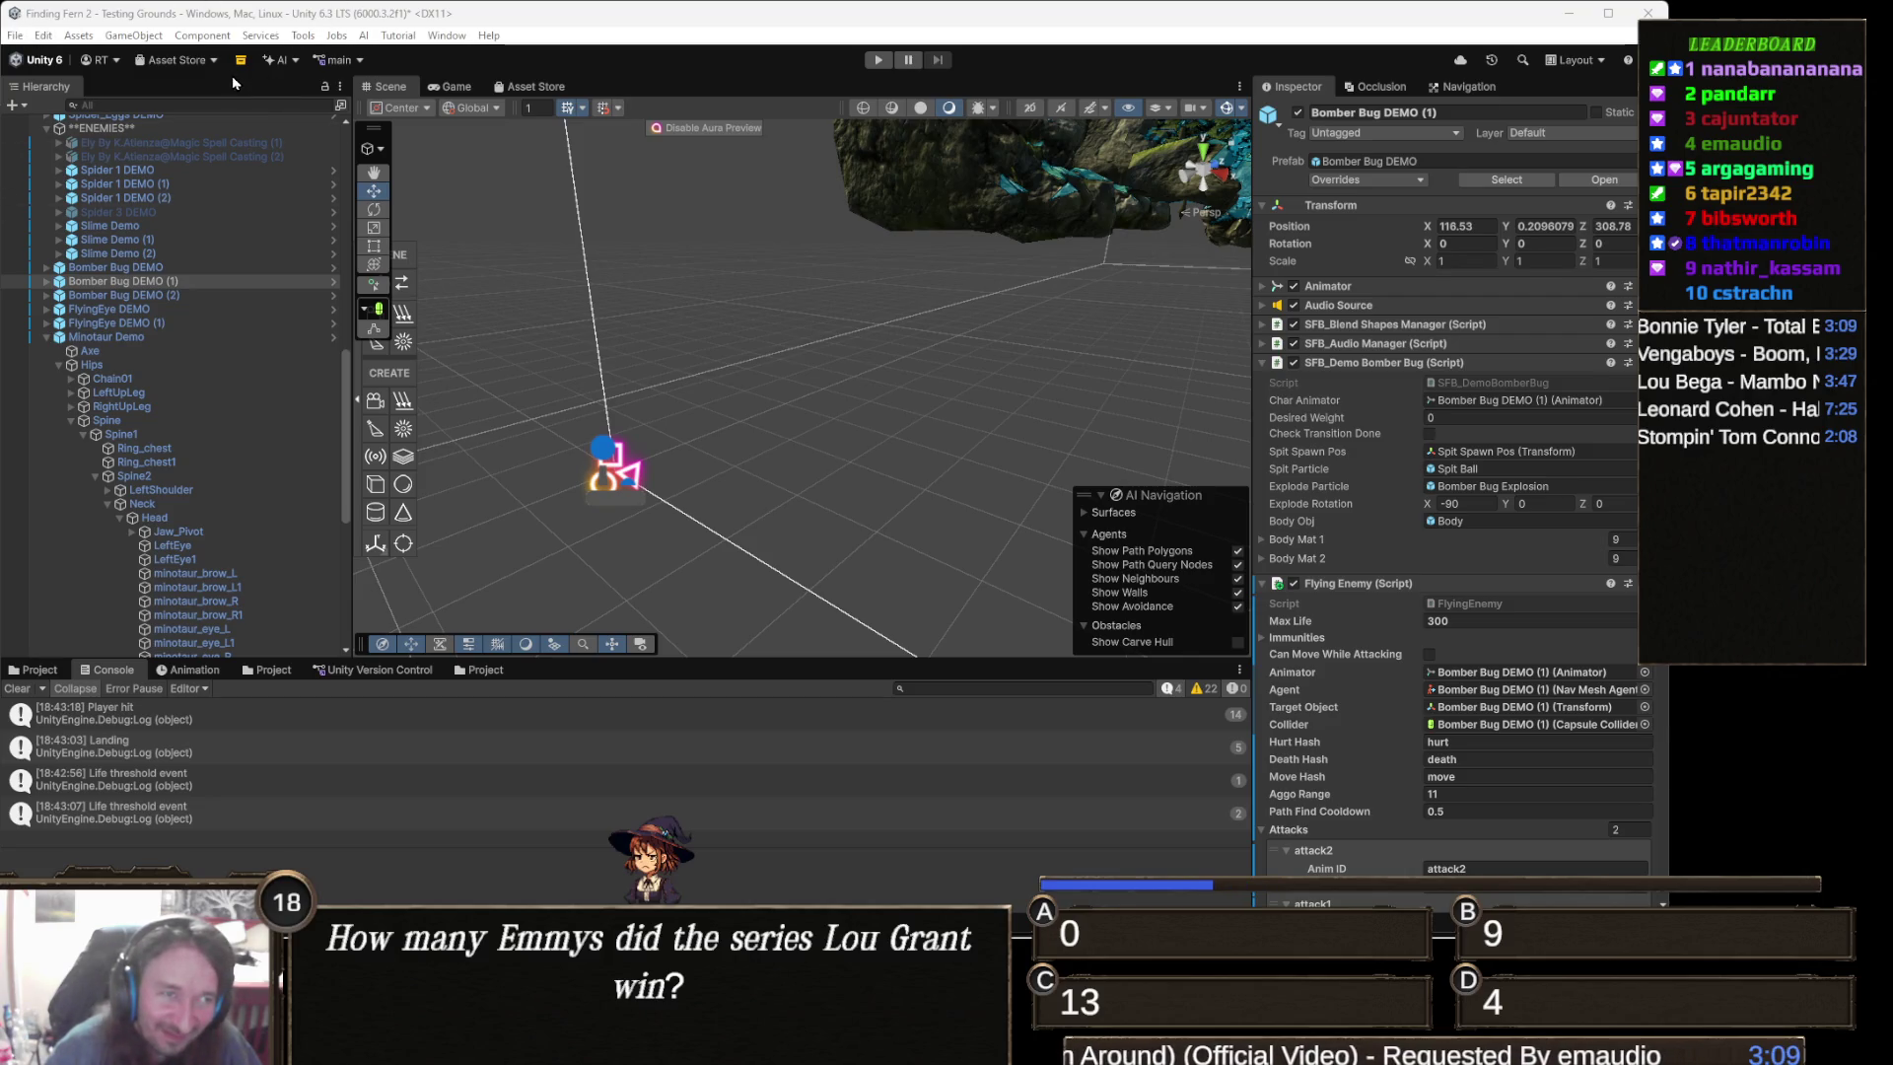
- Run another play-test of the witch companions against the enemy bug, then stop it
click(877, 61)
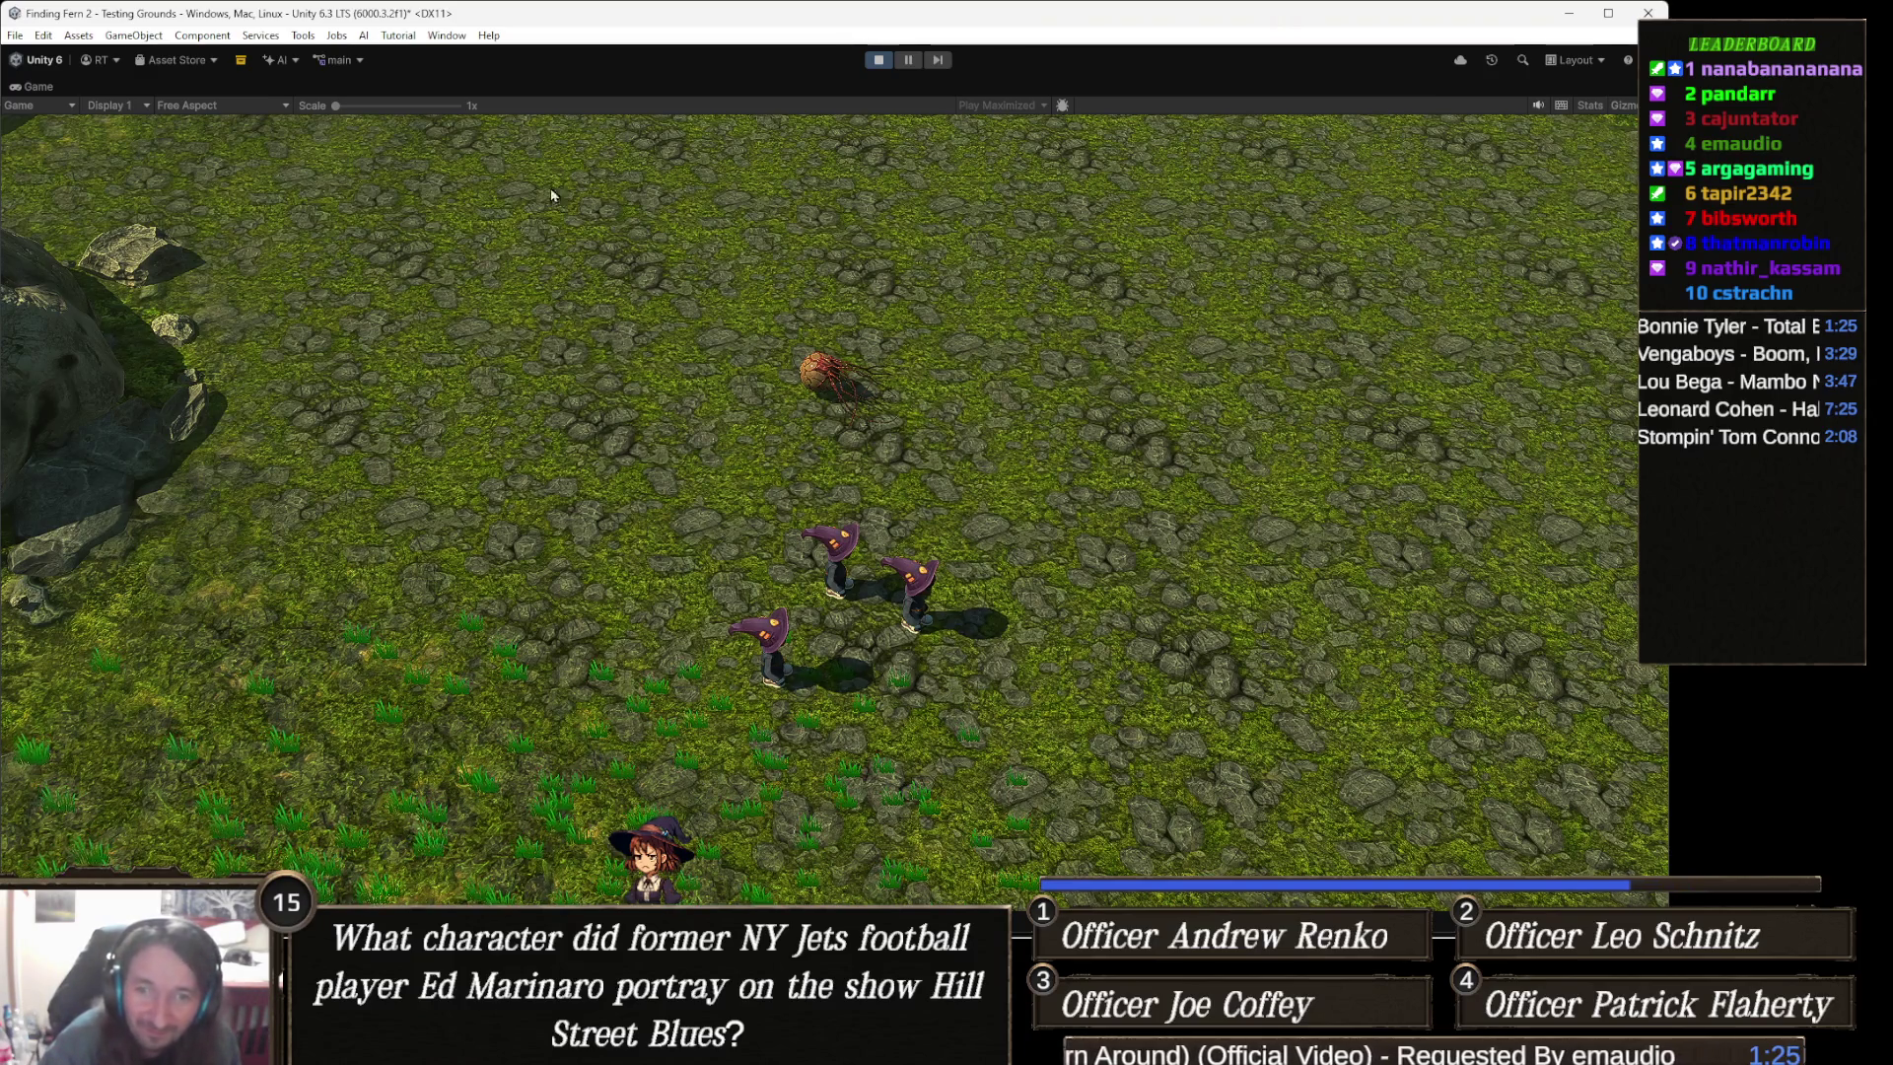
click(875, 60)
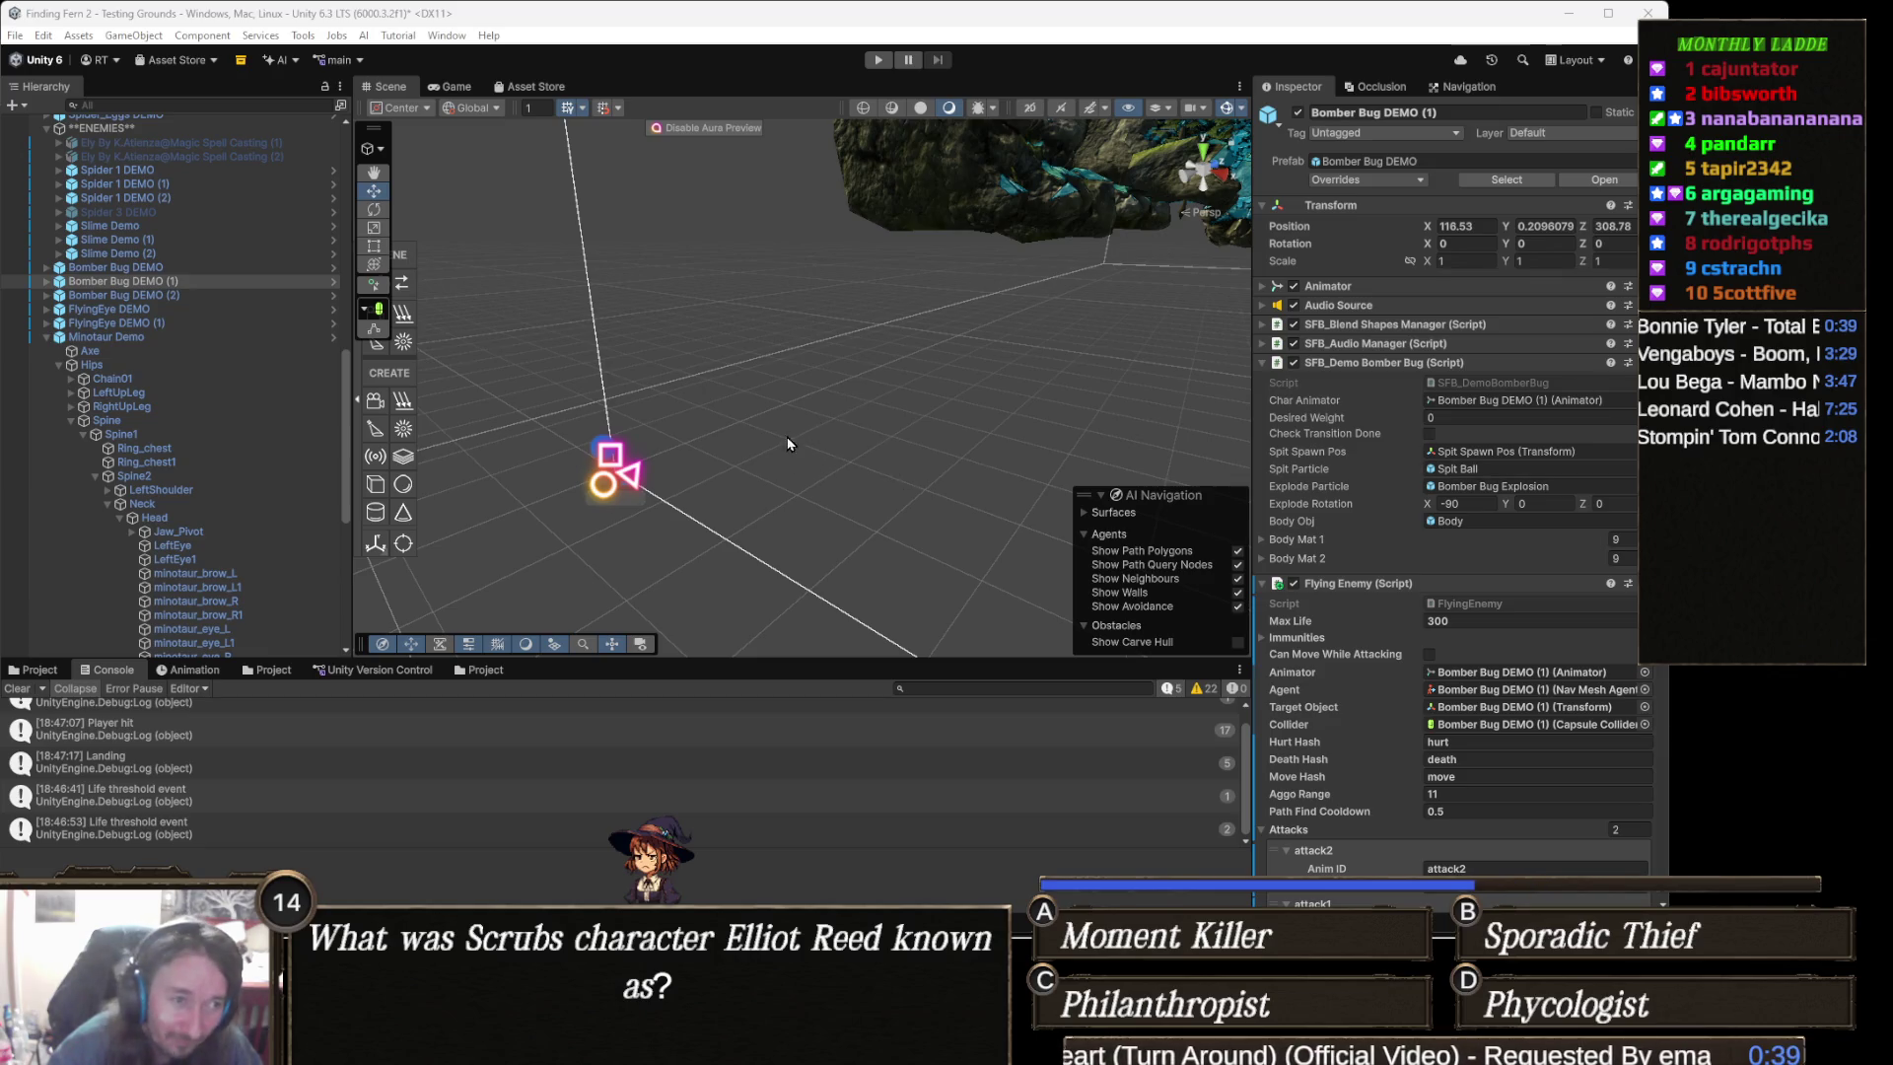
- Zoom in on the Testing Grounds Scene view
scroll(935, 429, up, 5)
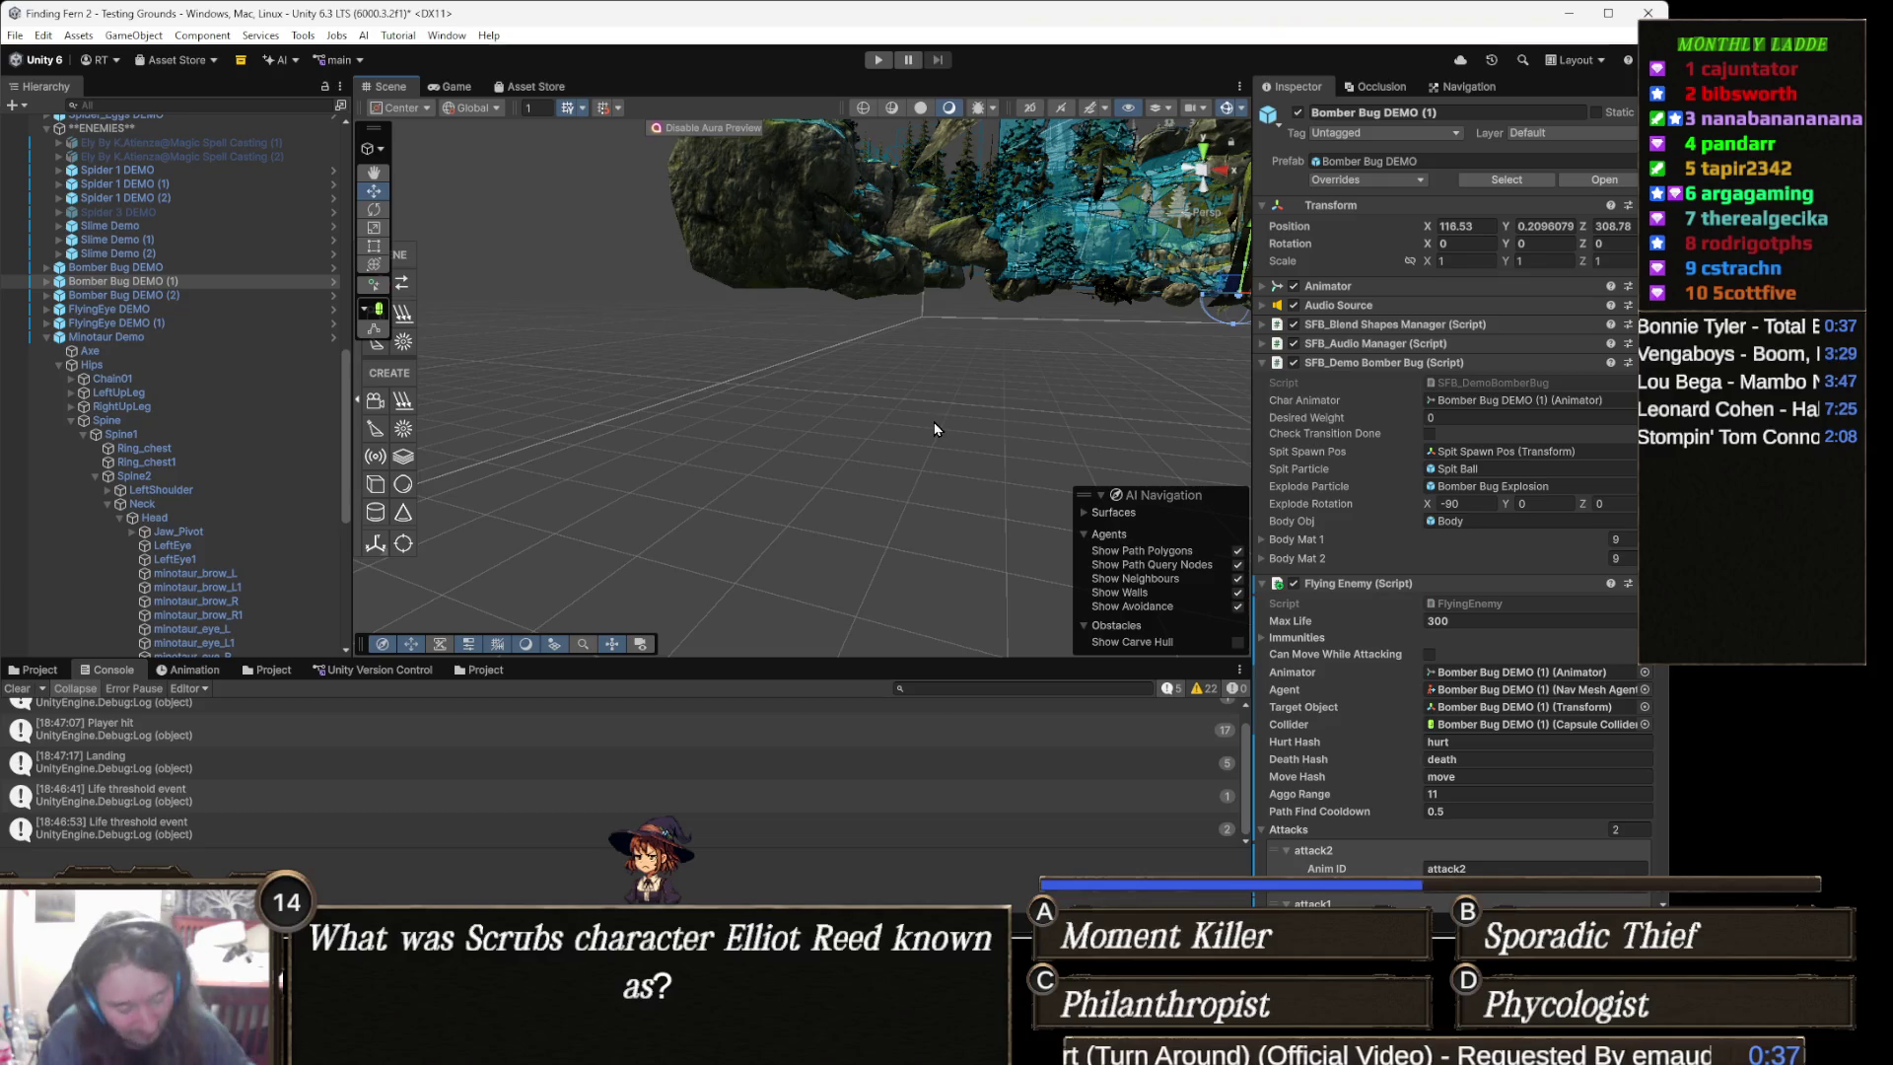
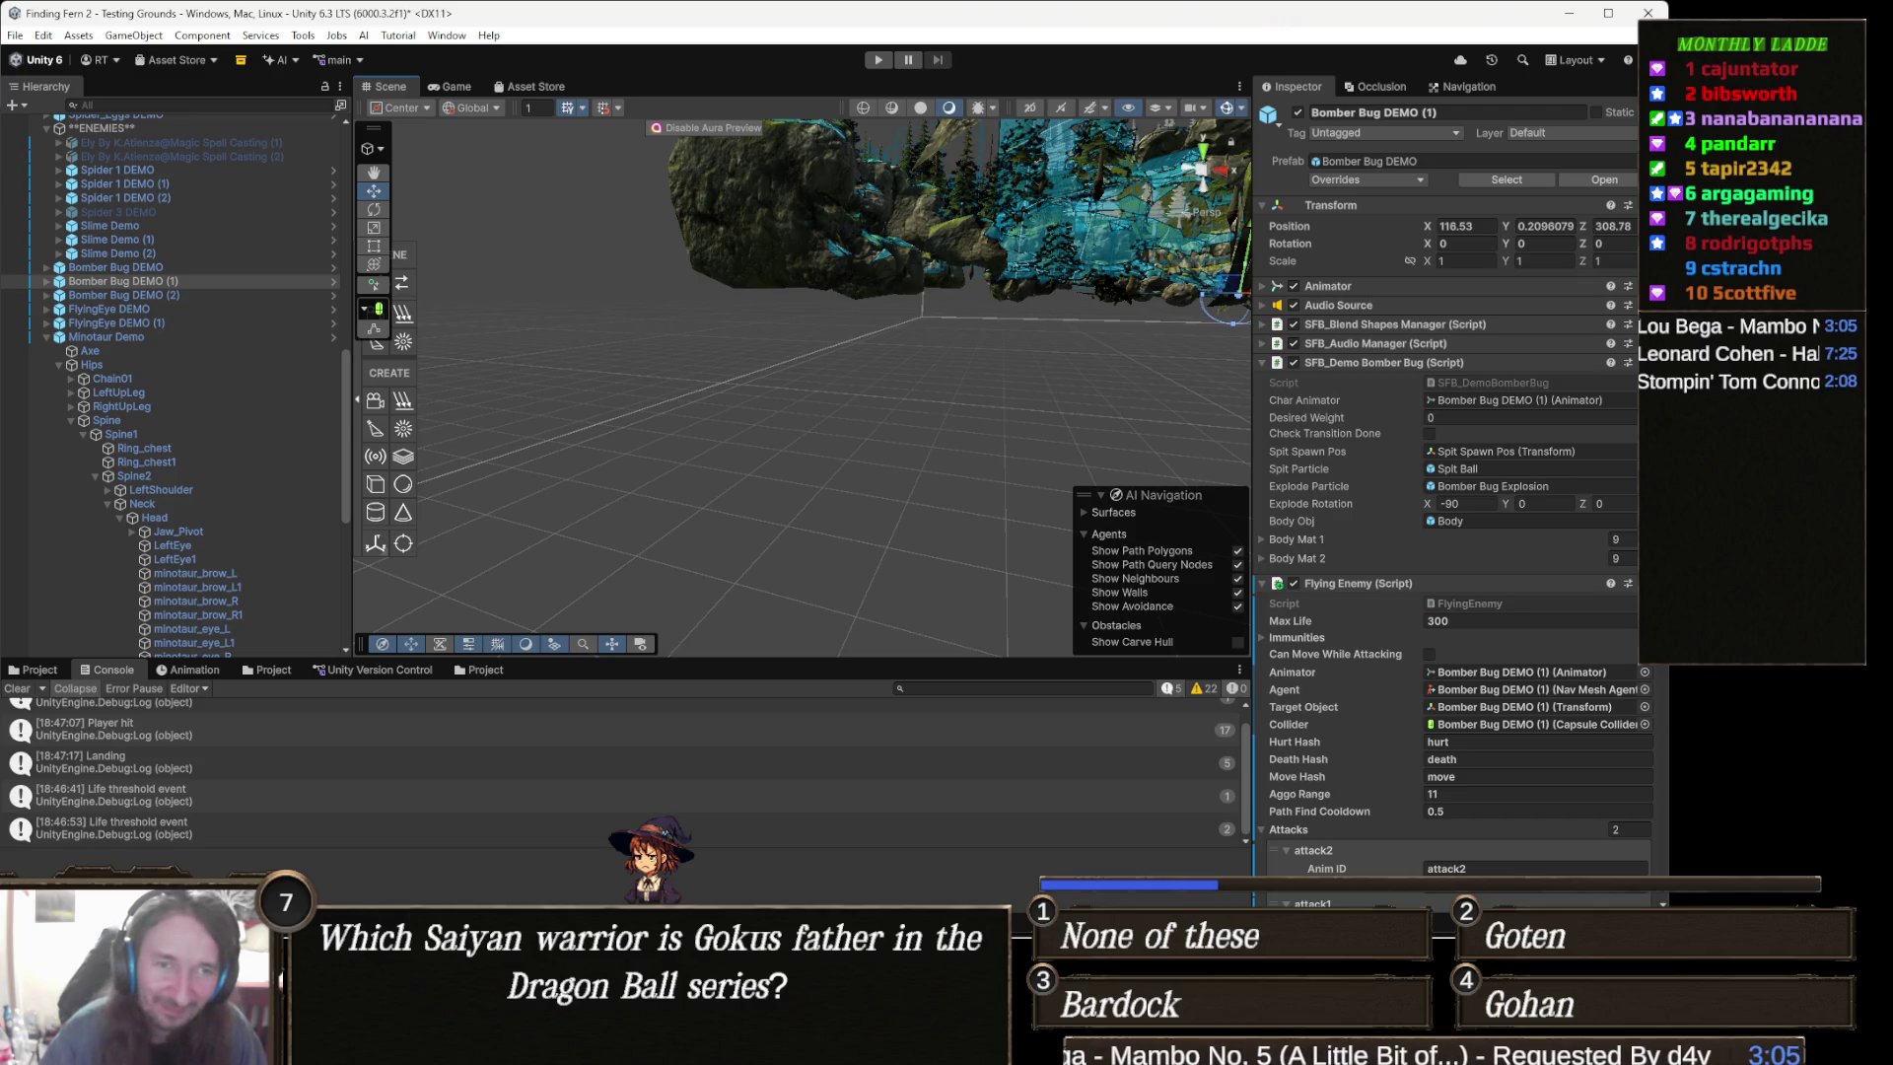
- Frame Bomber Bug DEMO (1) and move the Scene view in close across the terrain
key(f)
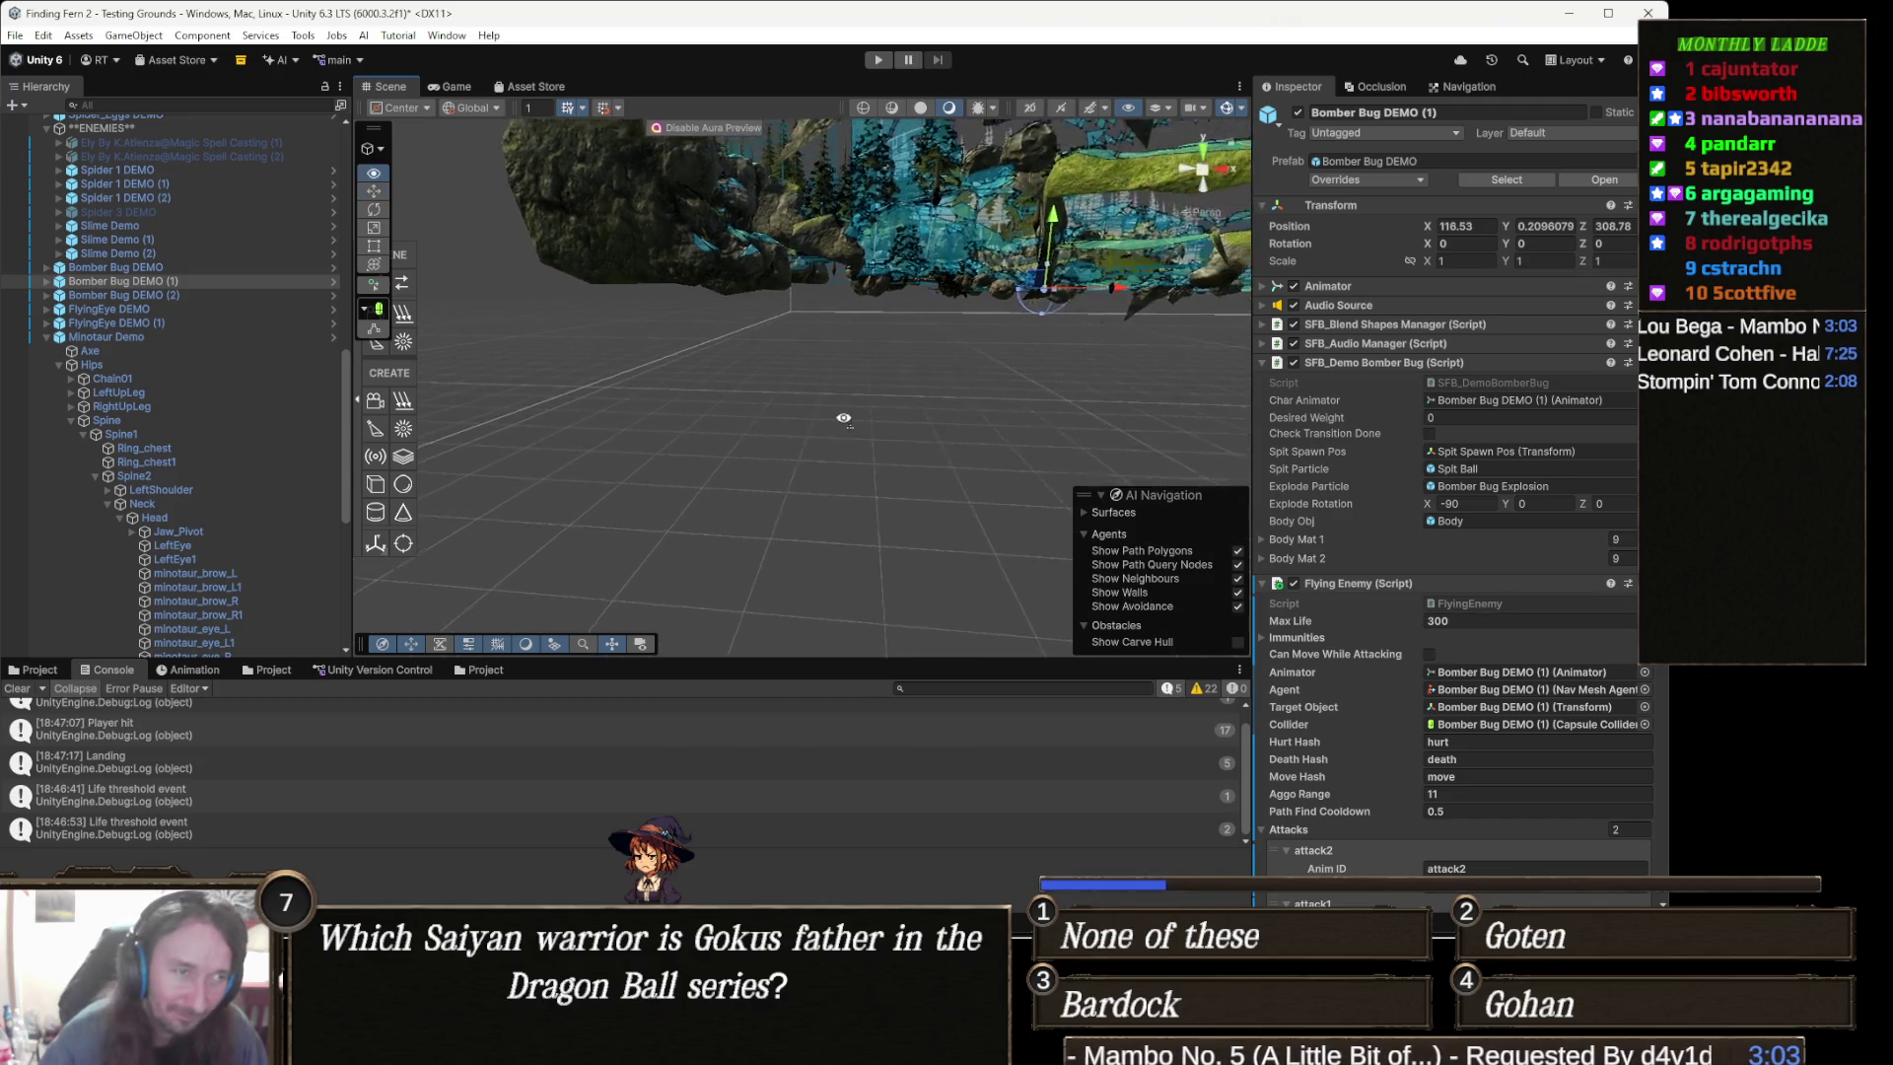
mouse_move(925, 437)
mouse_down()
mouse_move(941, 345)
mouse_move(977, 342)
mouse_move(784, 463)
mouse_move(810, 453)
mouse_up()
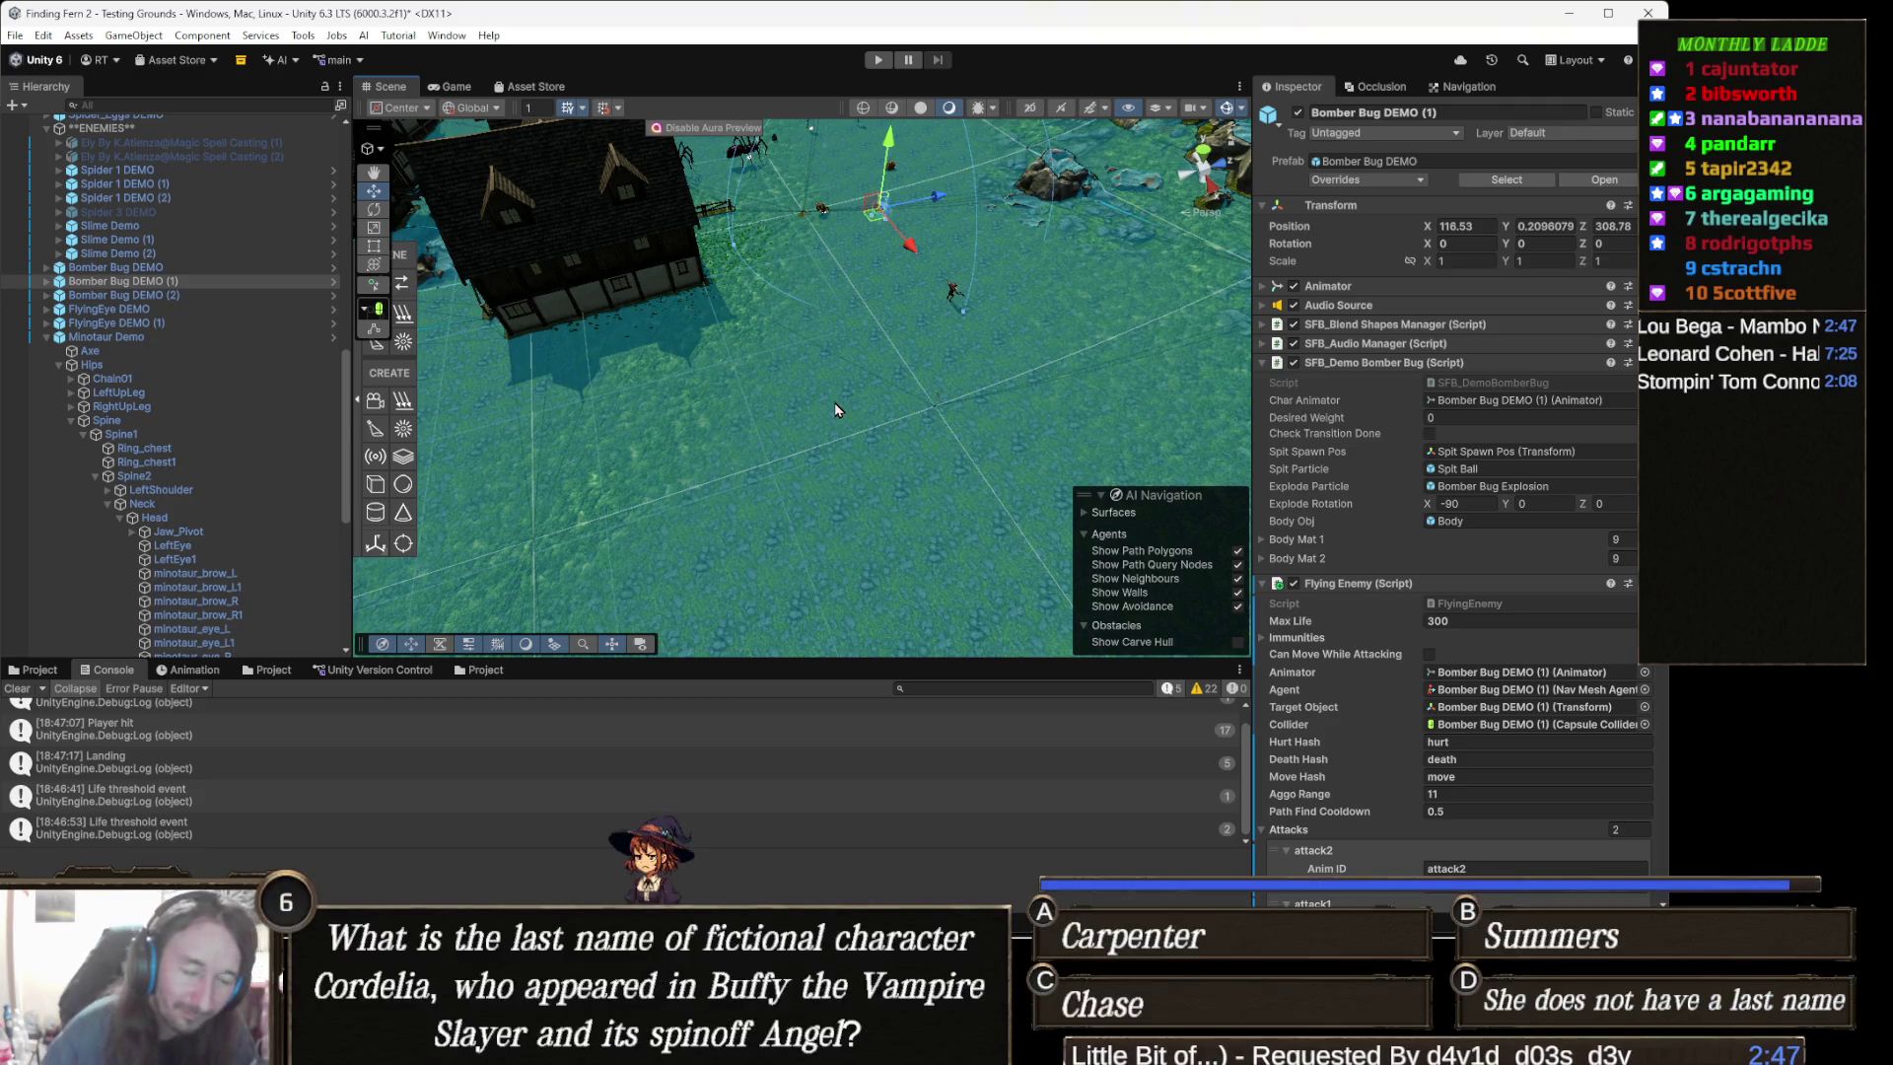
mouse_move(916, 394)
mouse_down()
mouse_move(938, 259)
mouse_move(827, 225)
mouse_move(823, 353)
mouse_move(771, 346)
mouse_move(766, 304)
mouse_move(783, 441)
mouse_up()
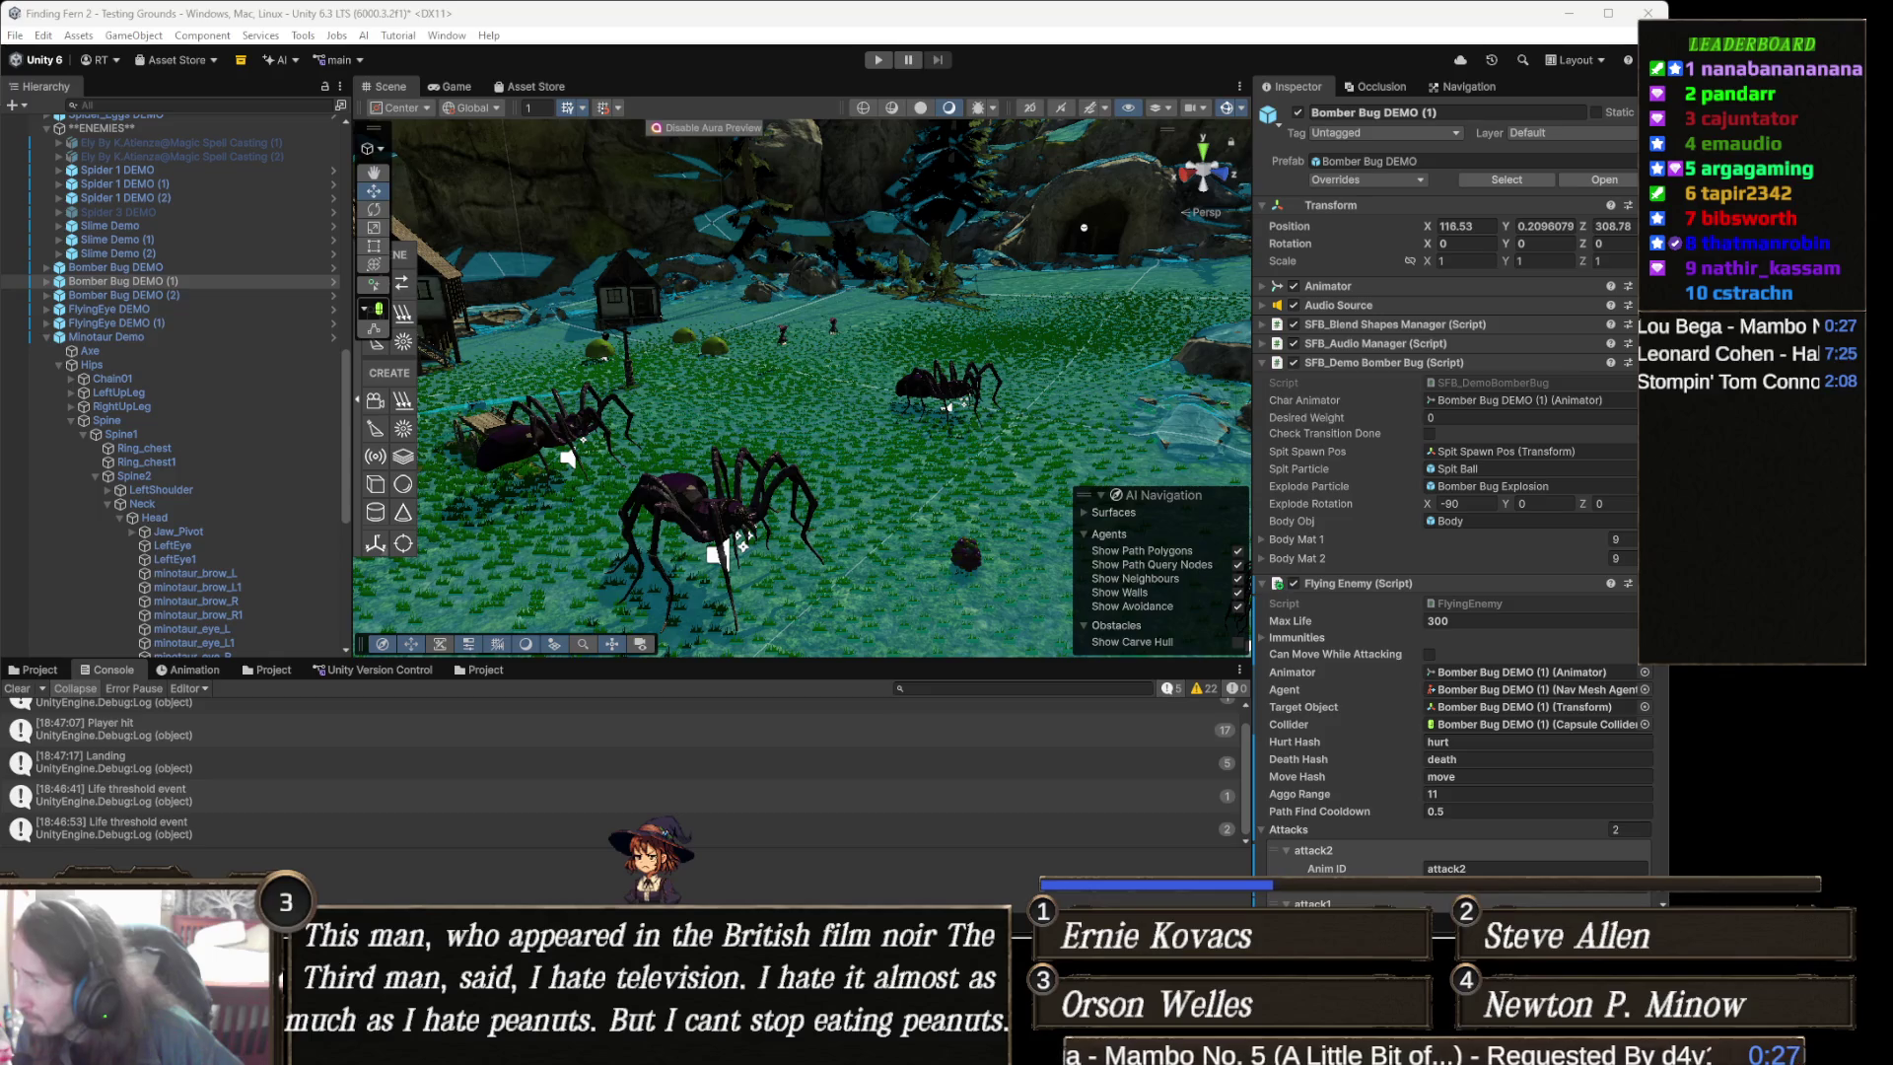
- Switch to the browser's 'texture bombing shader' image search results
key(alt+Tab)
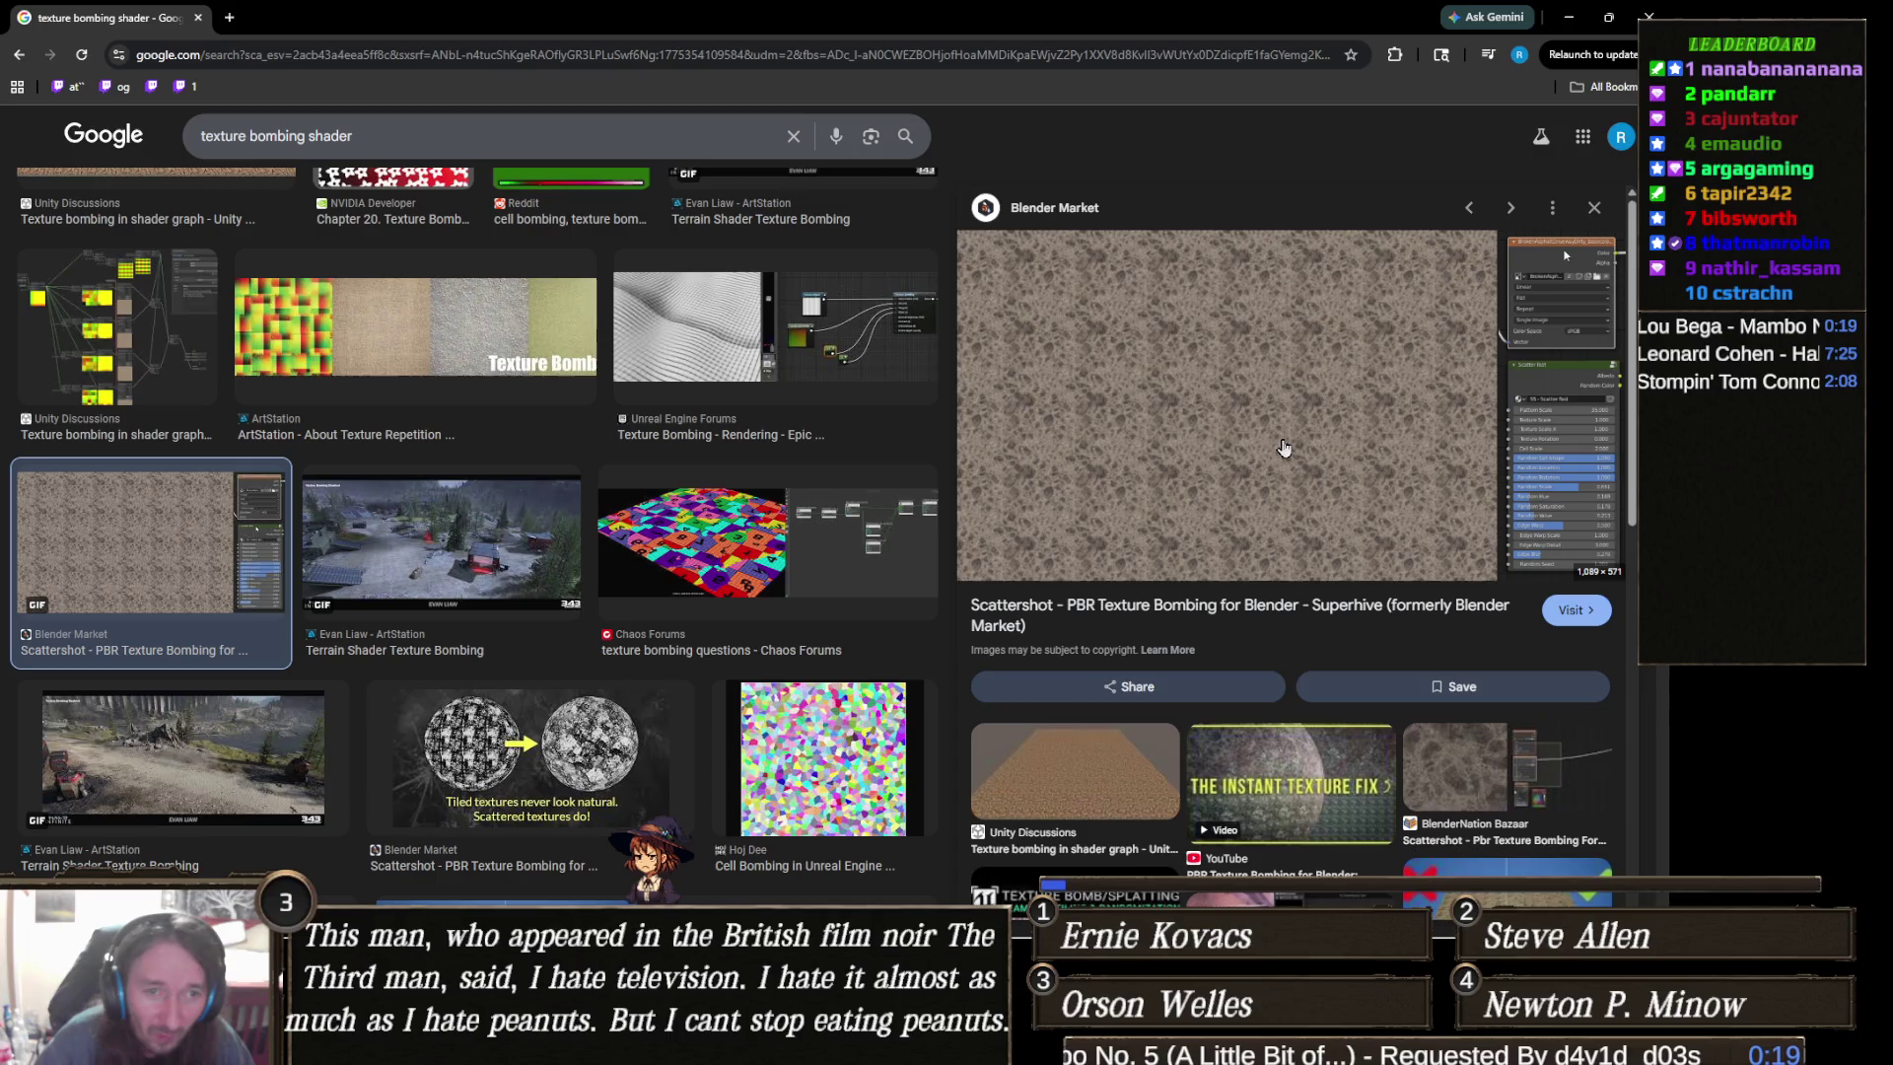
key(alt+Tab)
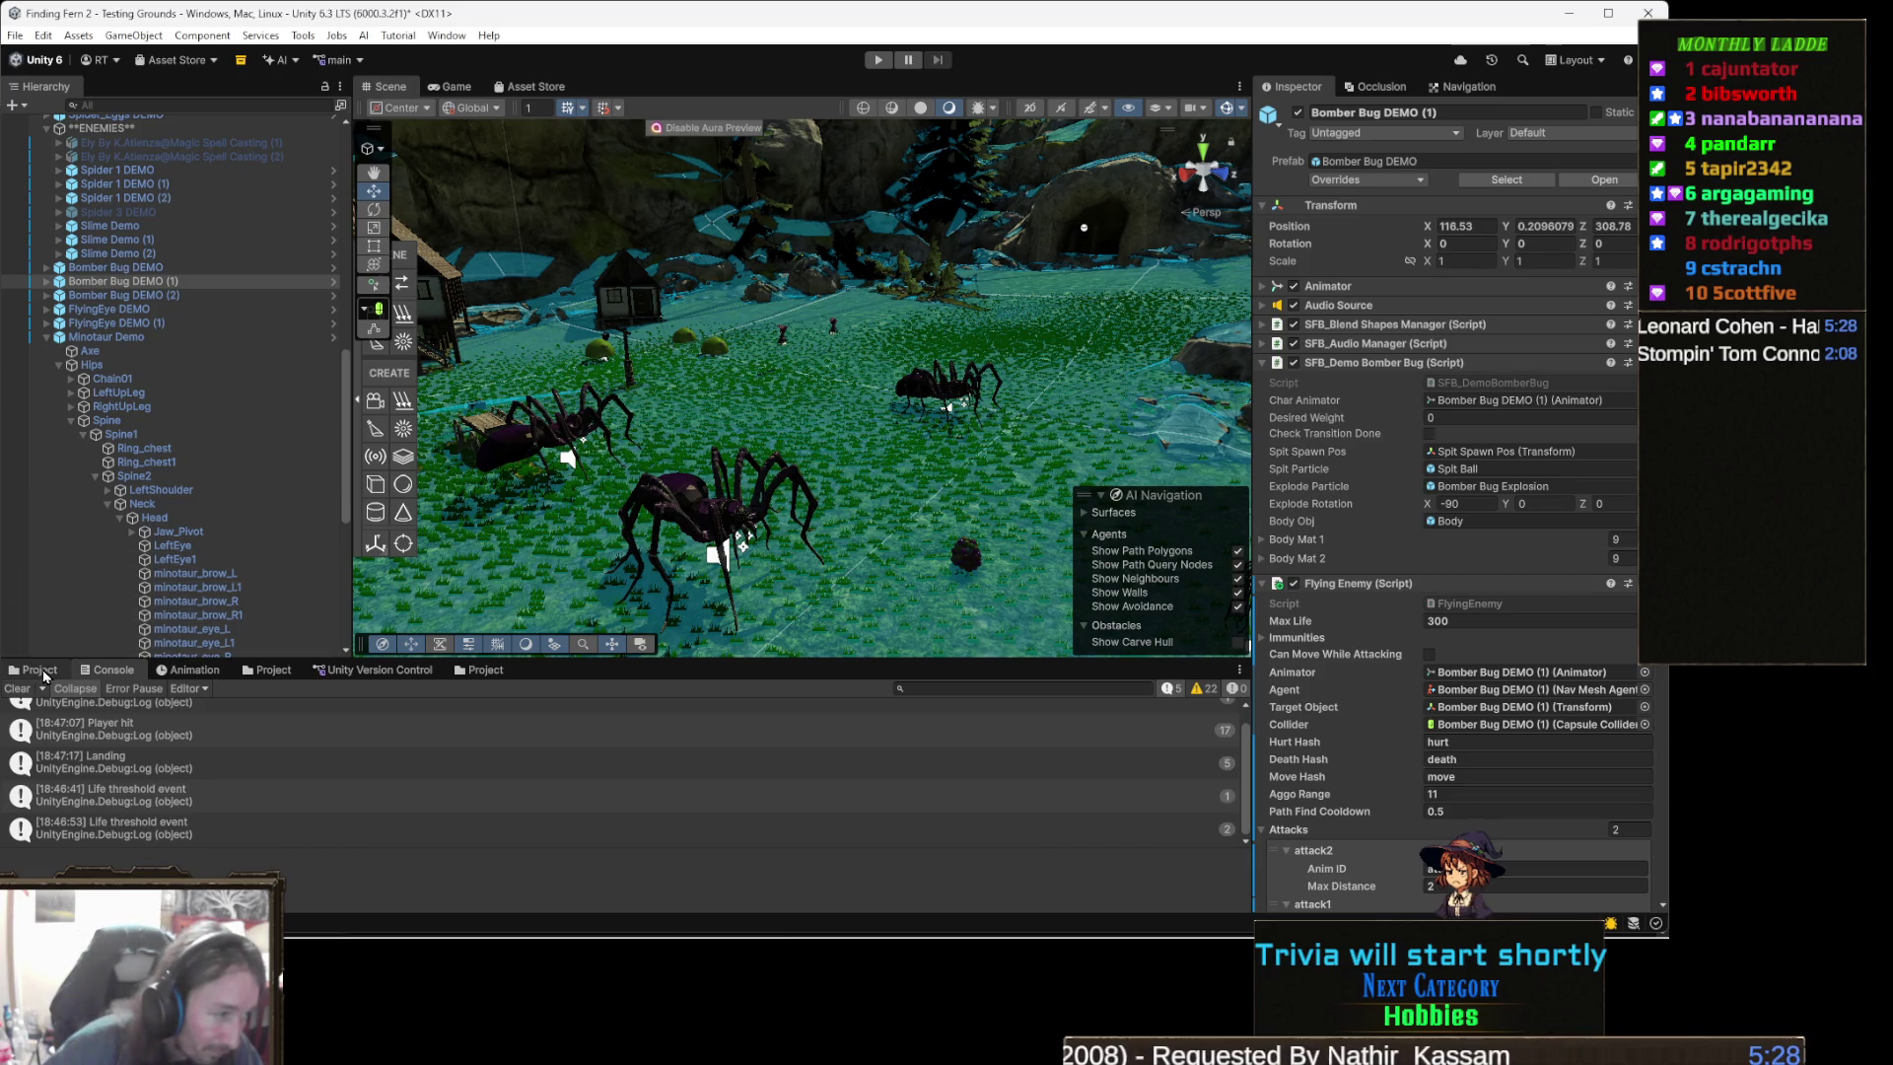
- Show the Project files and navigate to the top-level Assets folder
click(35, 669)
click(175, 707)
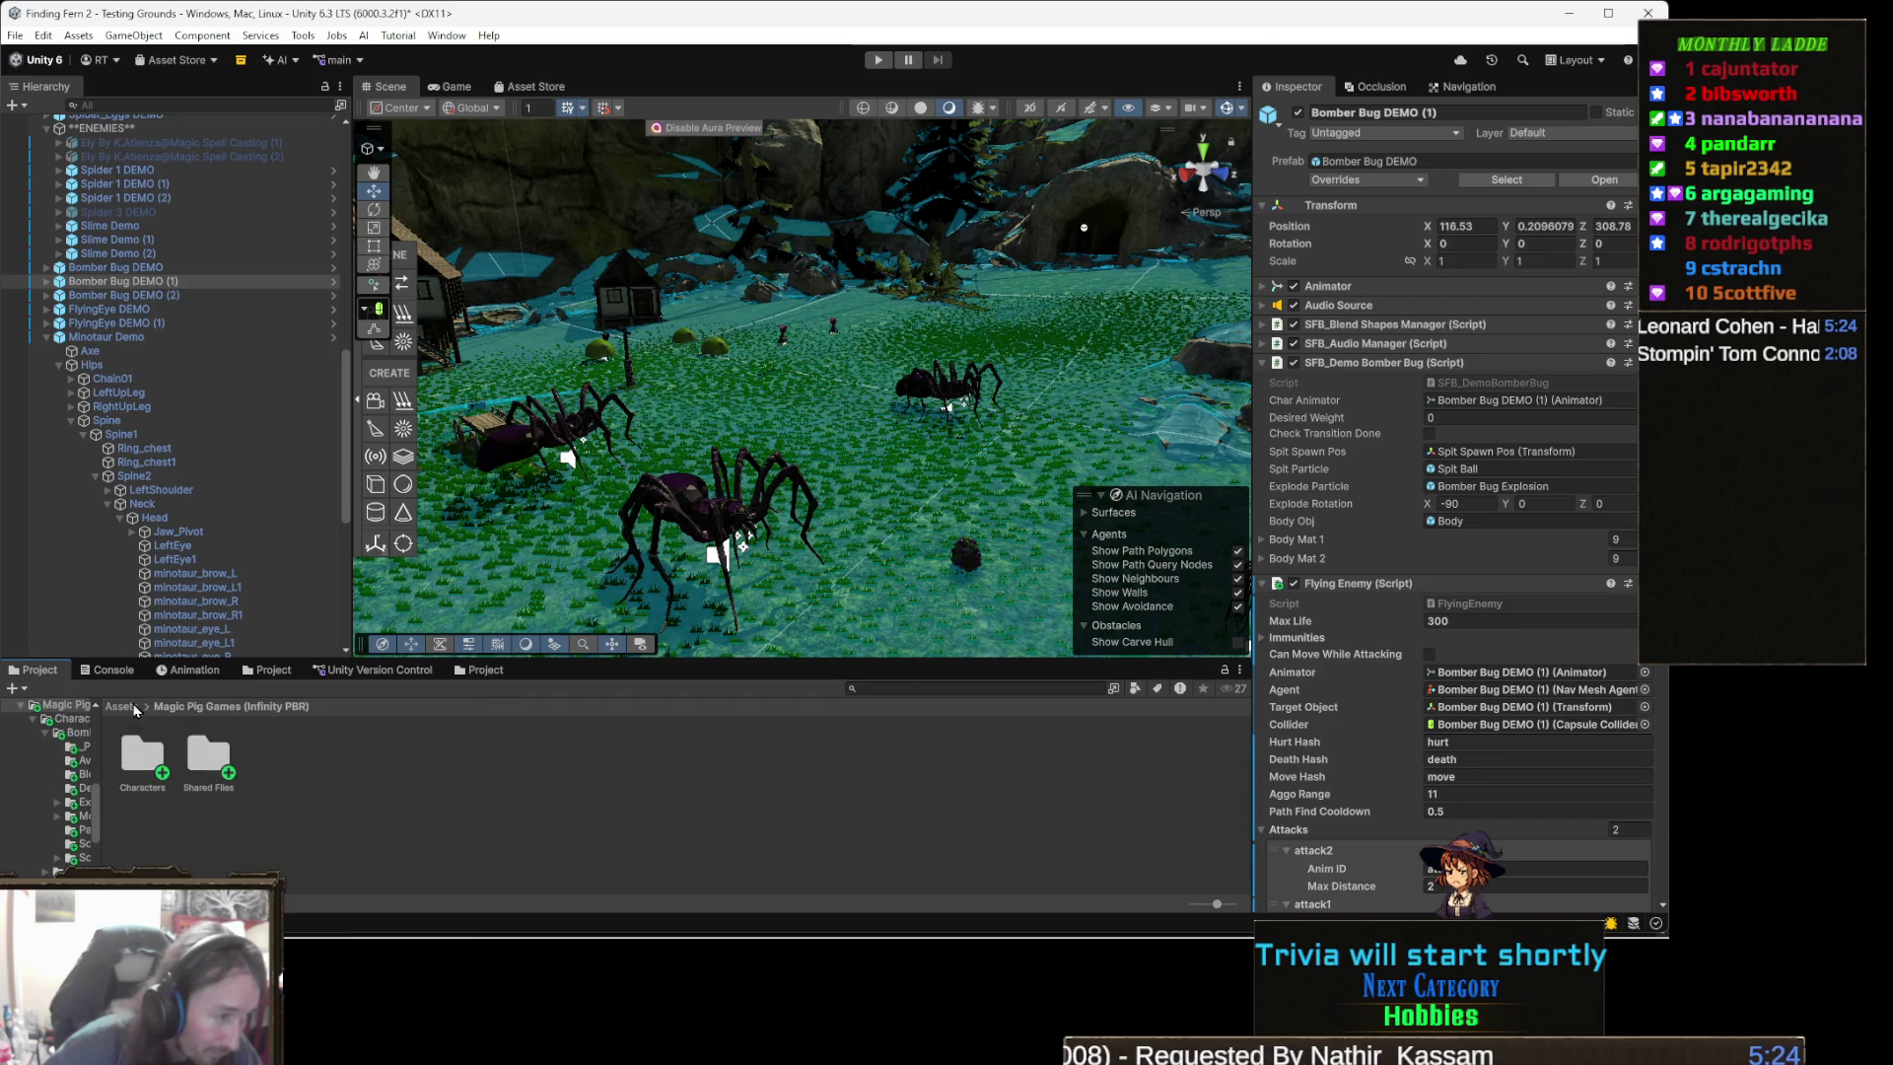
click(124, 706)
scroll(690, 844, down, 1)
- Create a Standard Surface Shader there and paste in its name, StochasticTerrain4Layer
right_click(693, 853)
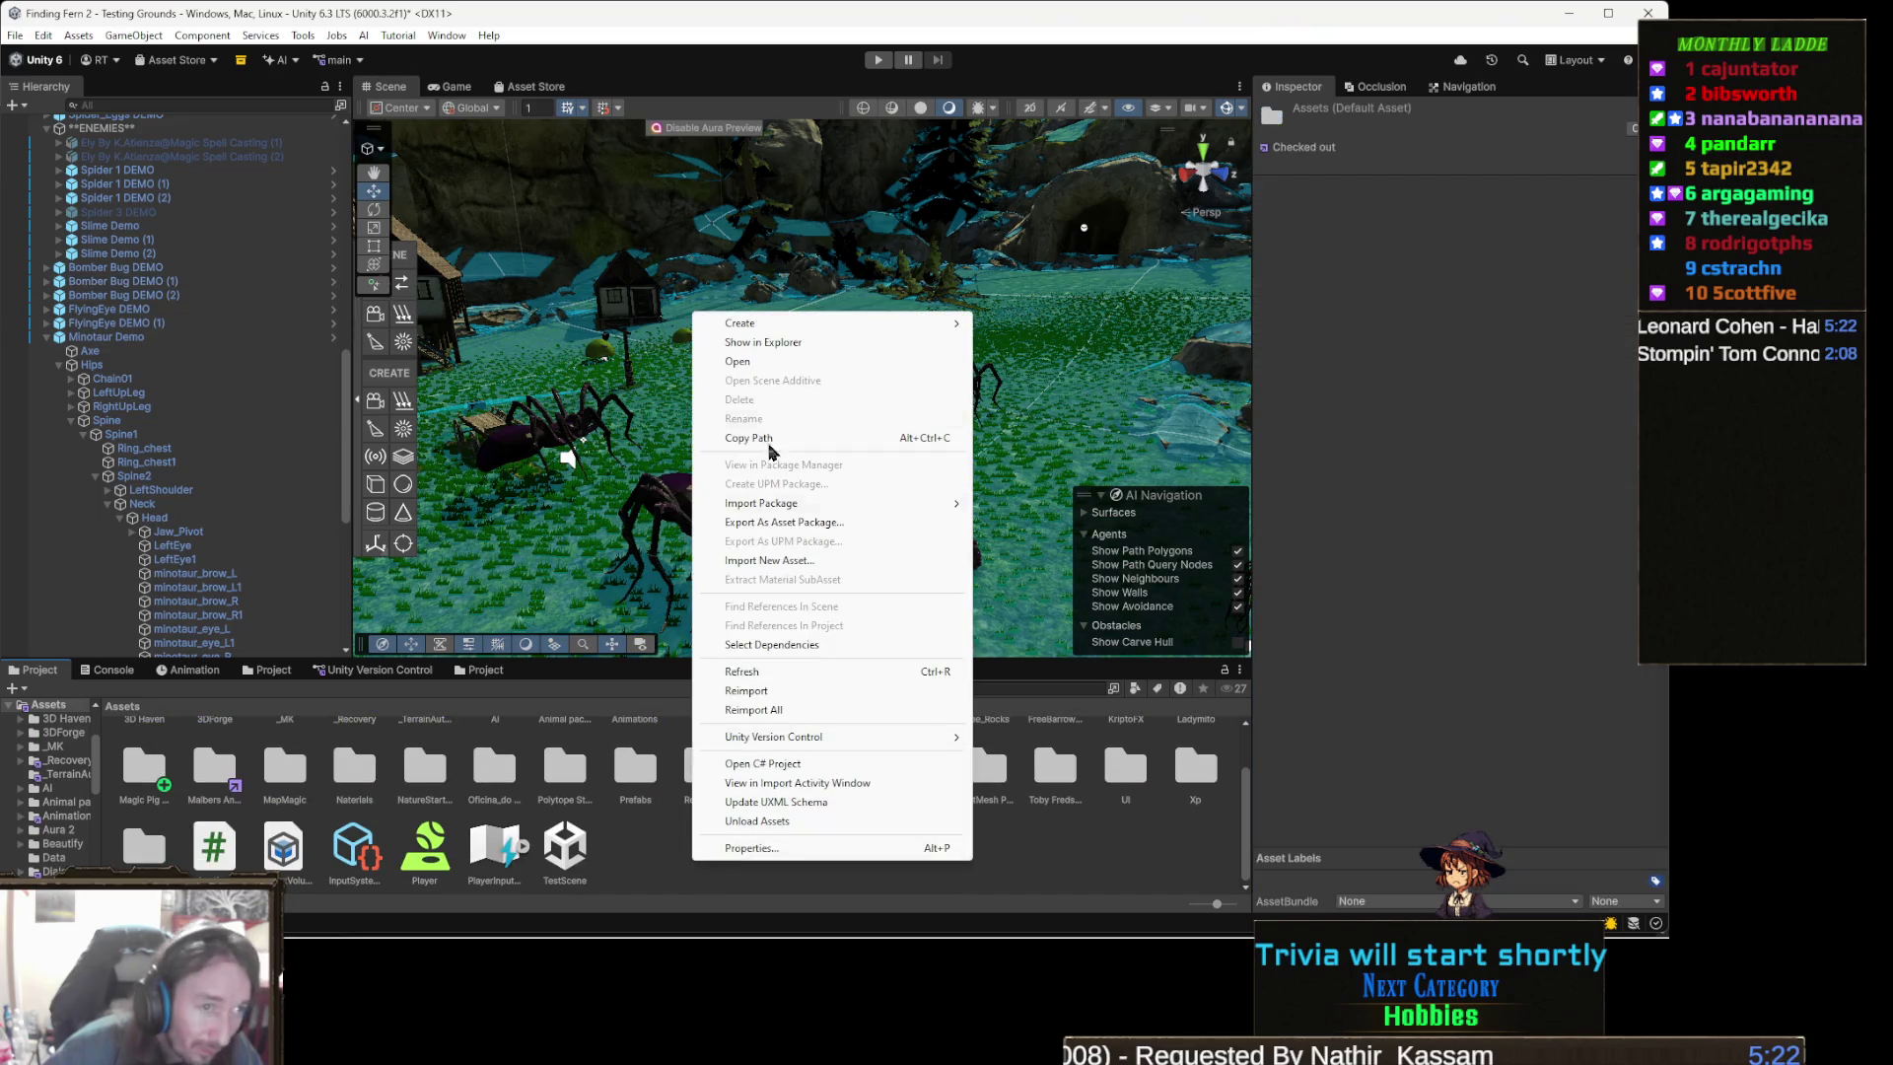
mouse_move(888, 323)
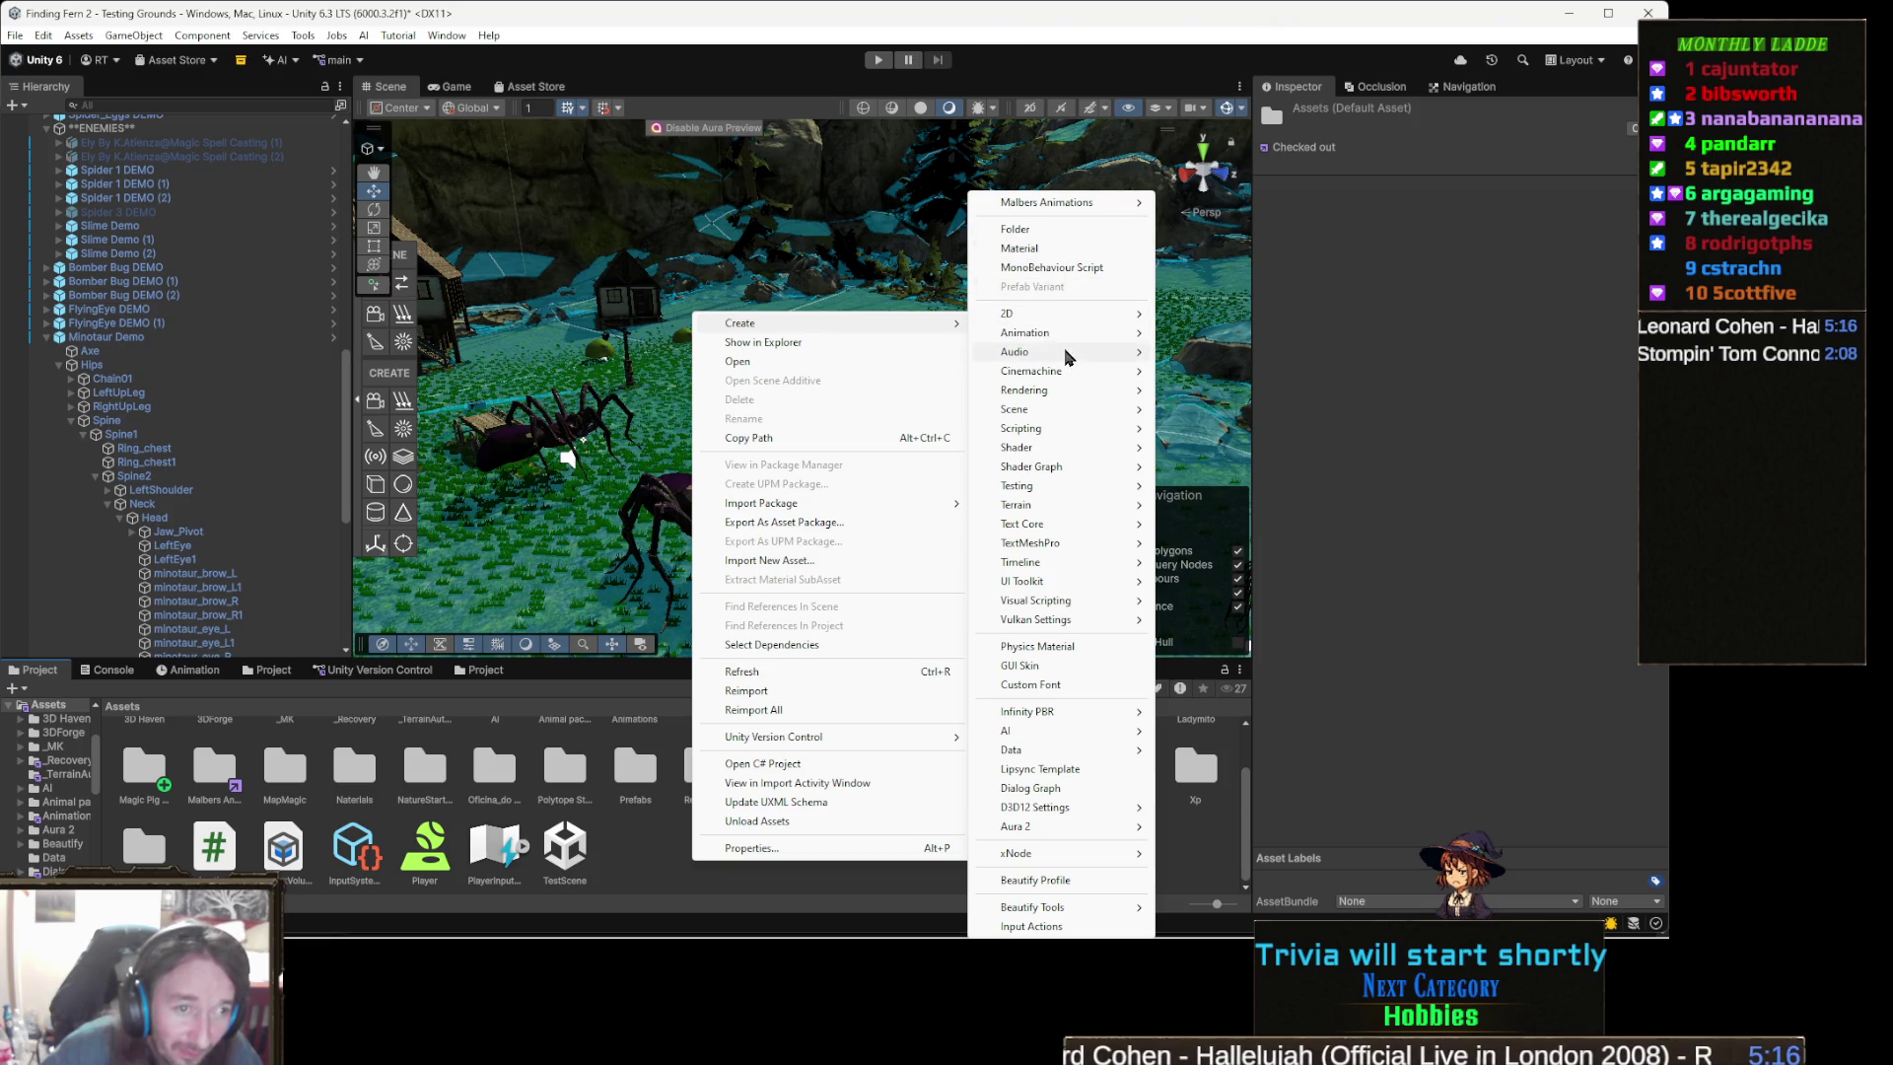
mouse_move(1064, 392)
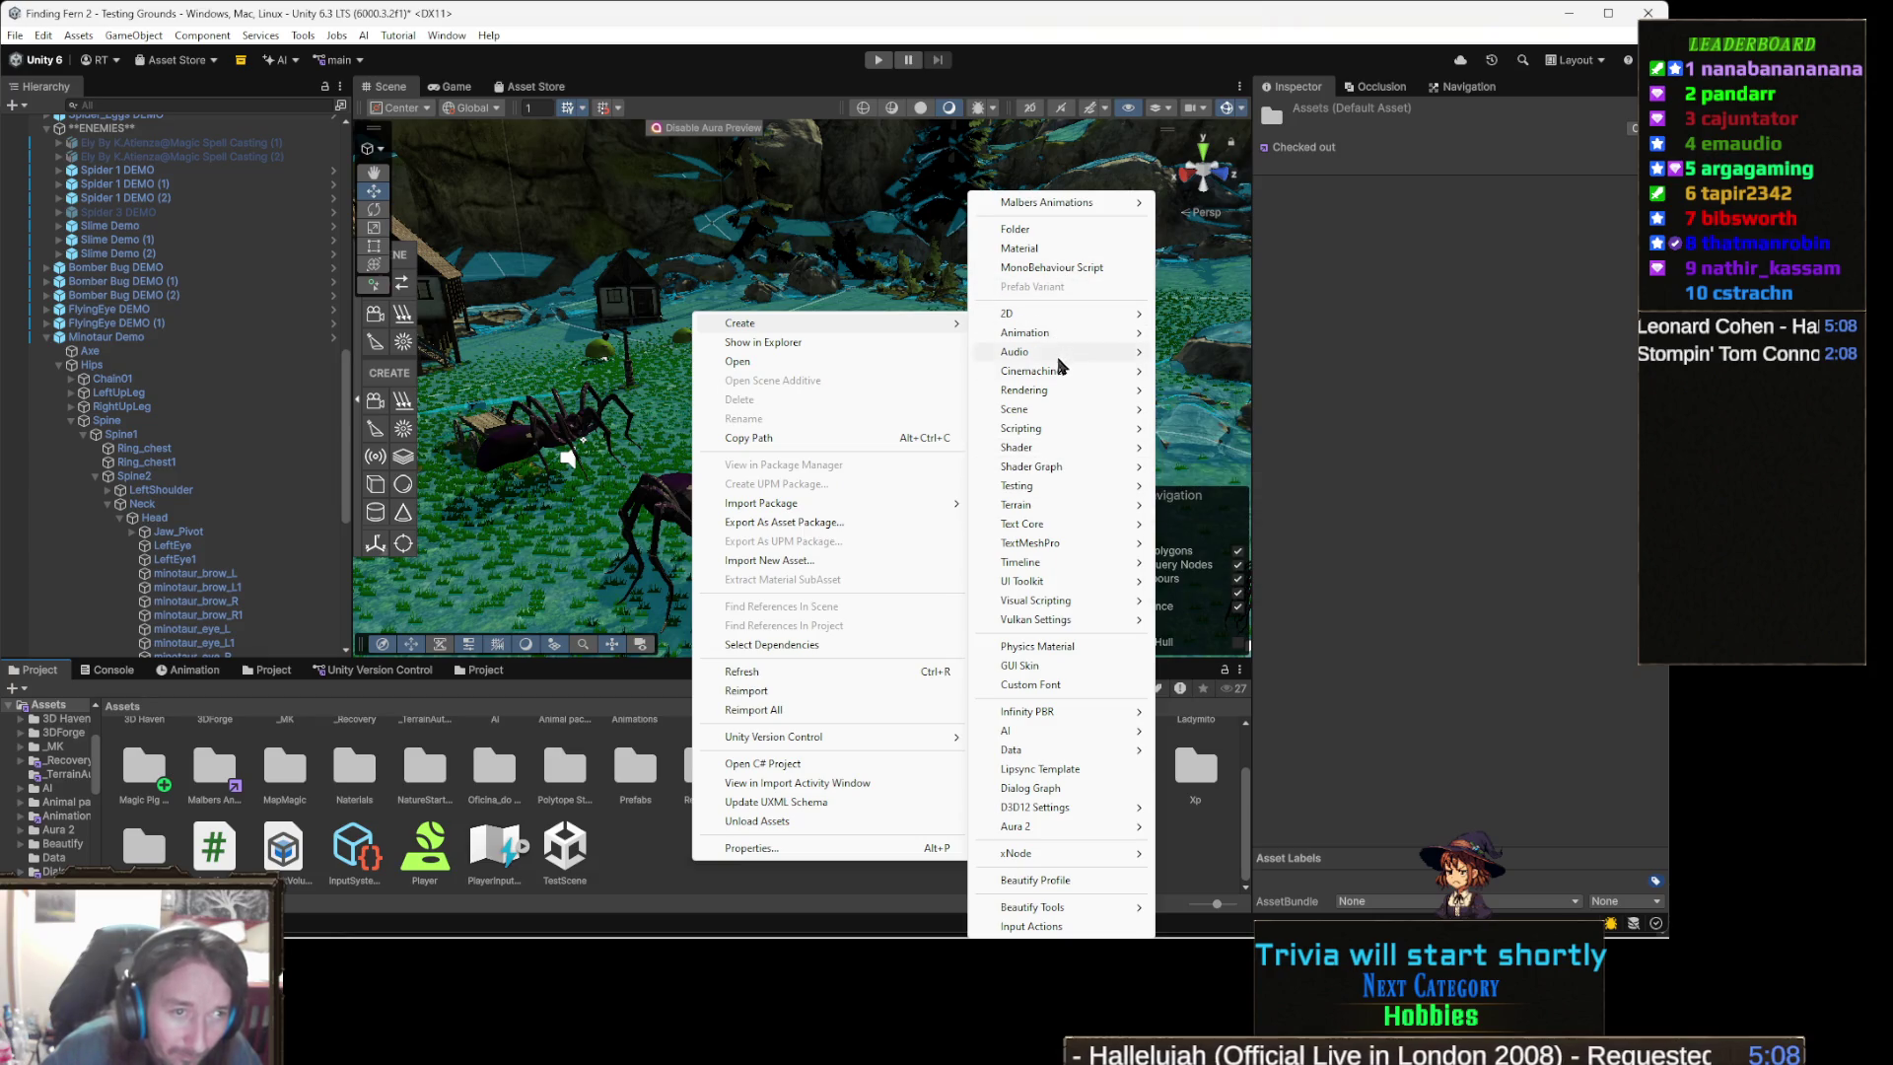
mouse_move(1074, 488)
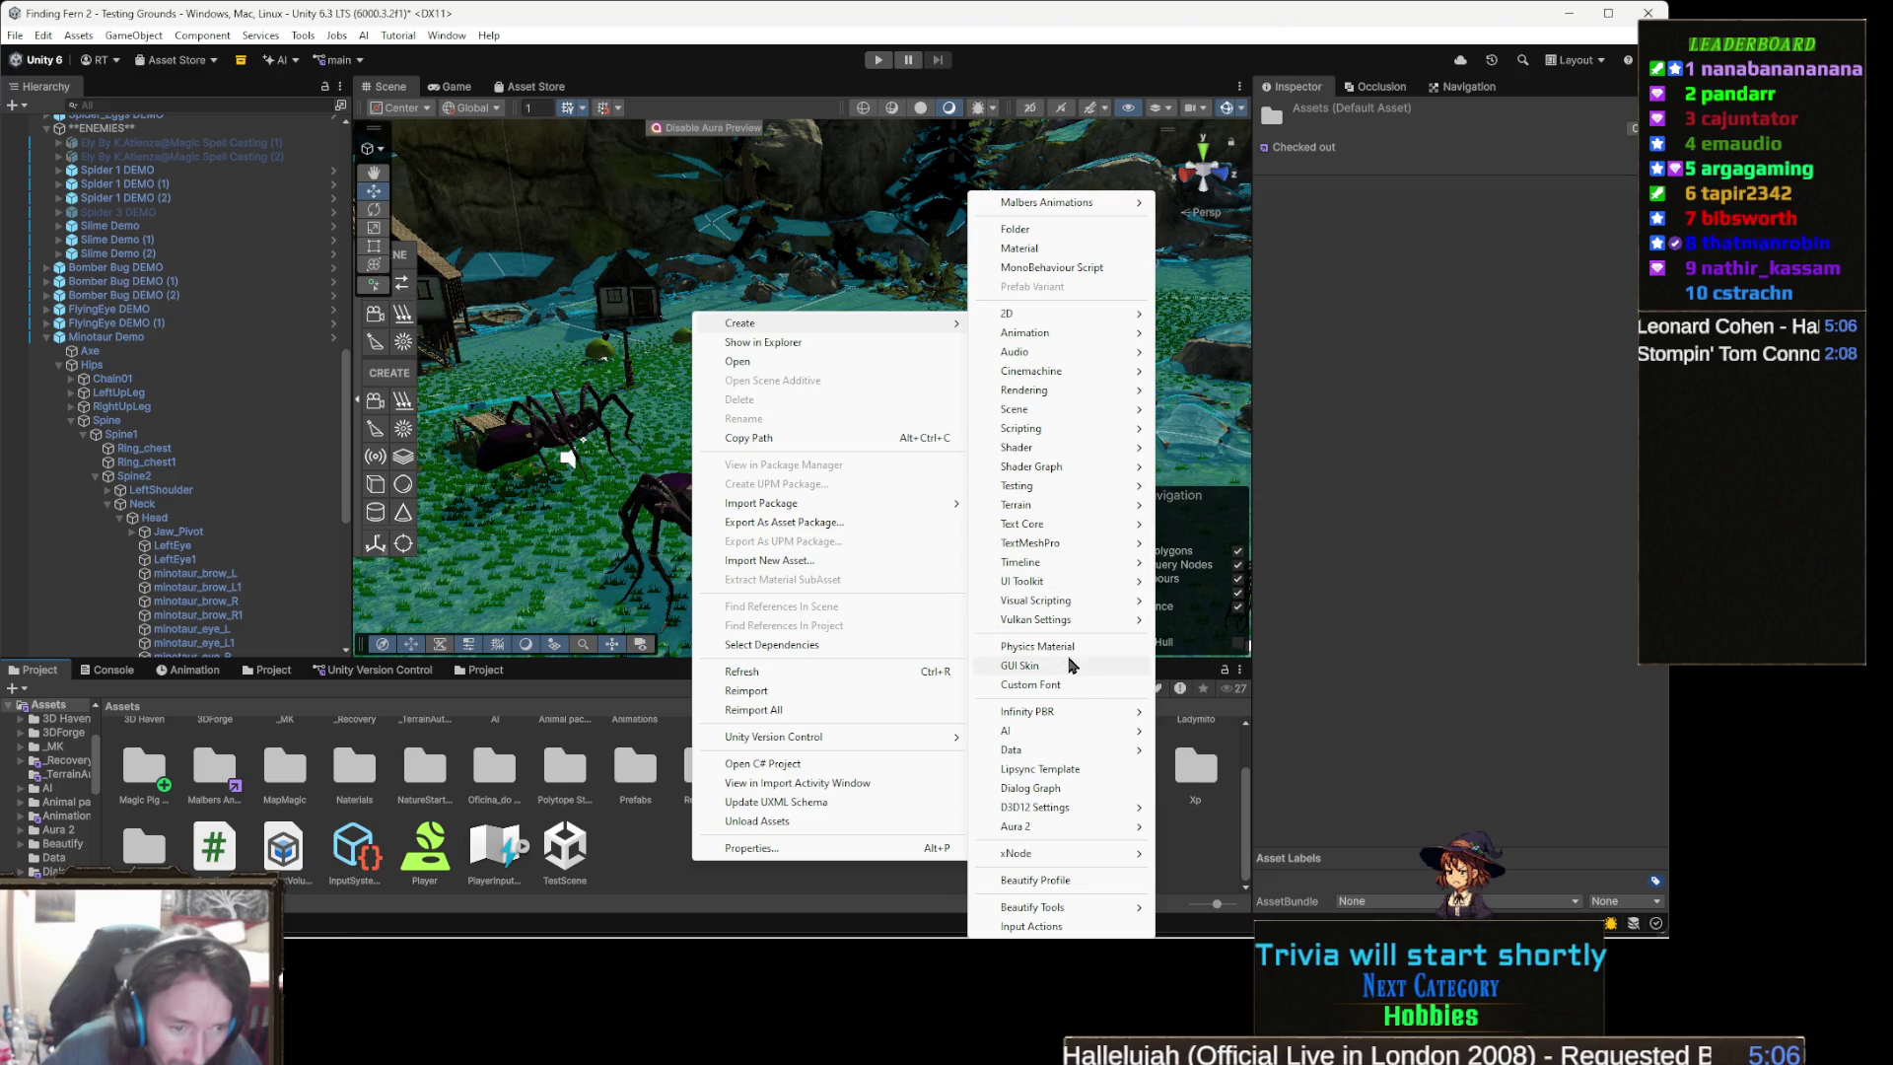
mouse_move(1051, 599)
mouse_move(1050, 449)
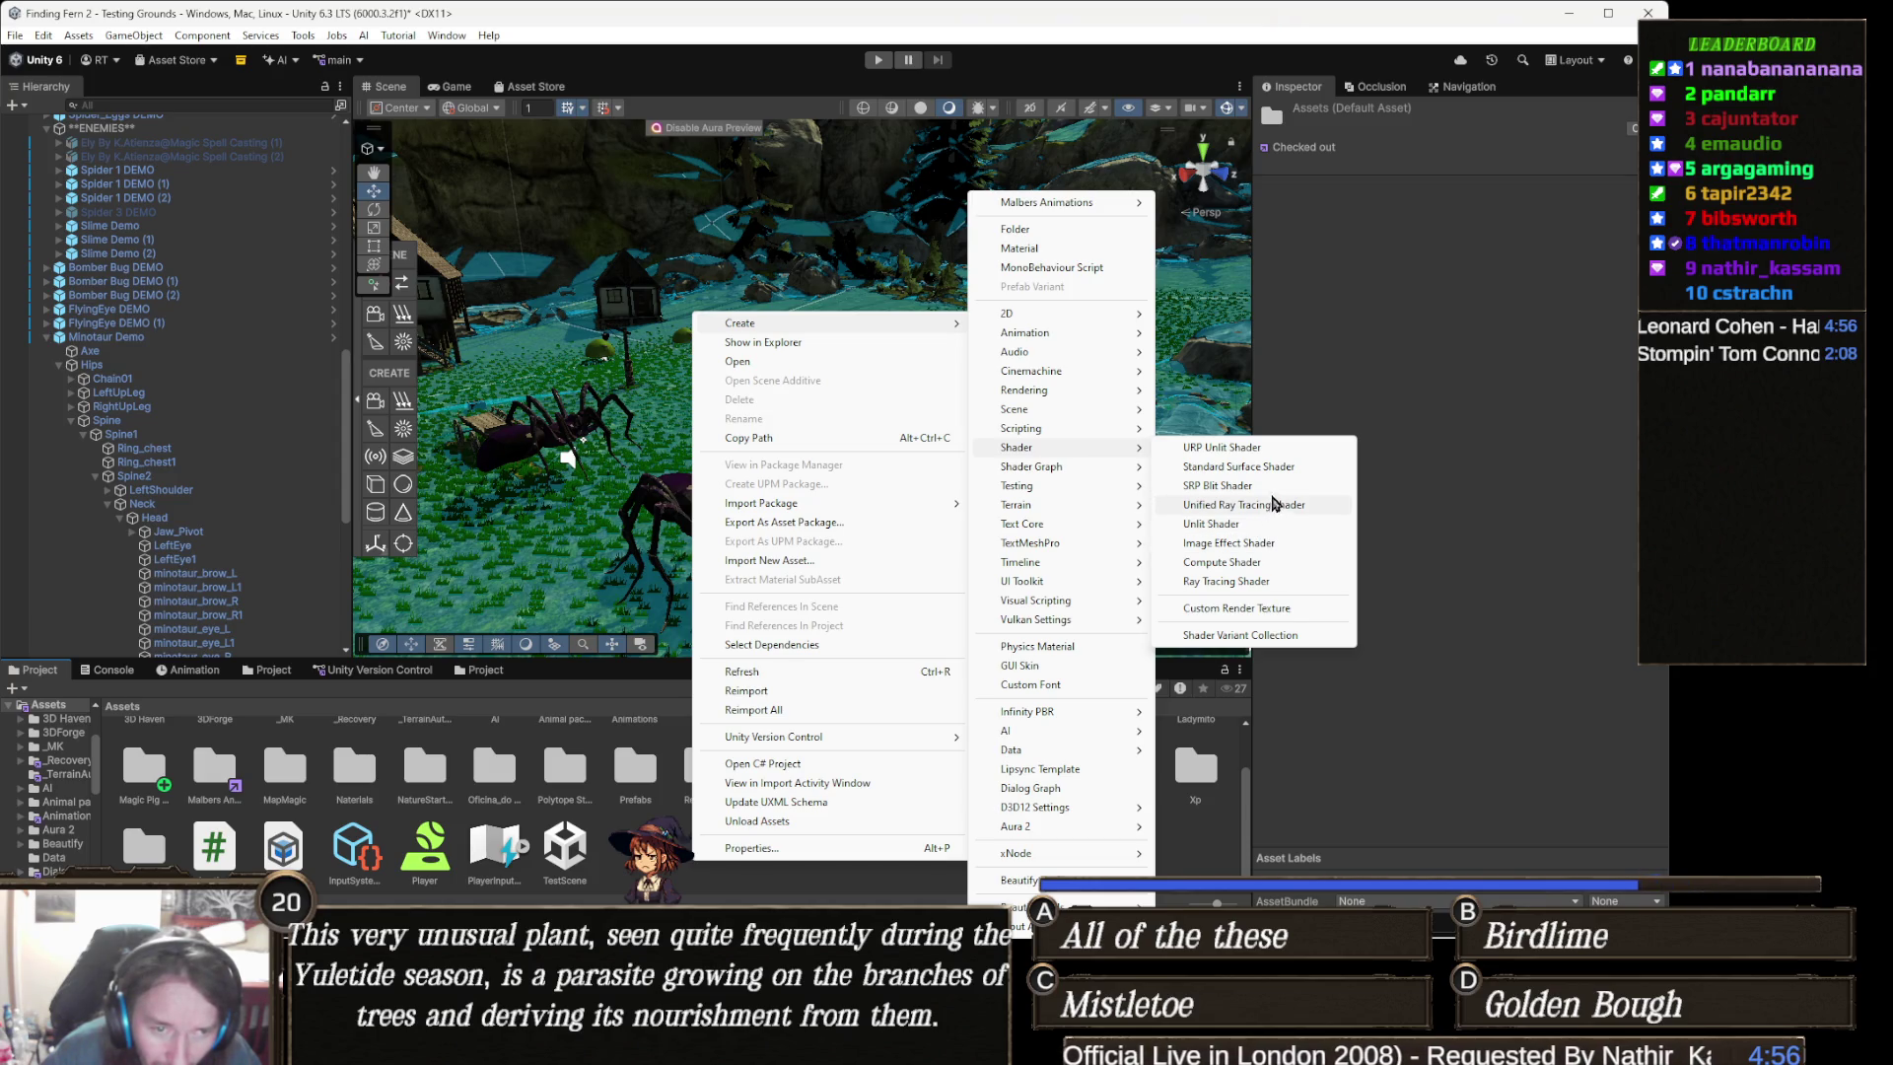
click(1294, 476)
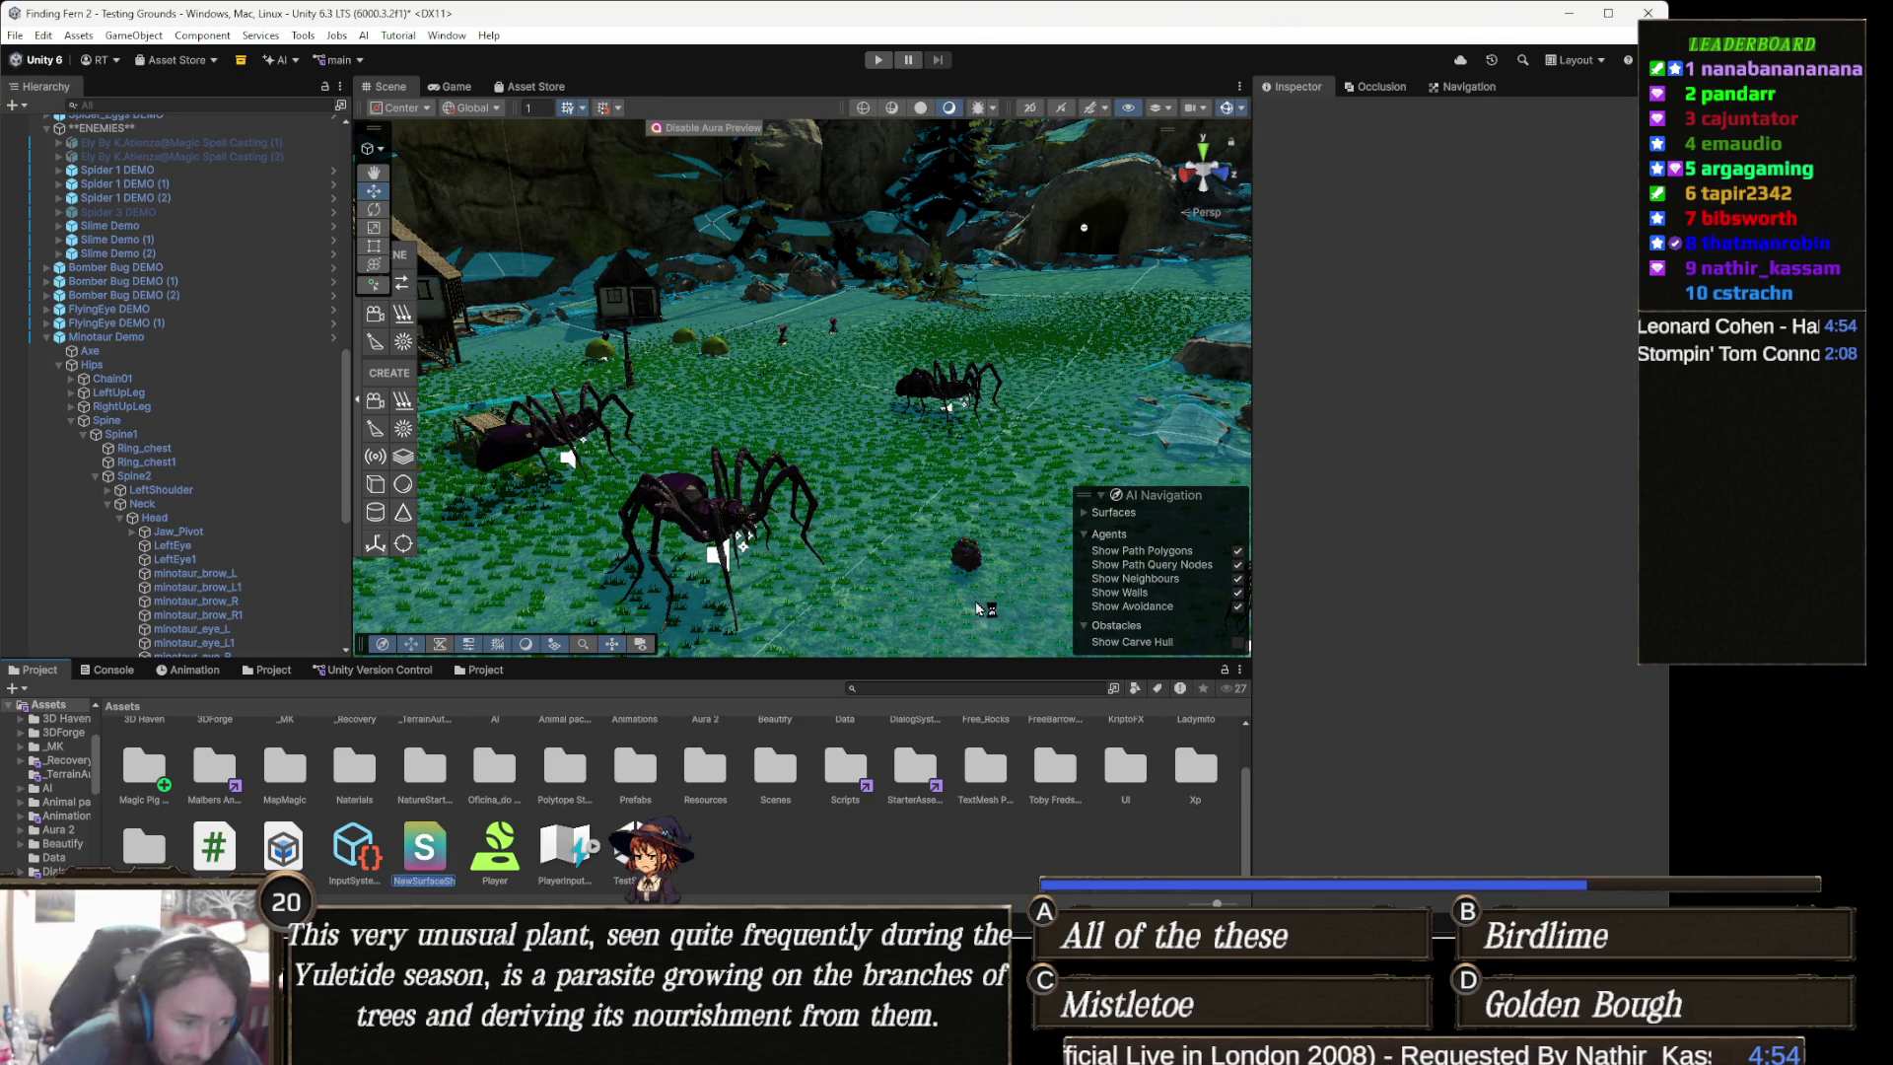
key(ctrl+v)
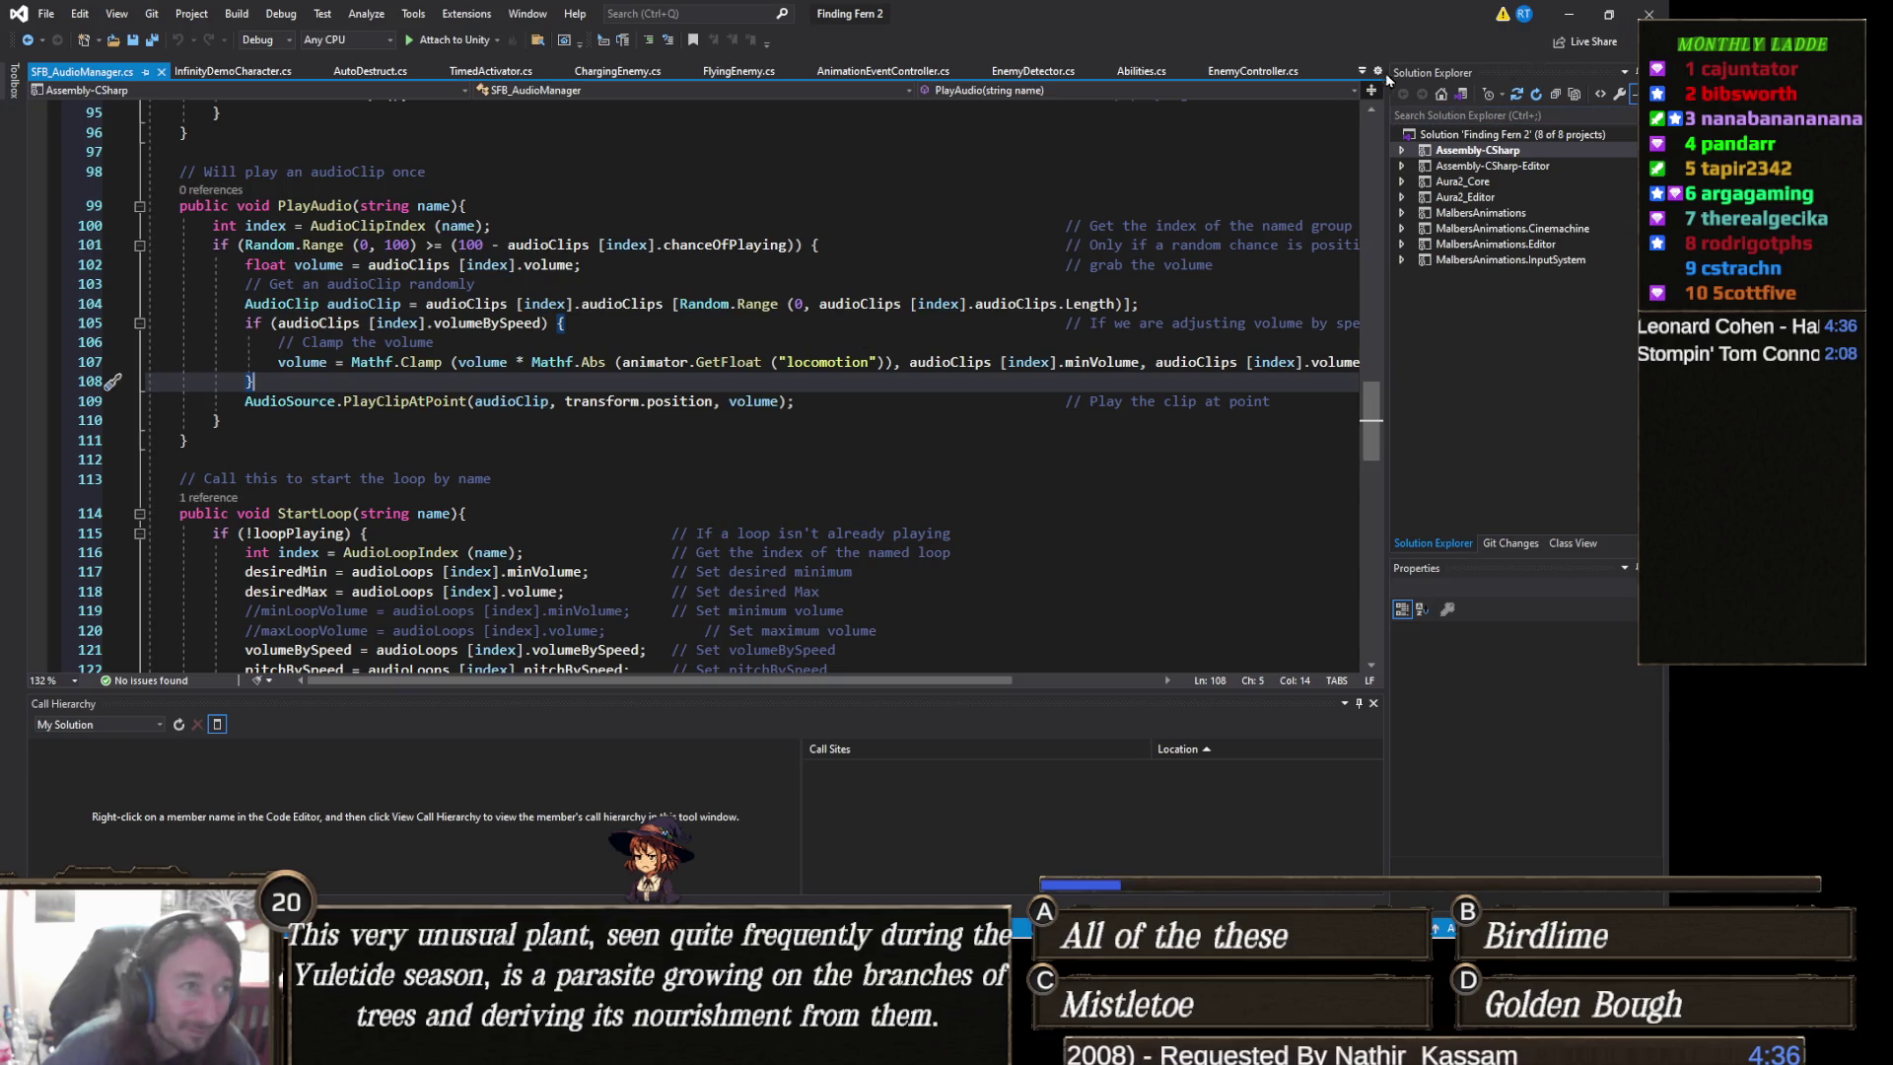
- Scroll through SFB_AudioManager.cs in Visual Studio, then minimize it to return to Unity
scroll(532, 431, up, 10)
scroll(532, 431, up, 12)
scroll(547, 414, down, 9)
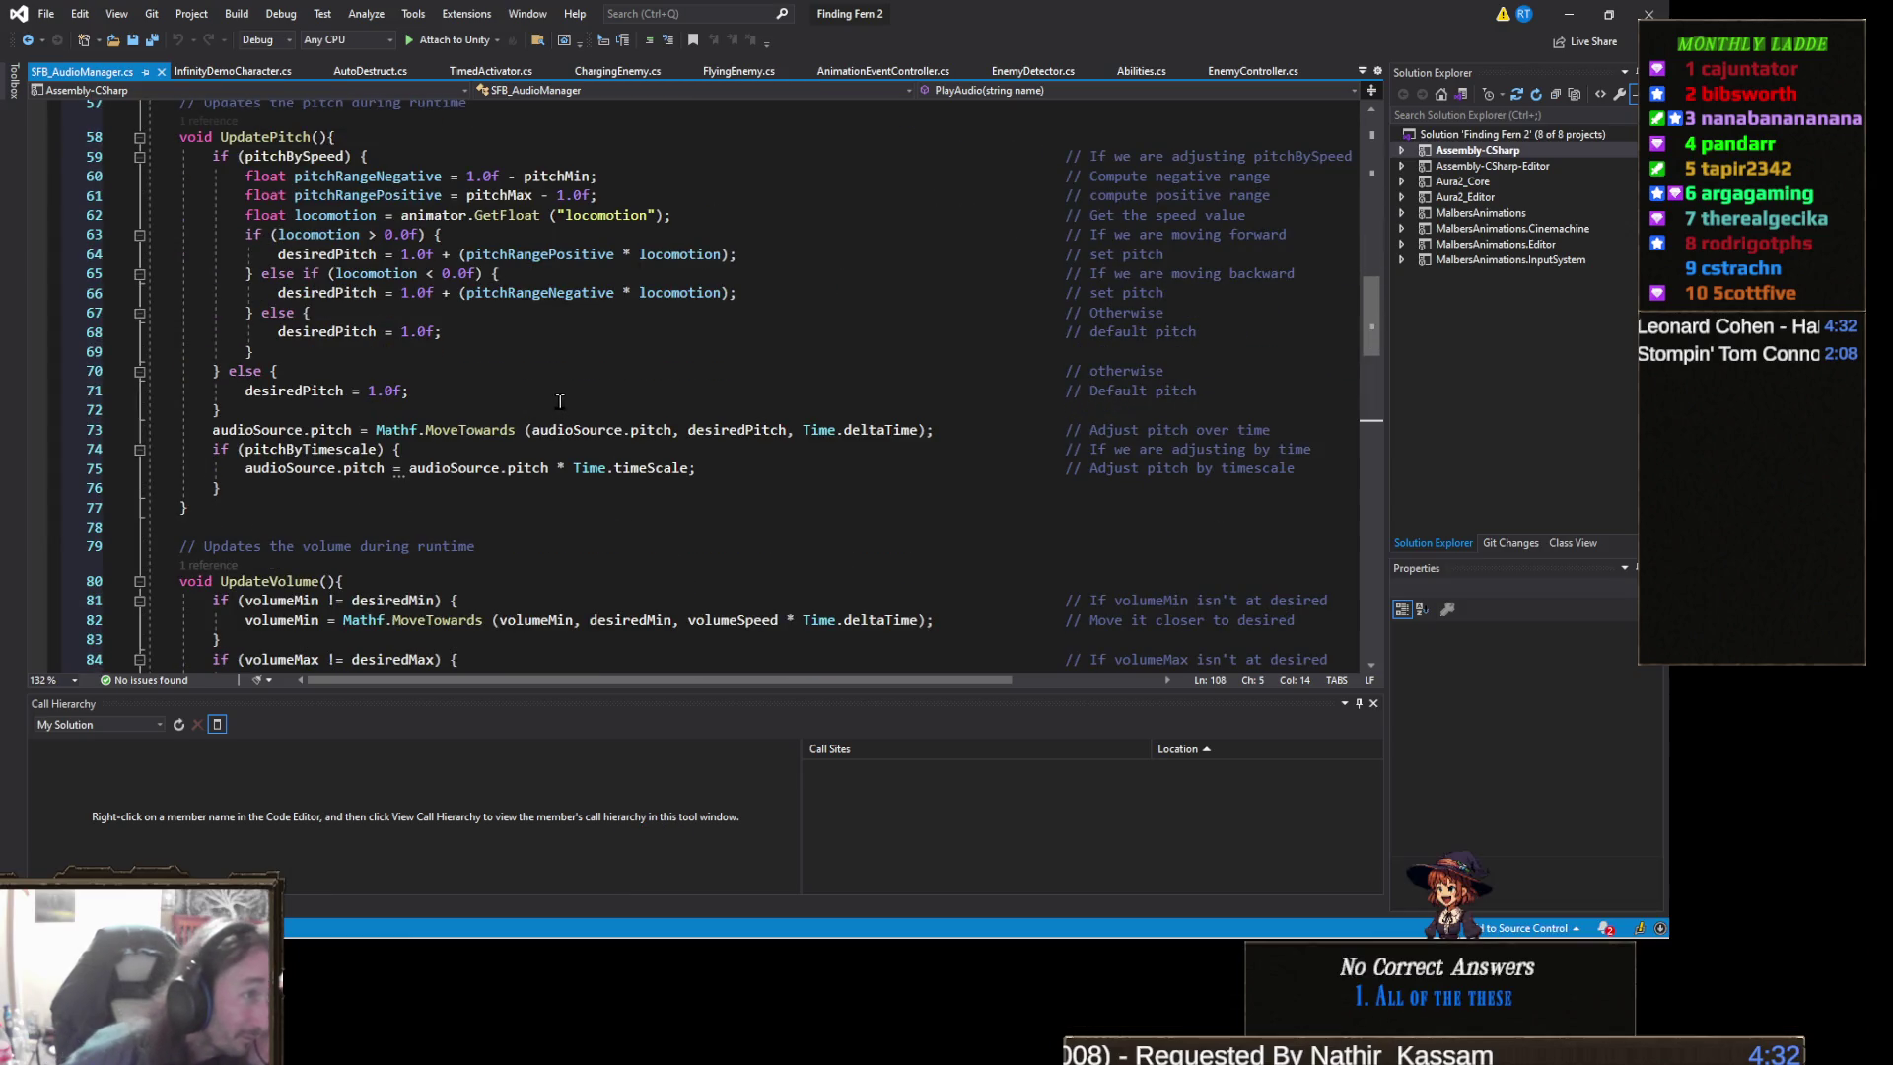
click(1568, 14)
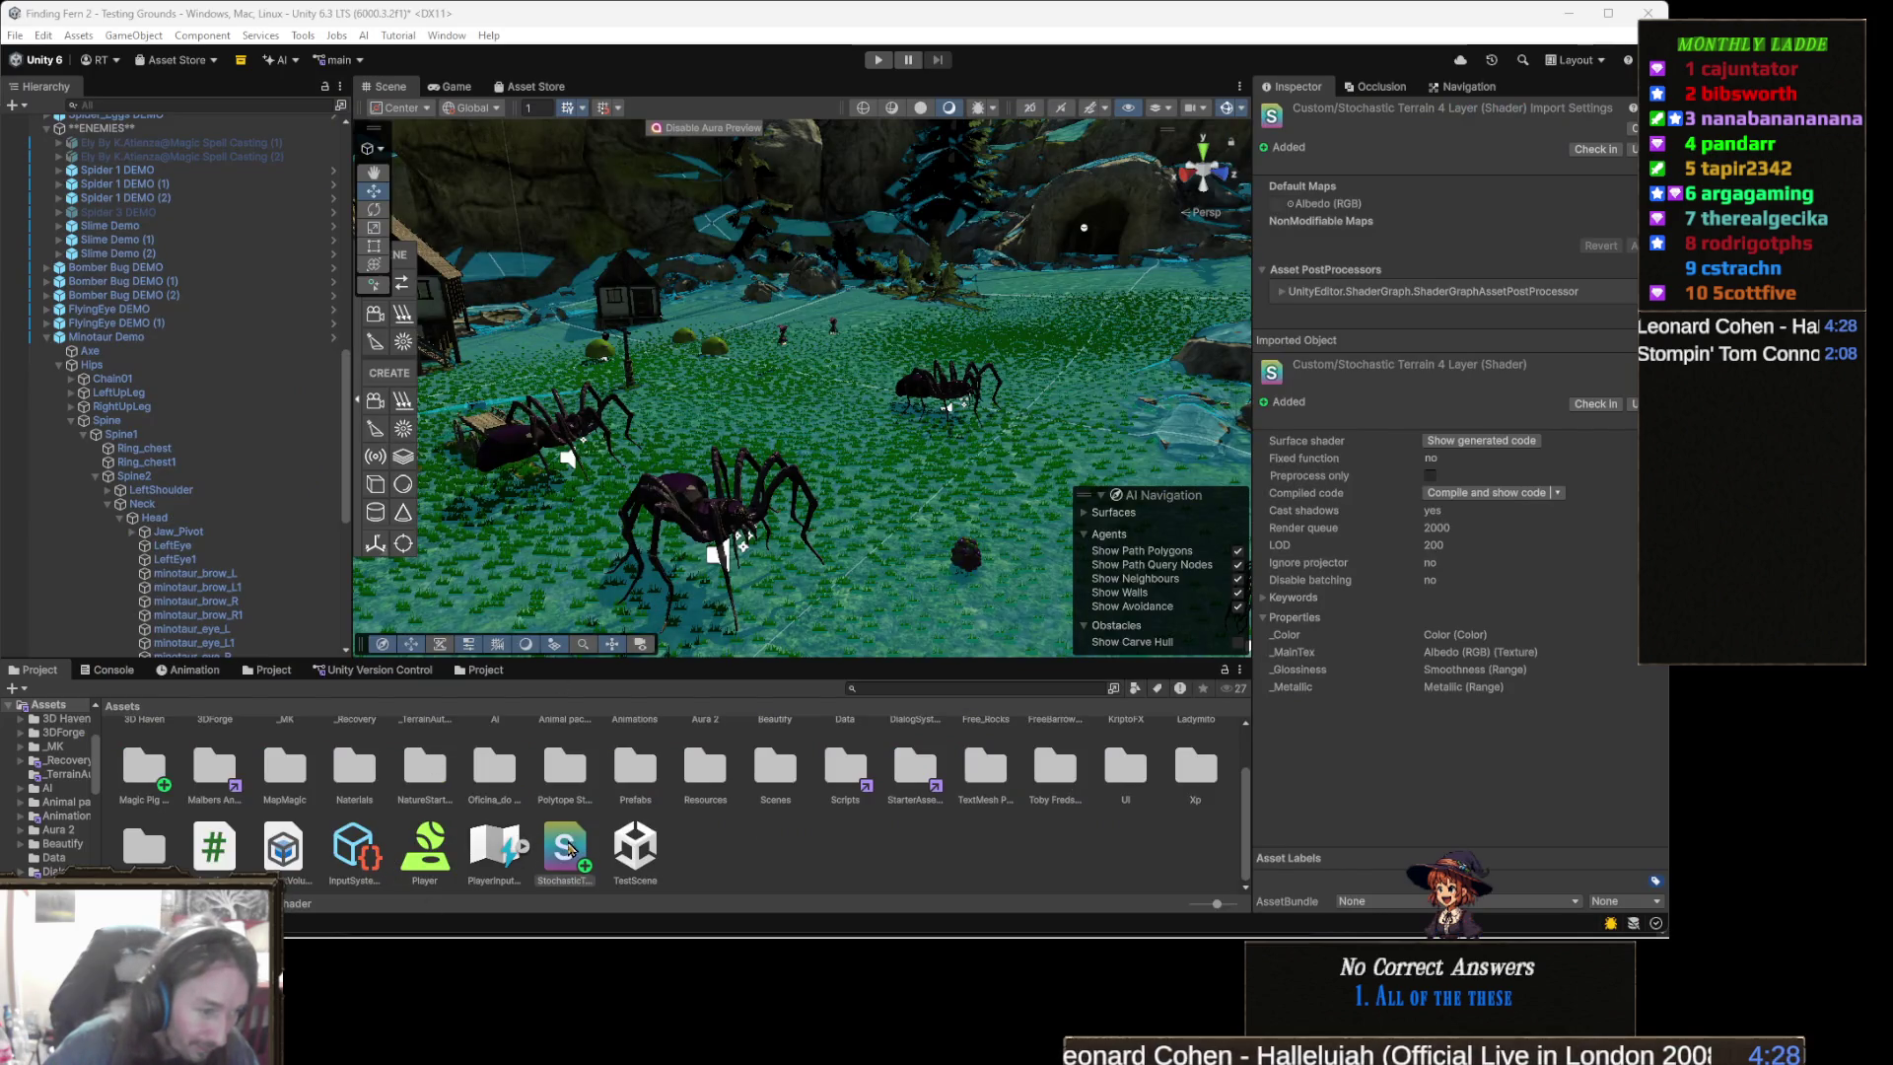
- Replace StochasticTerrain4Layer.shader's code with the pasted 125-line stochastic version and save it
click(569, 850)
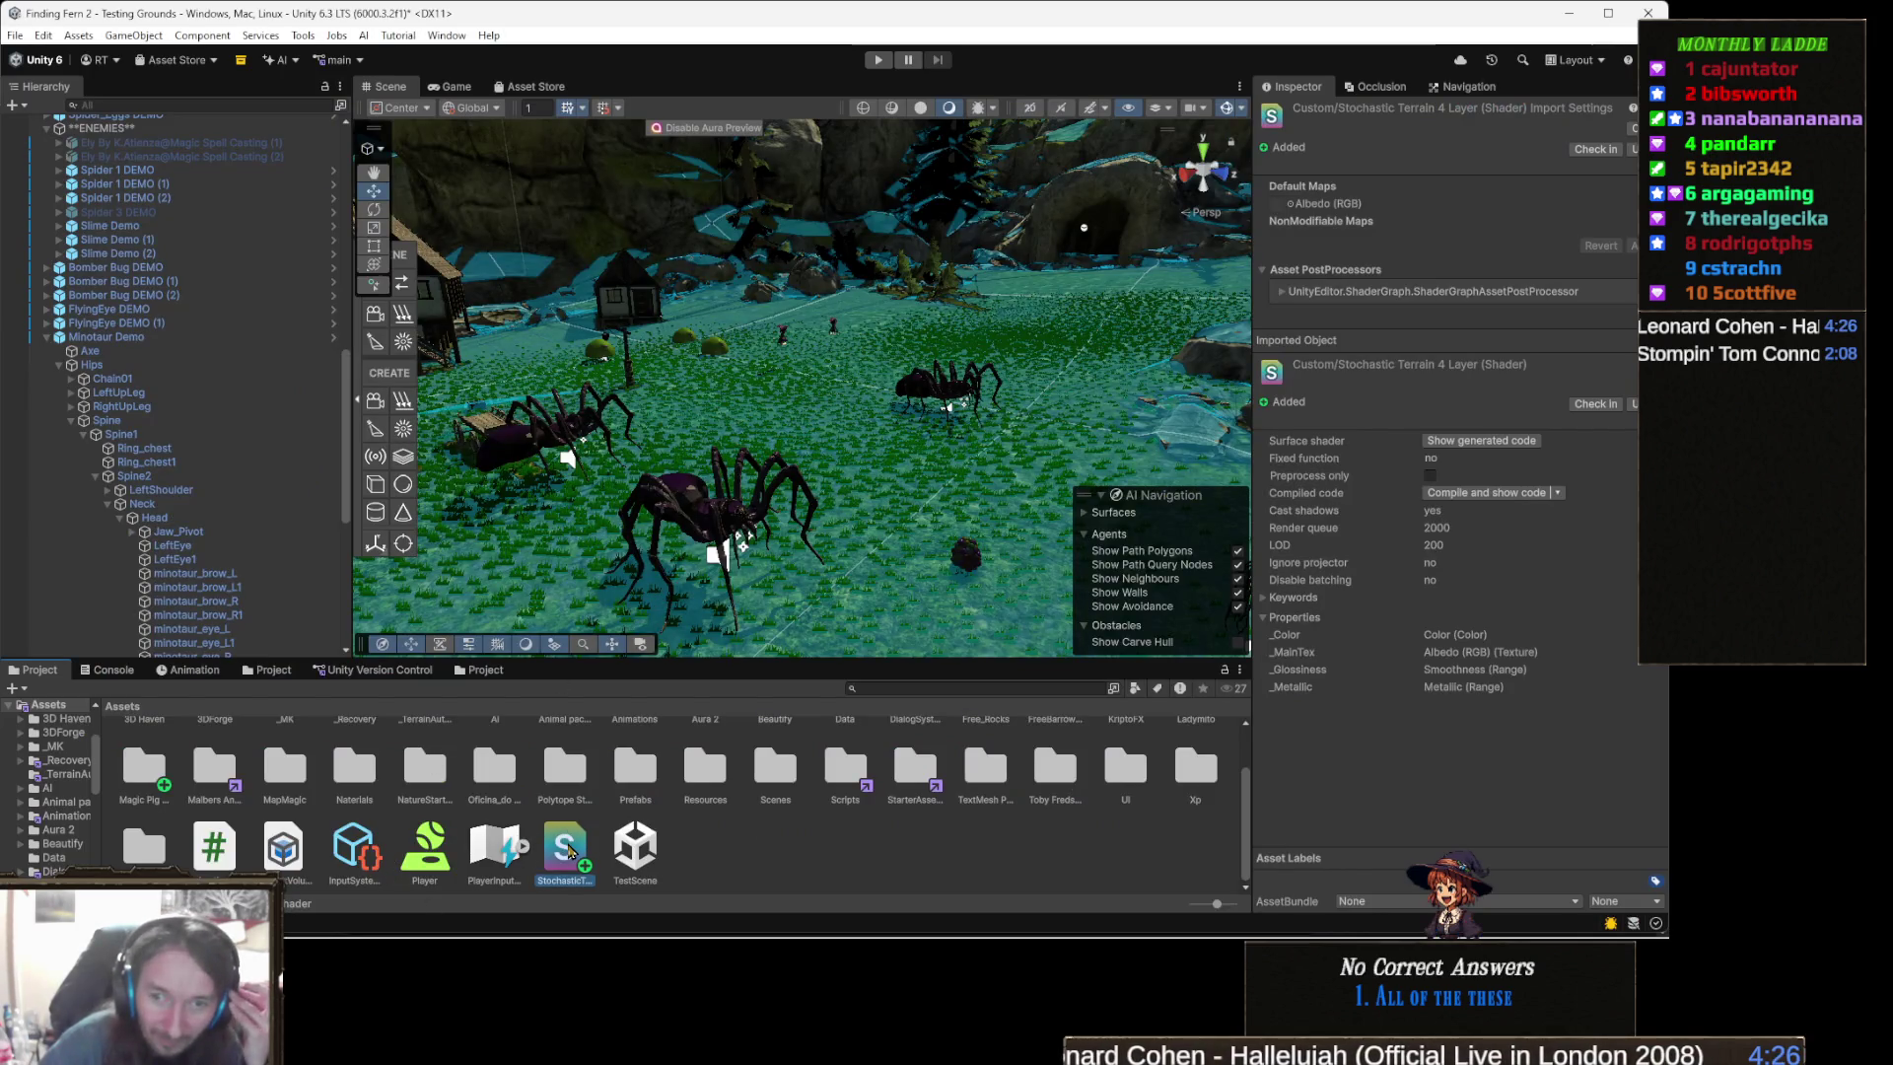
double_click(569, 849)
click(678, 418)
key(ctrl+a)
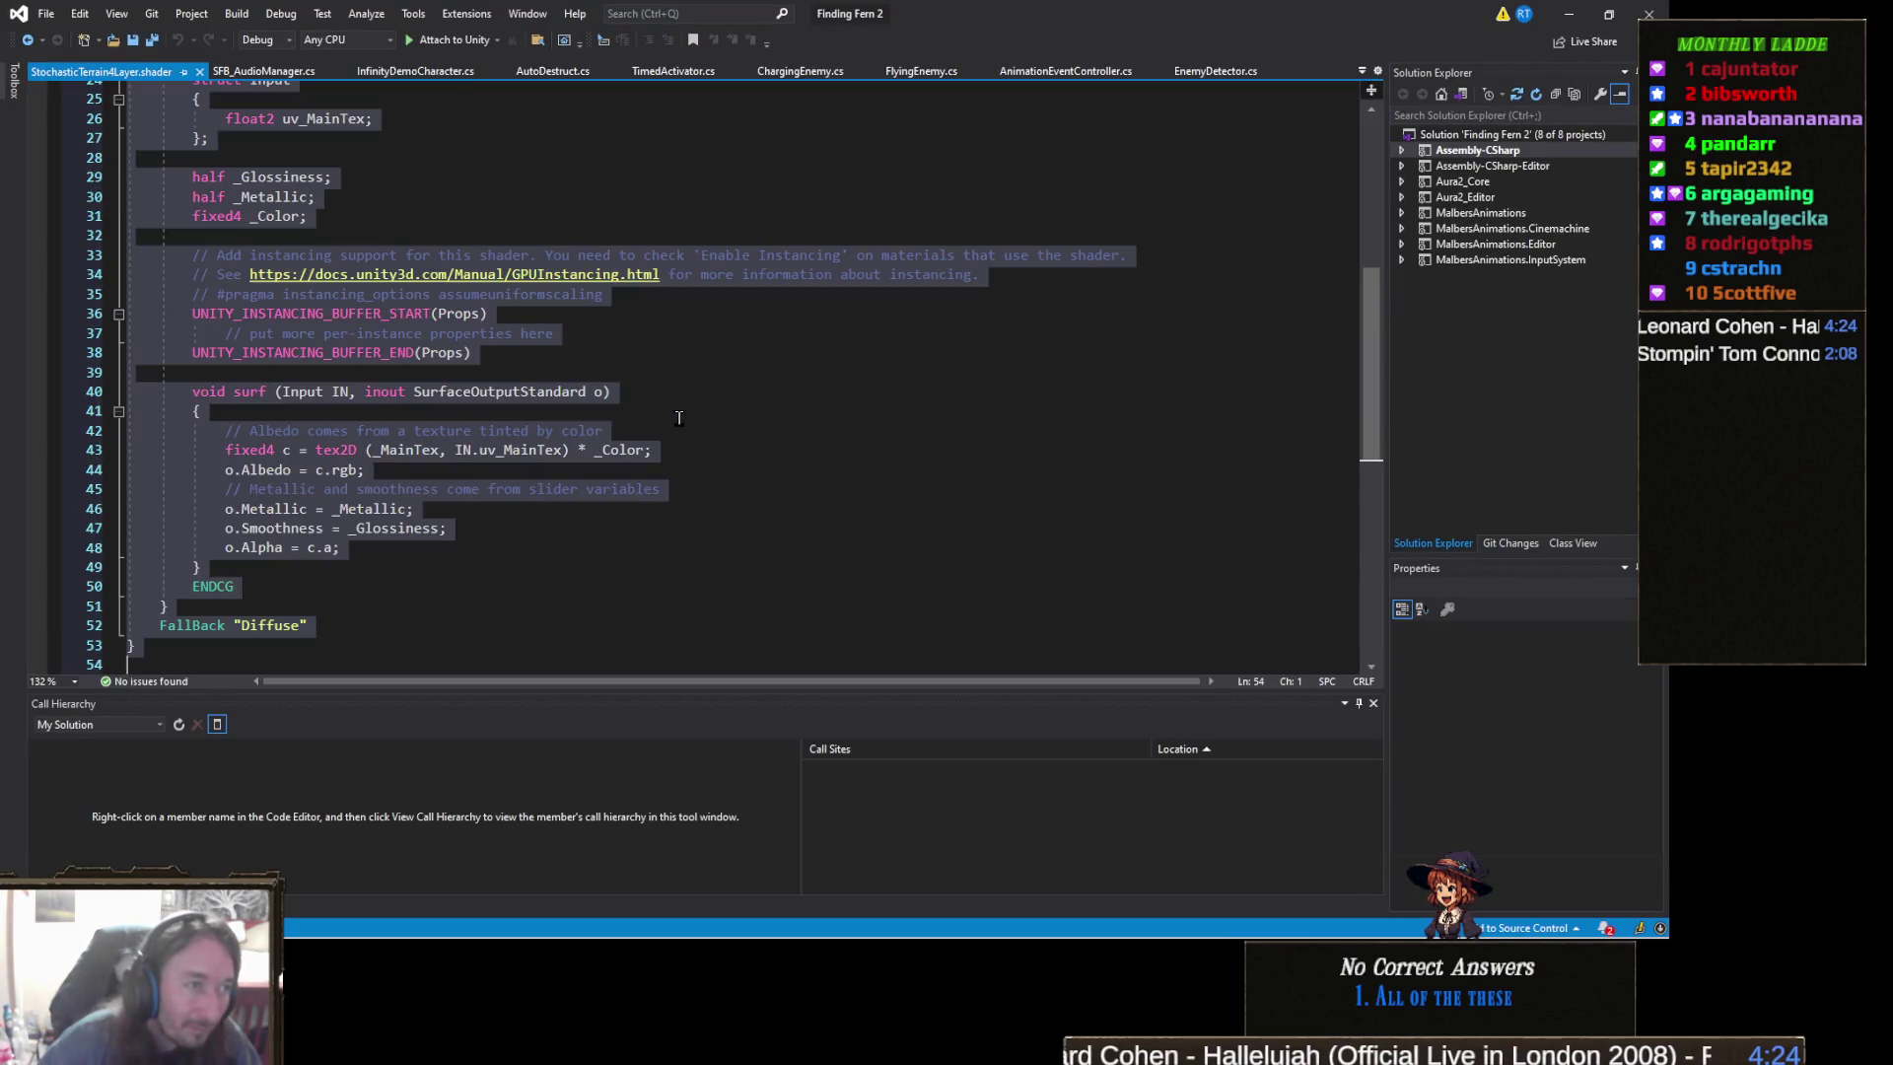
key(ctrl+v)
scroll(595, 507, up, 14)
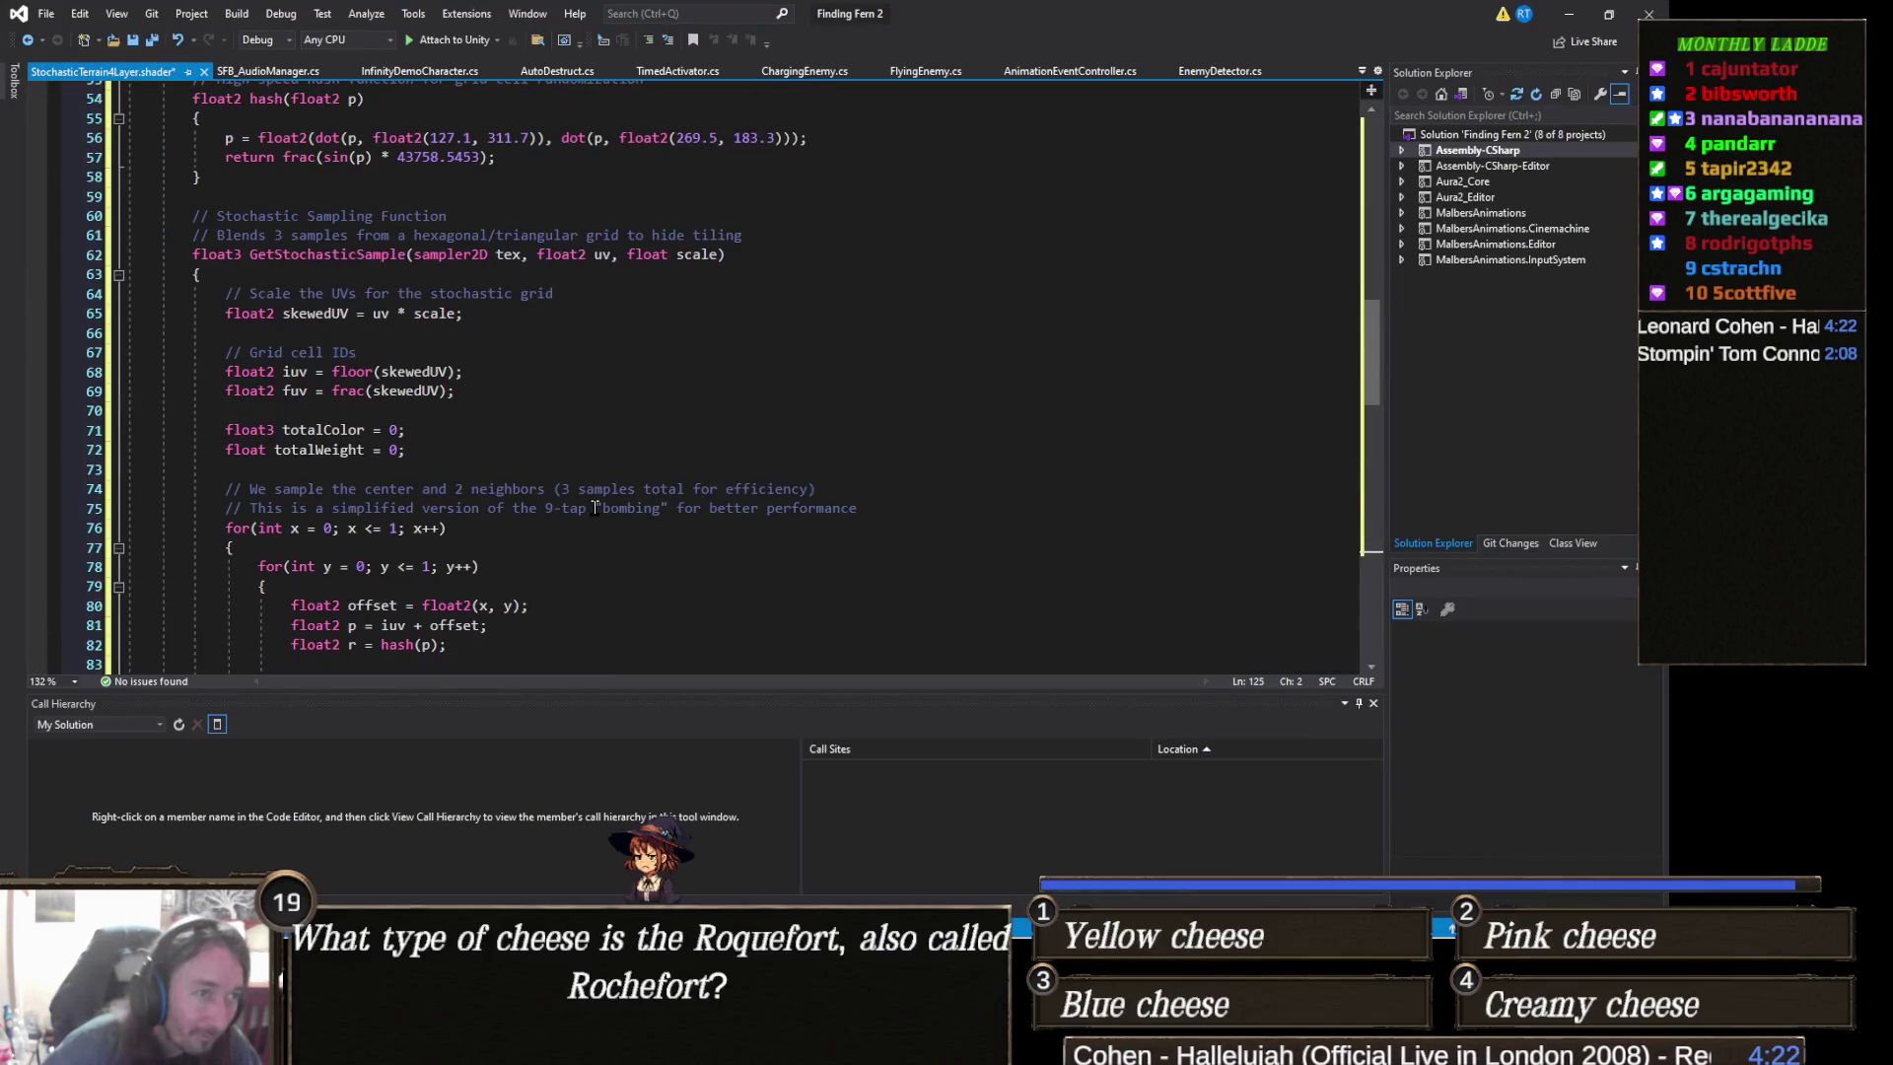
key(ctrl+s)
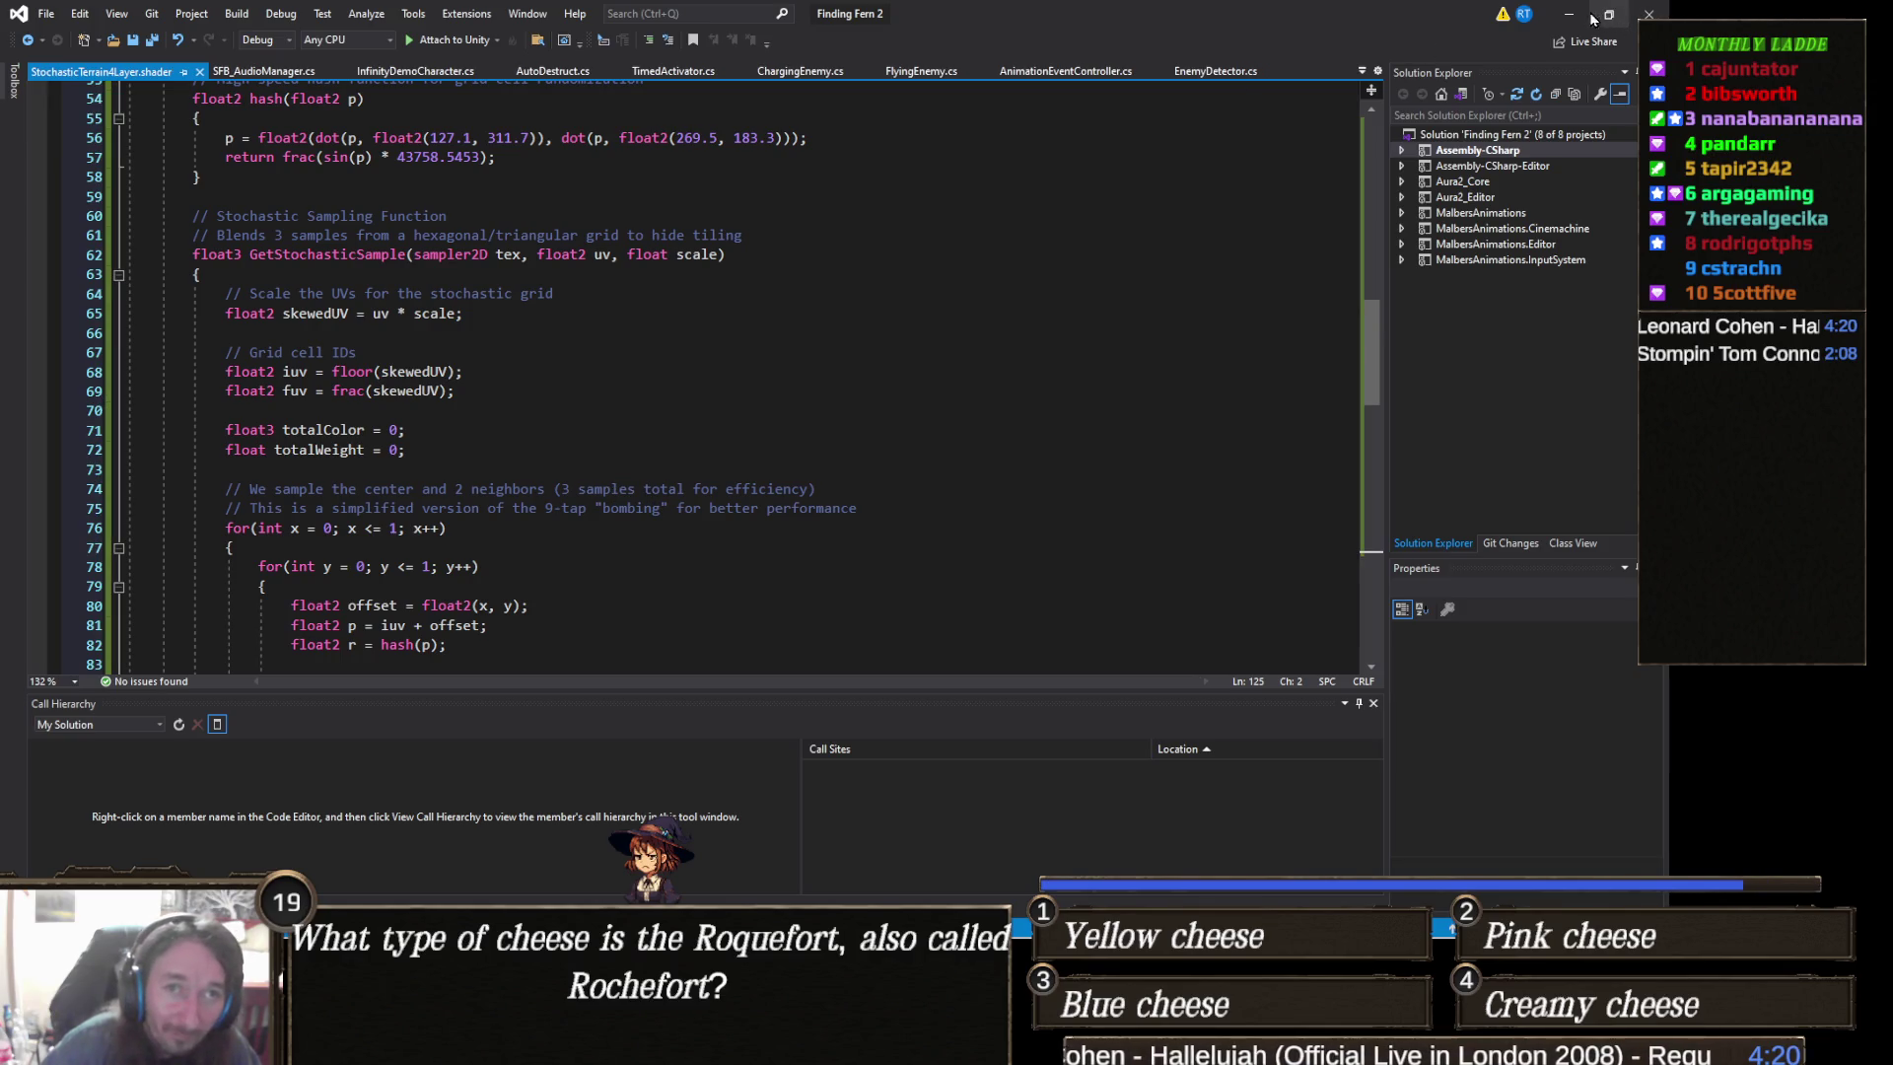
click(1568, 14)
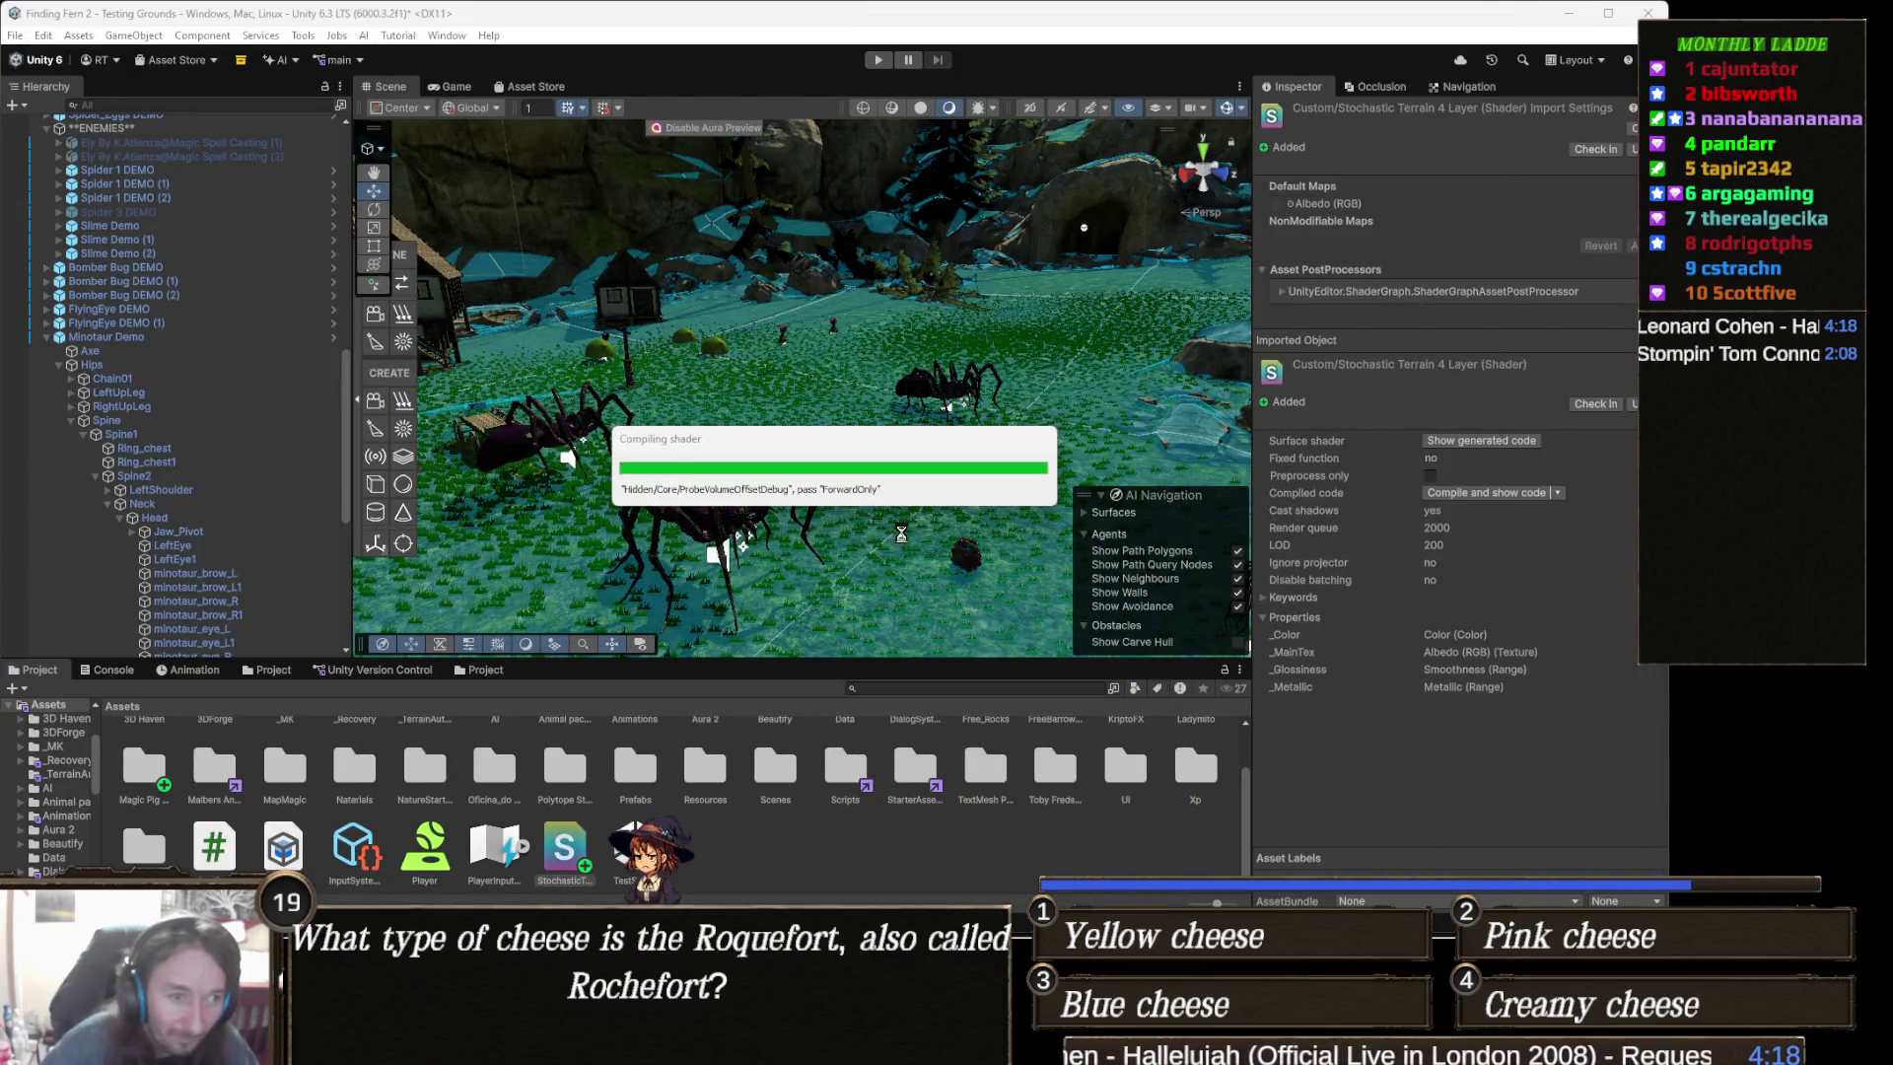
- Create a new material in the Assets folder named TerrainBombShader
right_click(706, 859)
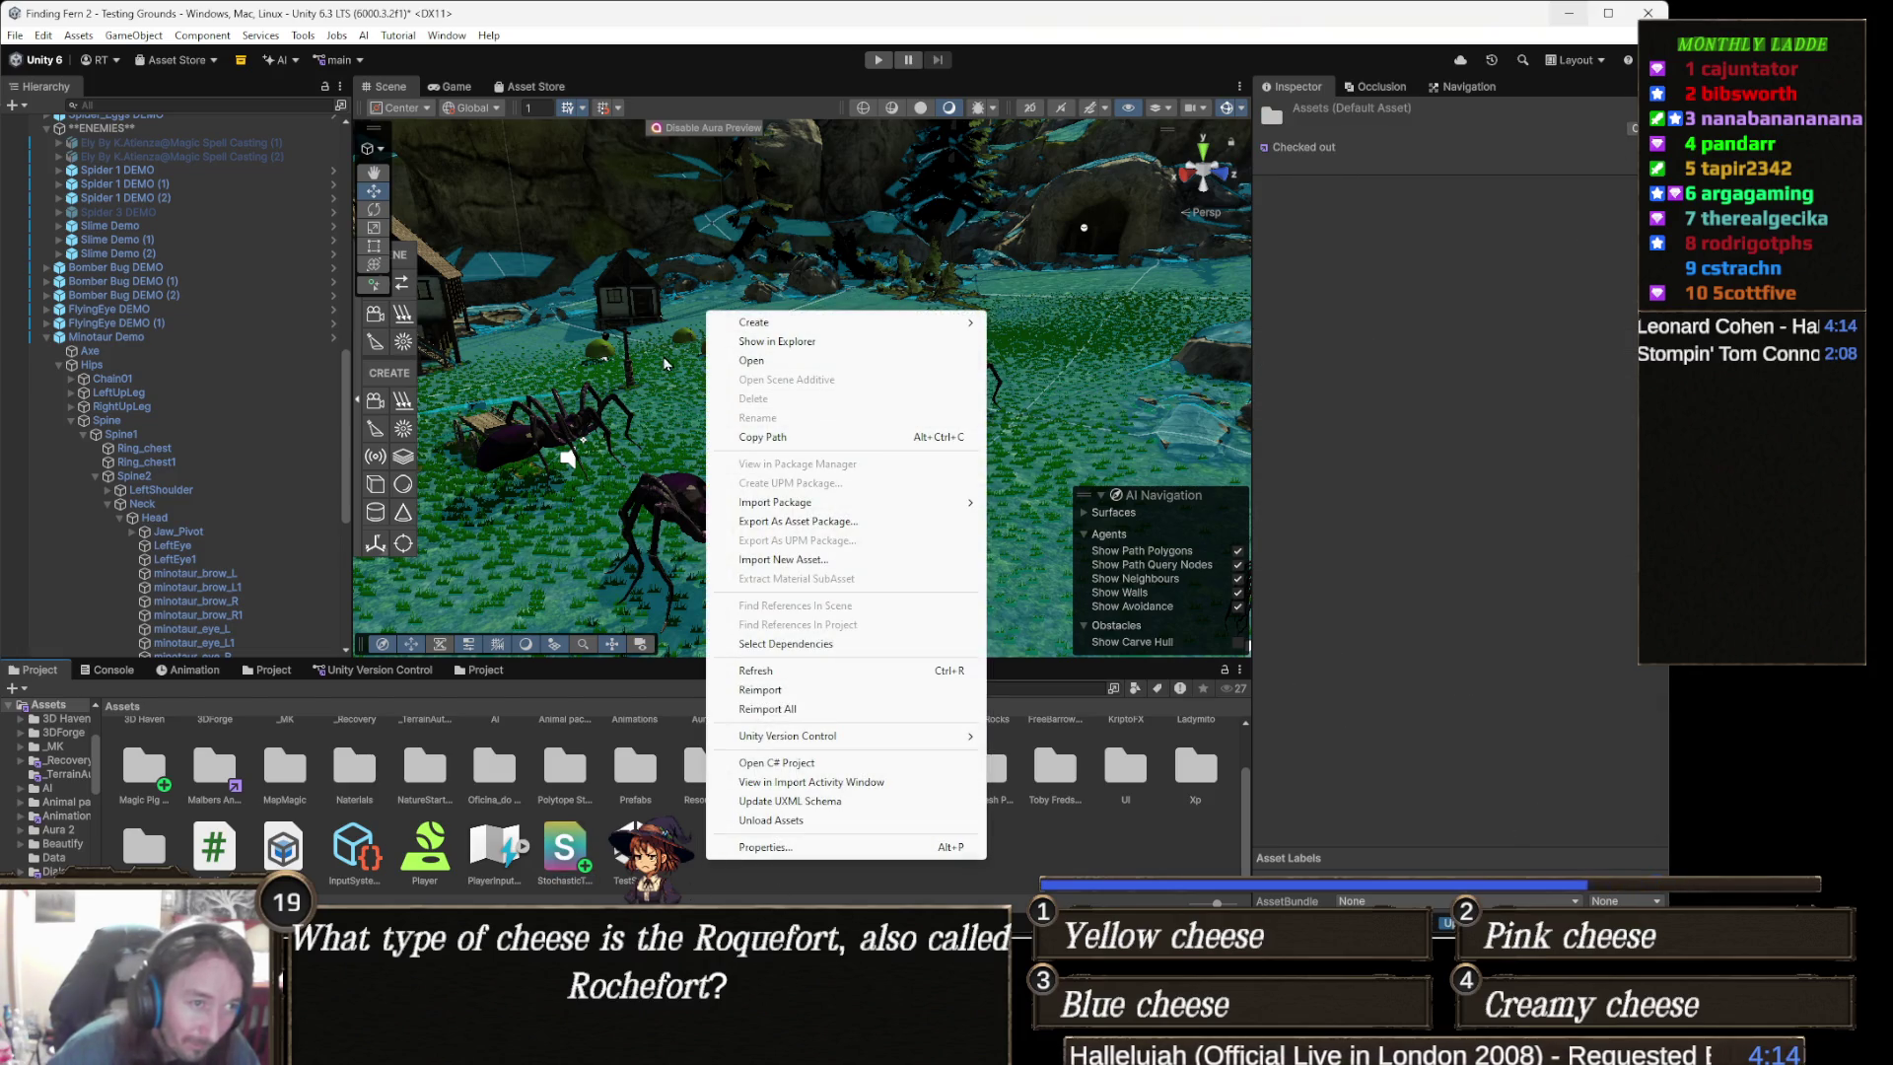
mouse_move(806, 325)
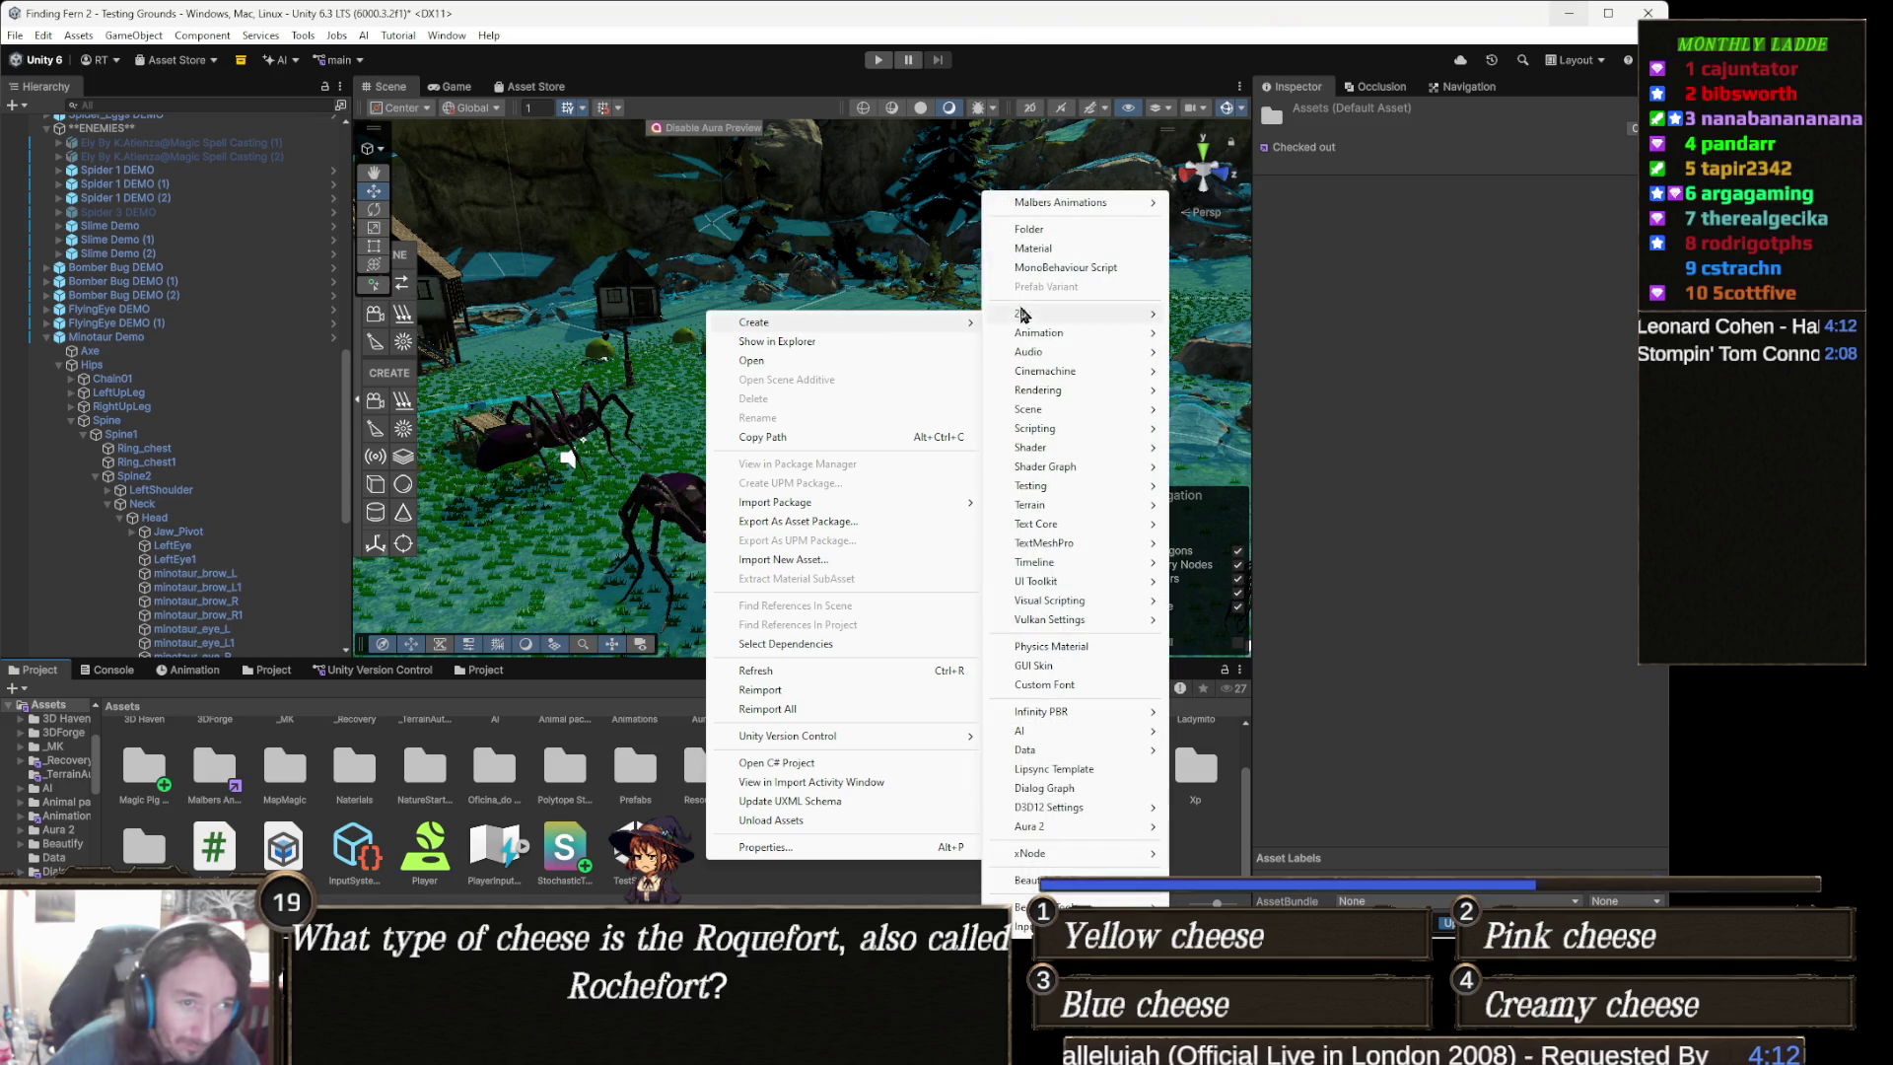
click(1083, 257)
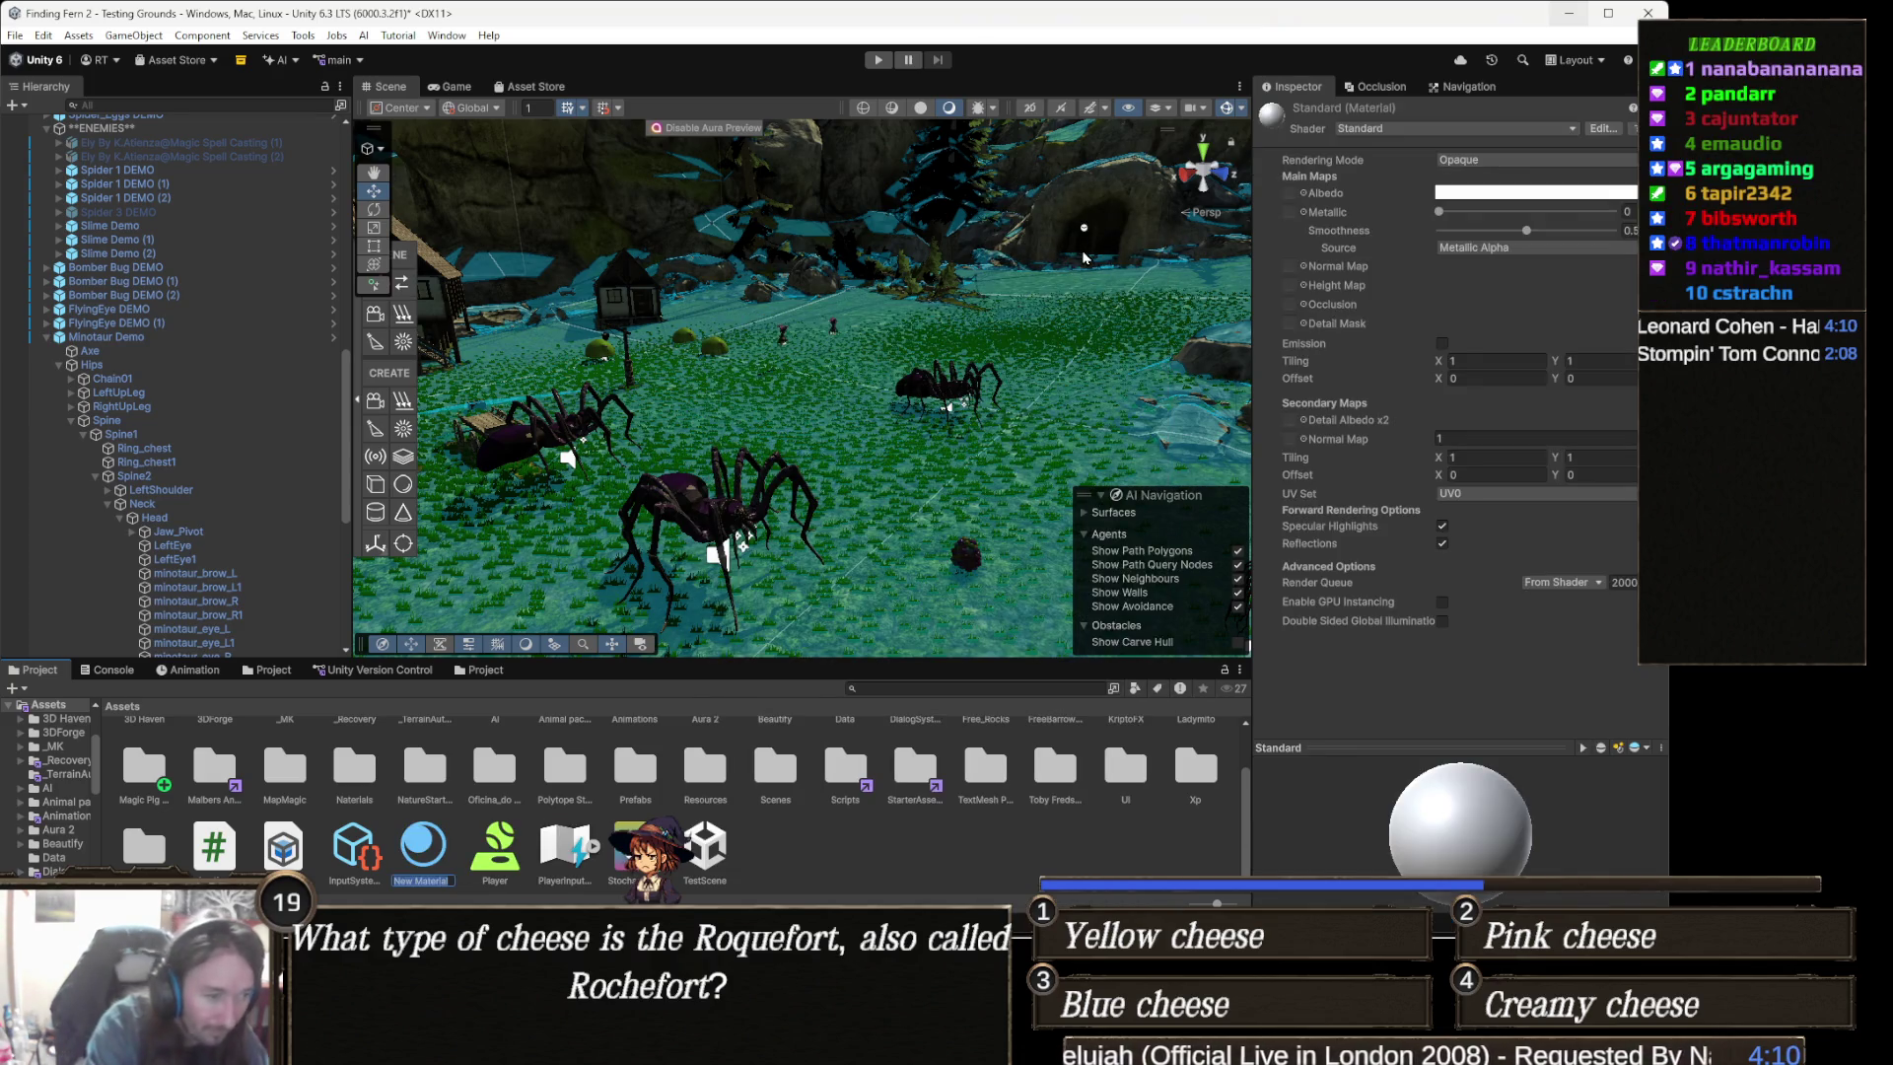
key(BackSpace)
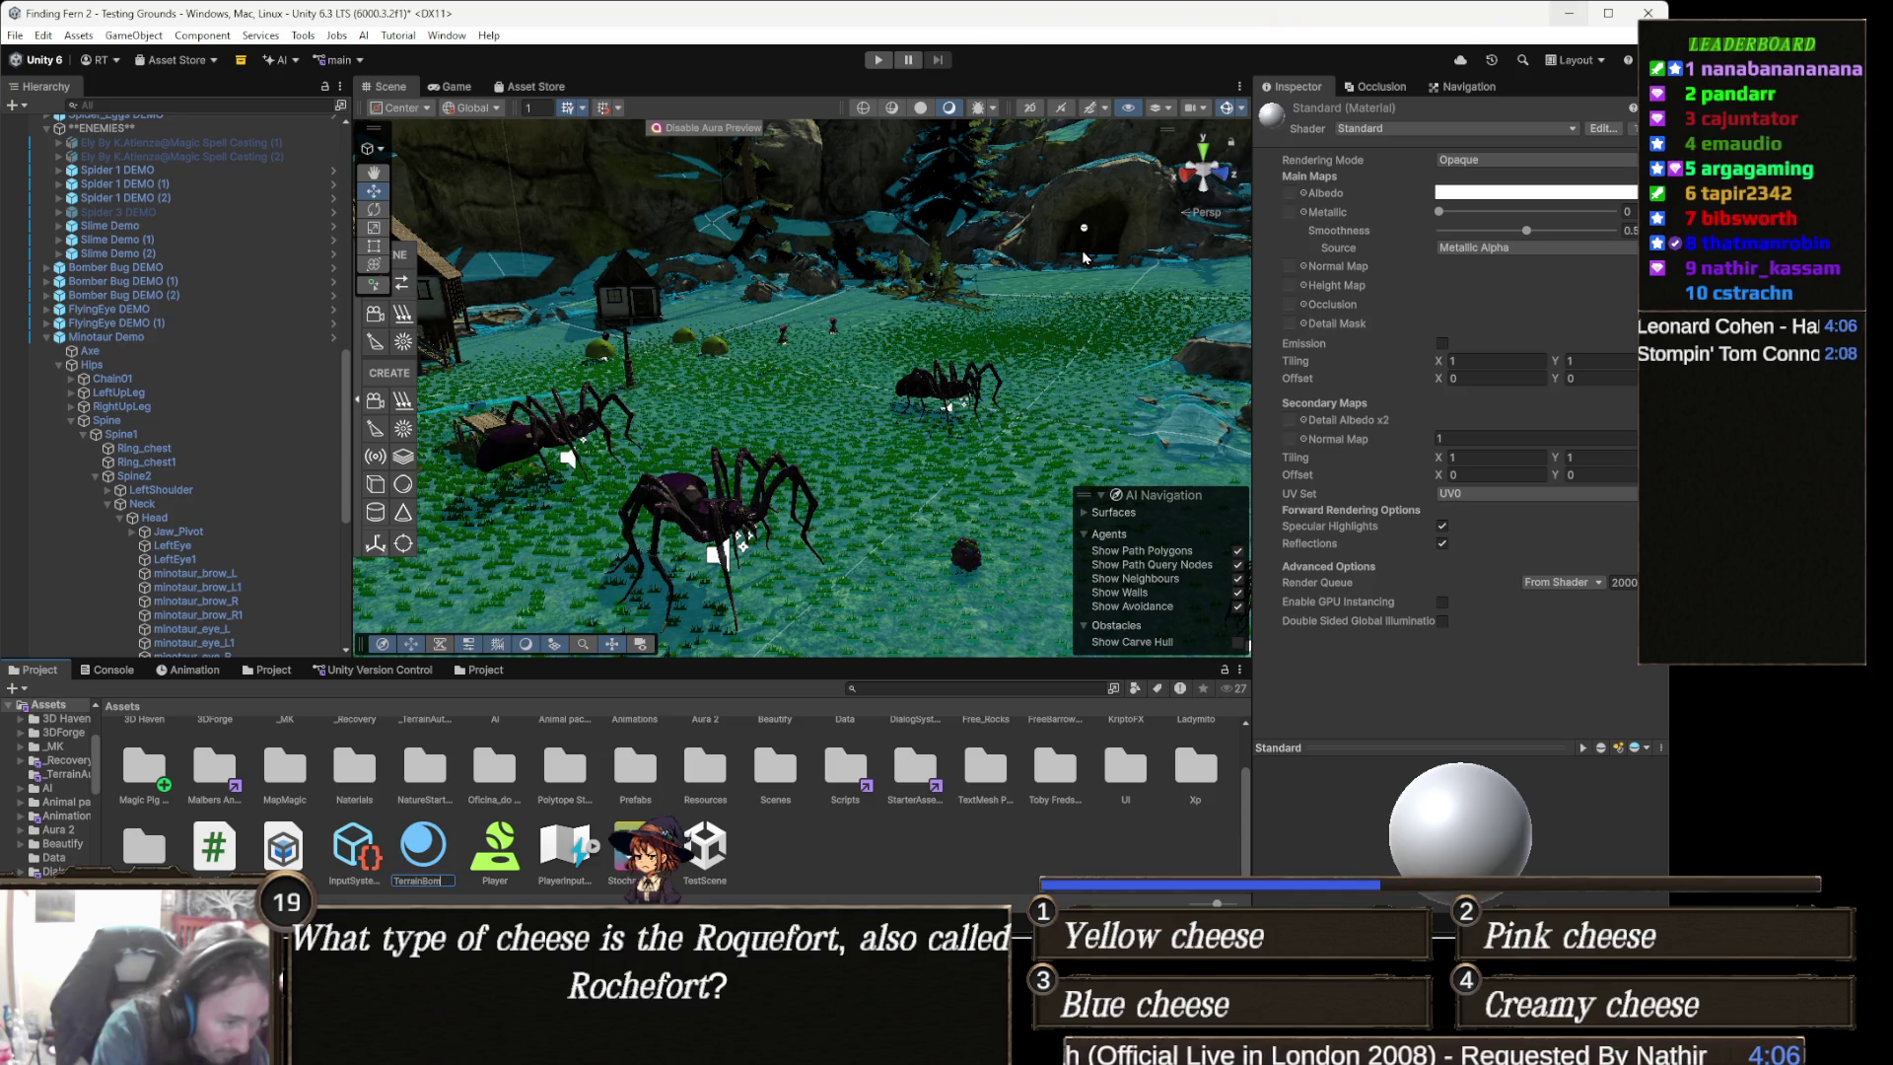
text(er)
key(Return)
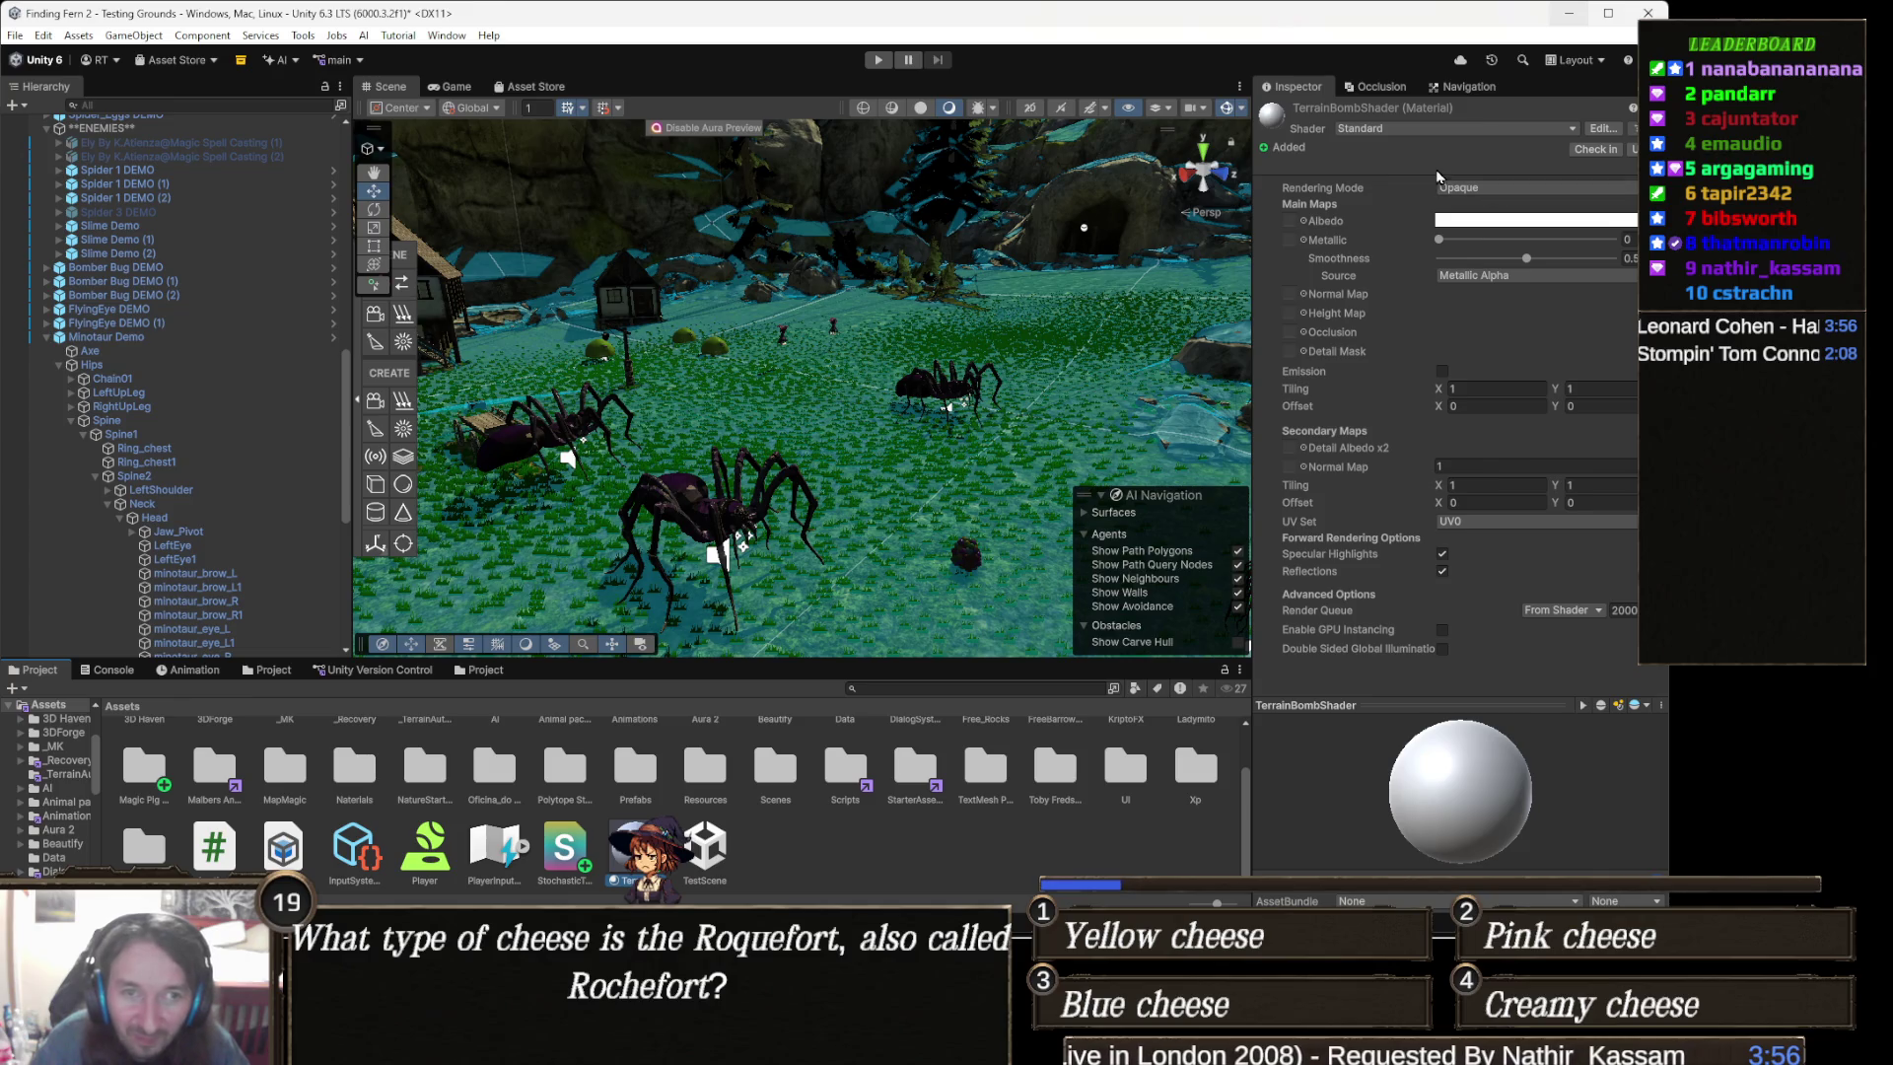
- Switch TerrainBombShader's shader from Standard to Custom/StochasticTerrain4Layer
click(1417, 127)
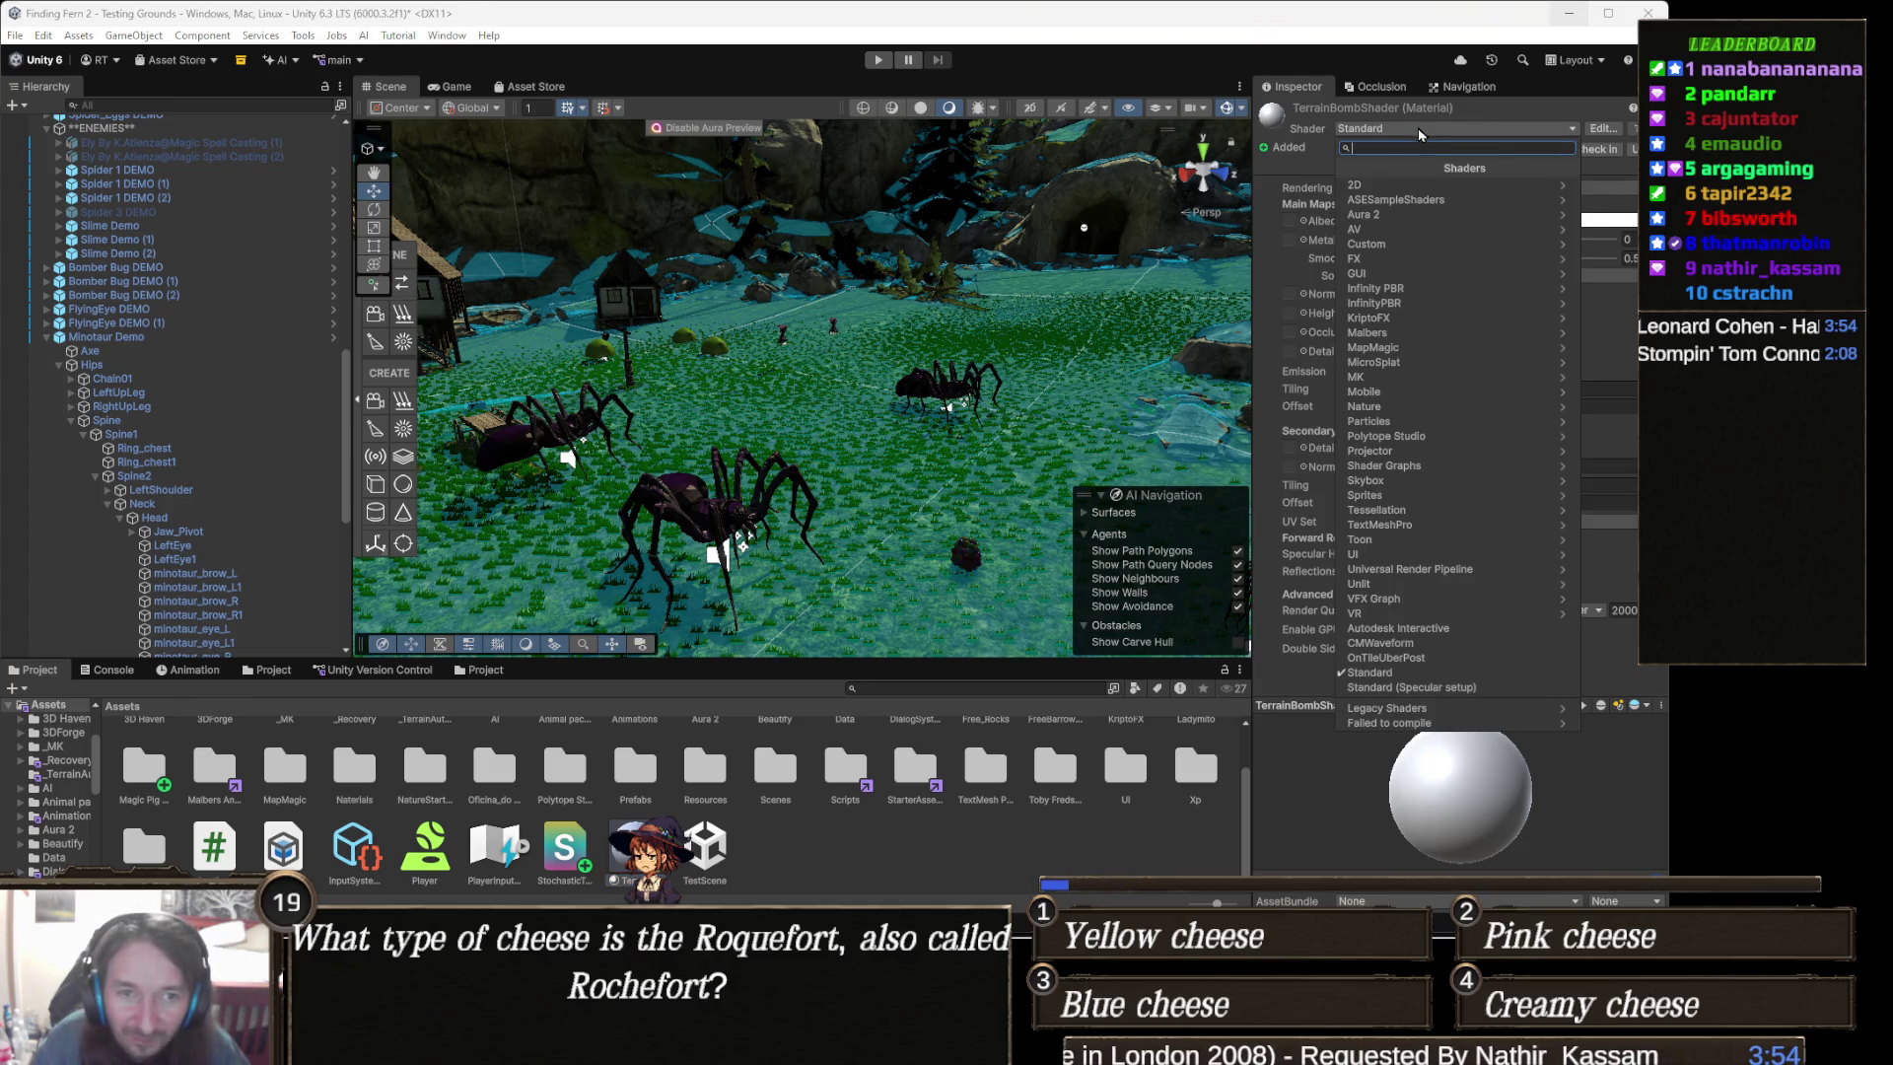
click(1400, 244)
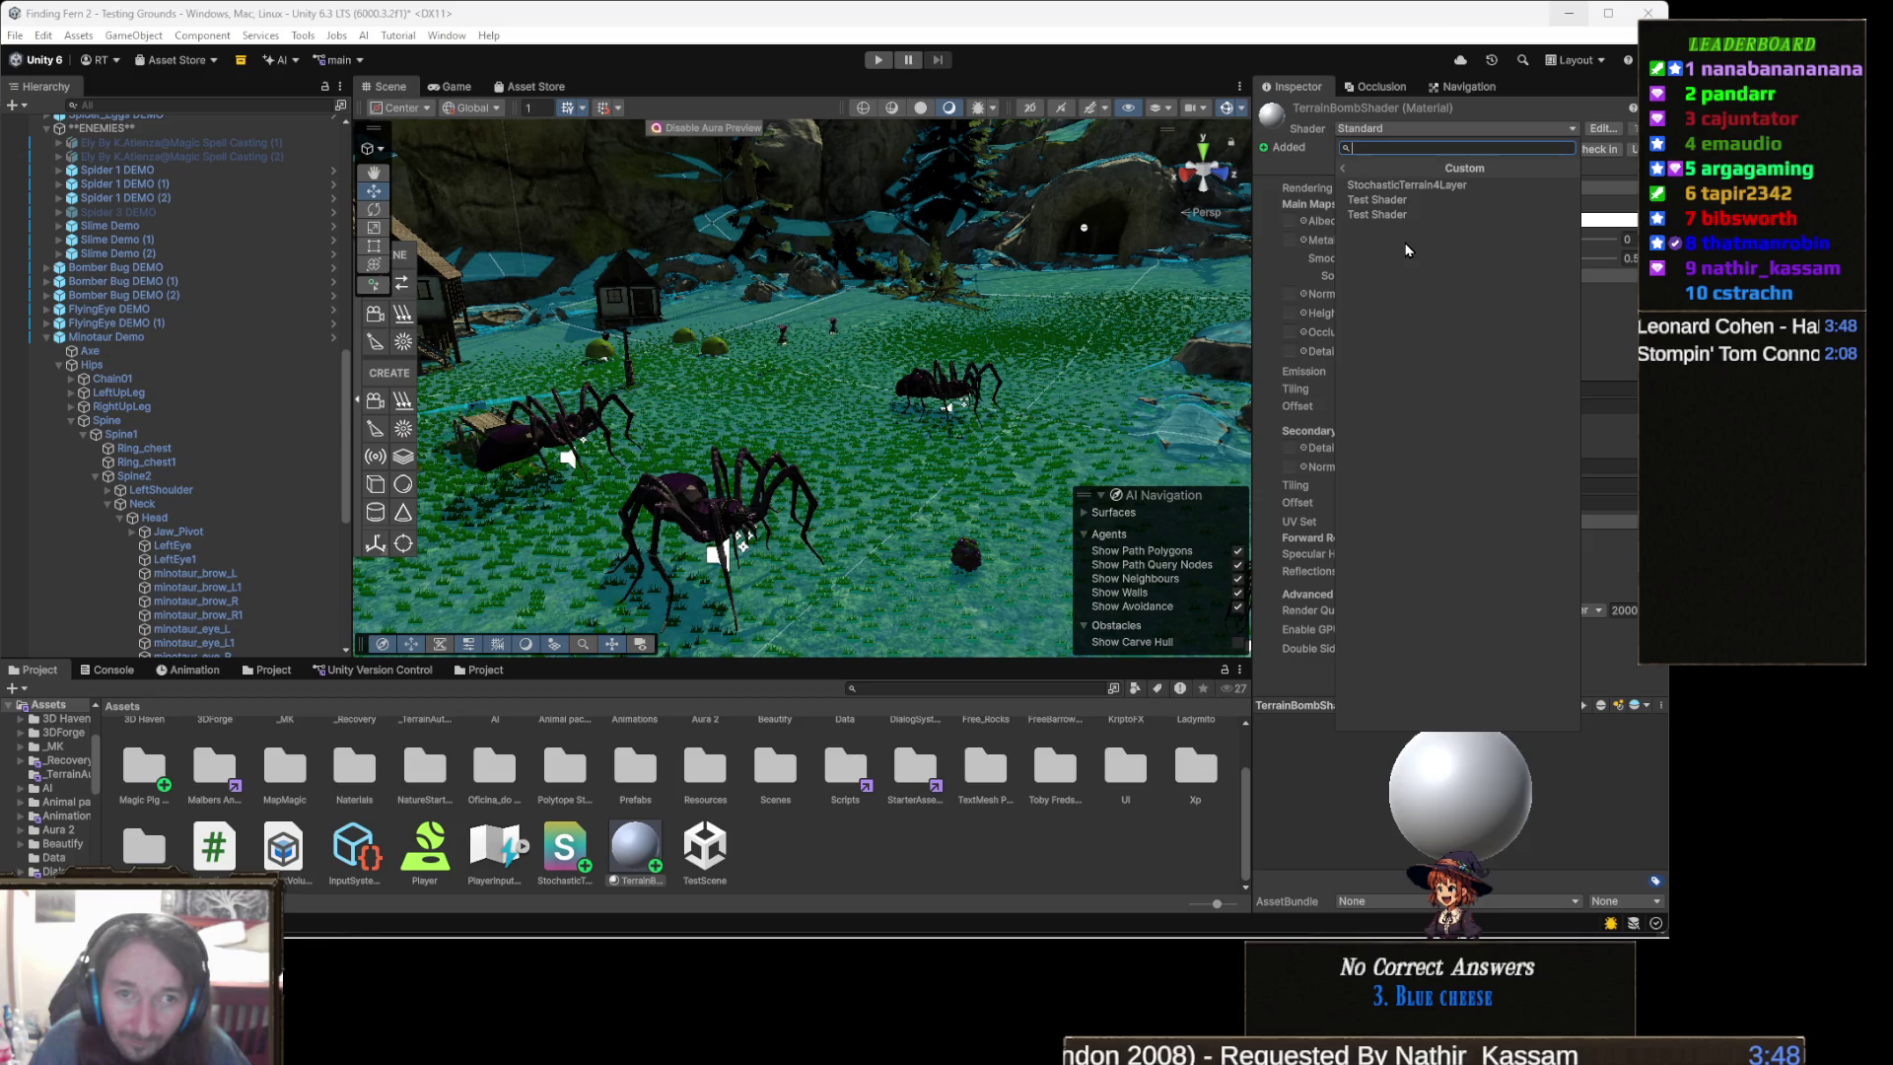
click(1437, 187)
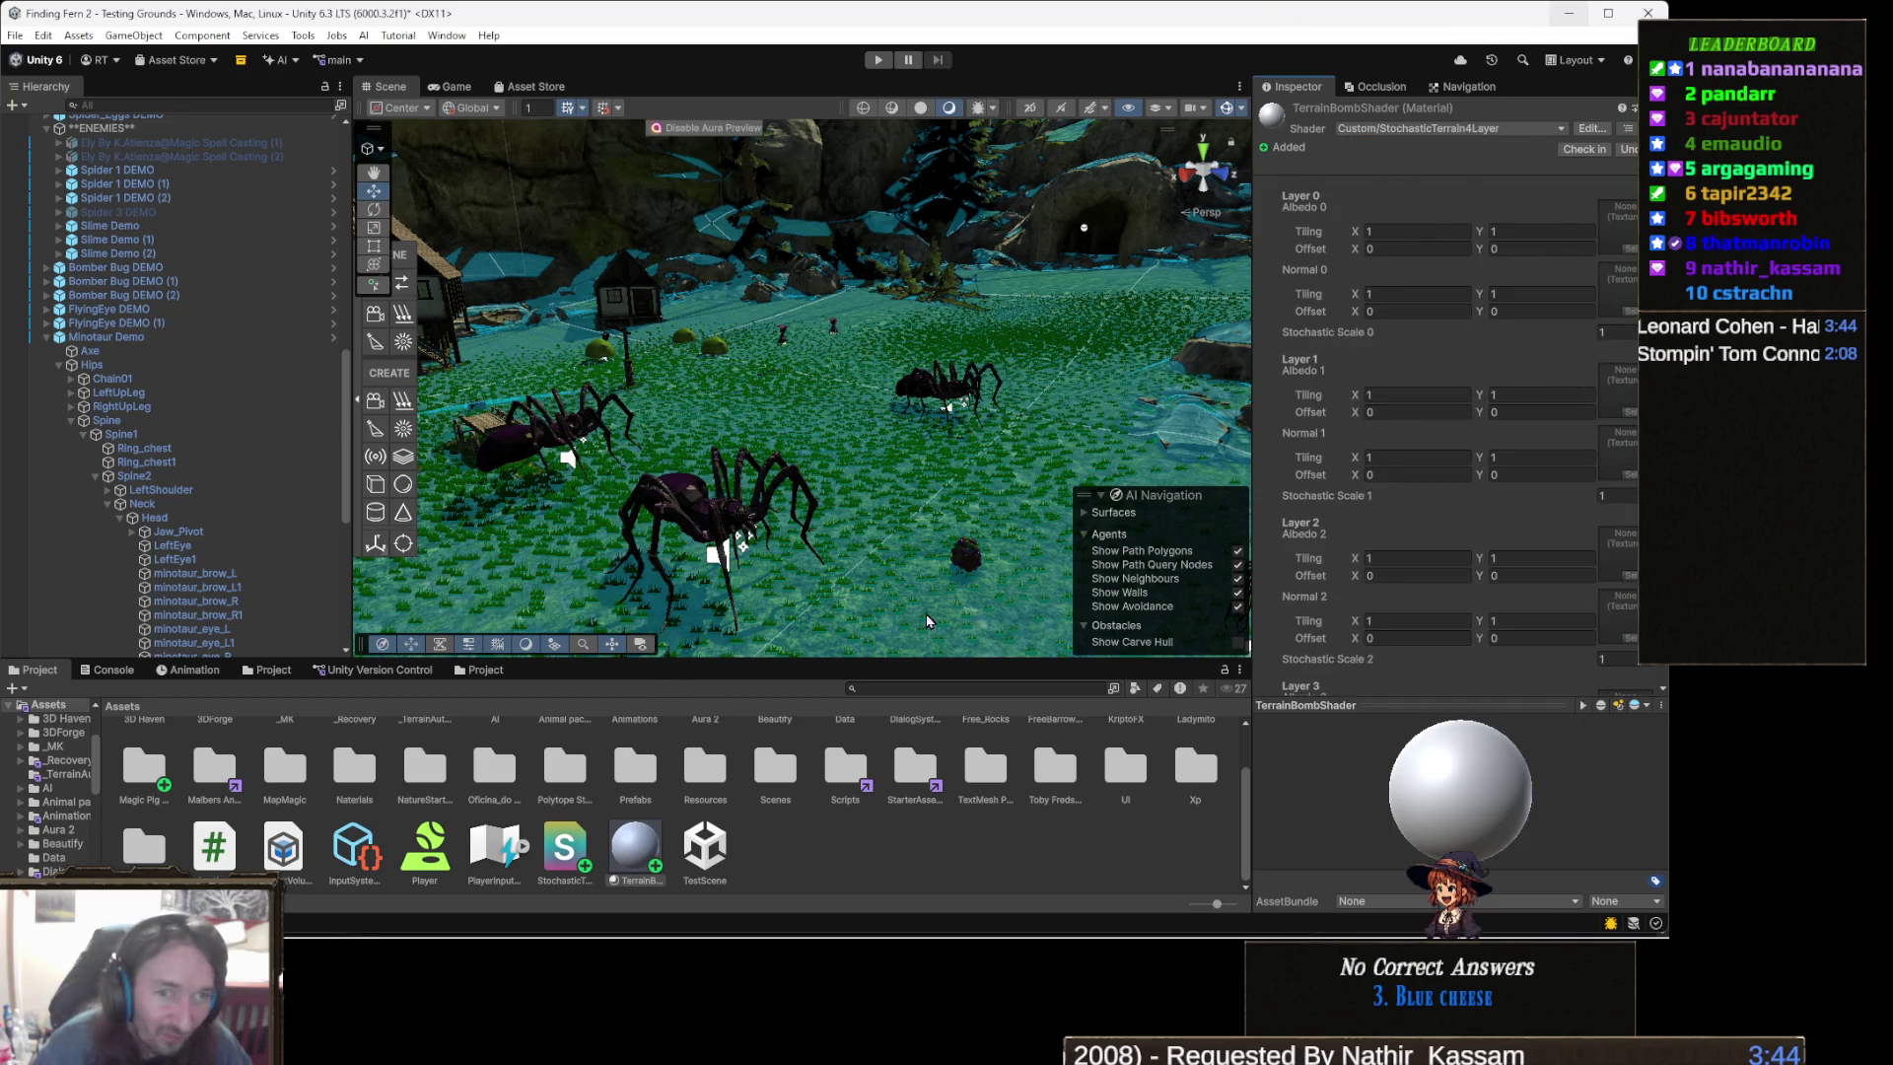
mouse_move(950, 464)
mouse_down()
mouse_move(1021, 522)
mouse_move(887, 422)
mouse_up()
- Select the terrain and set TerrainBombShader as its material in Terrain Settings
click(895, 443)
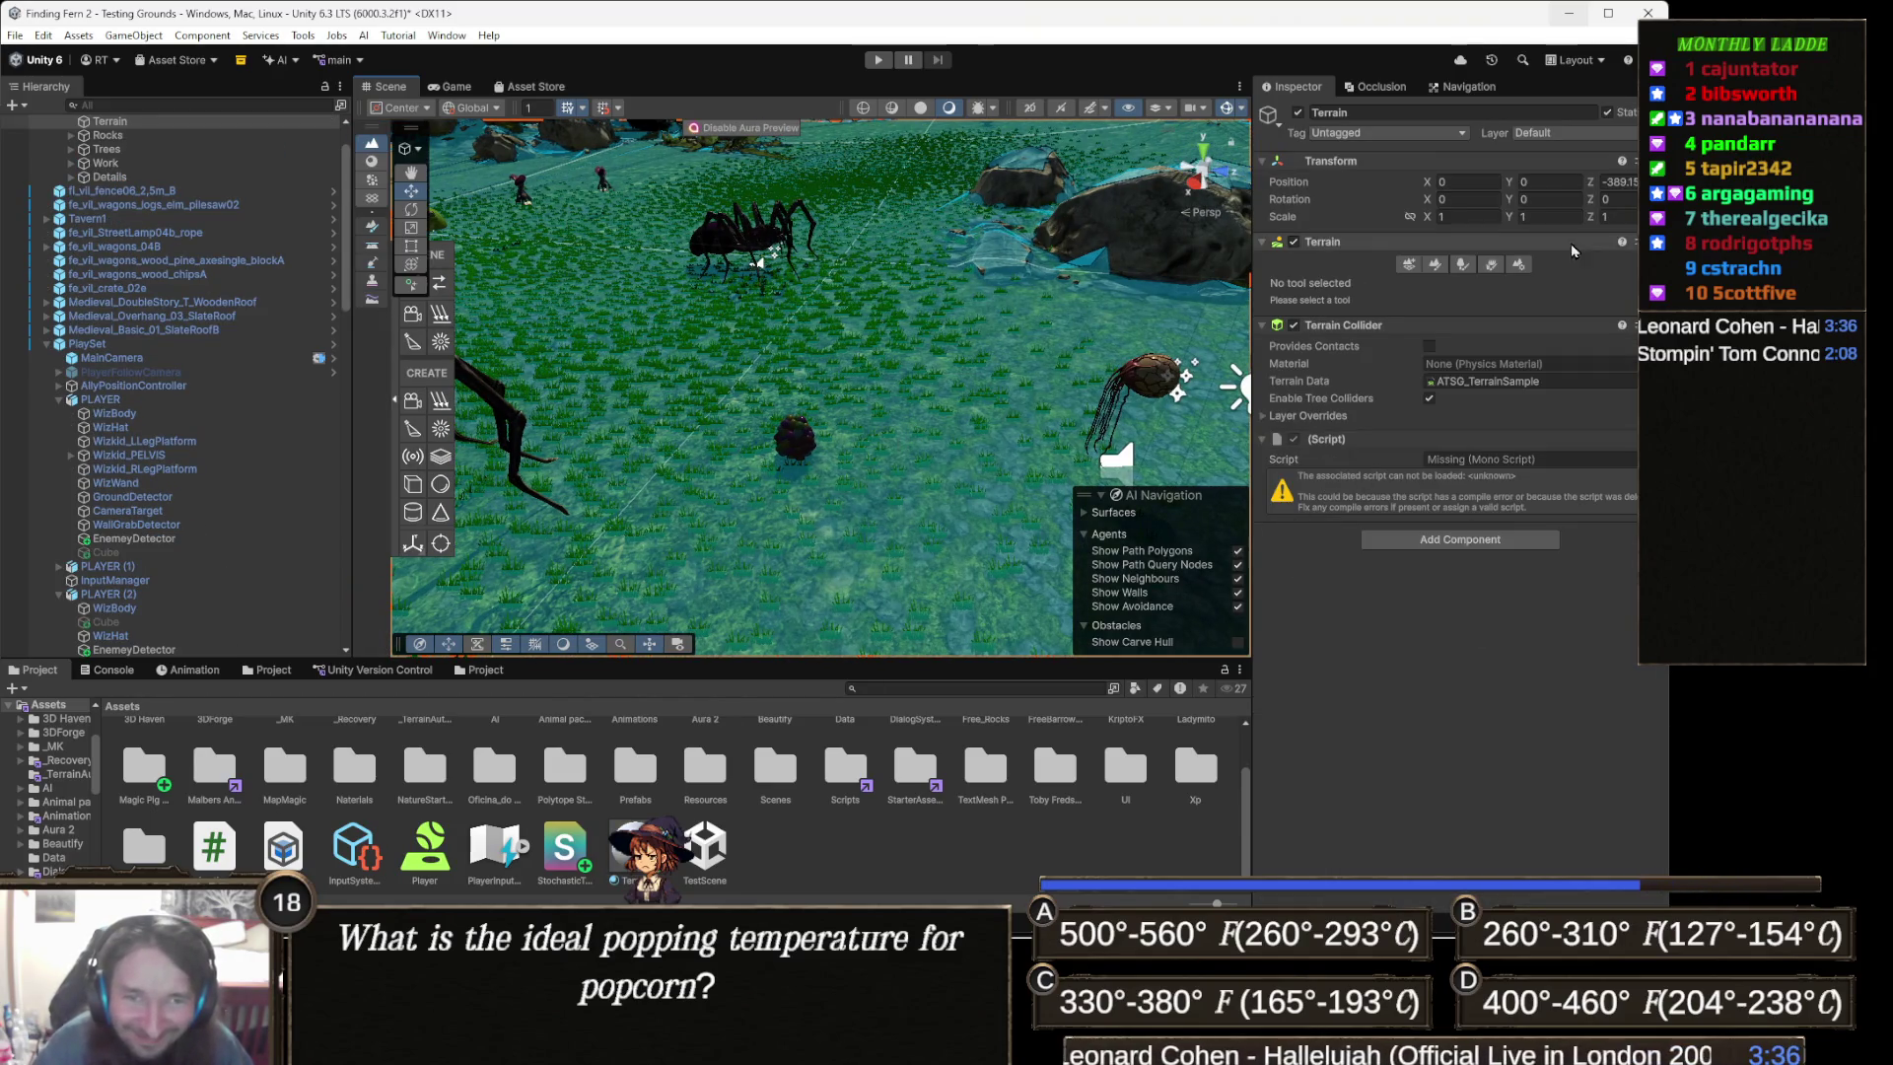
click(1523, 266)
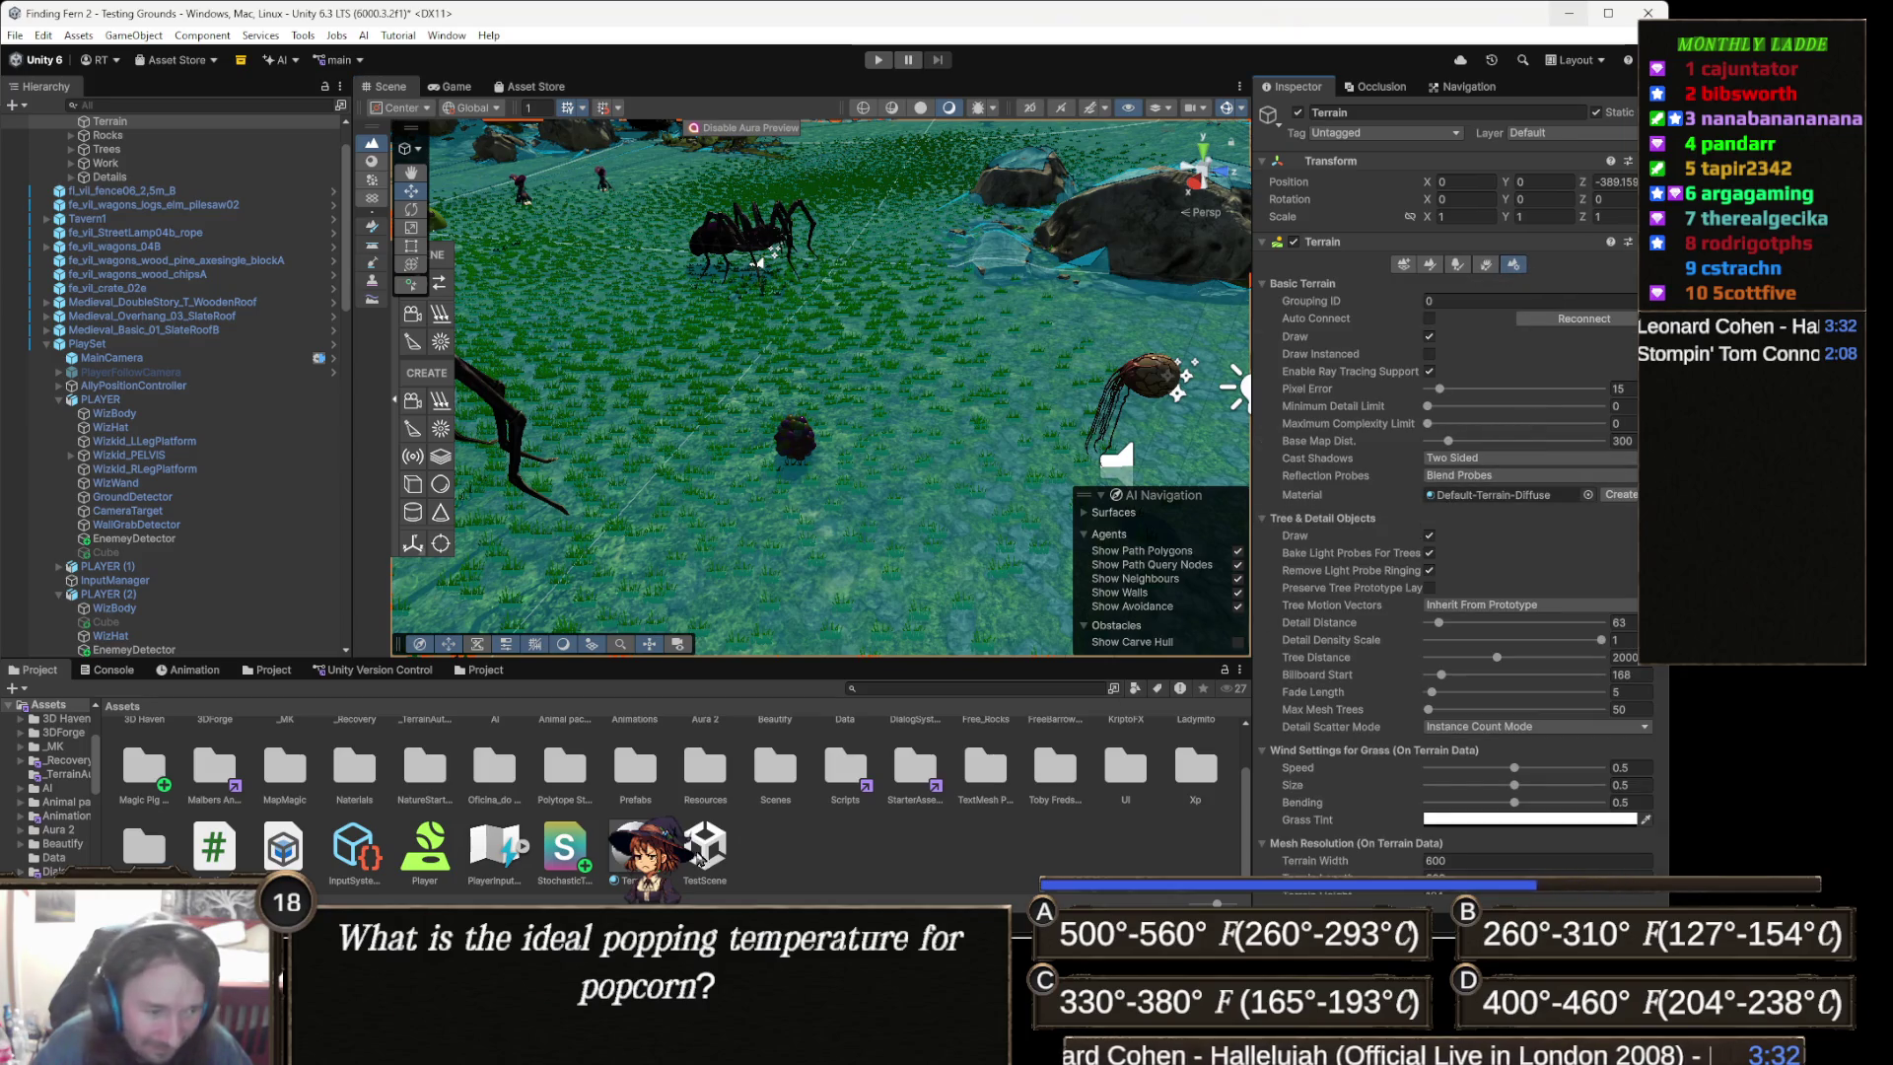
scroll(690, 788, up, 1)
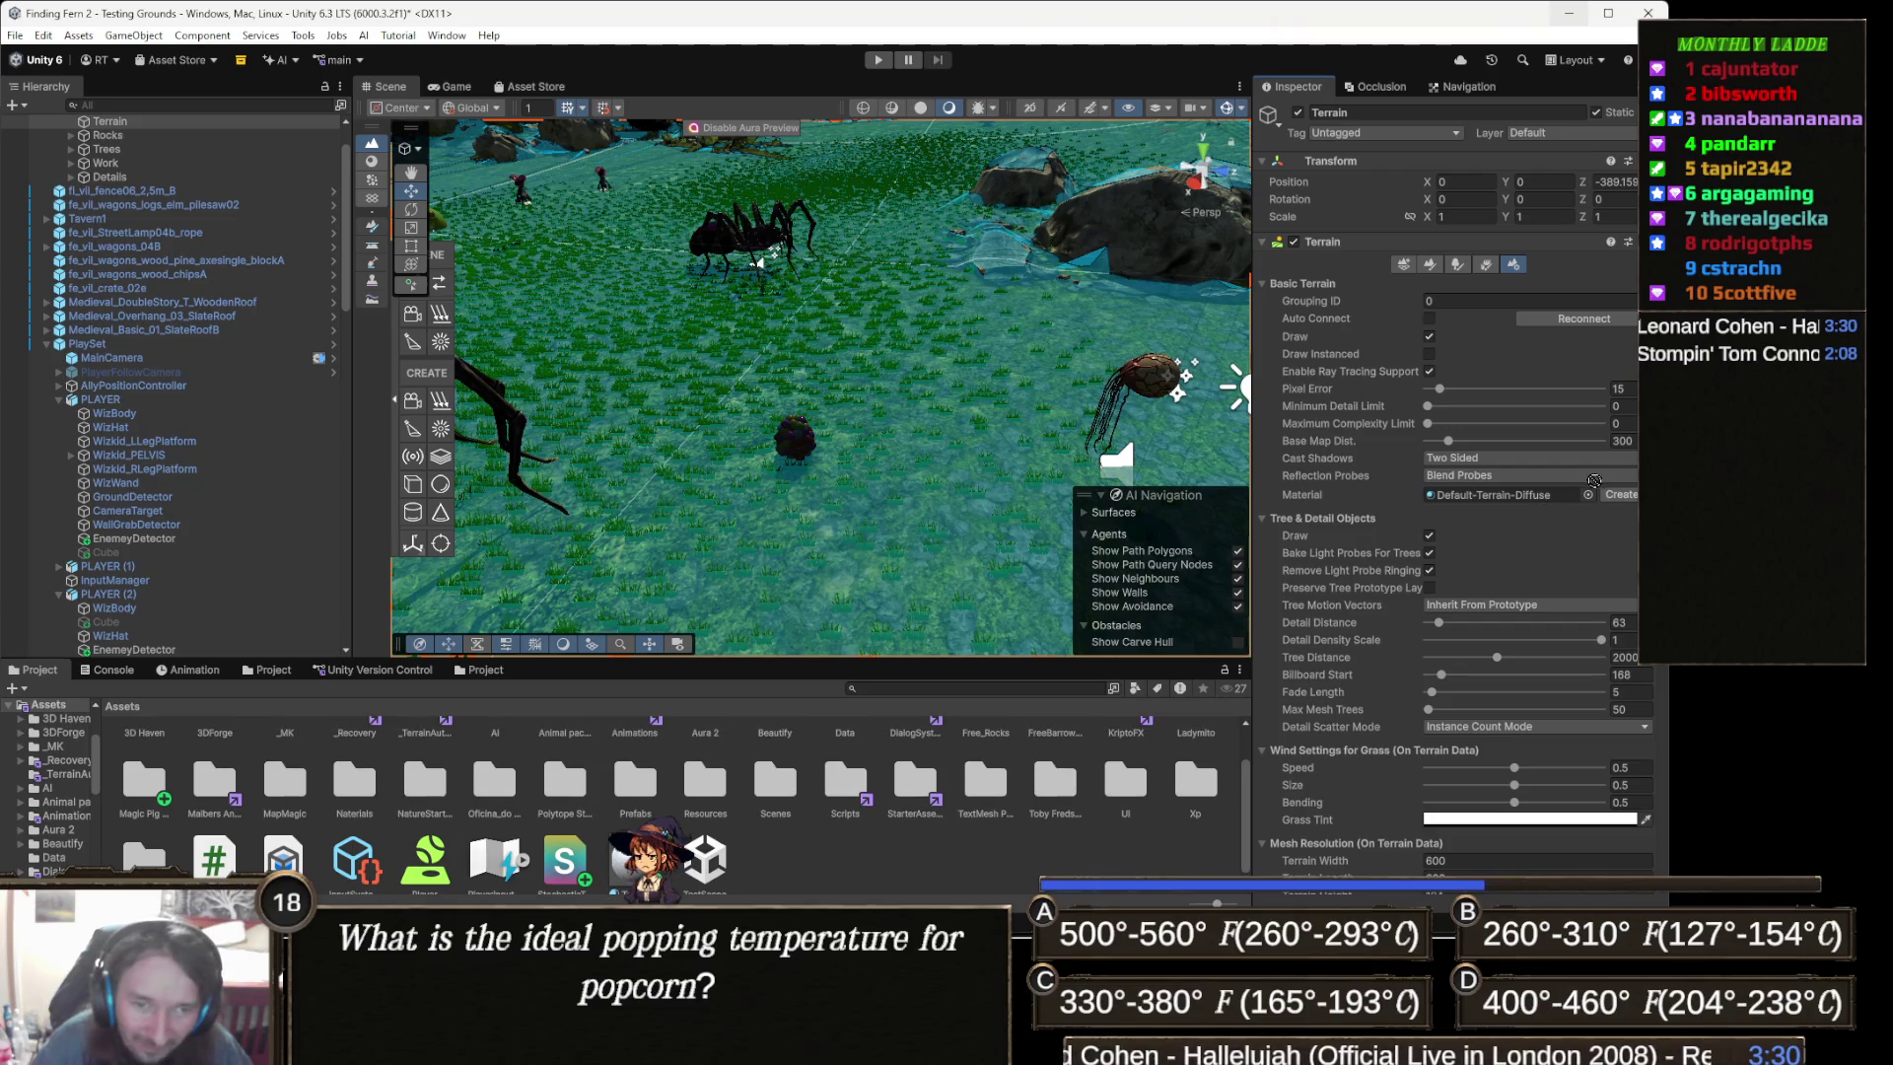
drag(1518, 489, 1518, 489)
- Pull the Scene view back to see the pale cyan terrain
scroll(676, 510, up, 5)
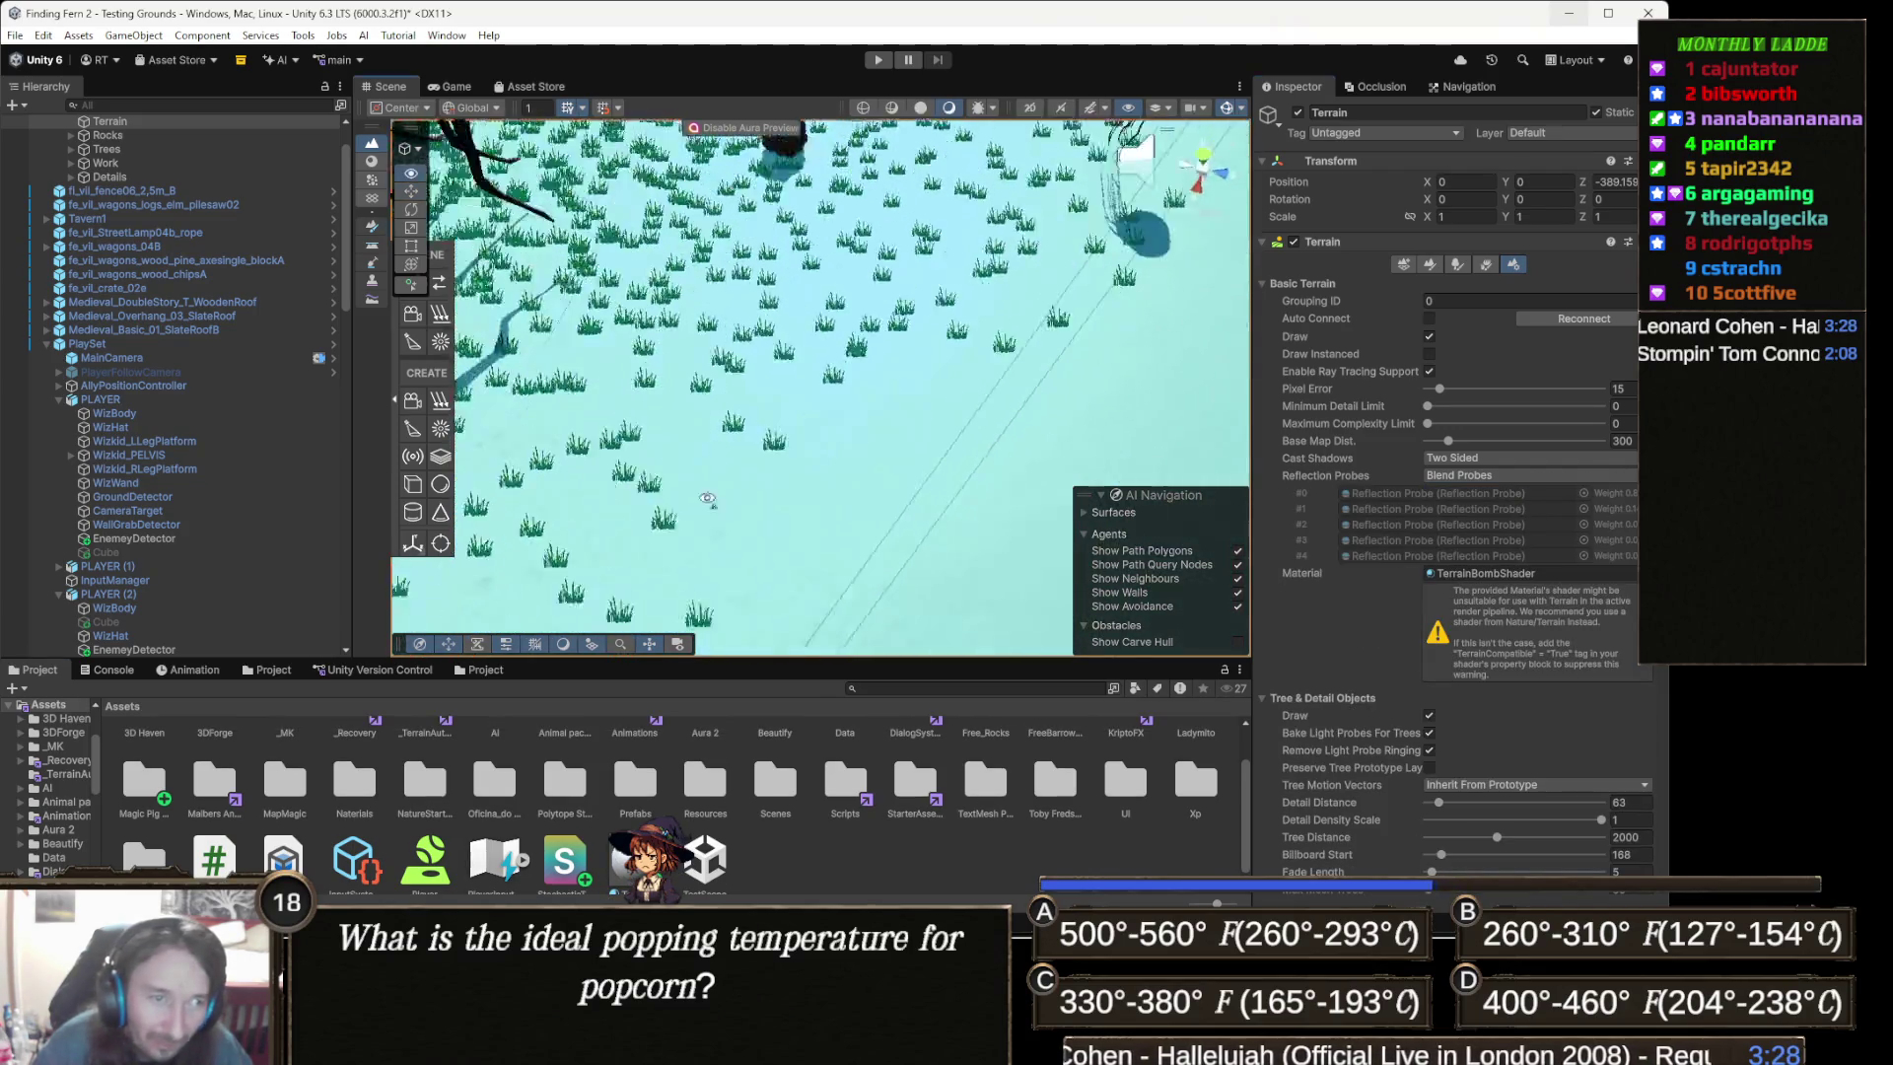
mouse_move(676, 510)
mouse_down()
mouse_move(859, 366)
mouse_move(849, 297)
mouse_move(1116, 343)
mouse_move(1155, 258)
mouse_move(1128, 475)
mouse_up()
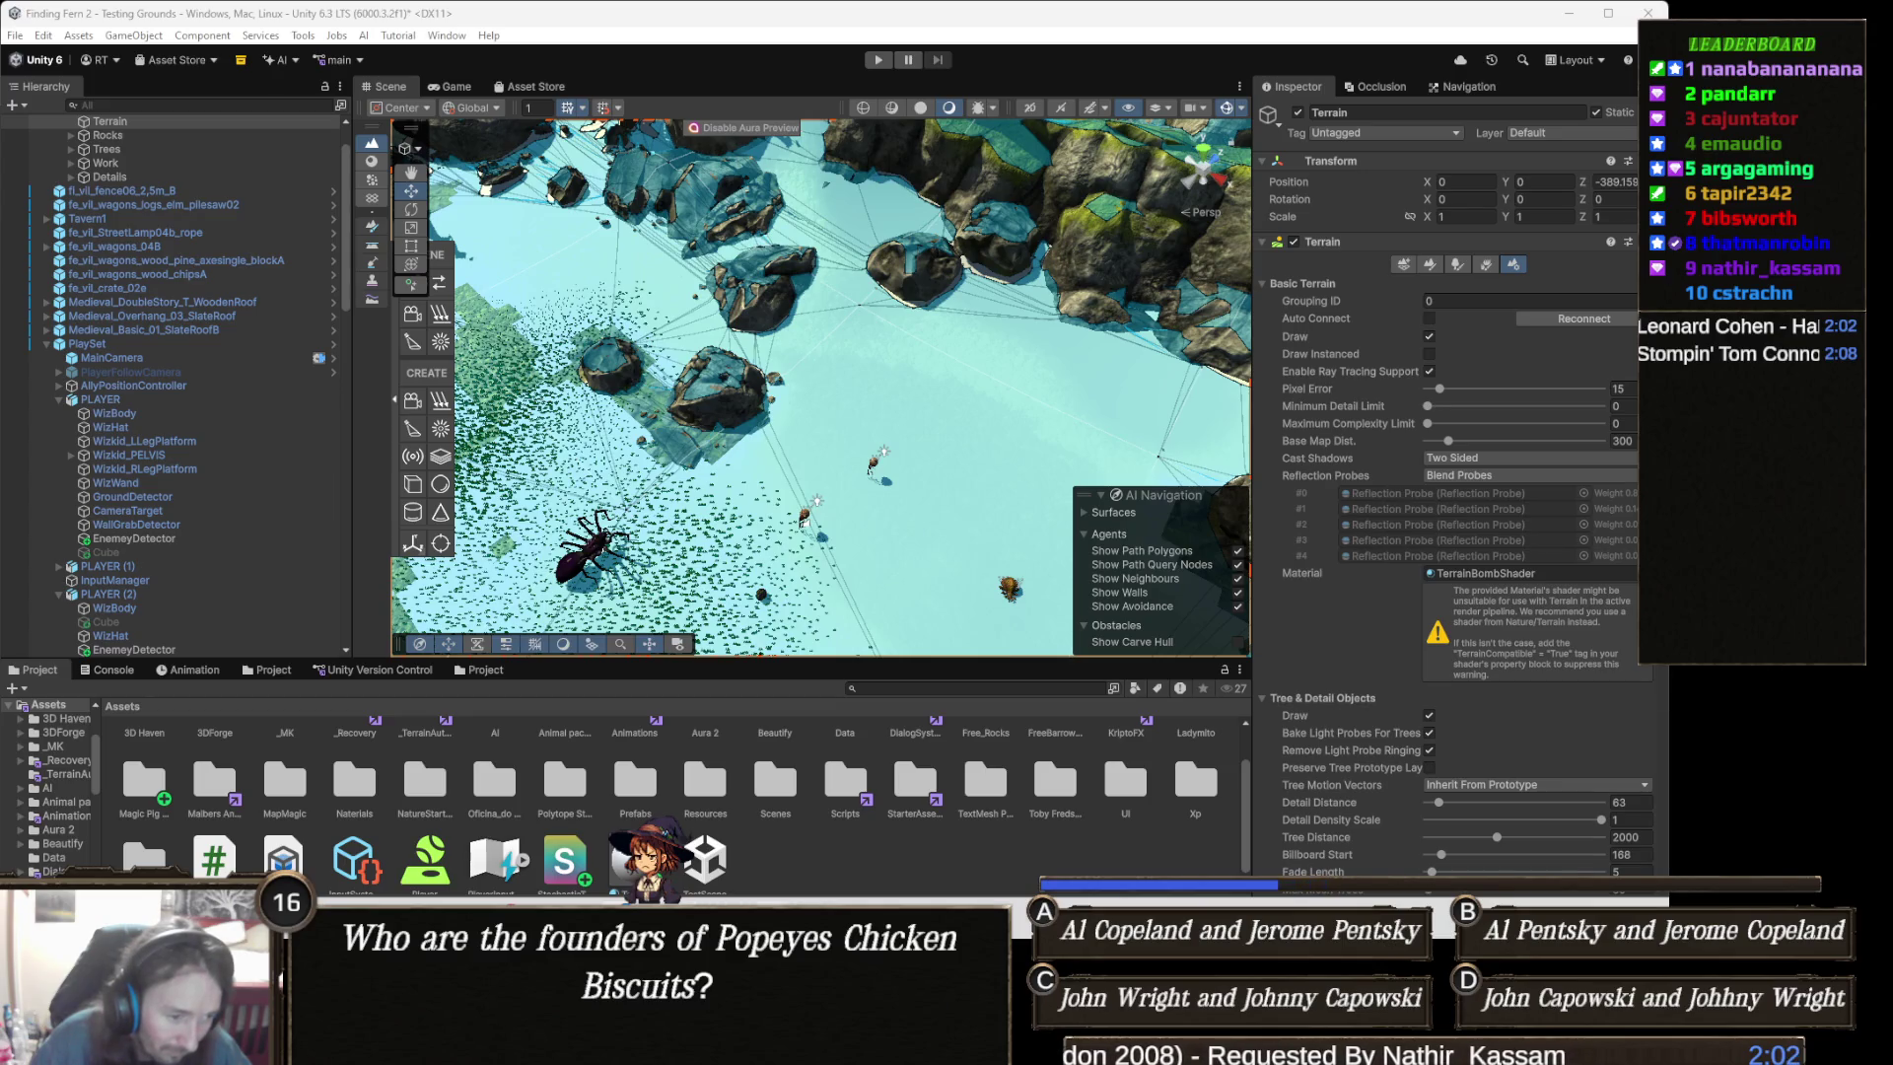
- Glance at the shader code, return to Unity to reimport, and rotate around the terrain
key(alt+Tab)
scroll(634, 487, down, 10)
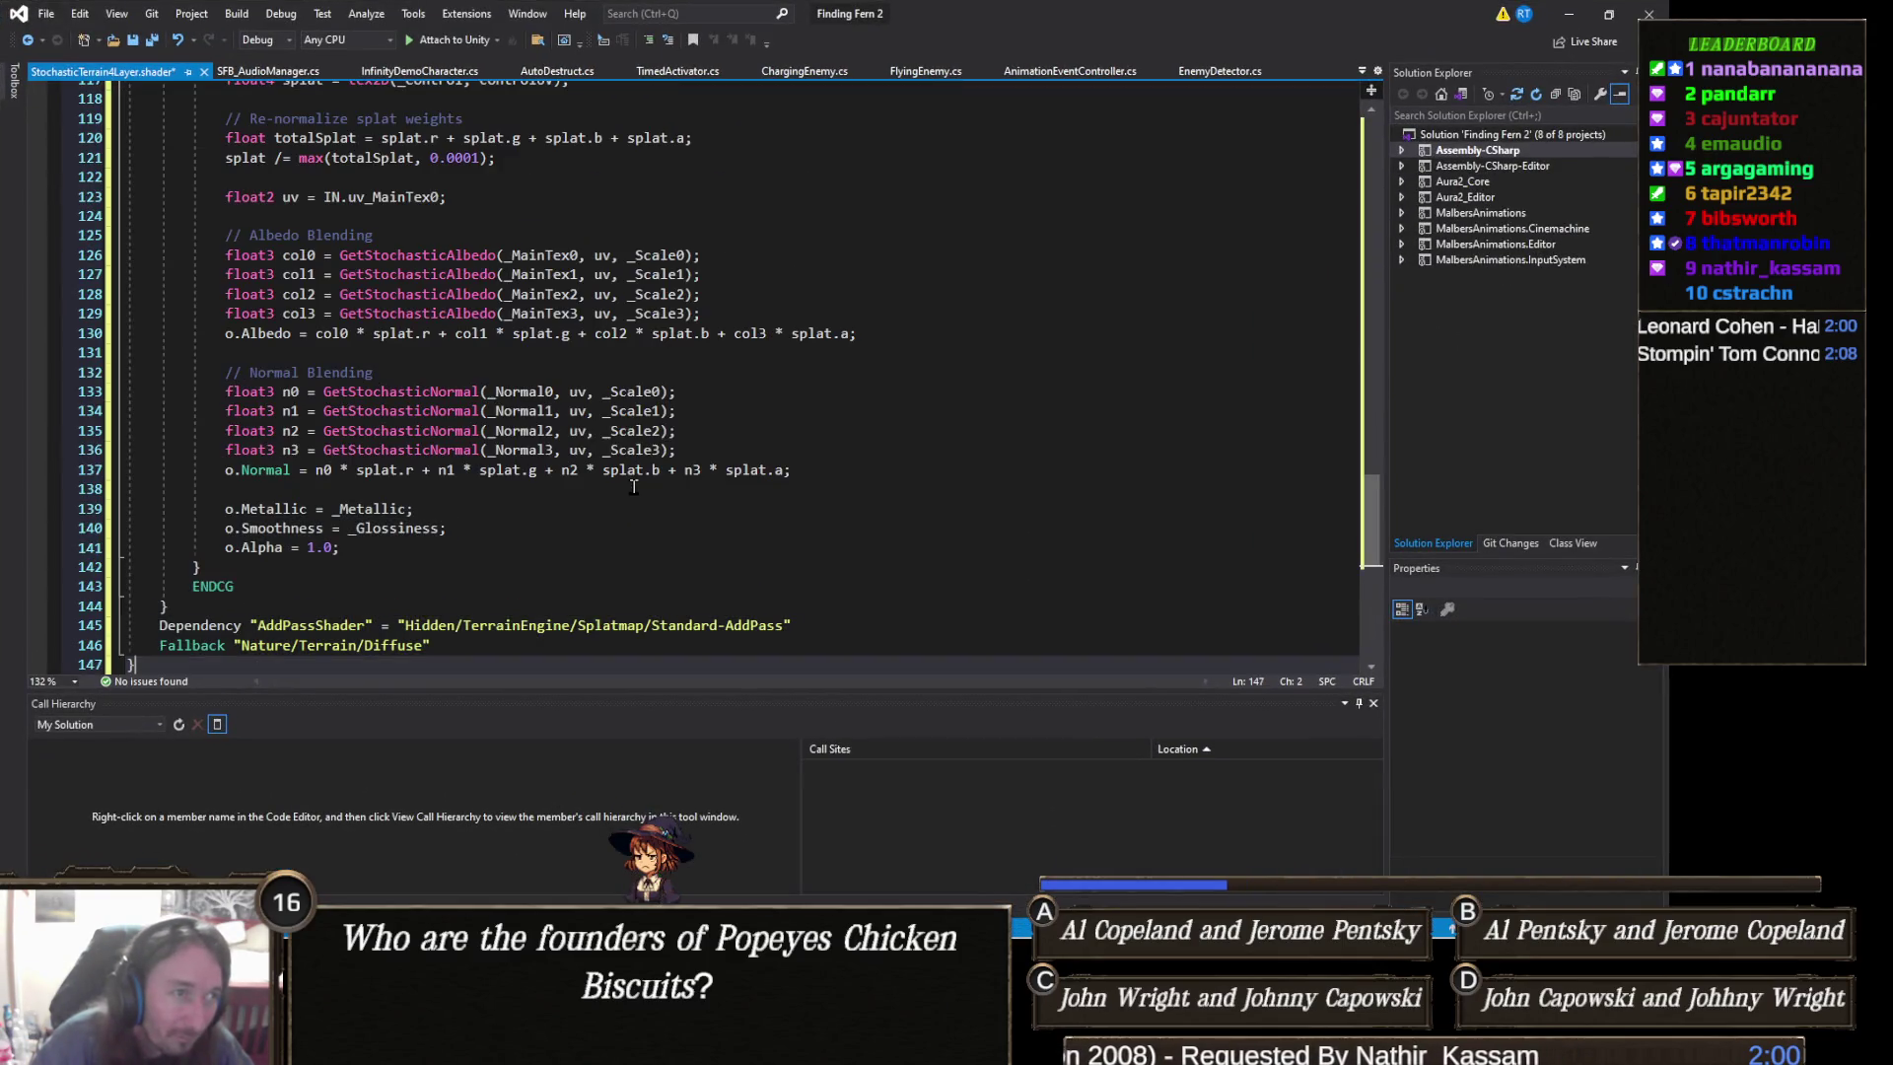
click(1568, 14)
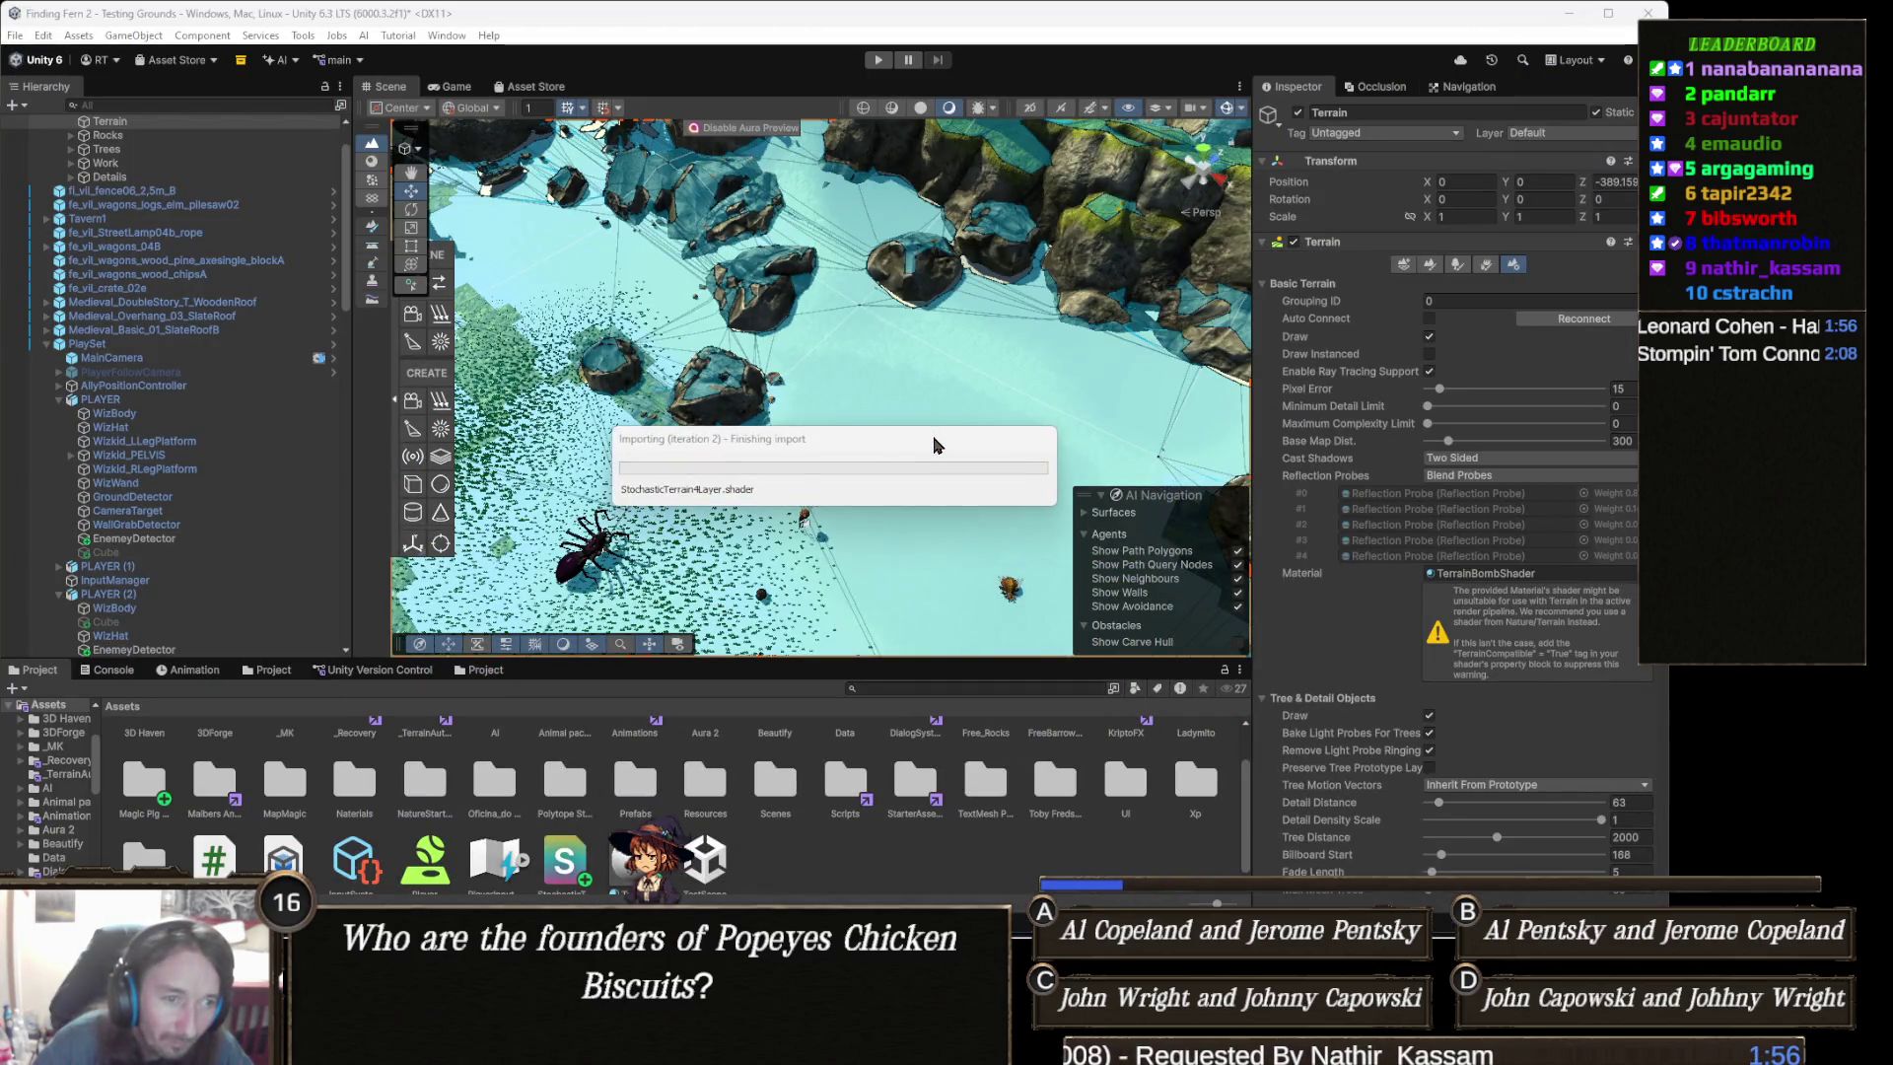
right_click(934, 439)
drag(865, 359, 749, 385)
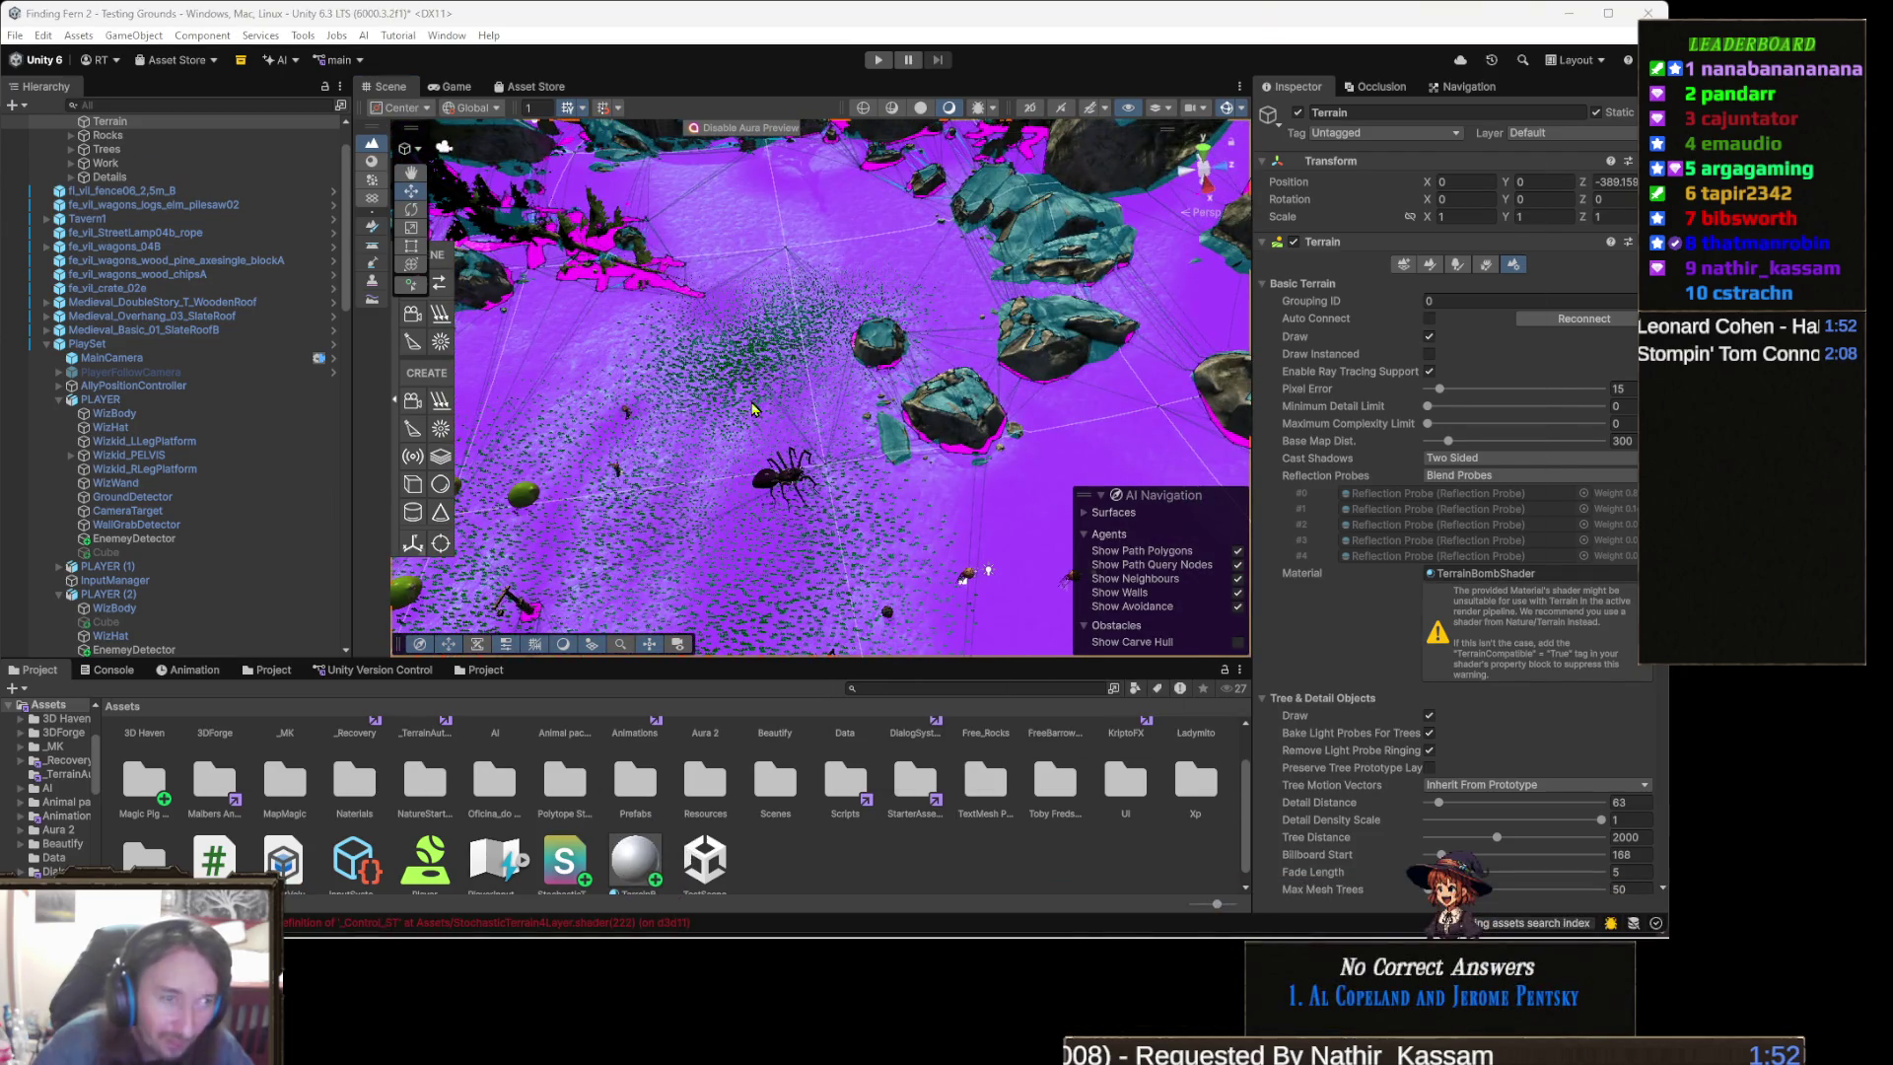
- Switch back to Visual Studio and scroll up to the shader's Properties block
key(alt+Tab)
scroll(665, 359, up, 15)
scroll(665, 359, up, 20)
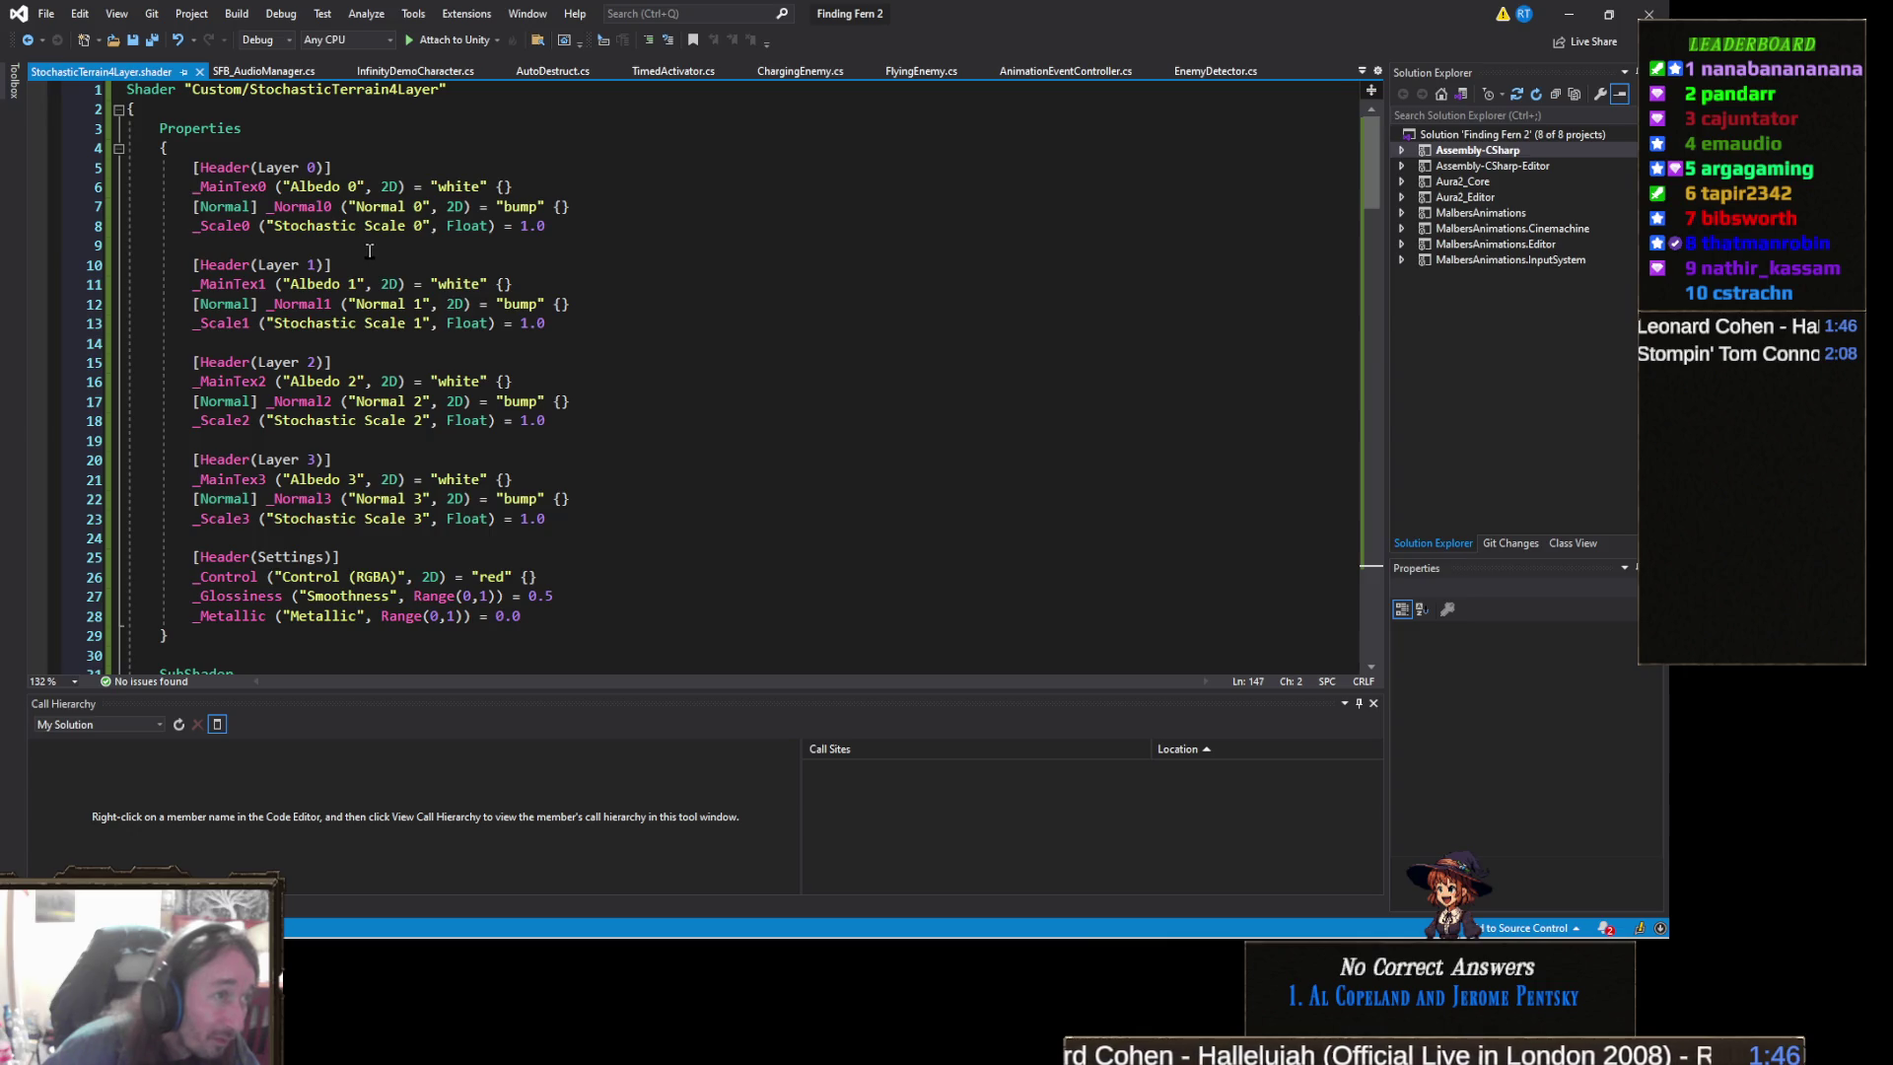
click(1580, 15)
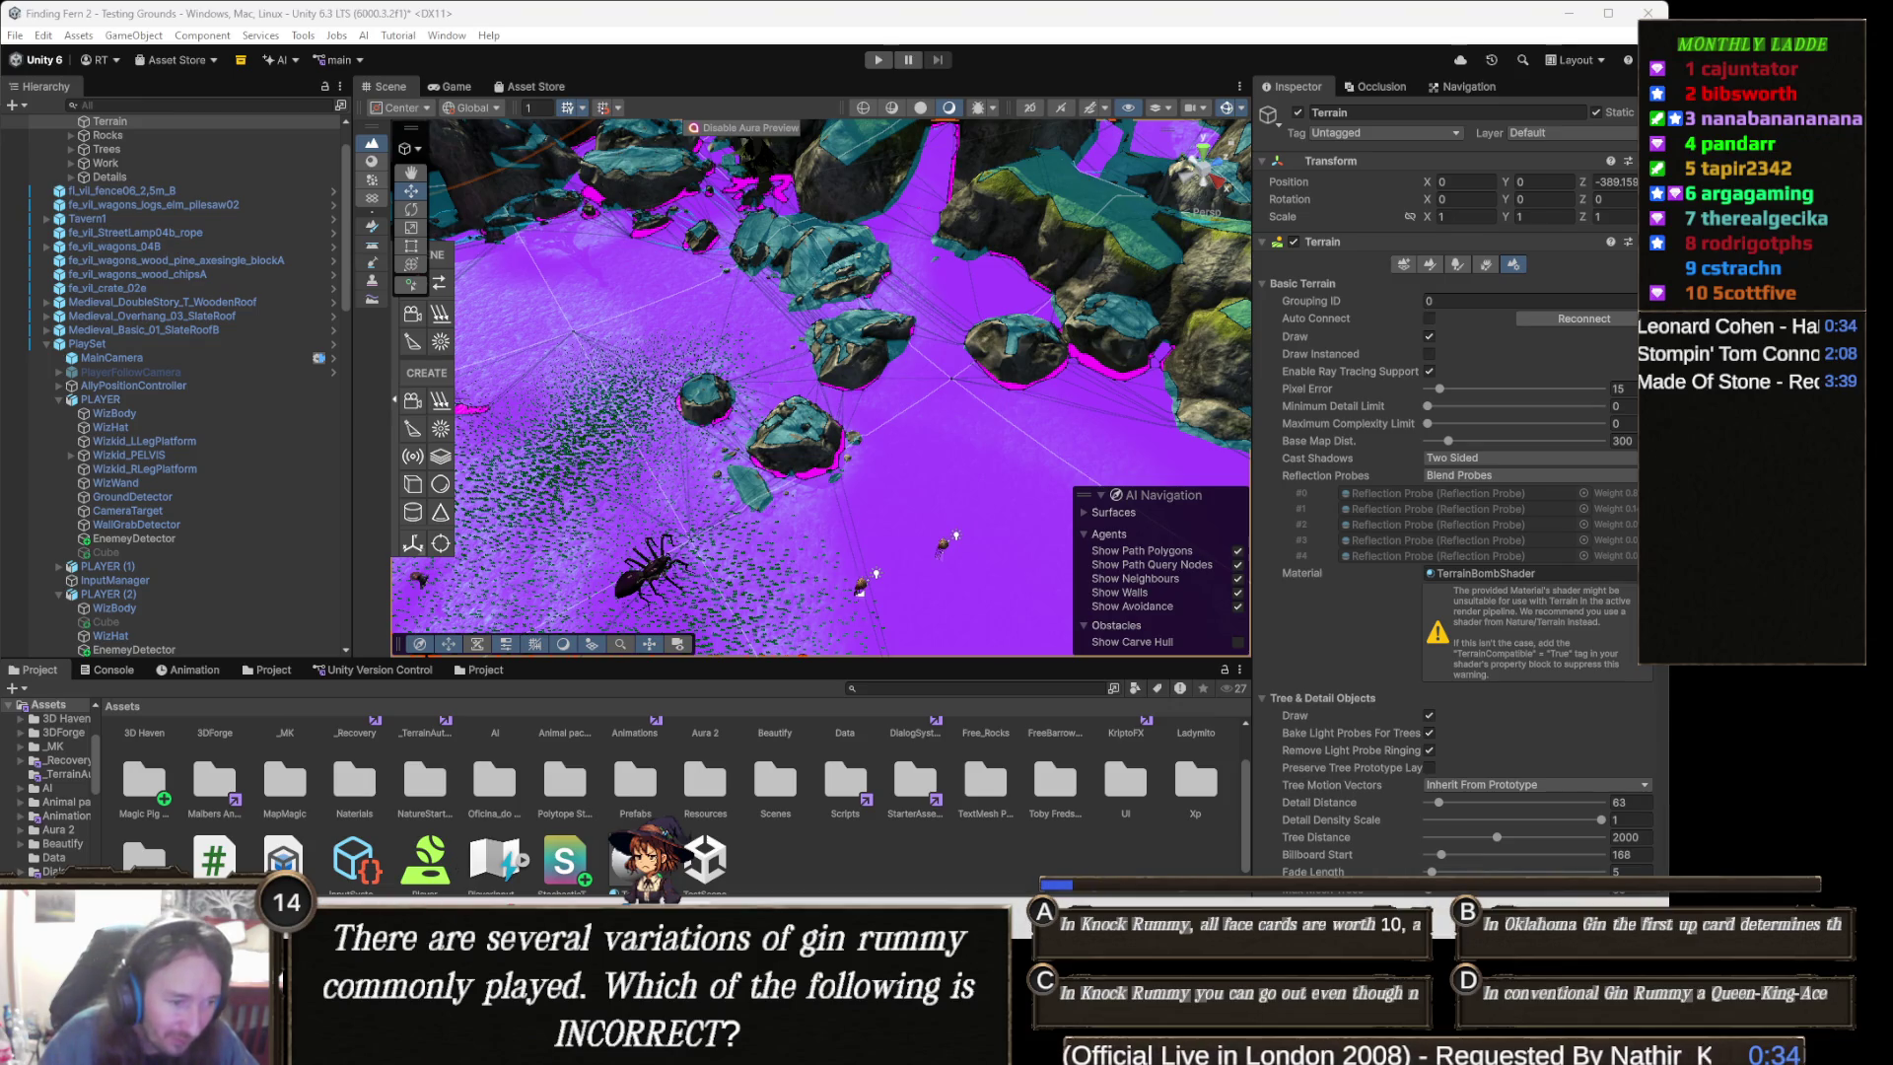
click(772, 919)
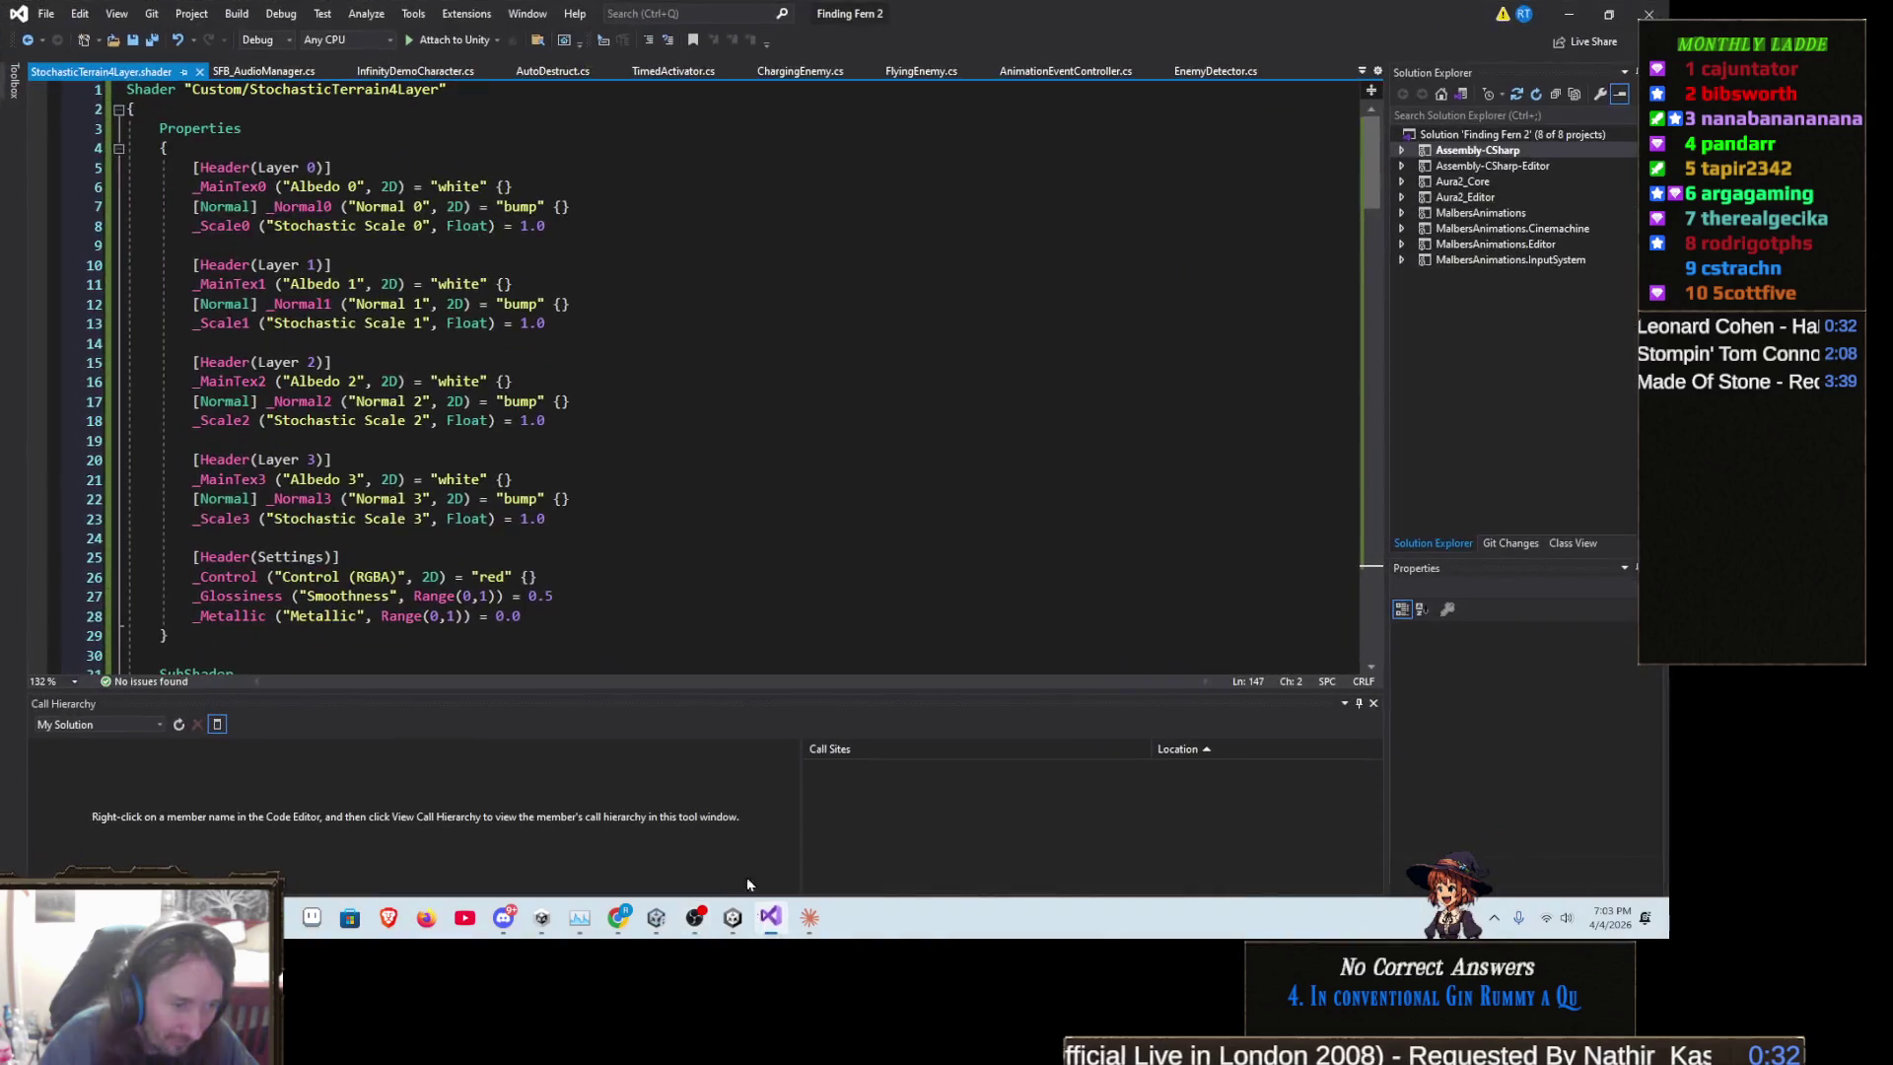
- Jump to the end of the StochasticTerrain4Layer shader code in Visual Studio
click(750, 460)
key(ctrl+End)
scroll(750, 460, down, 1)
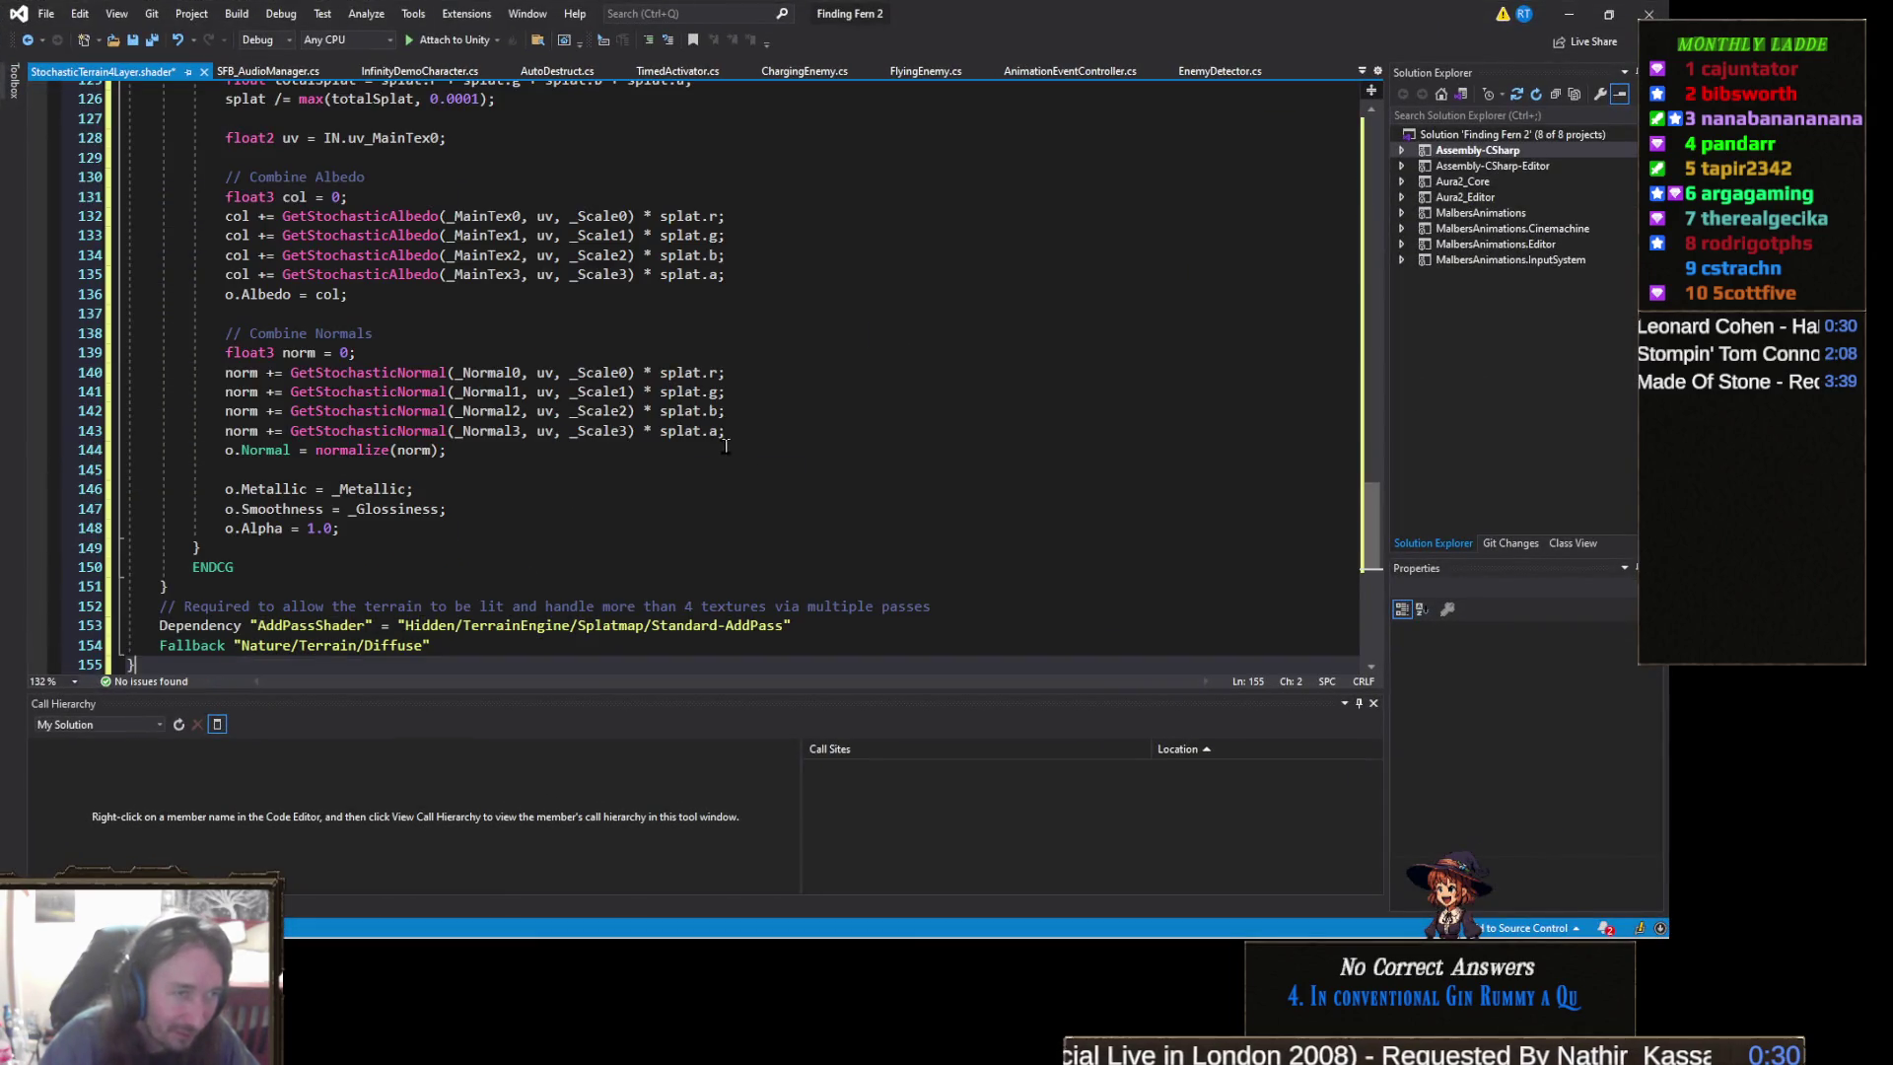
- Go back to Unity and orbit the Scene view over the teal Default-Terrain-Diffuse terrain
key(alt+Tab)
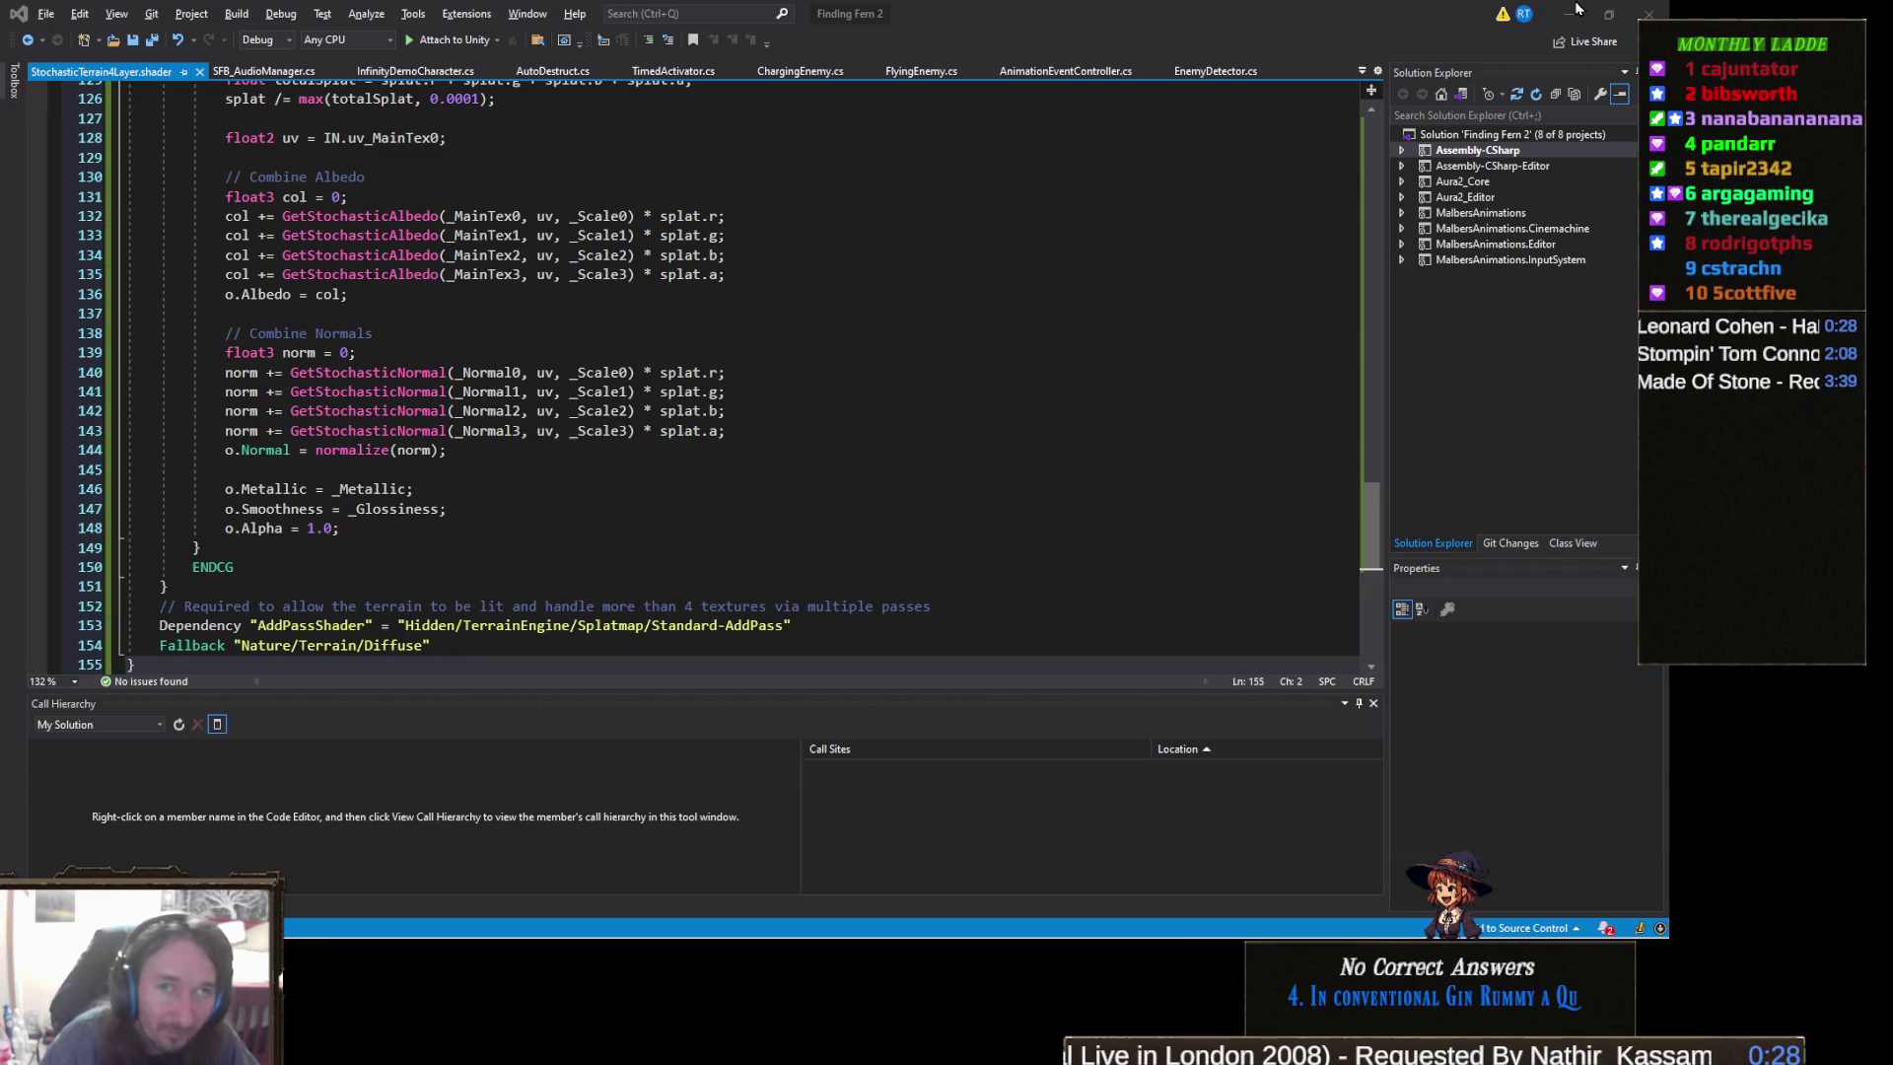
click(1574, 18)
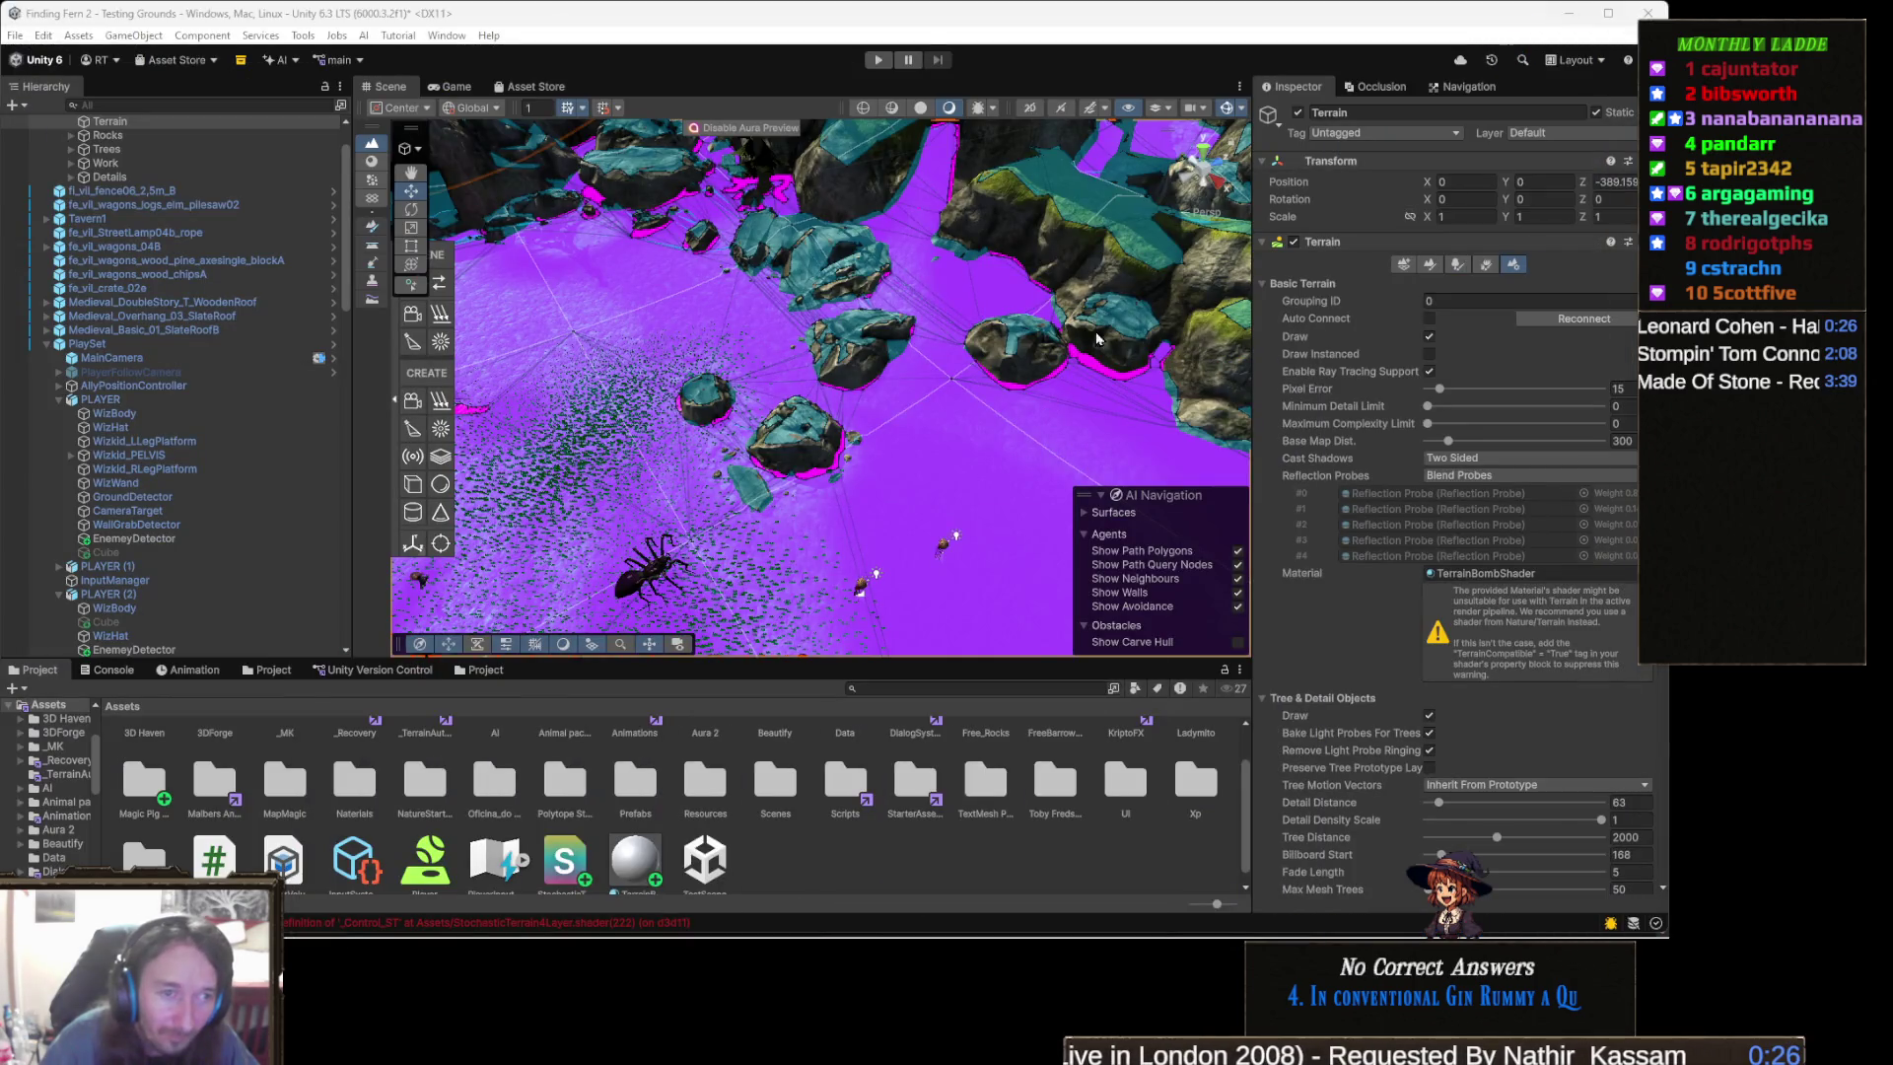
right_click(1003, 396)
click(852, 369)
scroll(852, 370, up, 3)
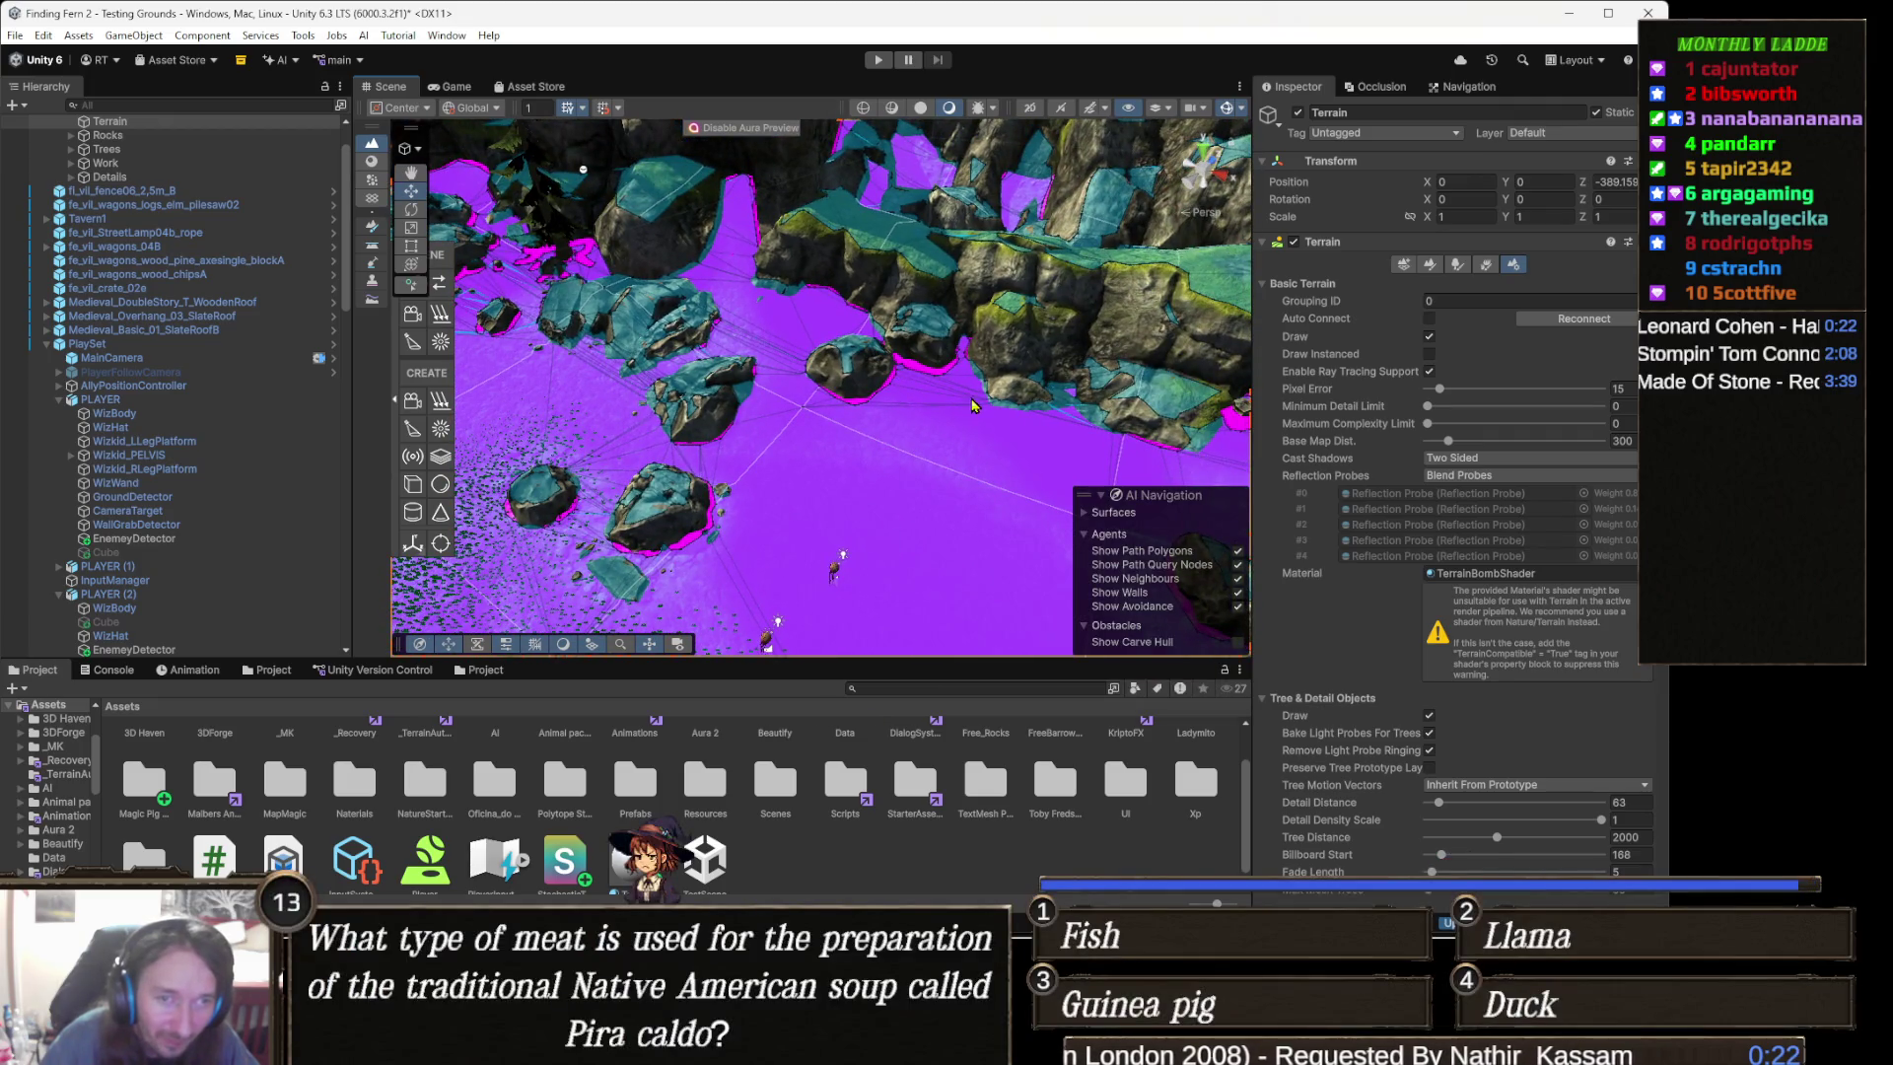
drag(1006, 414, 778, 518)
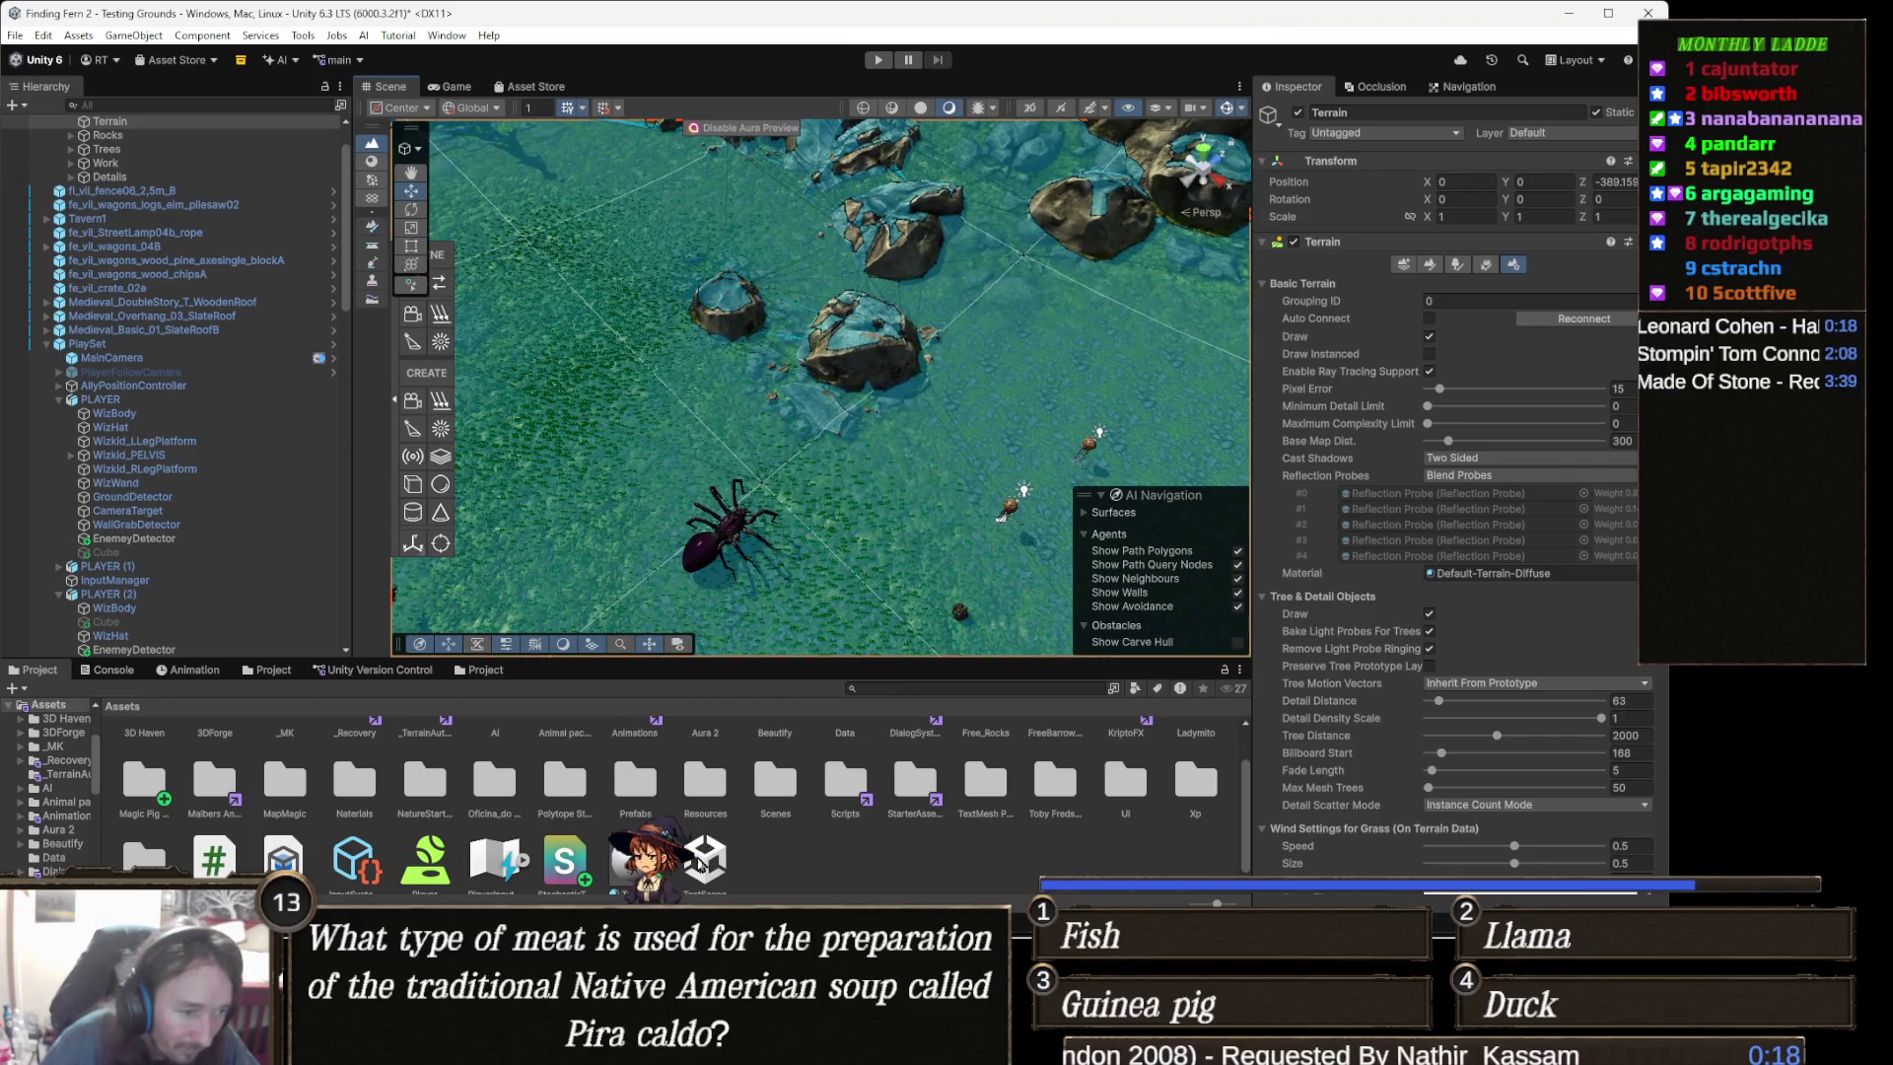
- Check the terrain material, then select the StochasticTerrain4Layer shader to reveal four '_Control_ST' redefinition errors
scroll(641, 848, down, 1)
click(636, 856)
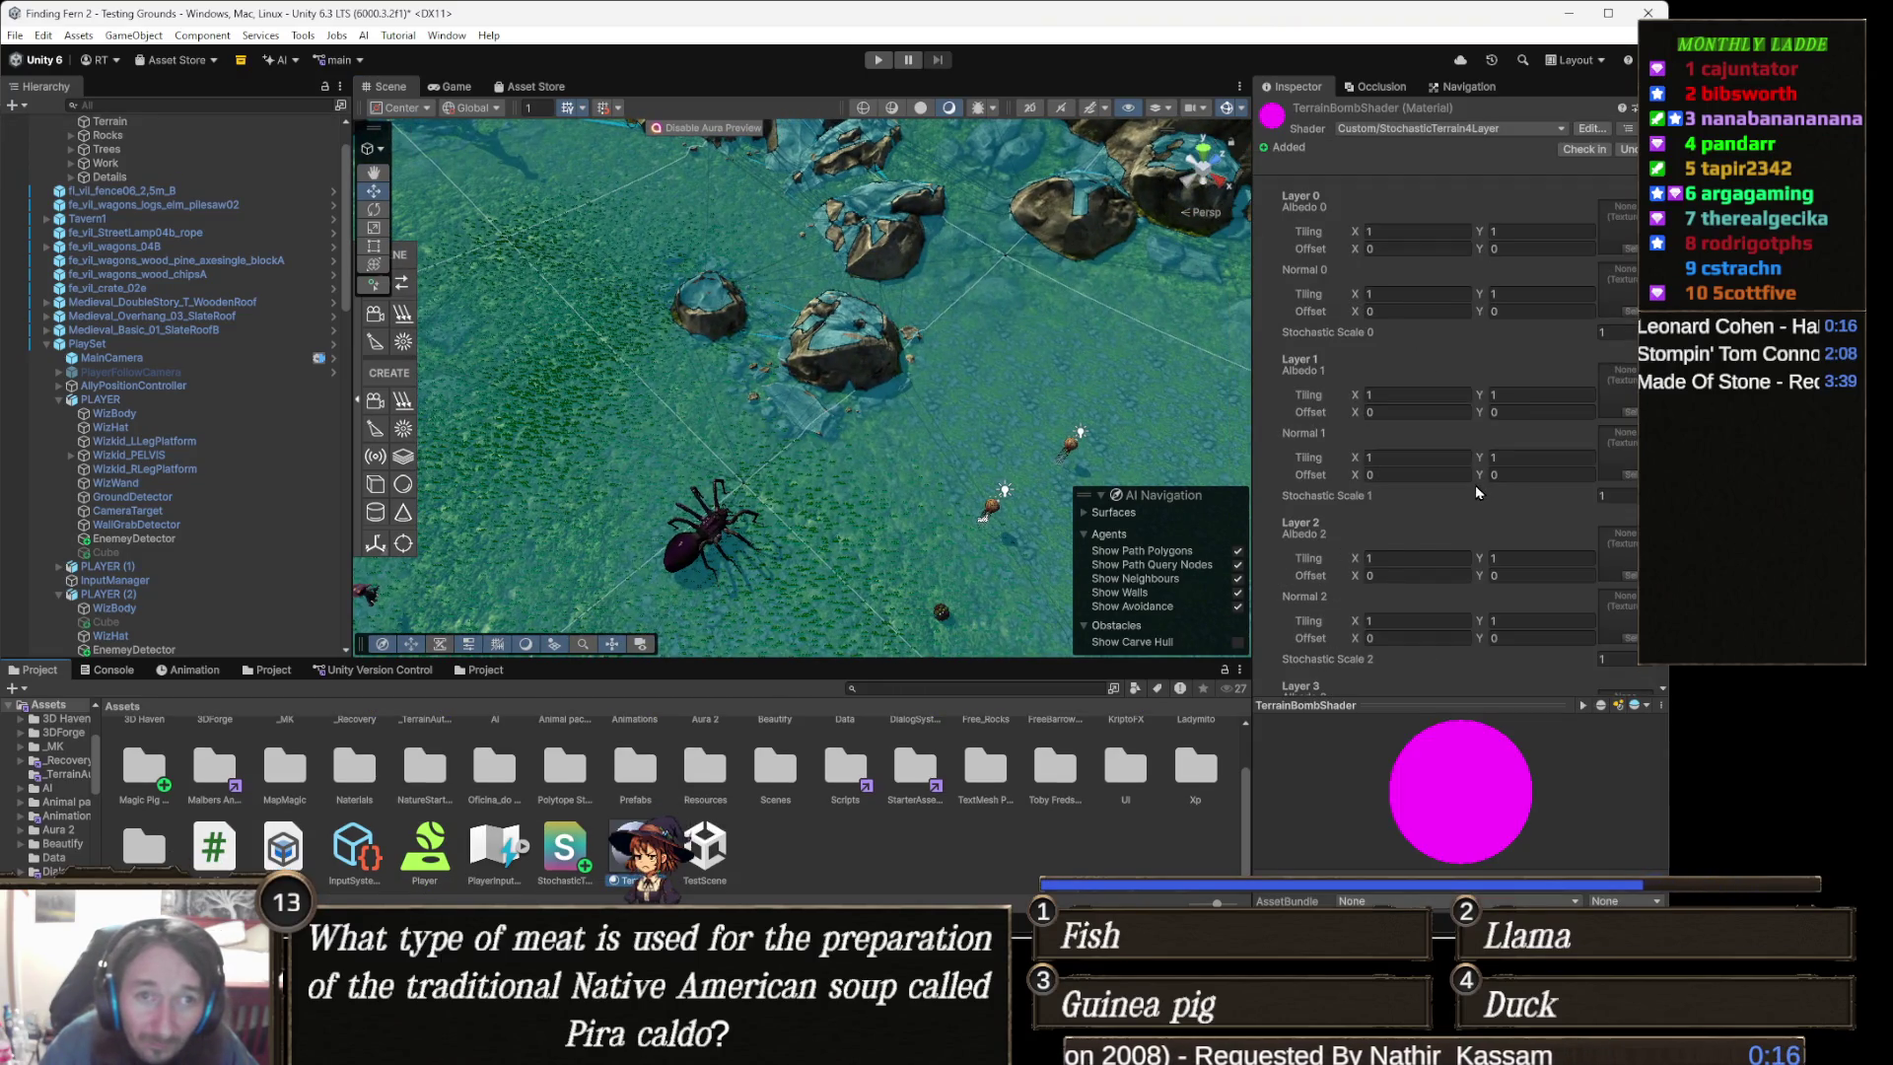
scroll(1530, 514, down, 5)
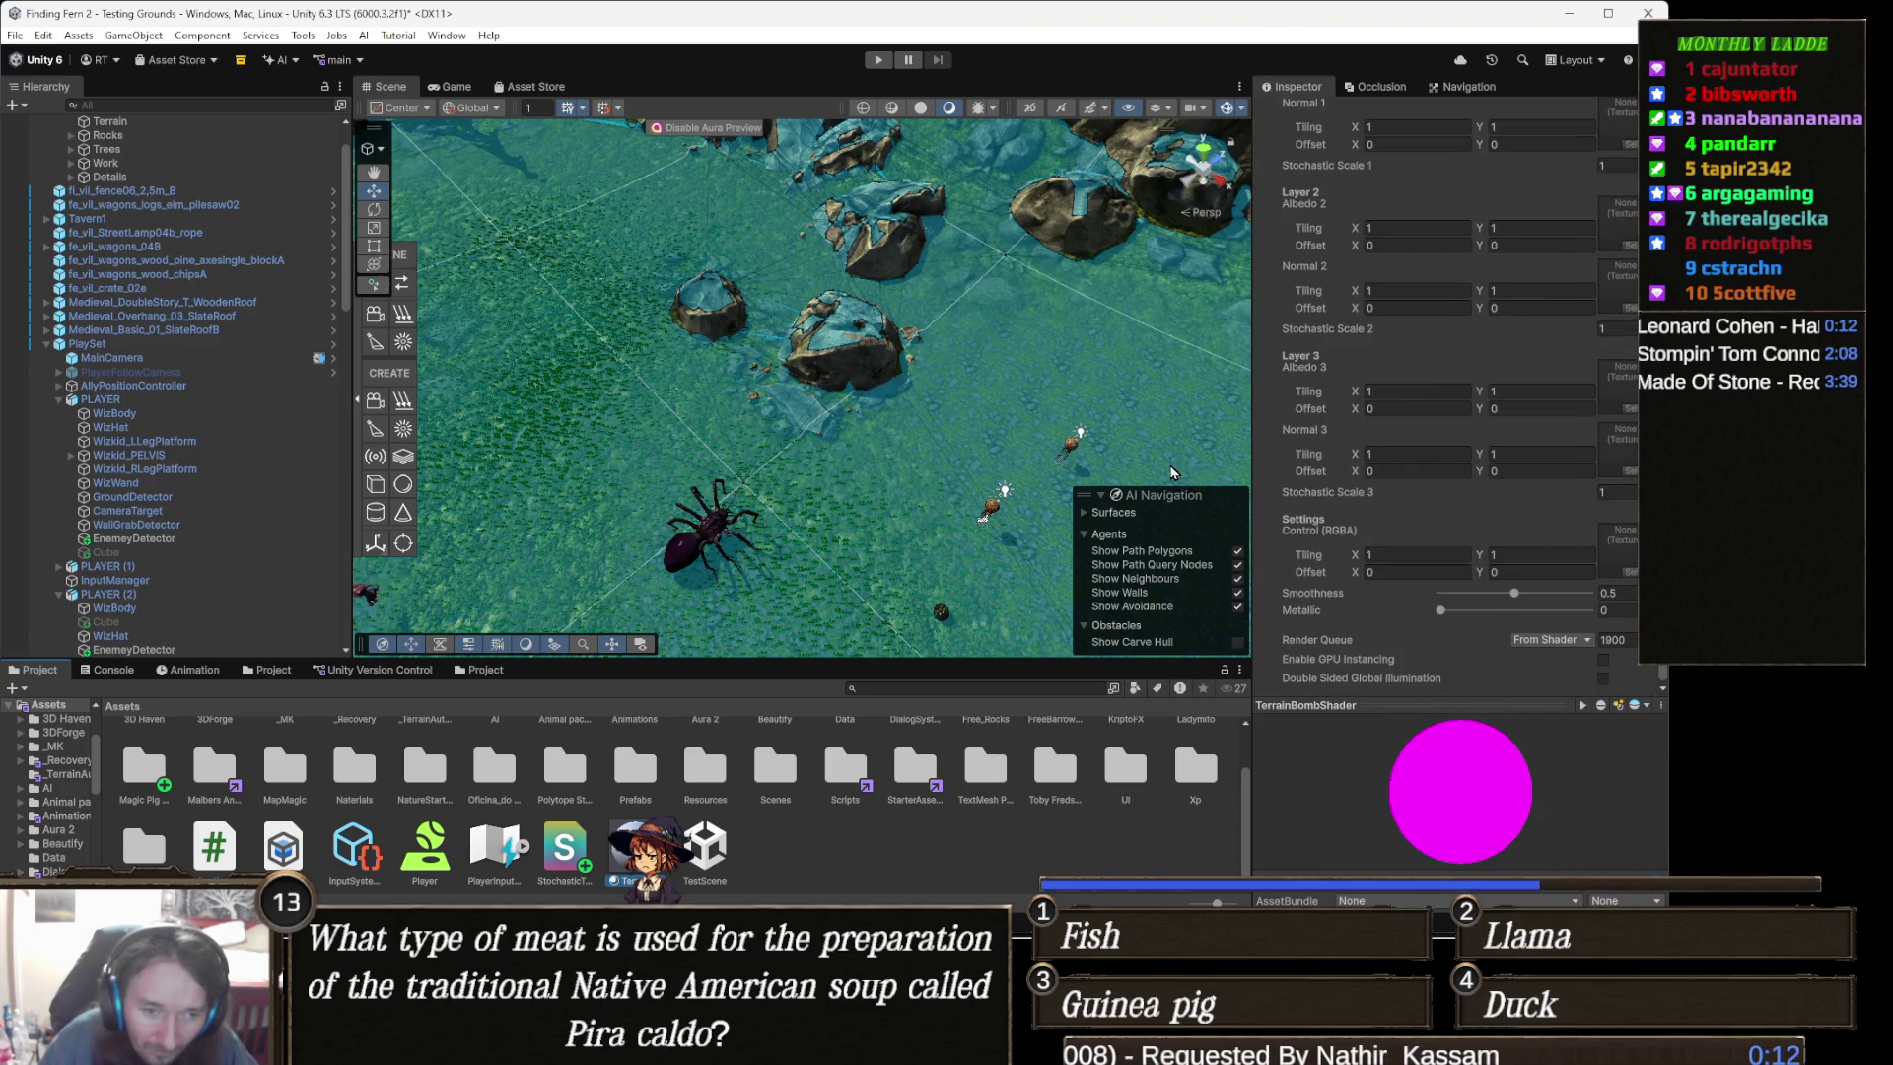
click(558, 864)
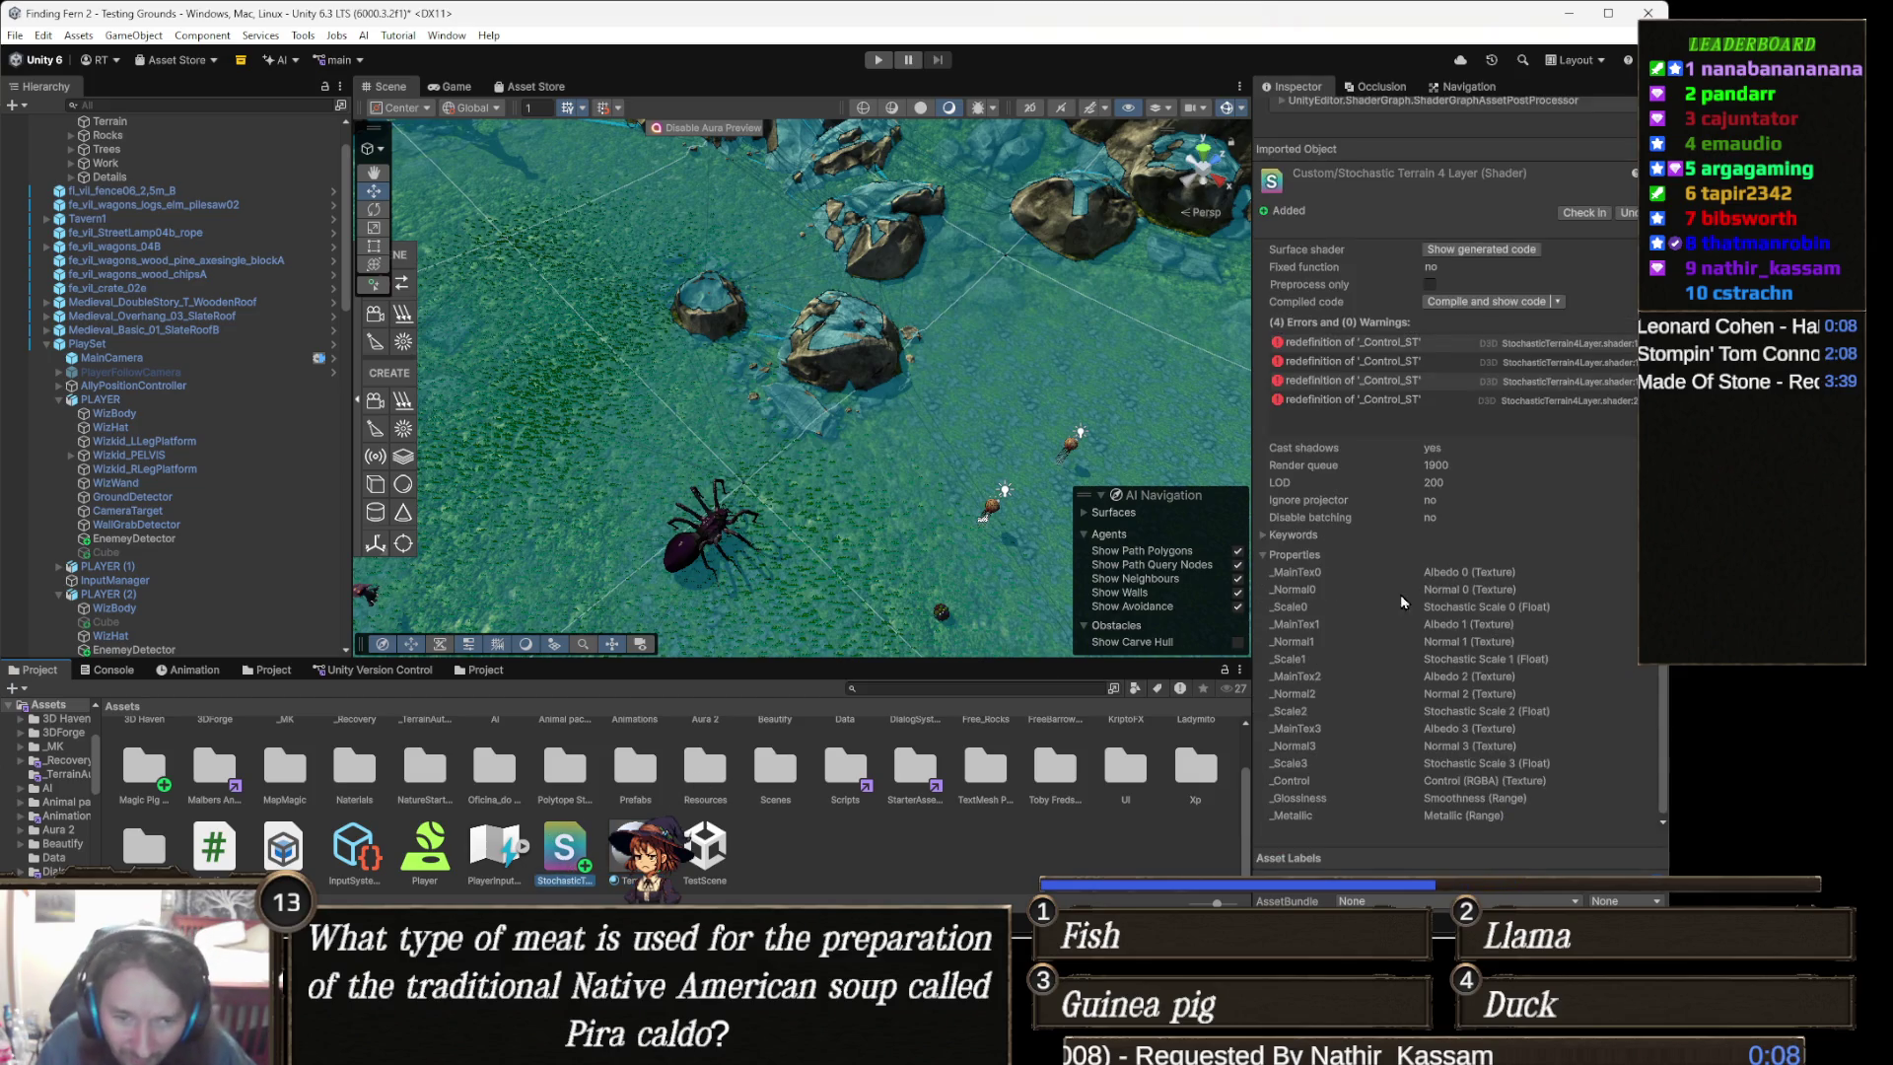
- Open the first '_Control_ST' redefinition error to bring up the shader code in Visual Studio
scroll(1451, 520, up, 2)
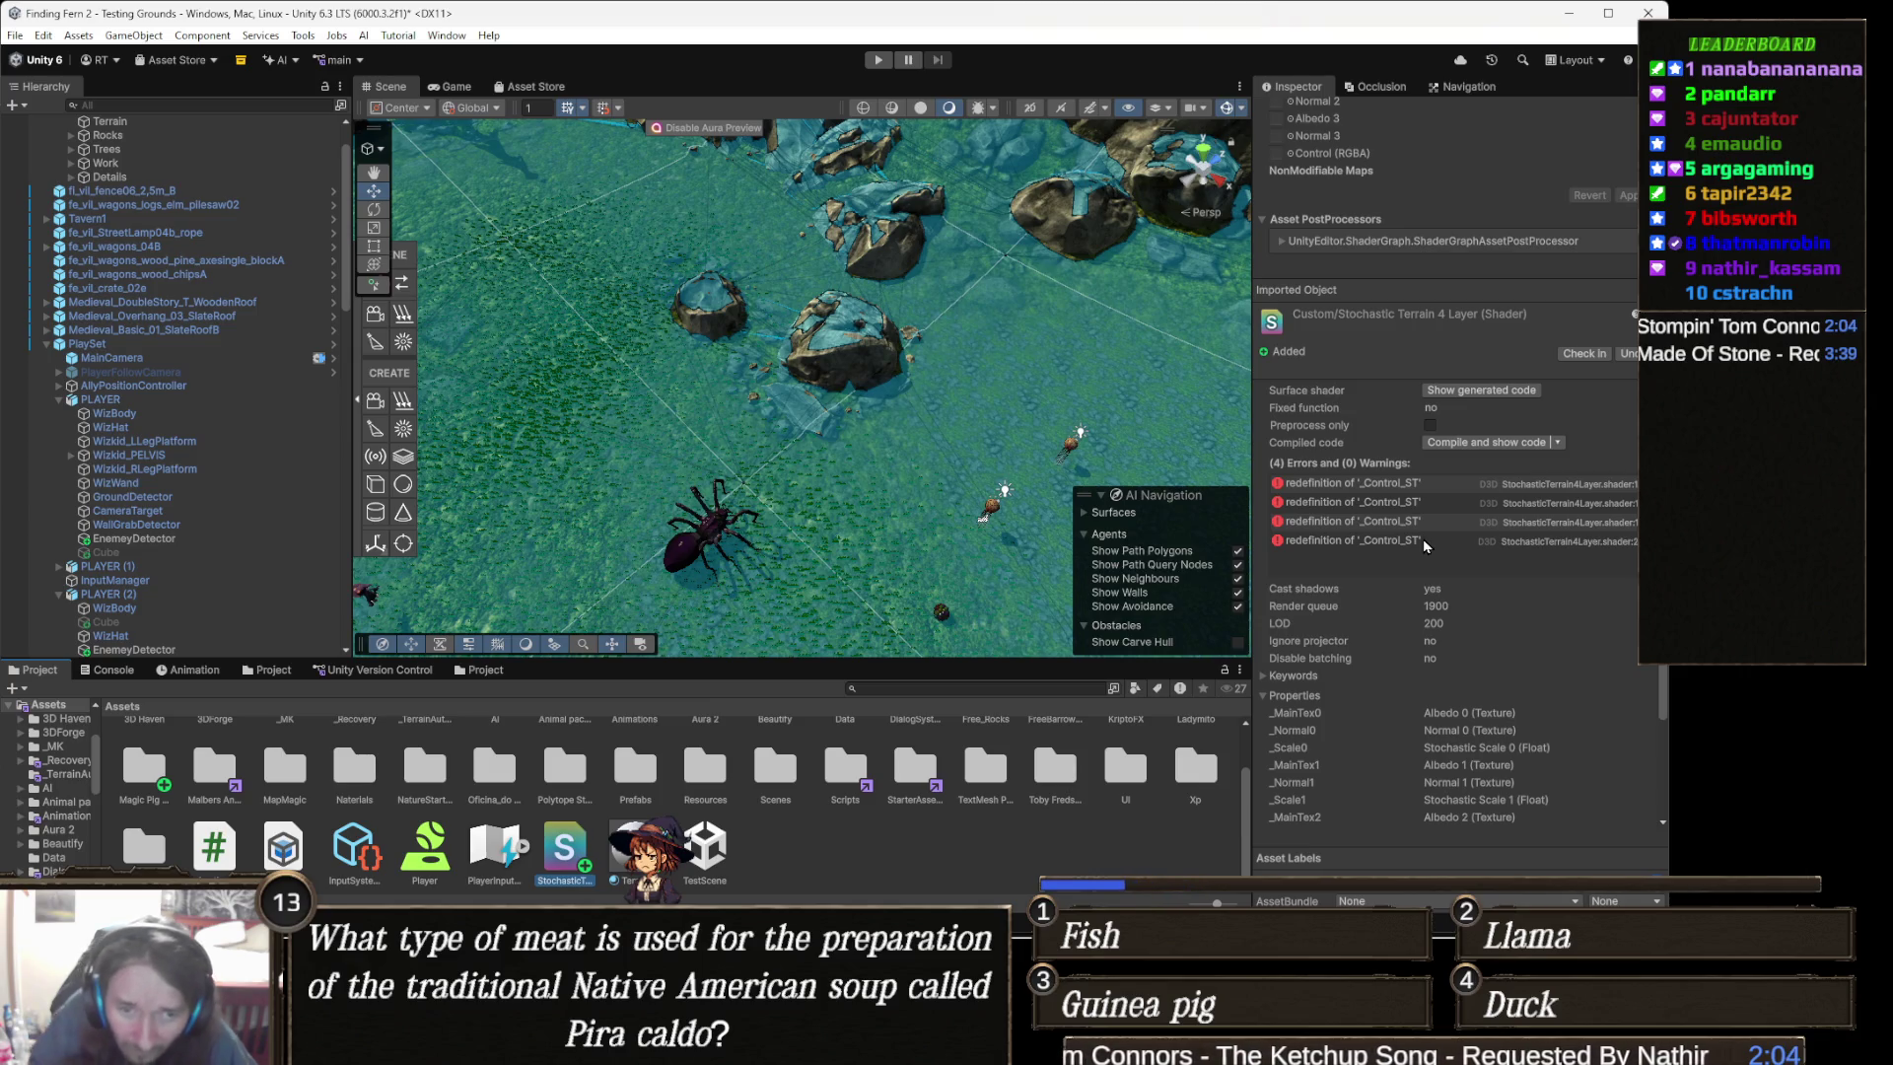
click(1524, 485)
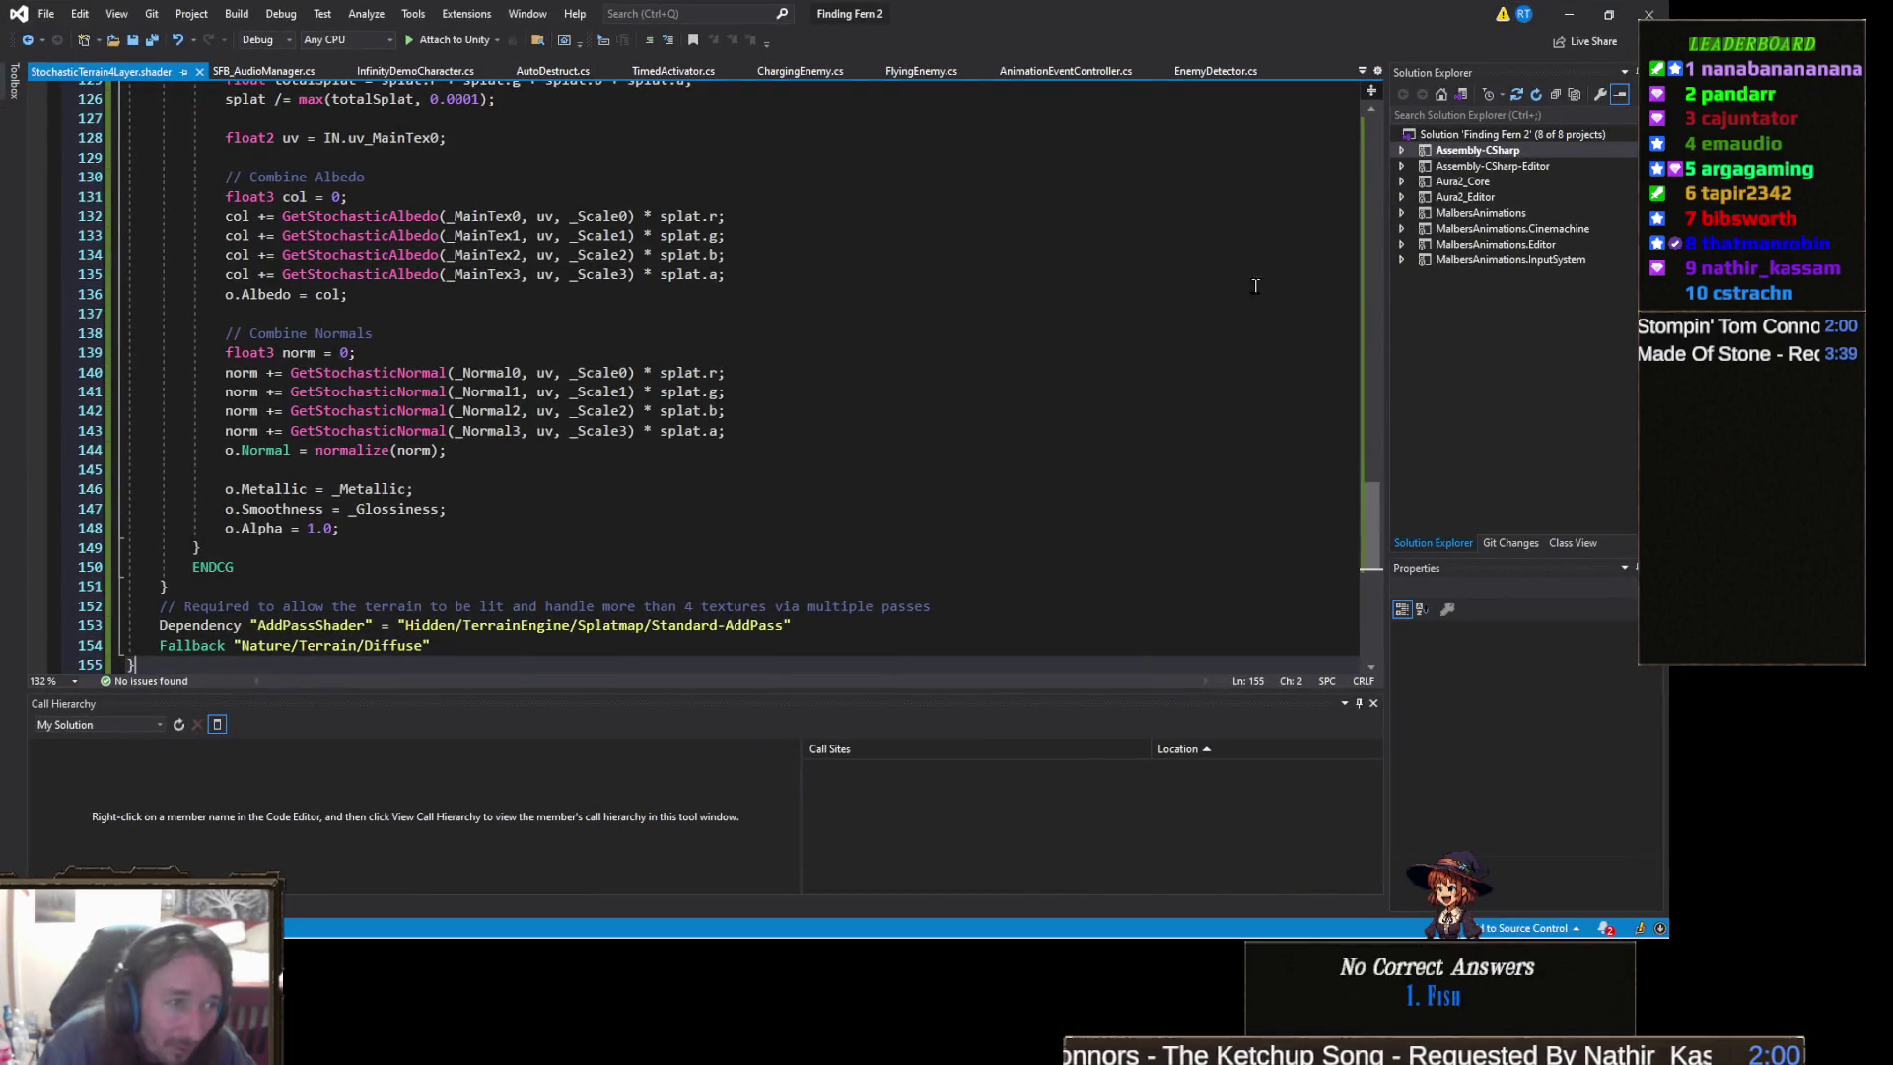
- Minimize Visual Studio and confirm the shader still shows four '_Control_ST' redefinition errors
click(1568, 14)
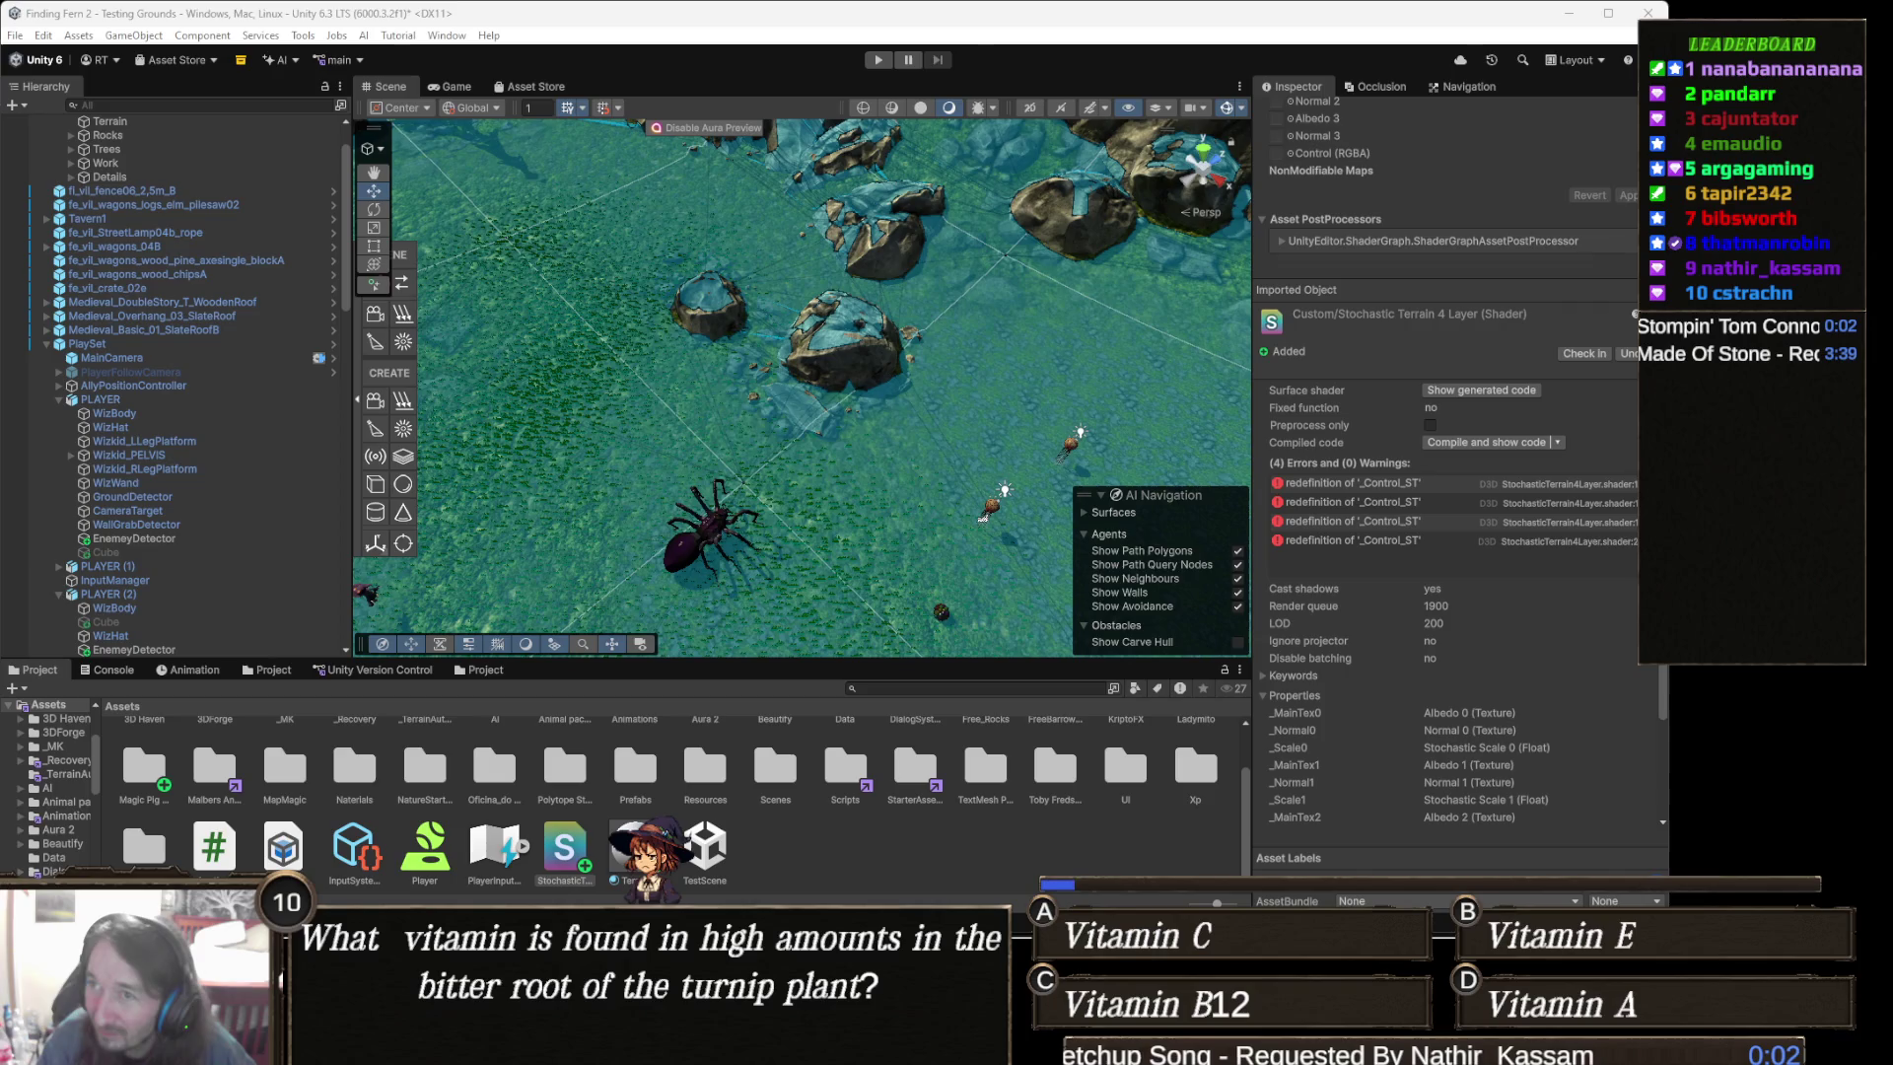
mouse_move(803, 938)
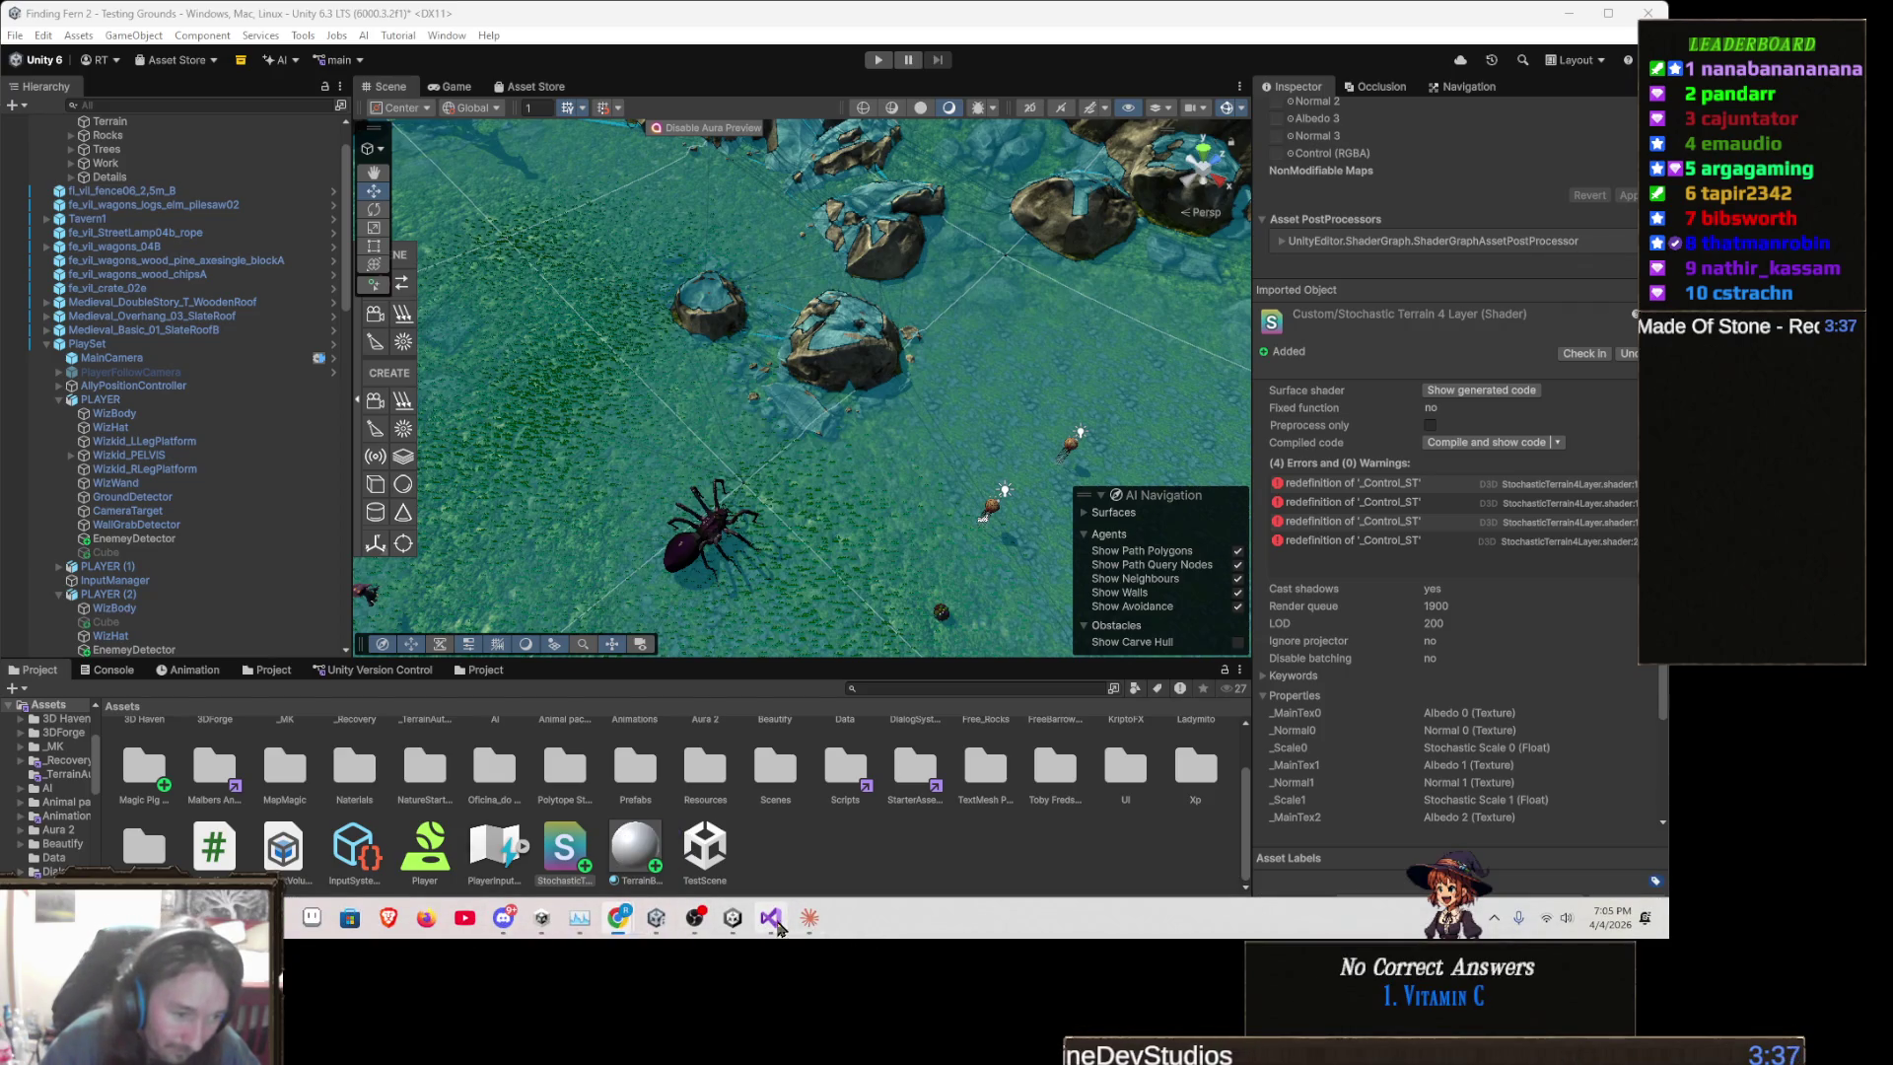
- Bring up the revised shader in Visual Studio, then minimize it to check the error-free shader in Unity
click(770, 916)
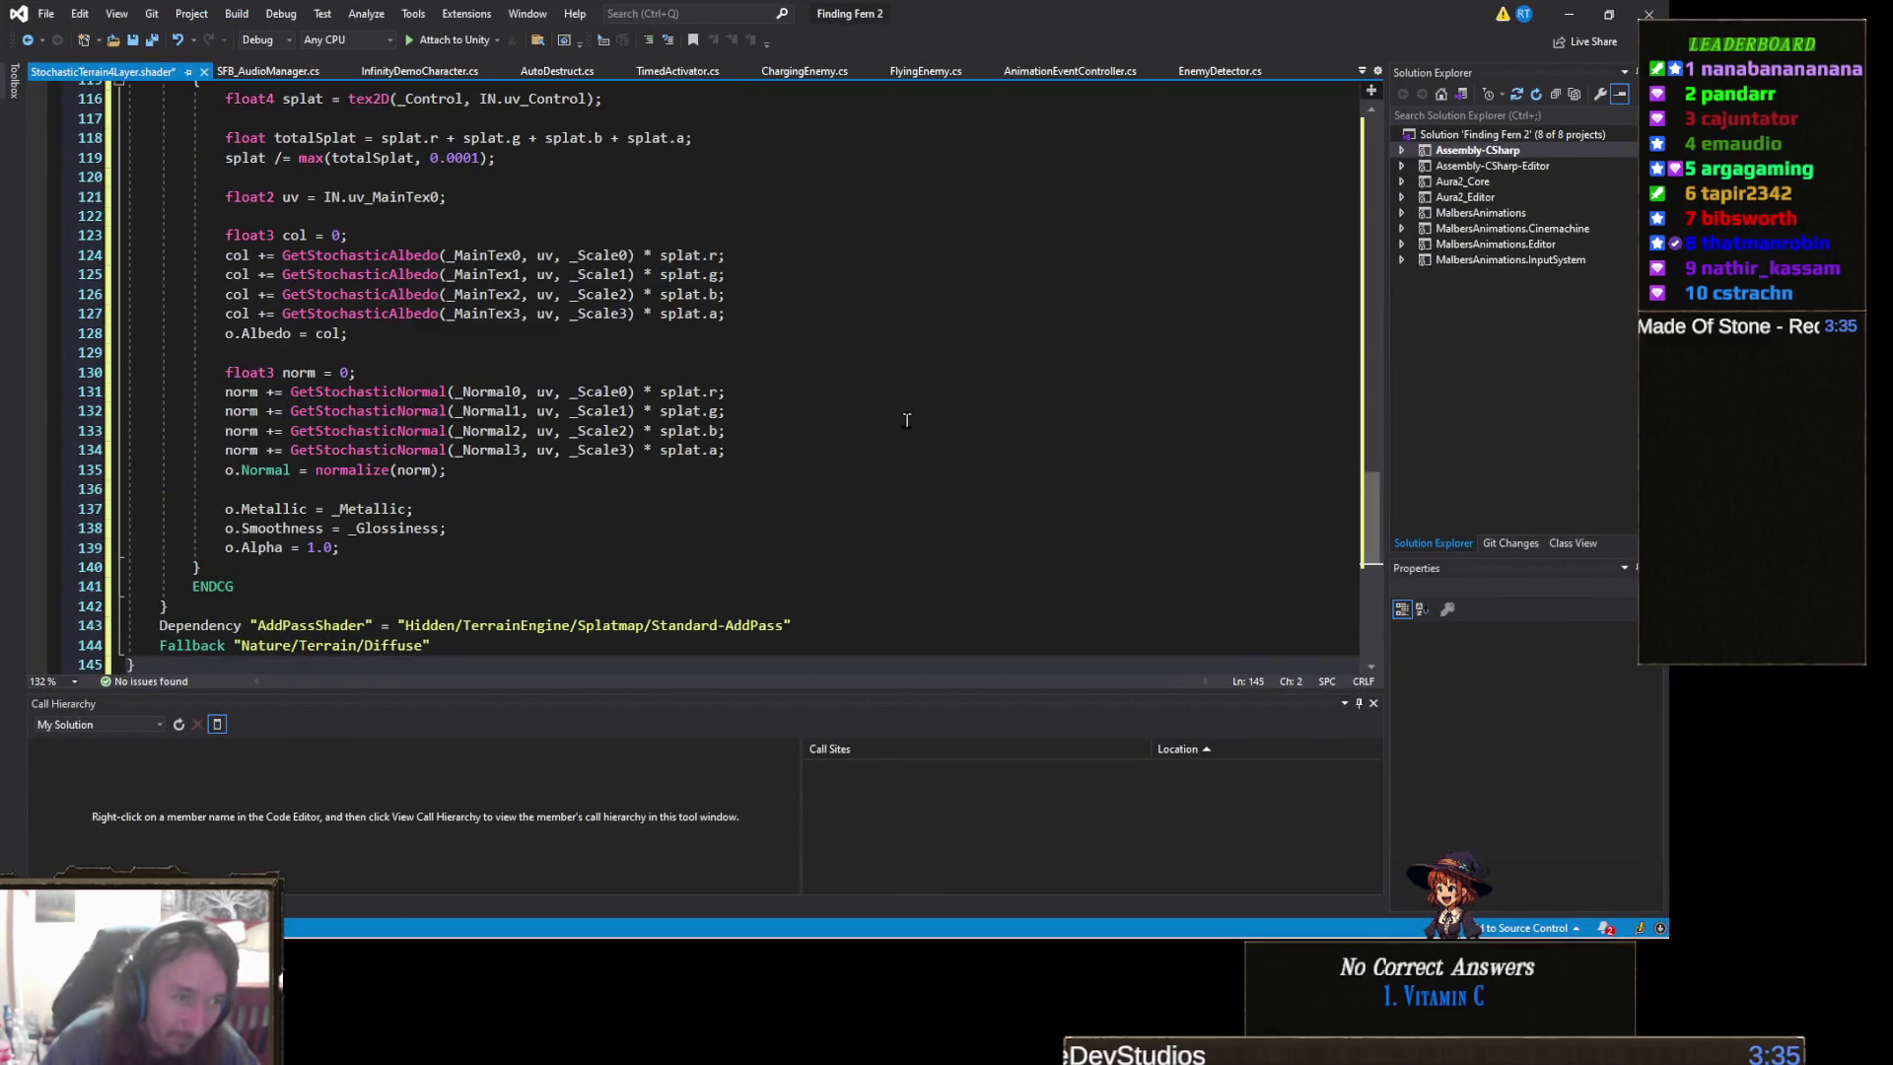
click(1568, 14)
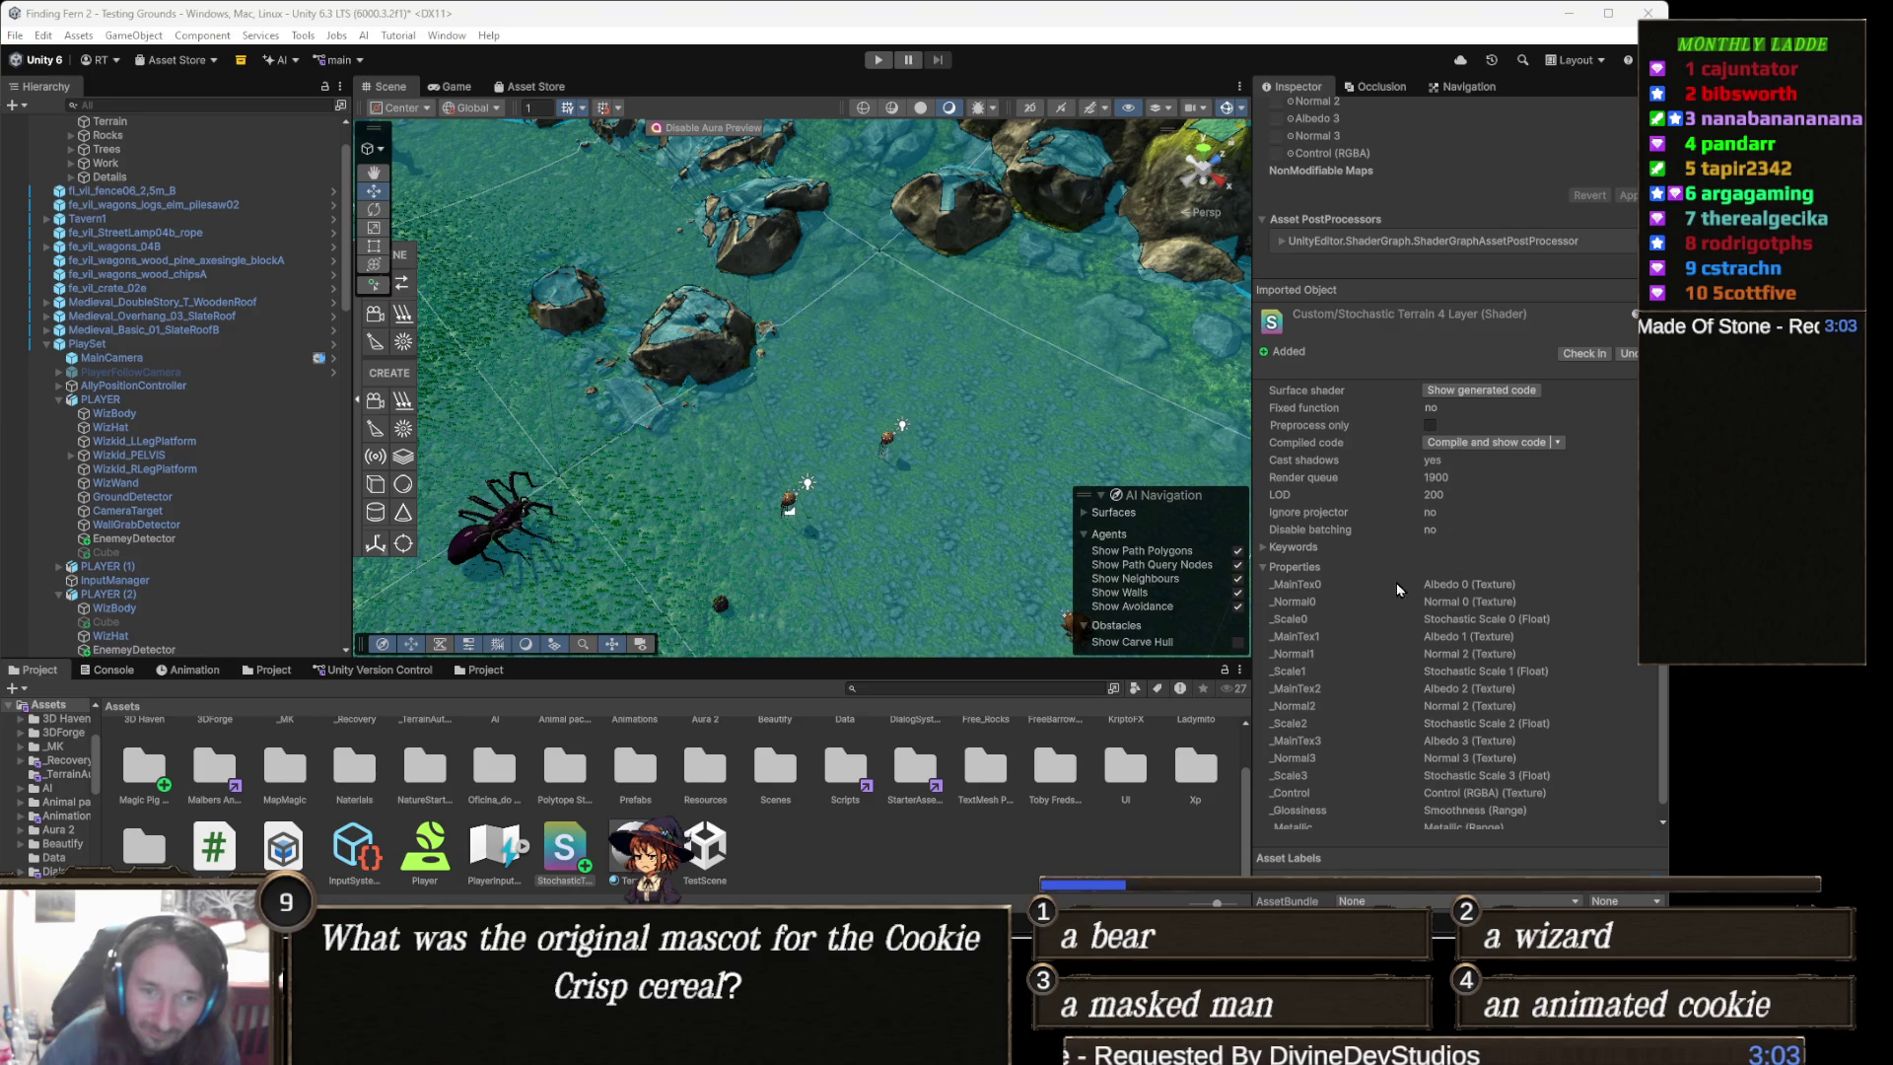
- Scroll the shader Inspector down to its Control and Smoothness properties, now free of compile errors
scroll(1385, 540, down, 1)
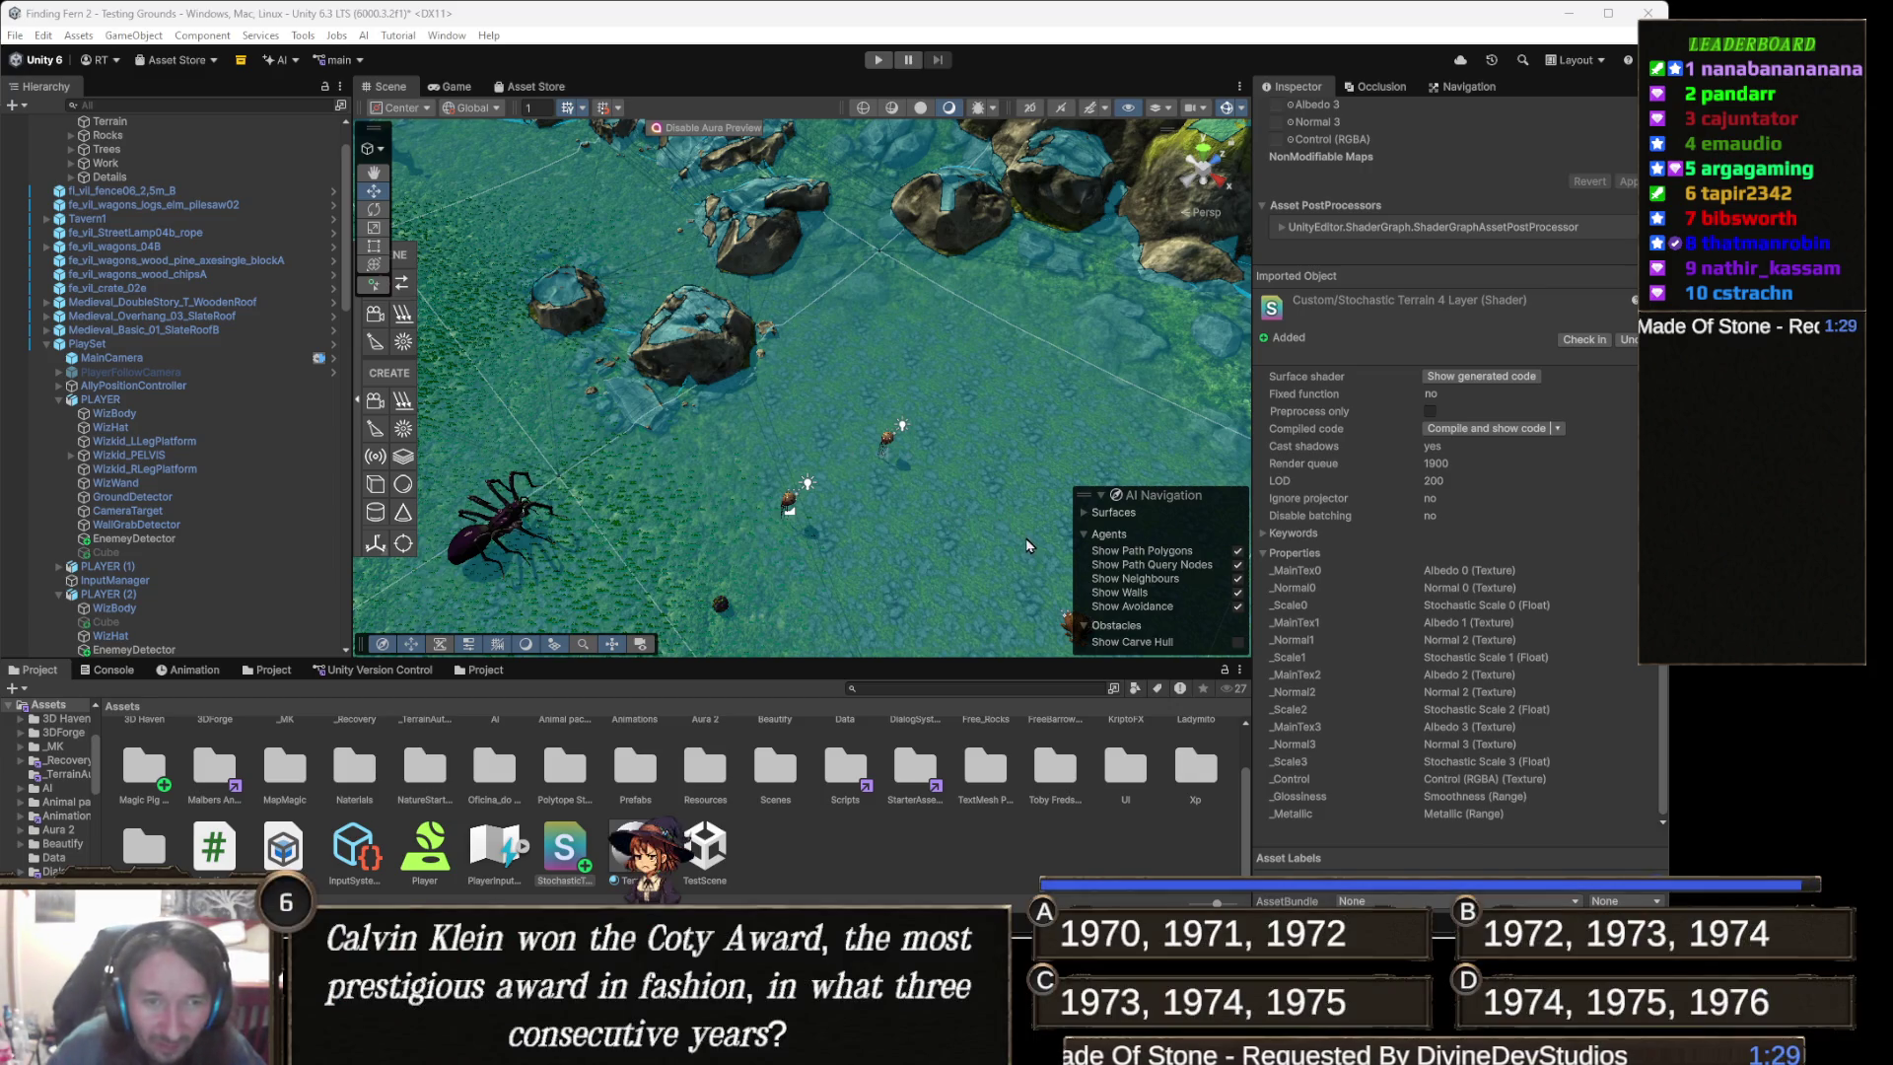
- Select Terrain, restore the TerrainBombShader material, then frame and orbit the pale cyan, blocky-patched ground
click(1005, 523)
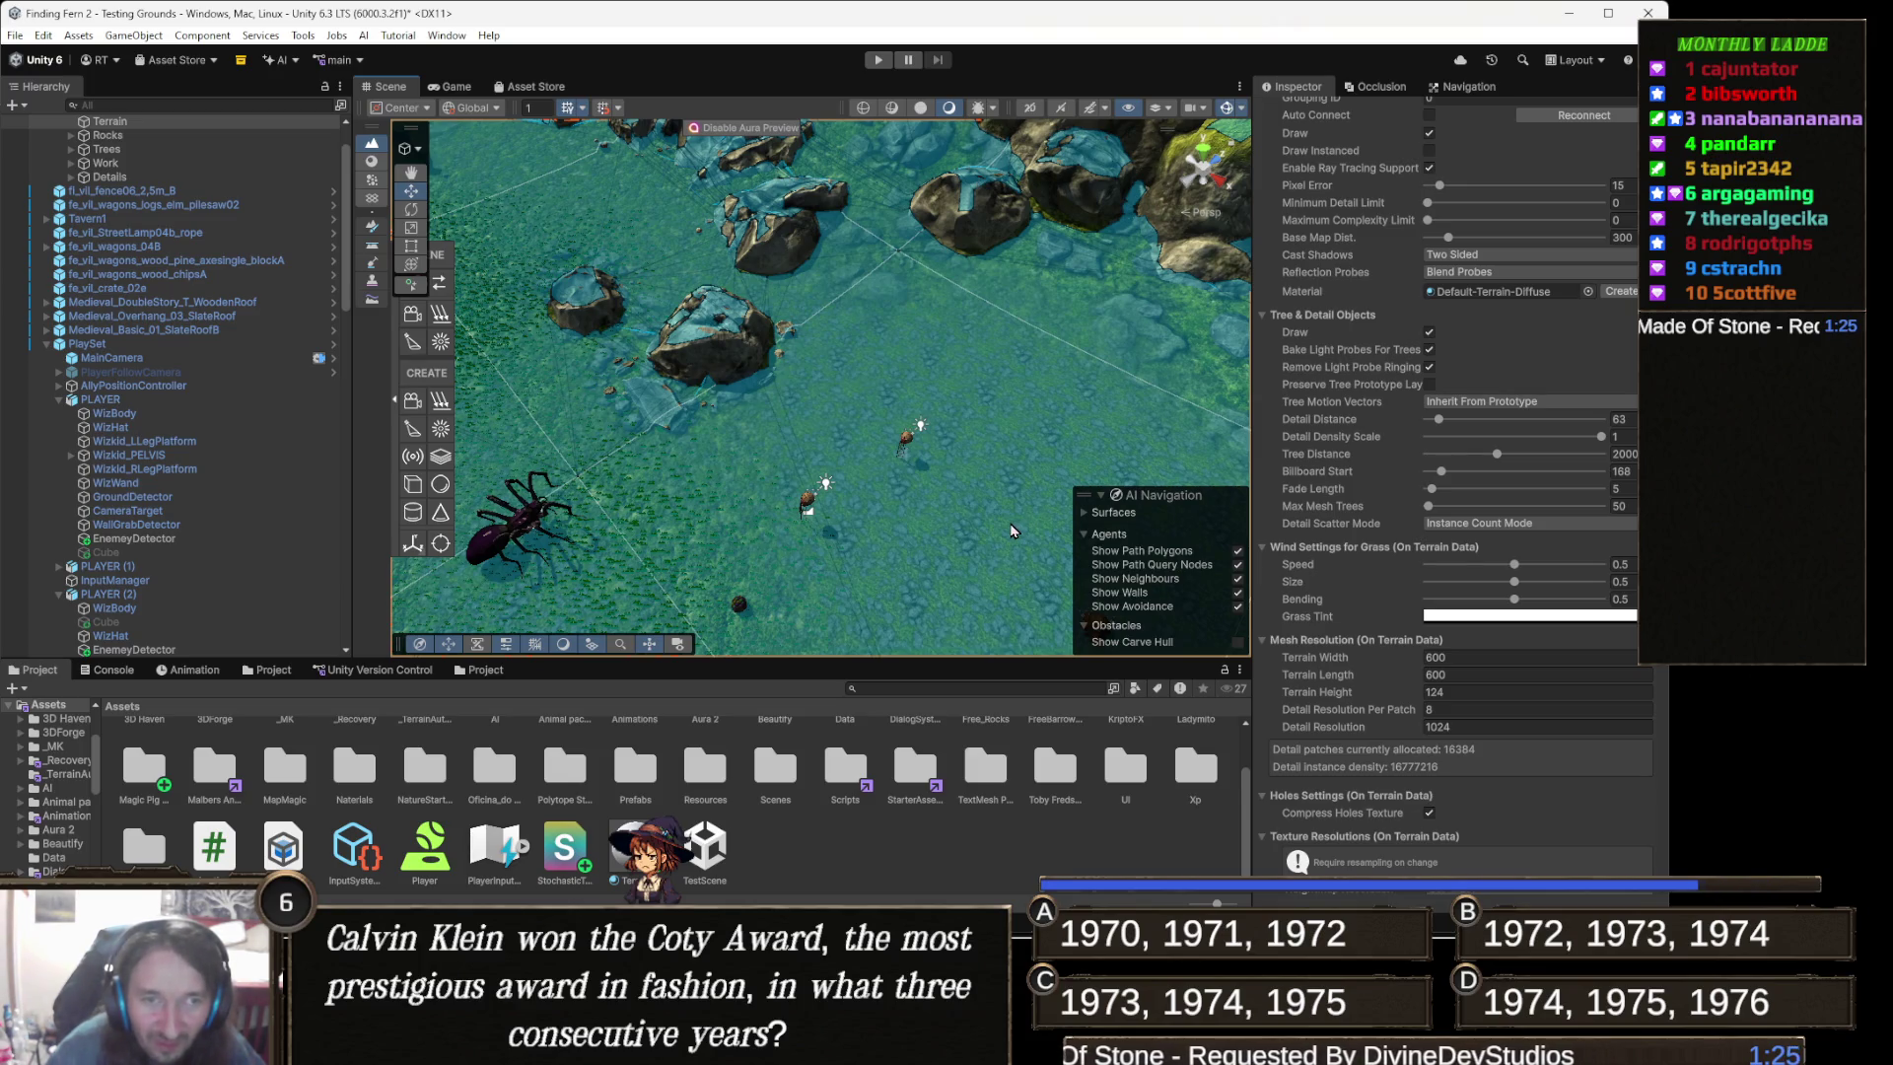
scroll(1494, 473, up, 4)
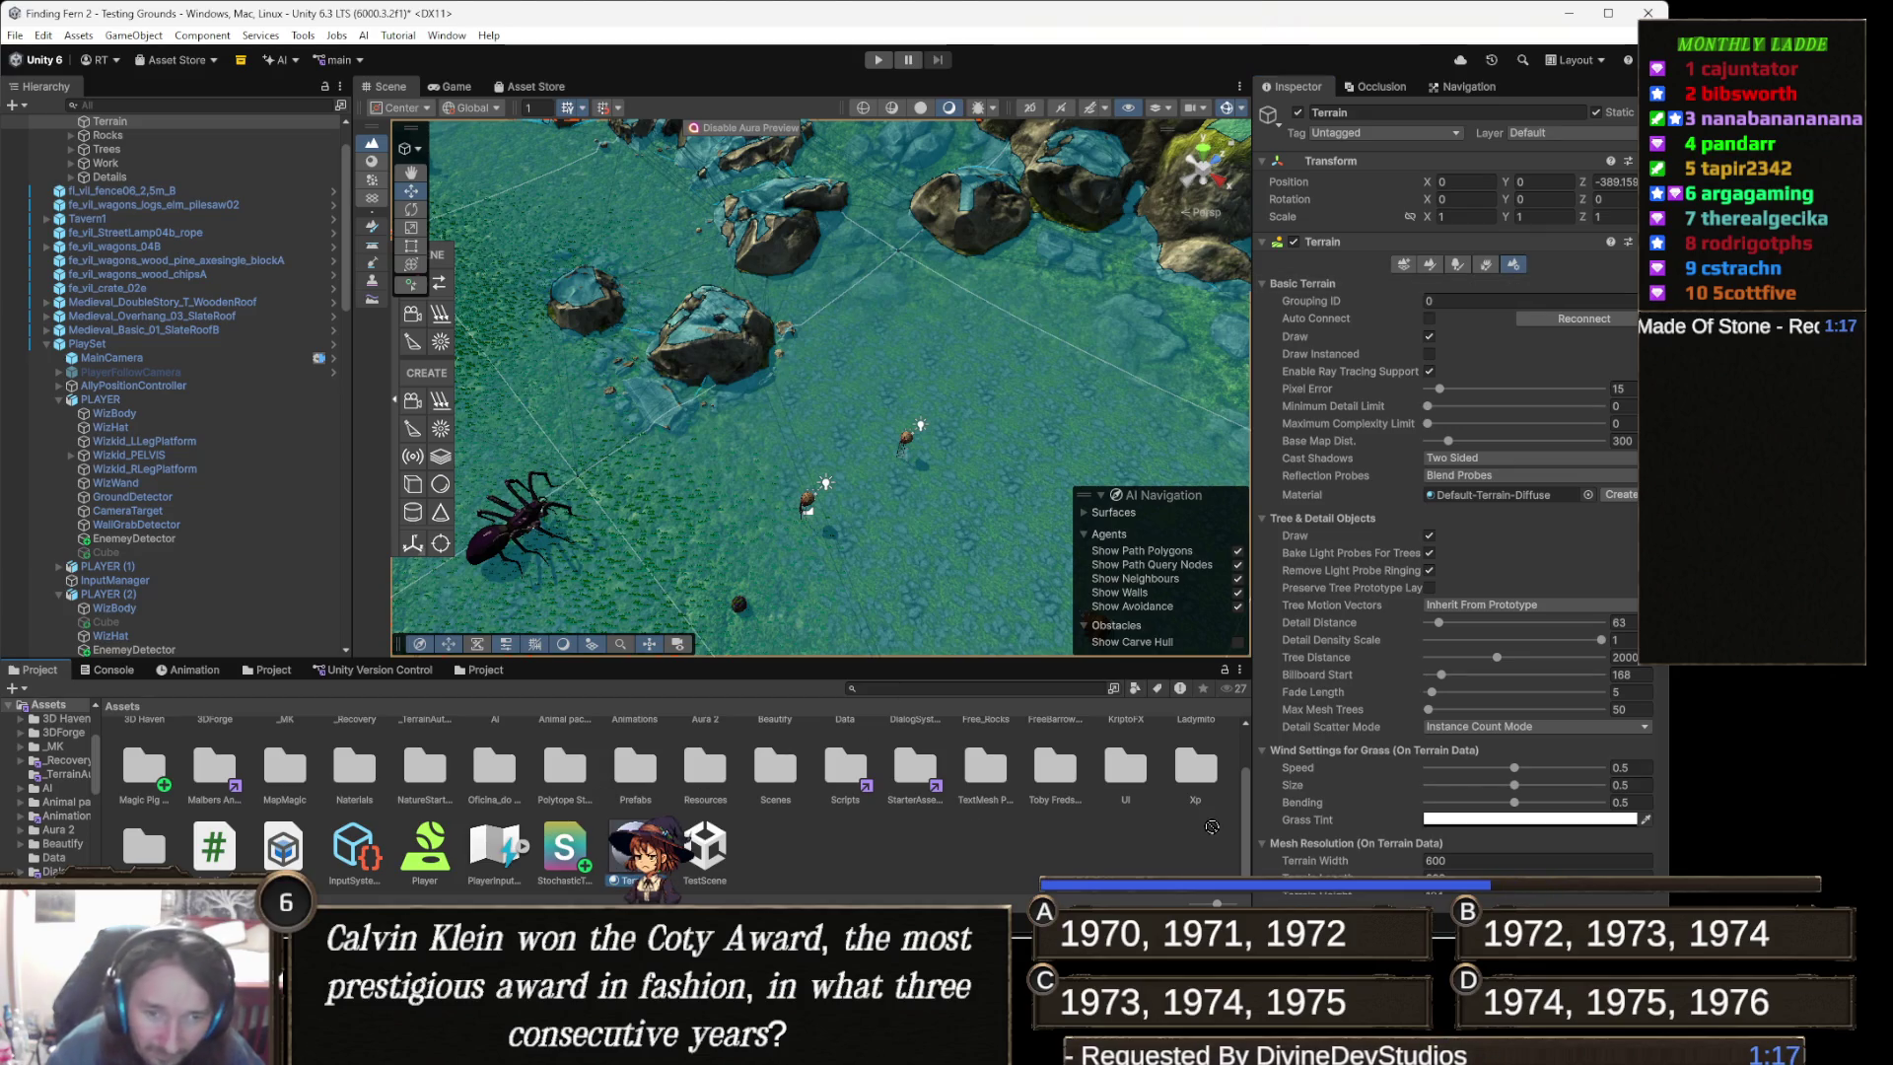
key(ctrl+z)
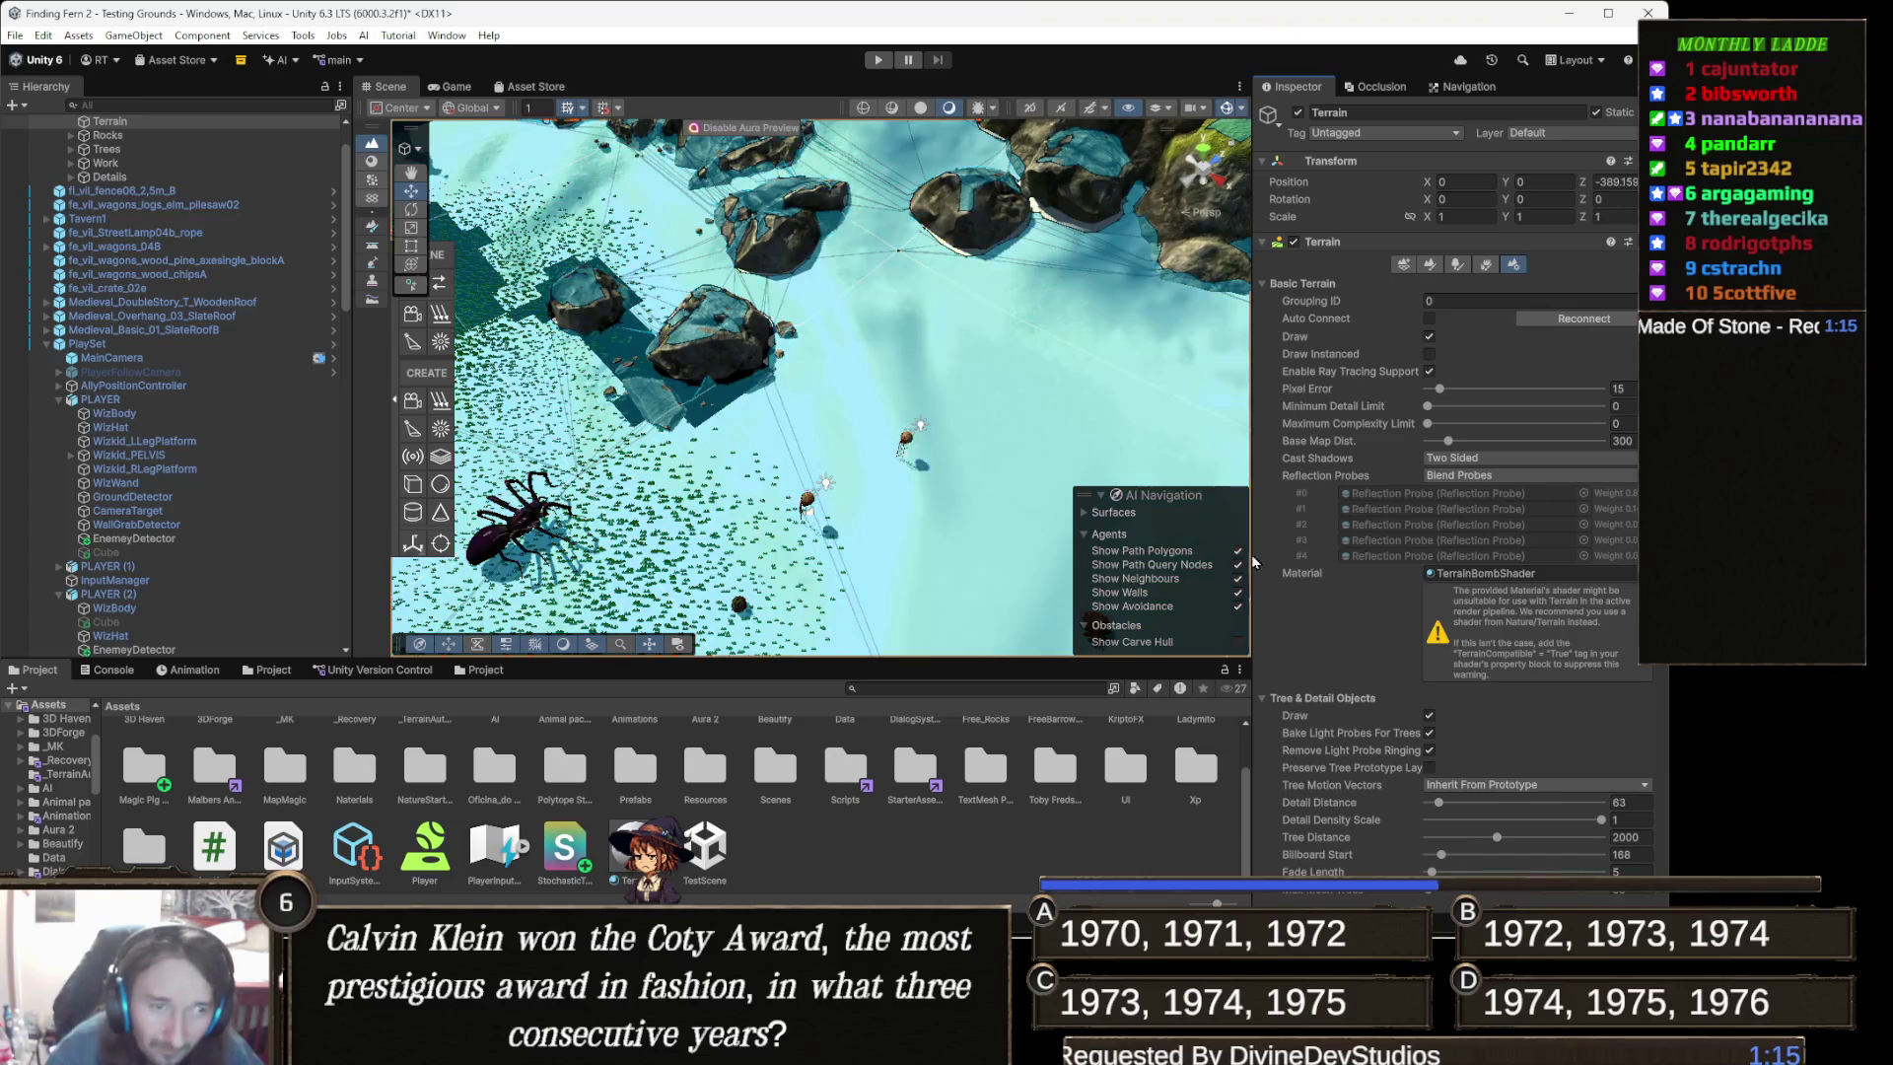
scroll(845, 466, up, 3)
scroll(845, 467, up, 5)
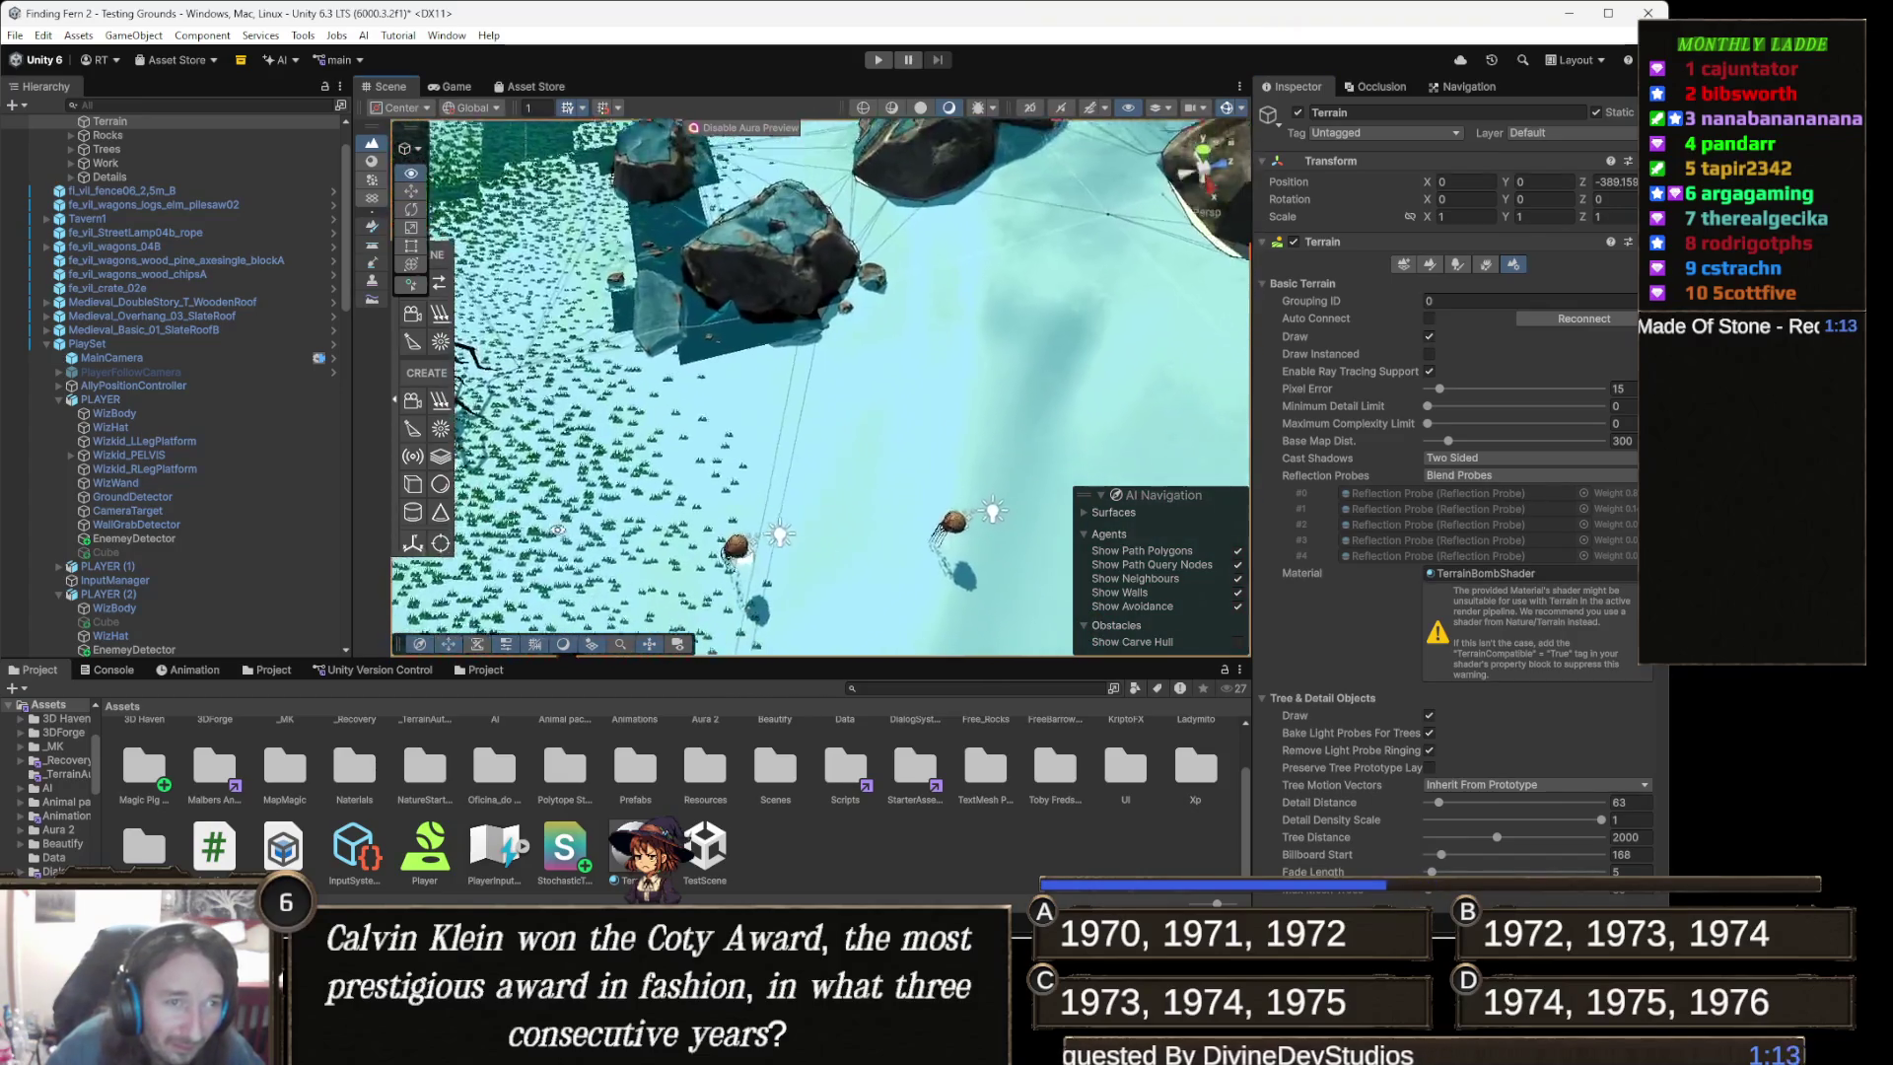
key(f)
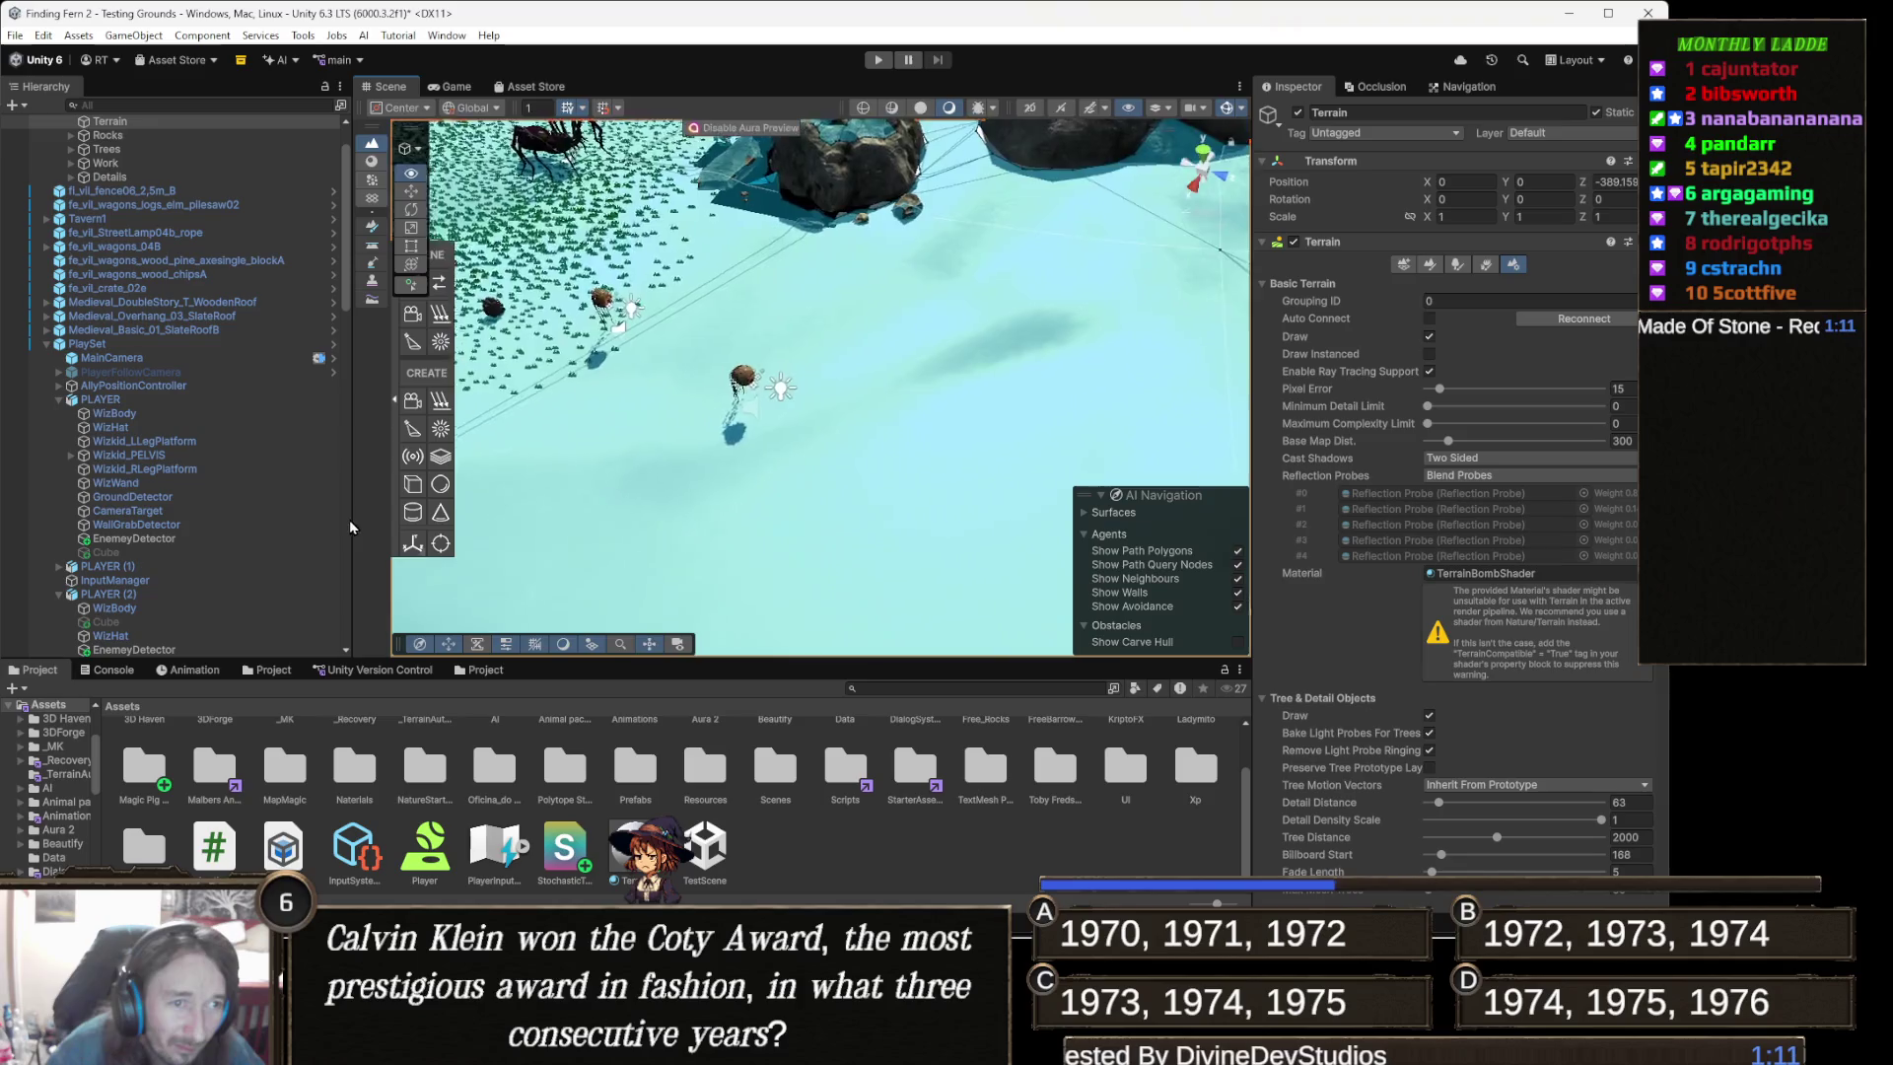
mouse_move(345, 536)
mouse_down()
mouse_move(337, 587)
mouse_move(690, 598)
mouse_move(1242, 449)
mouse_move(929, 365)
mouse_move(812, 411)
mouse_move(608, 611)
mouse_move(986, 612)
mouse_move(1289, 472)
mouse_move(1218, 545)
mouse_move(934, 590)
mouse_move(393, 599)
mouse_move(737, 509)
mouse_move(573, 384)
mouse_move(625, 332)
mouse_move(812, 564)
mouse_move(782, 560)
mouse_up()
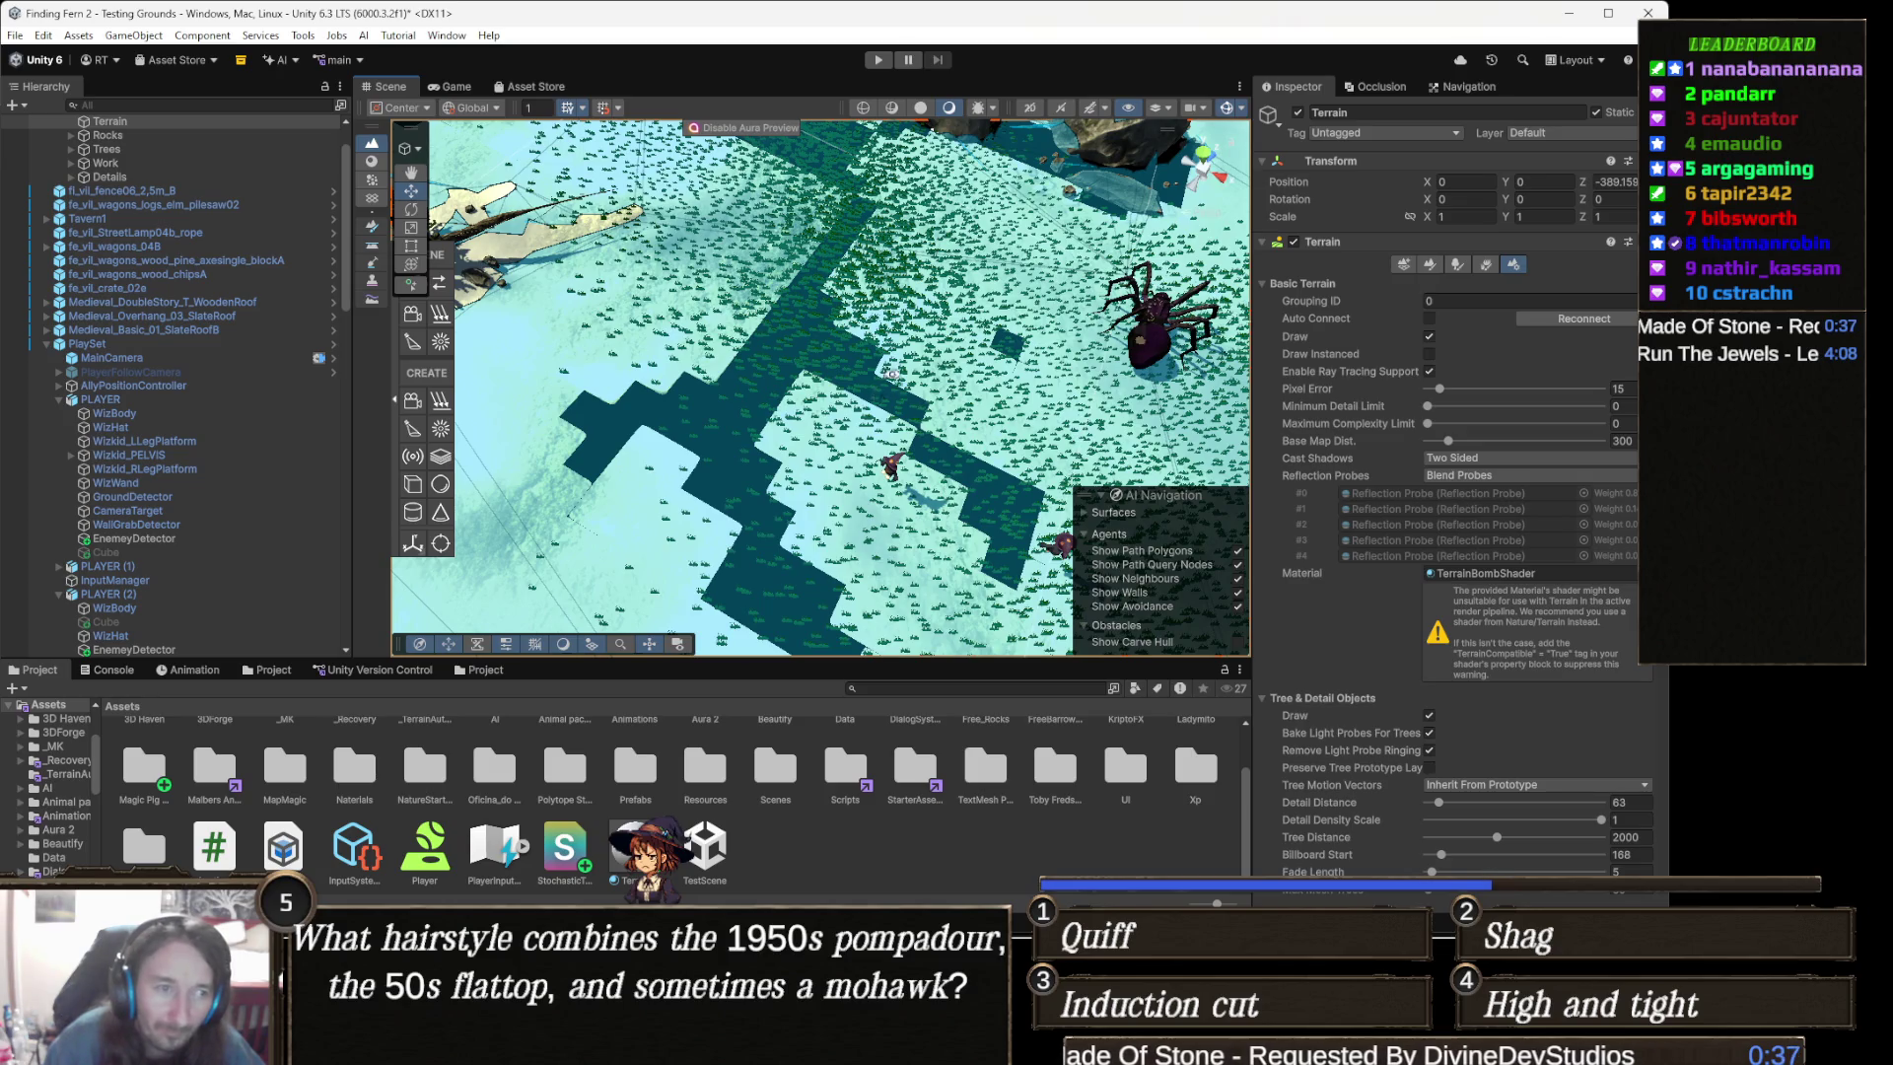
- Zoom and orbit across the terrain's cliffs and edges, then undo back to Default-Terrain-Diffuse
scroll(945, 398, down, 2)
scroll(944, 398, down, 8)
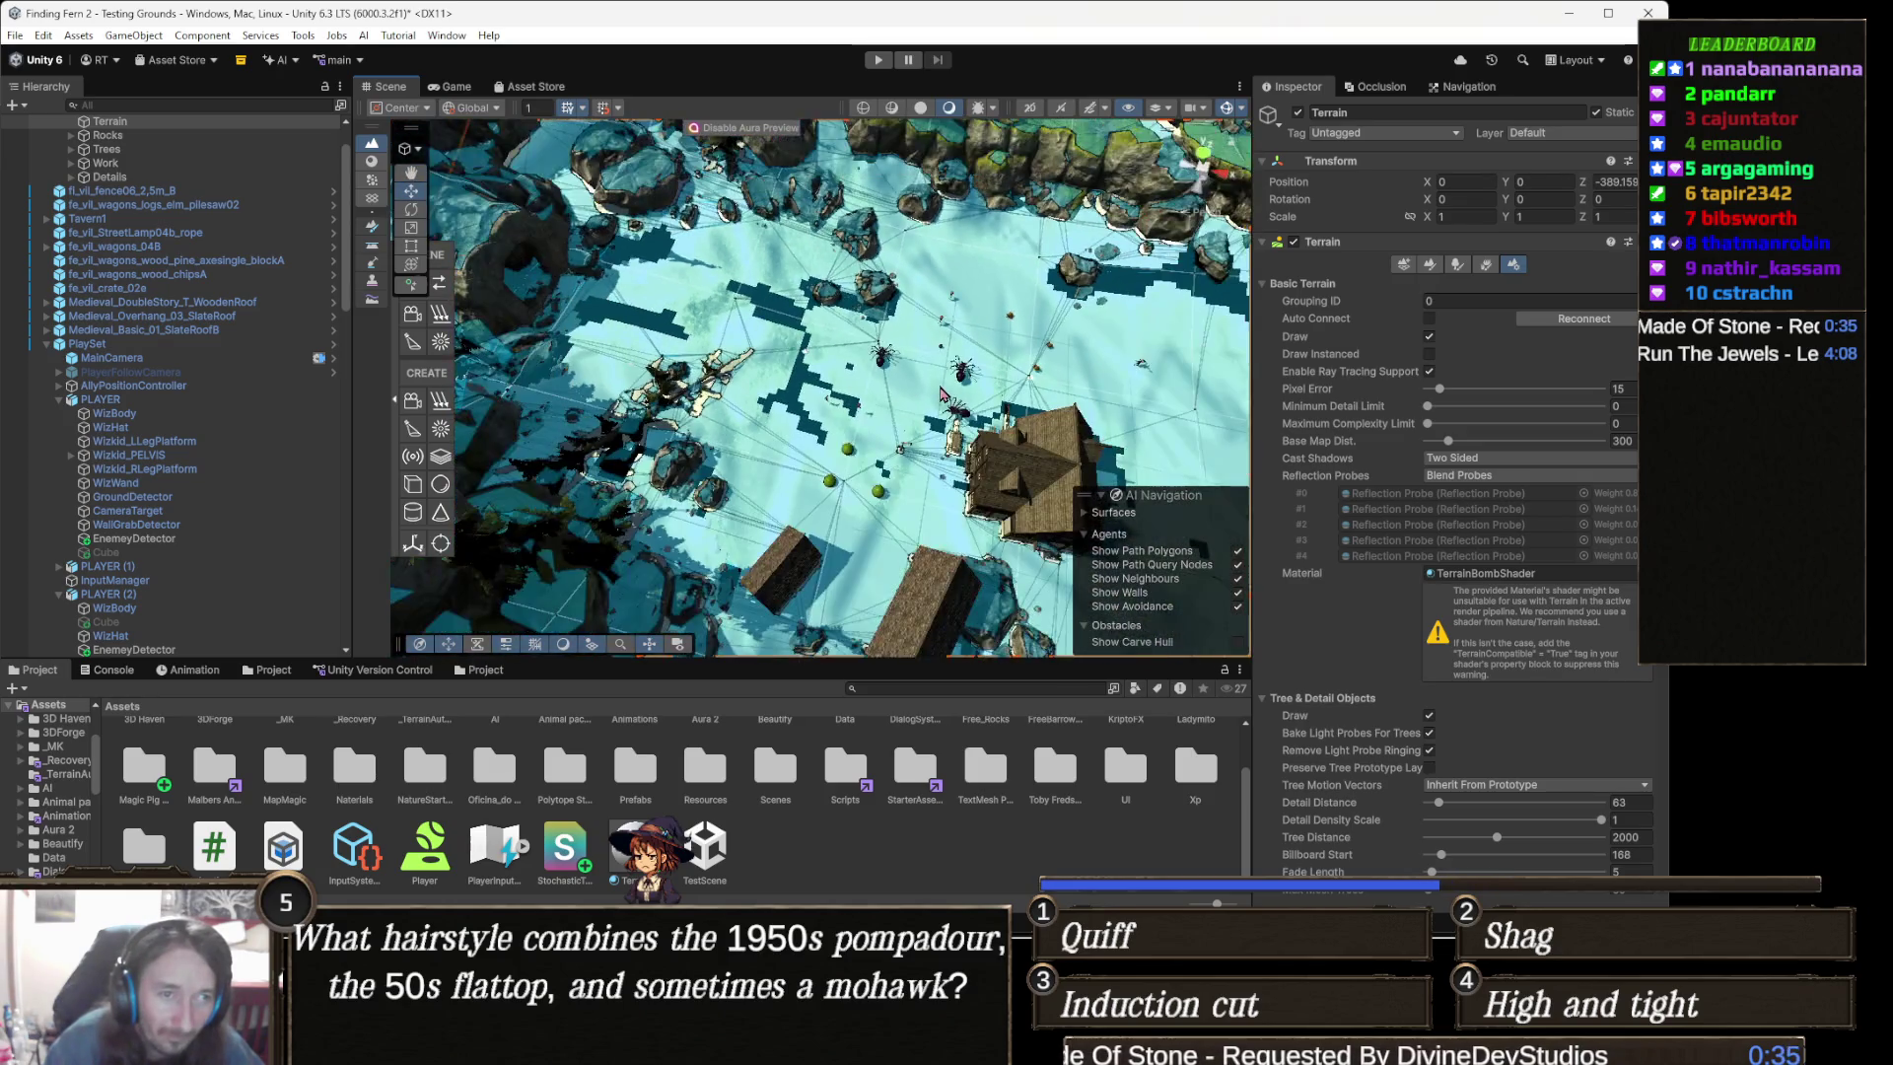
scroll(941, 394, down, 5)
drag(941, 394, 884, 422)
scroll(883, 421, down, 10)
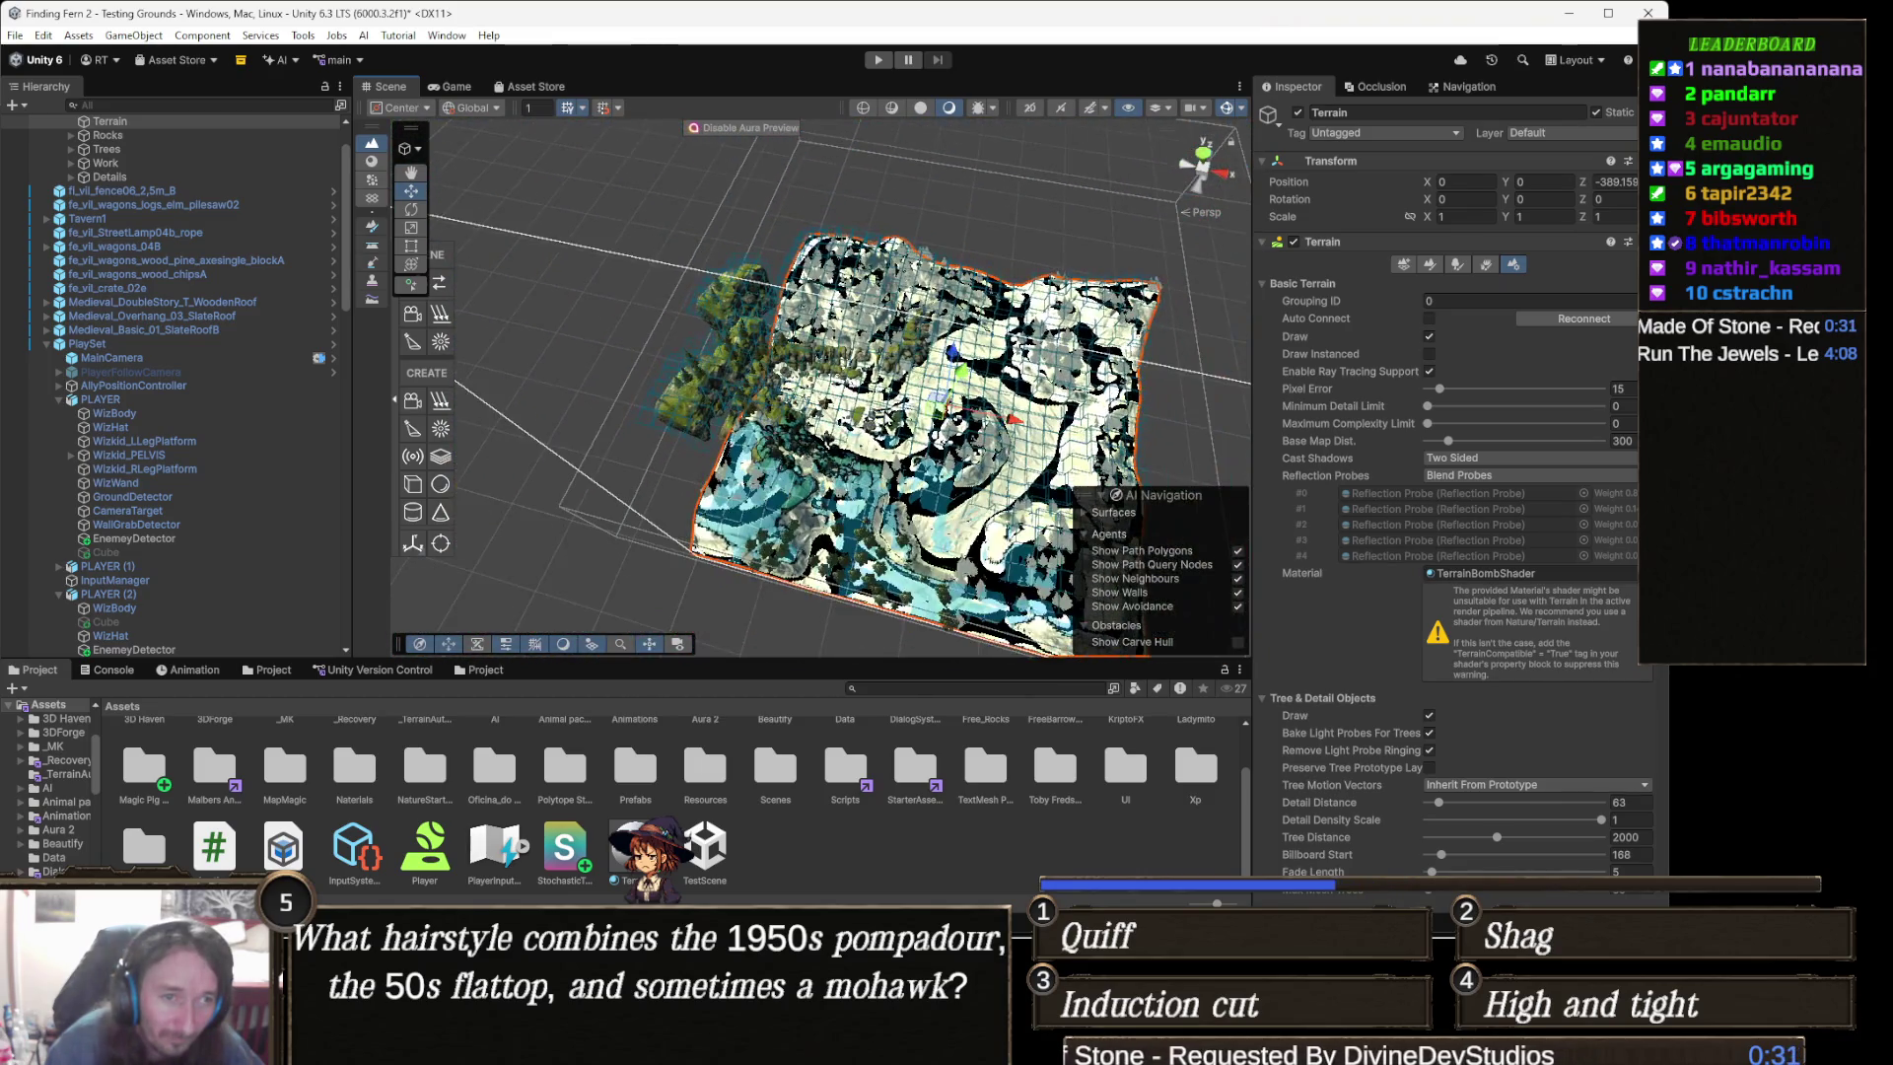
scroll(884, 422, up, 15)
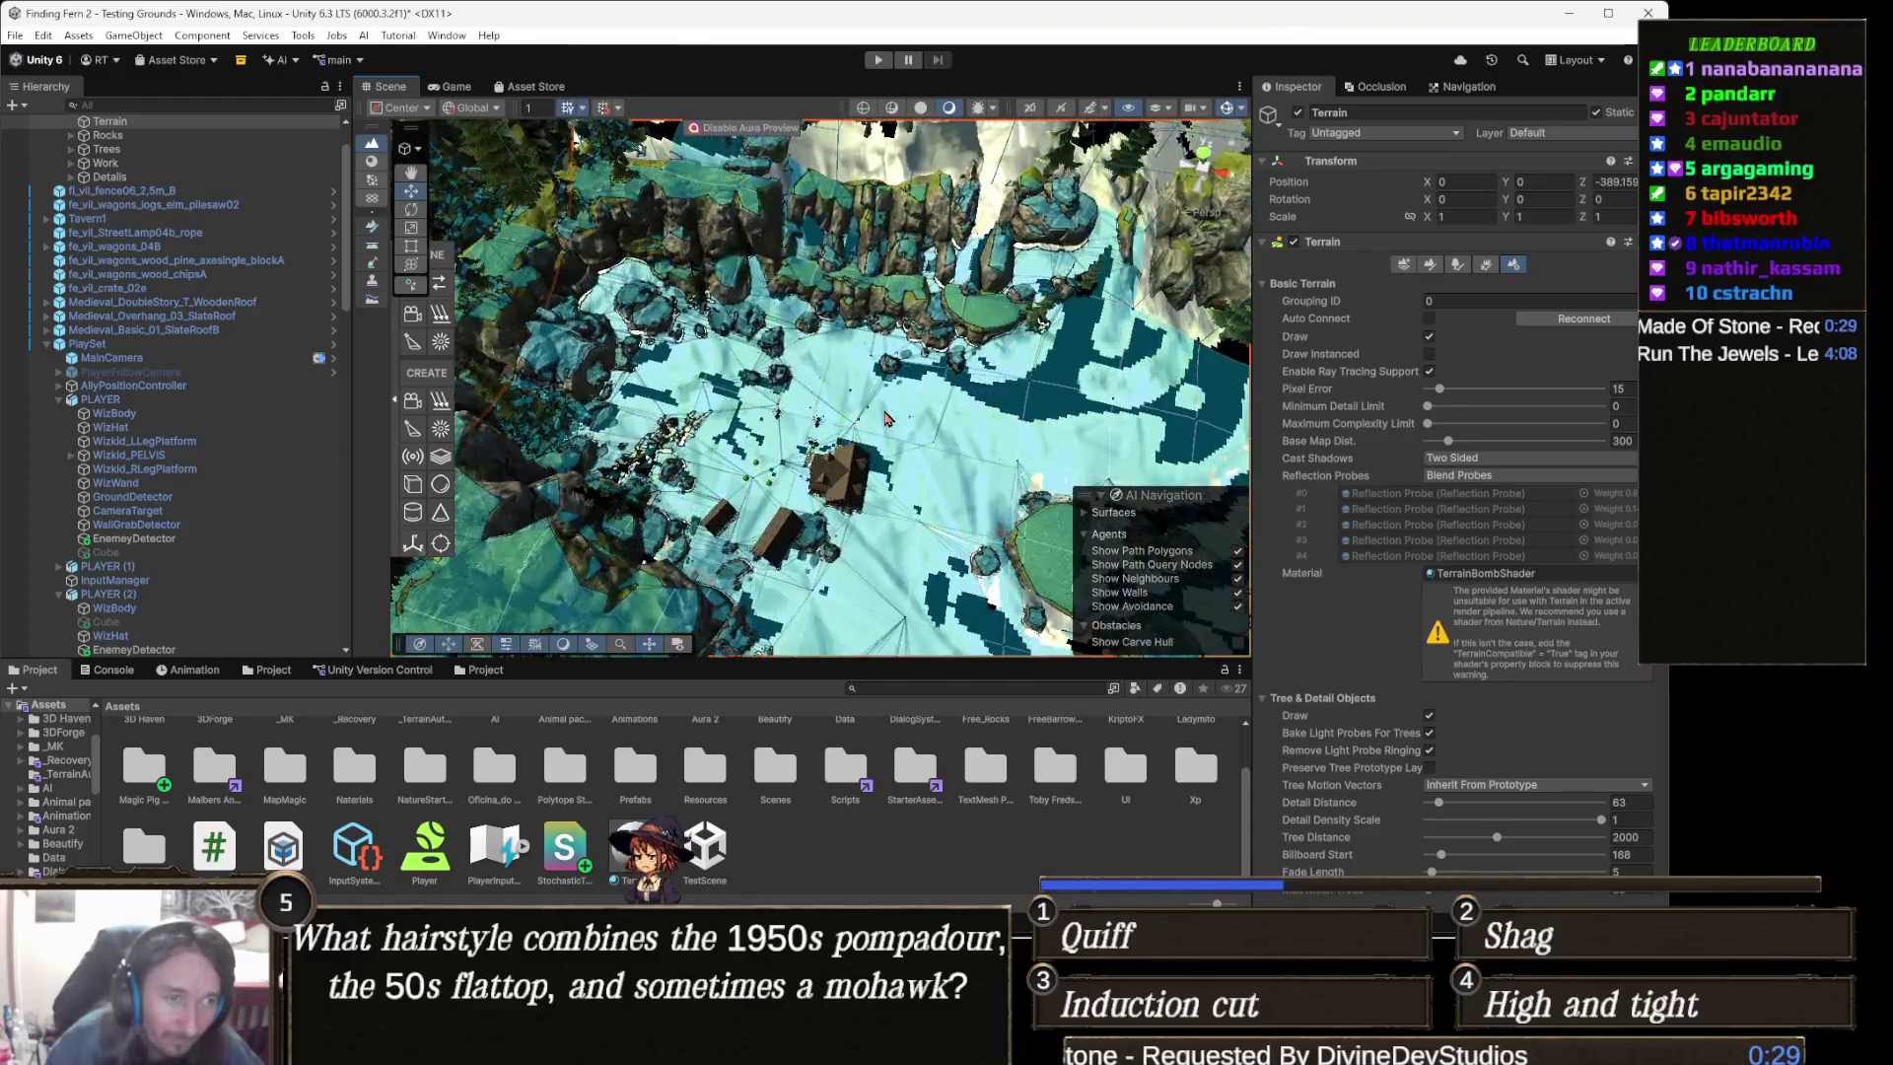
scroll(884, 418, up, 10)
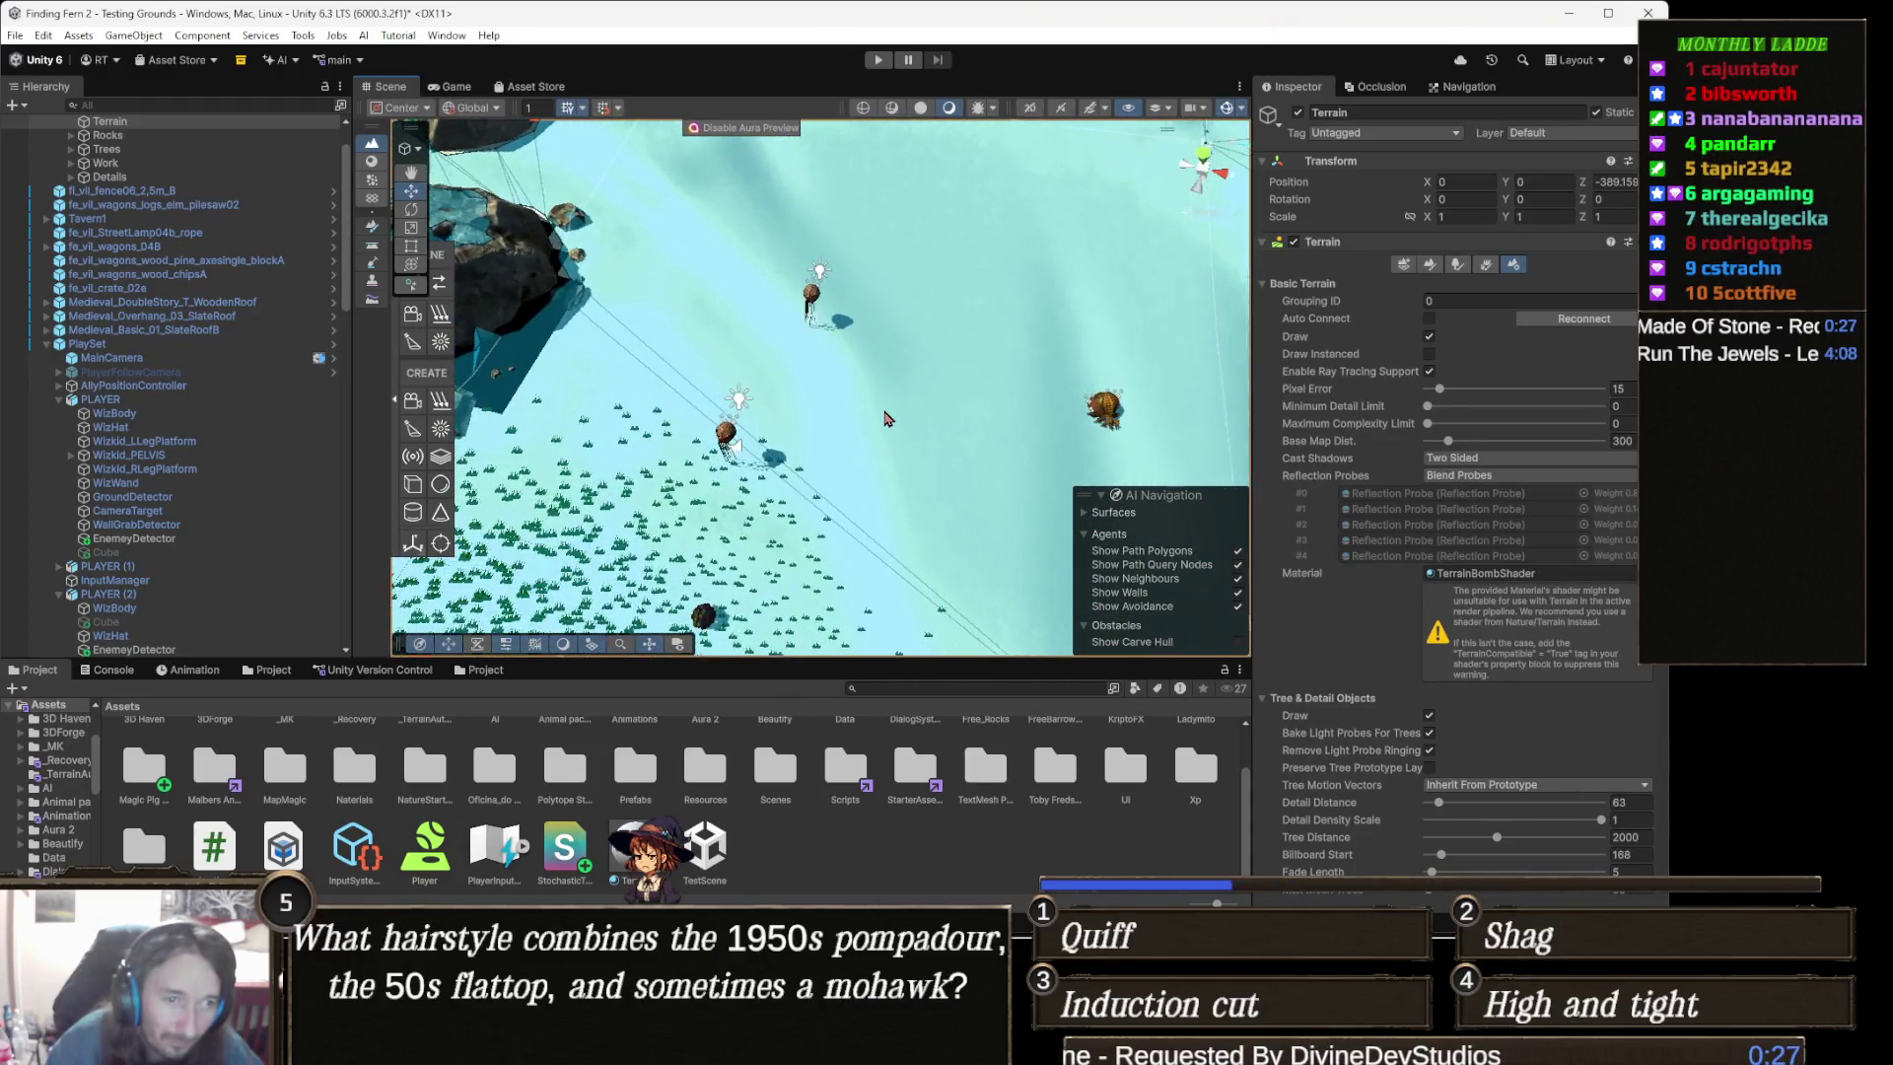
key(Left)
key(Left)
key(Left)
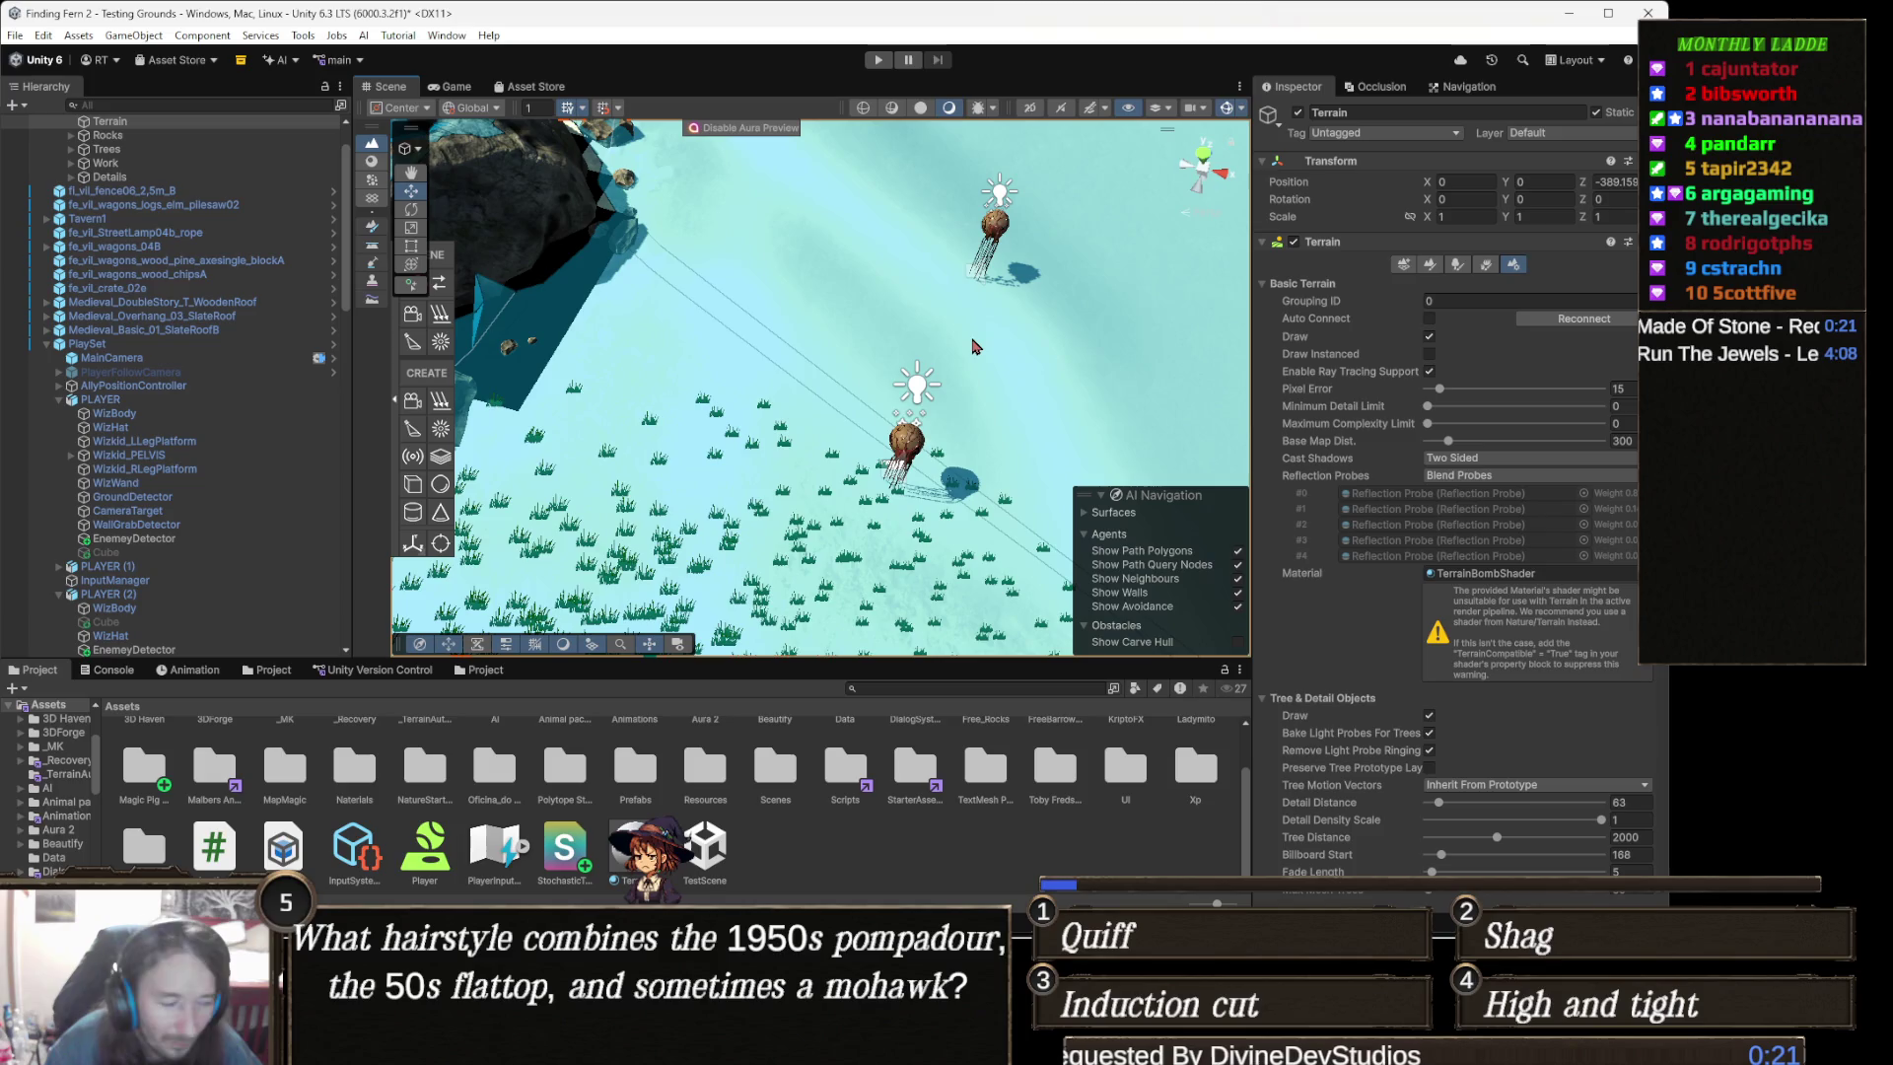
key(ctrl+z)
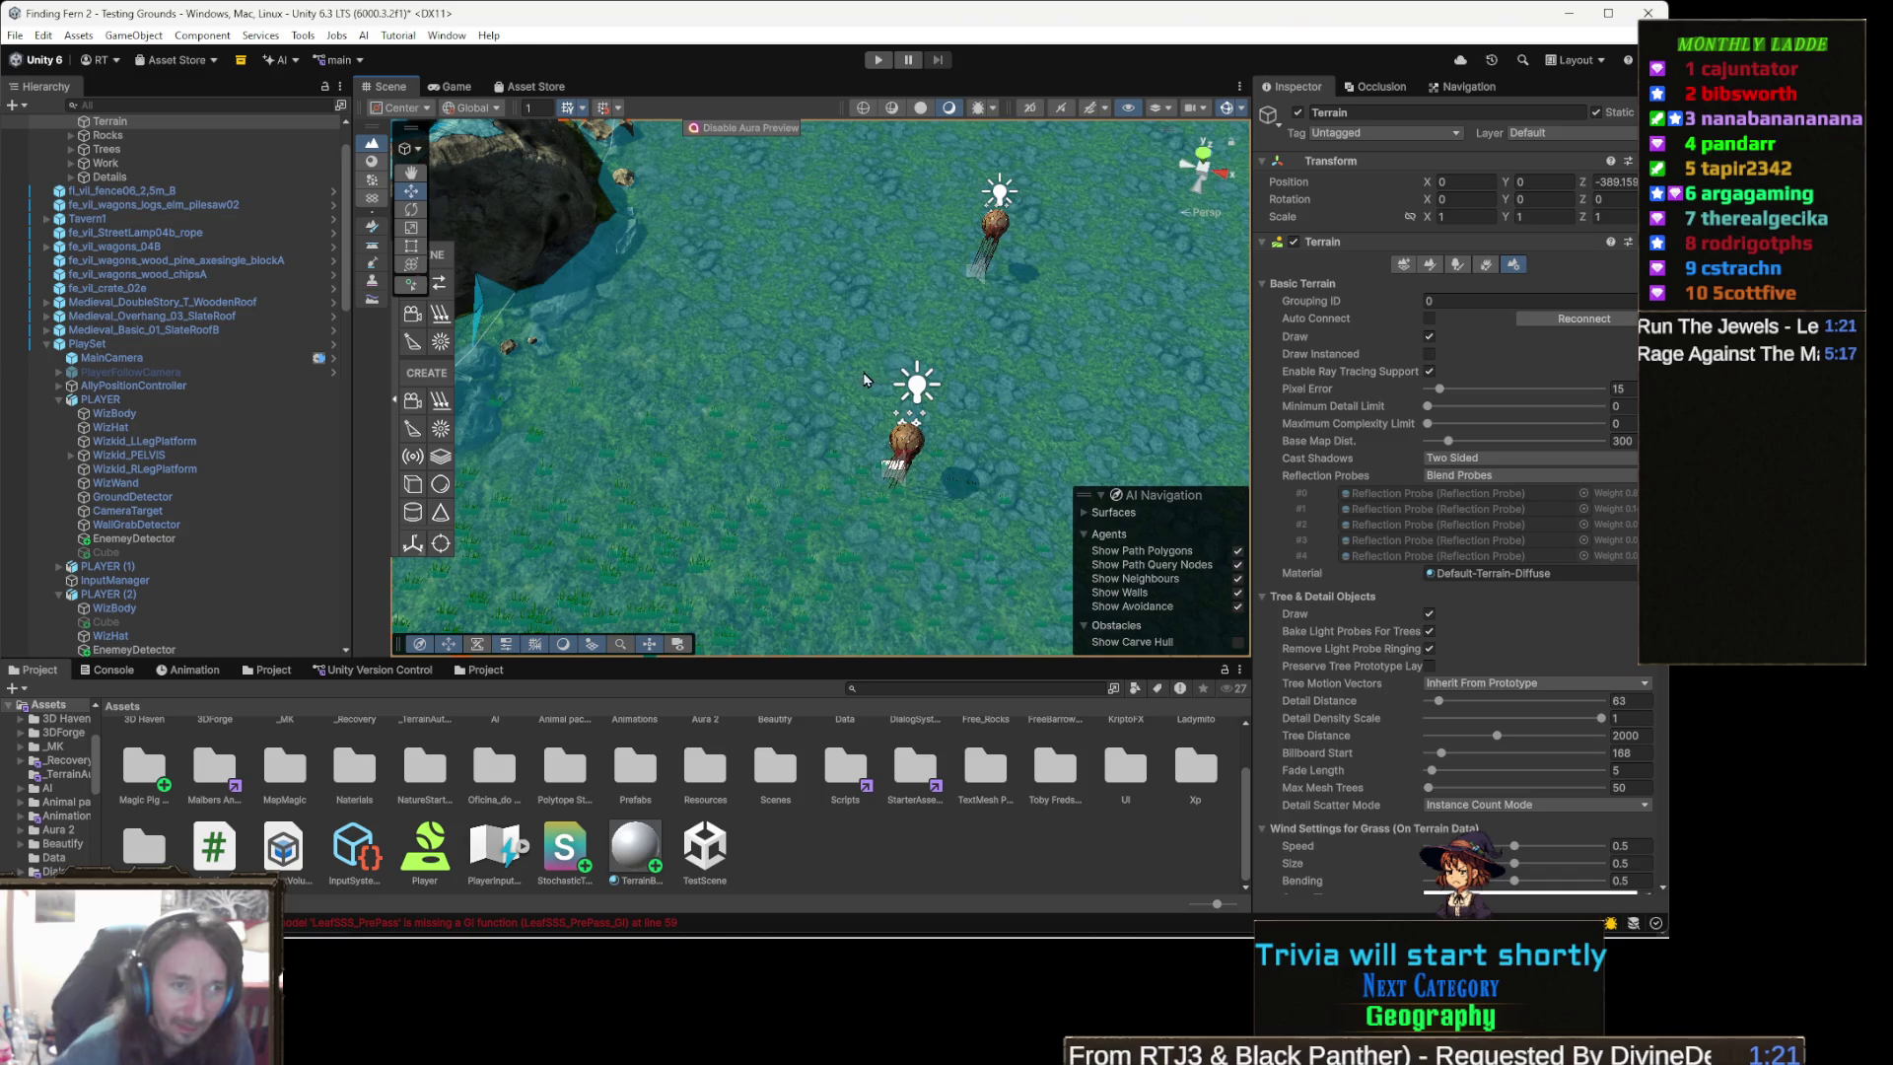
mouse_move(778, 416)
mouse_down()
mouse_move(855, 379)
mouse_move(893, 404)
mouse_up()
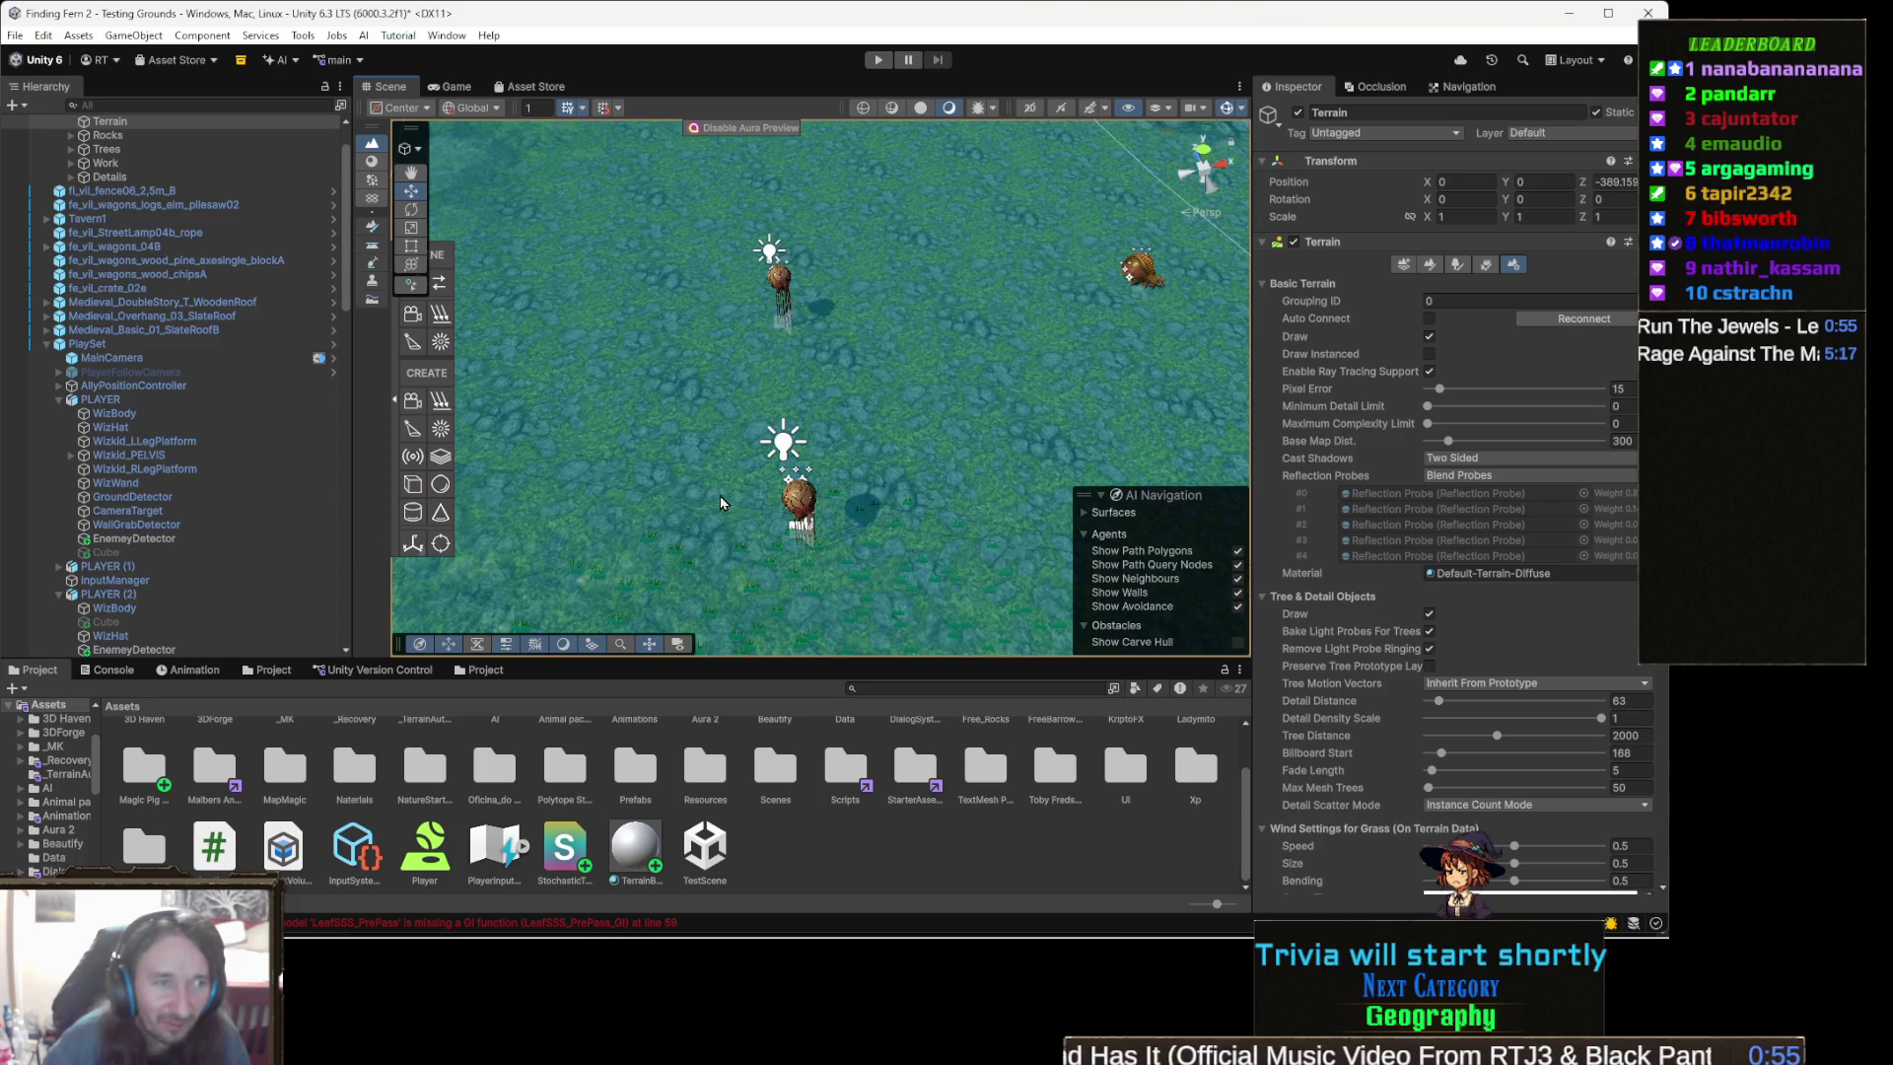
mouse_move(746, 477)
mouse_down()
mouse_move(828, 481)
mouse_move(771, 452)
mouse_move(803, 414)
mouse_move(719, 439)
mouse_move(833, 412)
mouse_move(780, 404)
mouse_up()
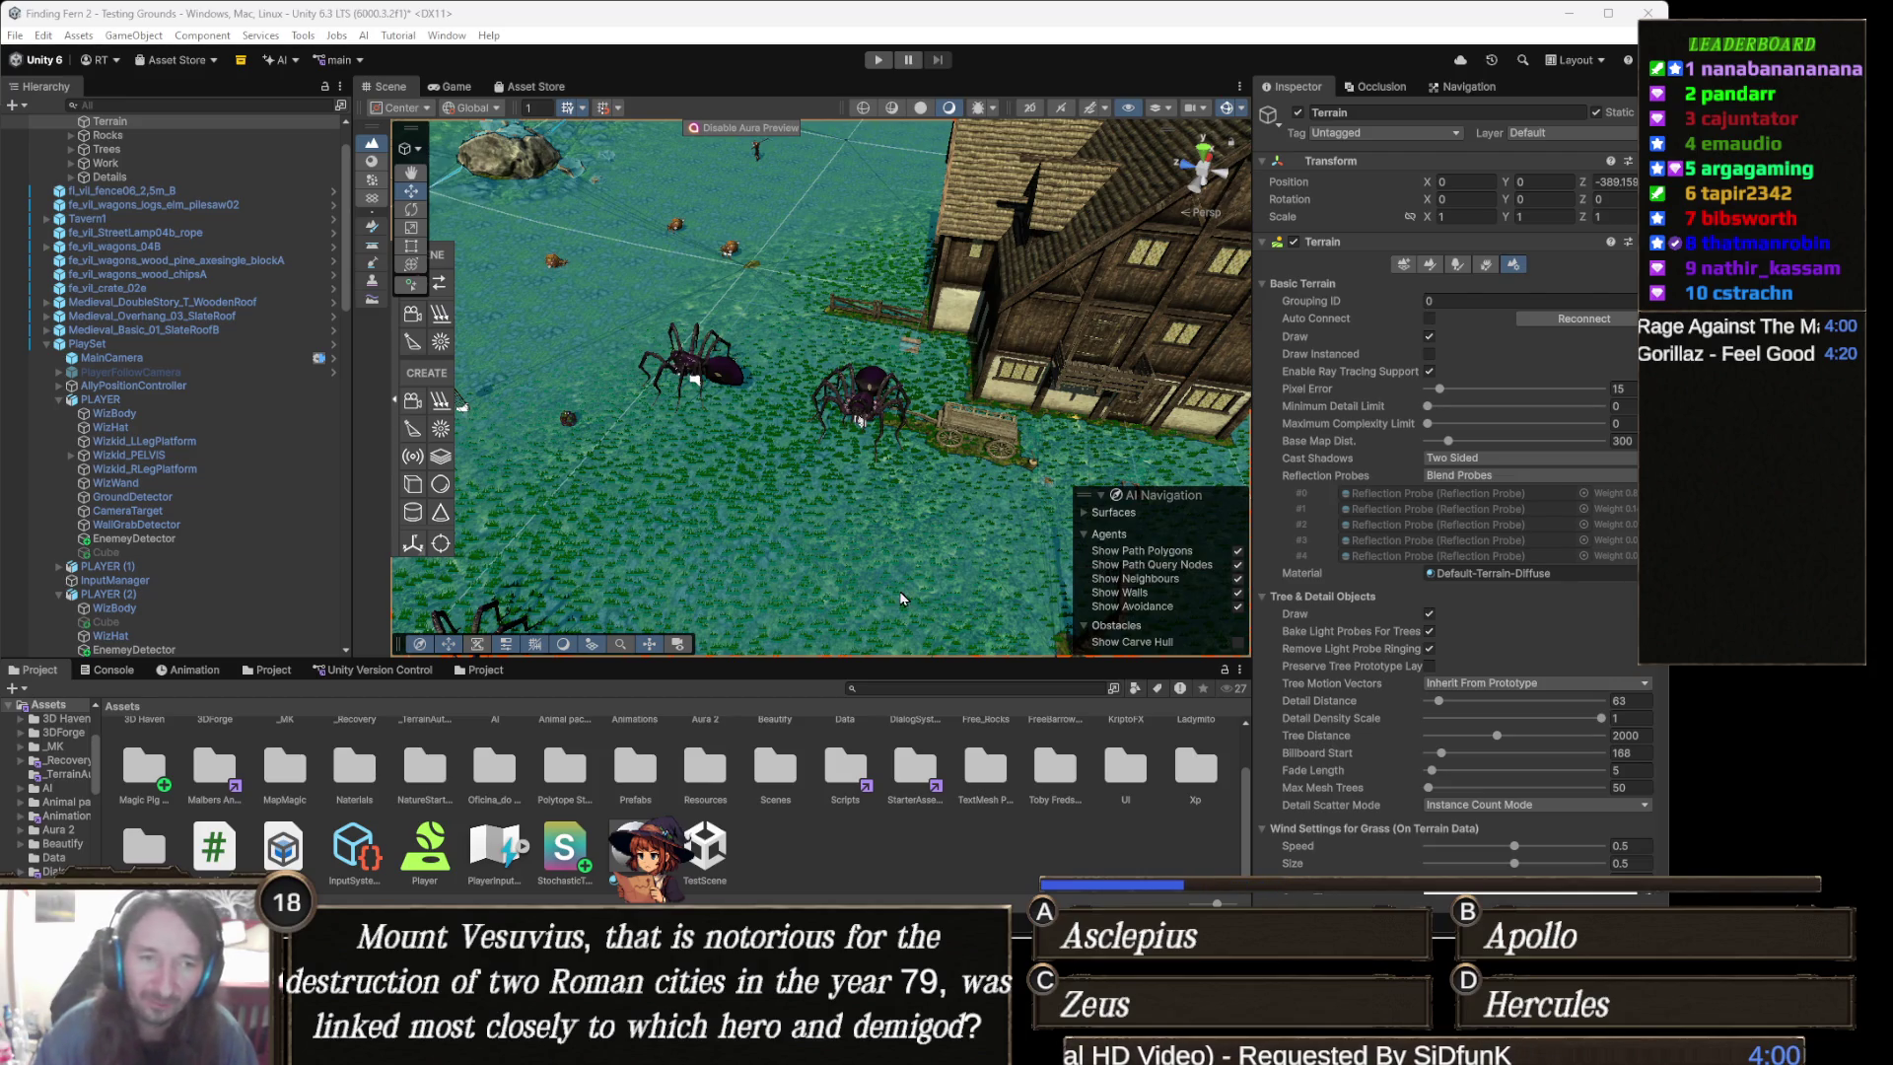
drag(1021, 432, 746, 479)
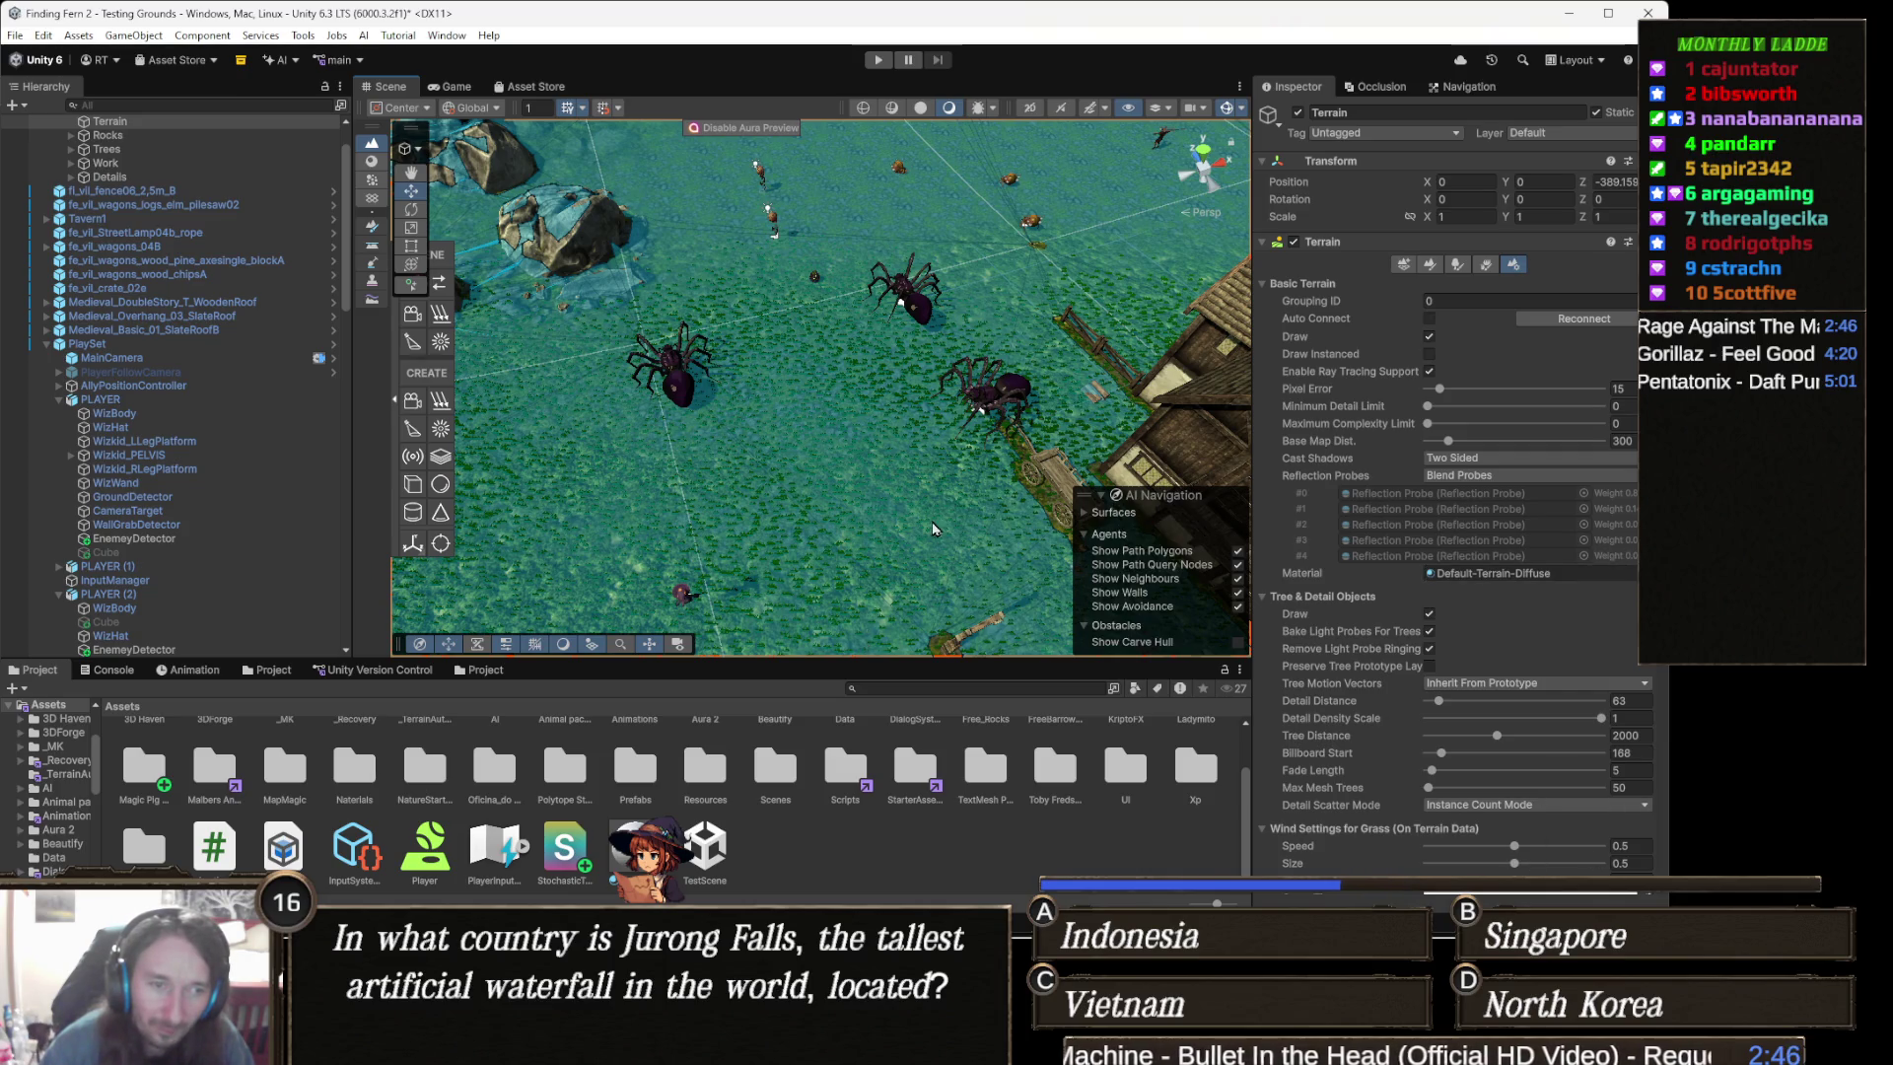
drag(804, 464, 869, 438)
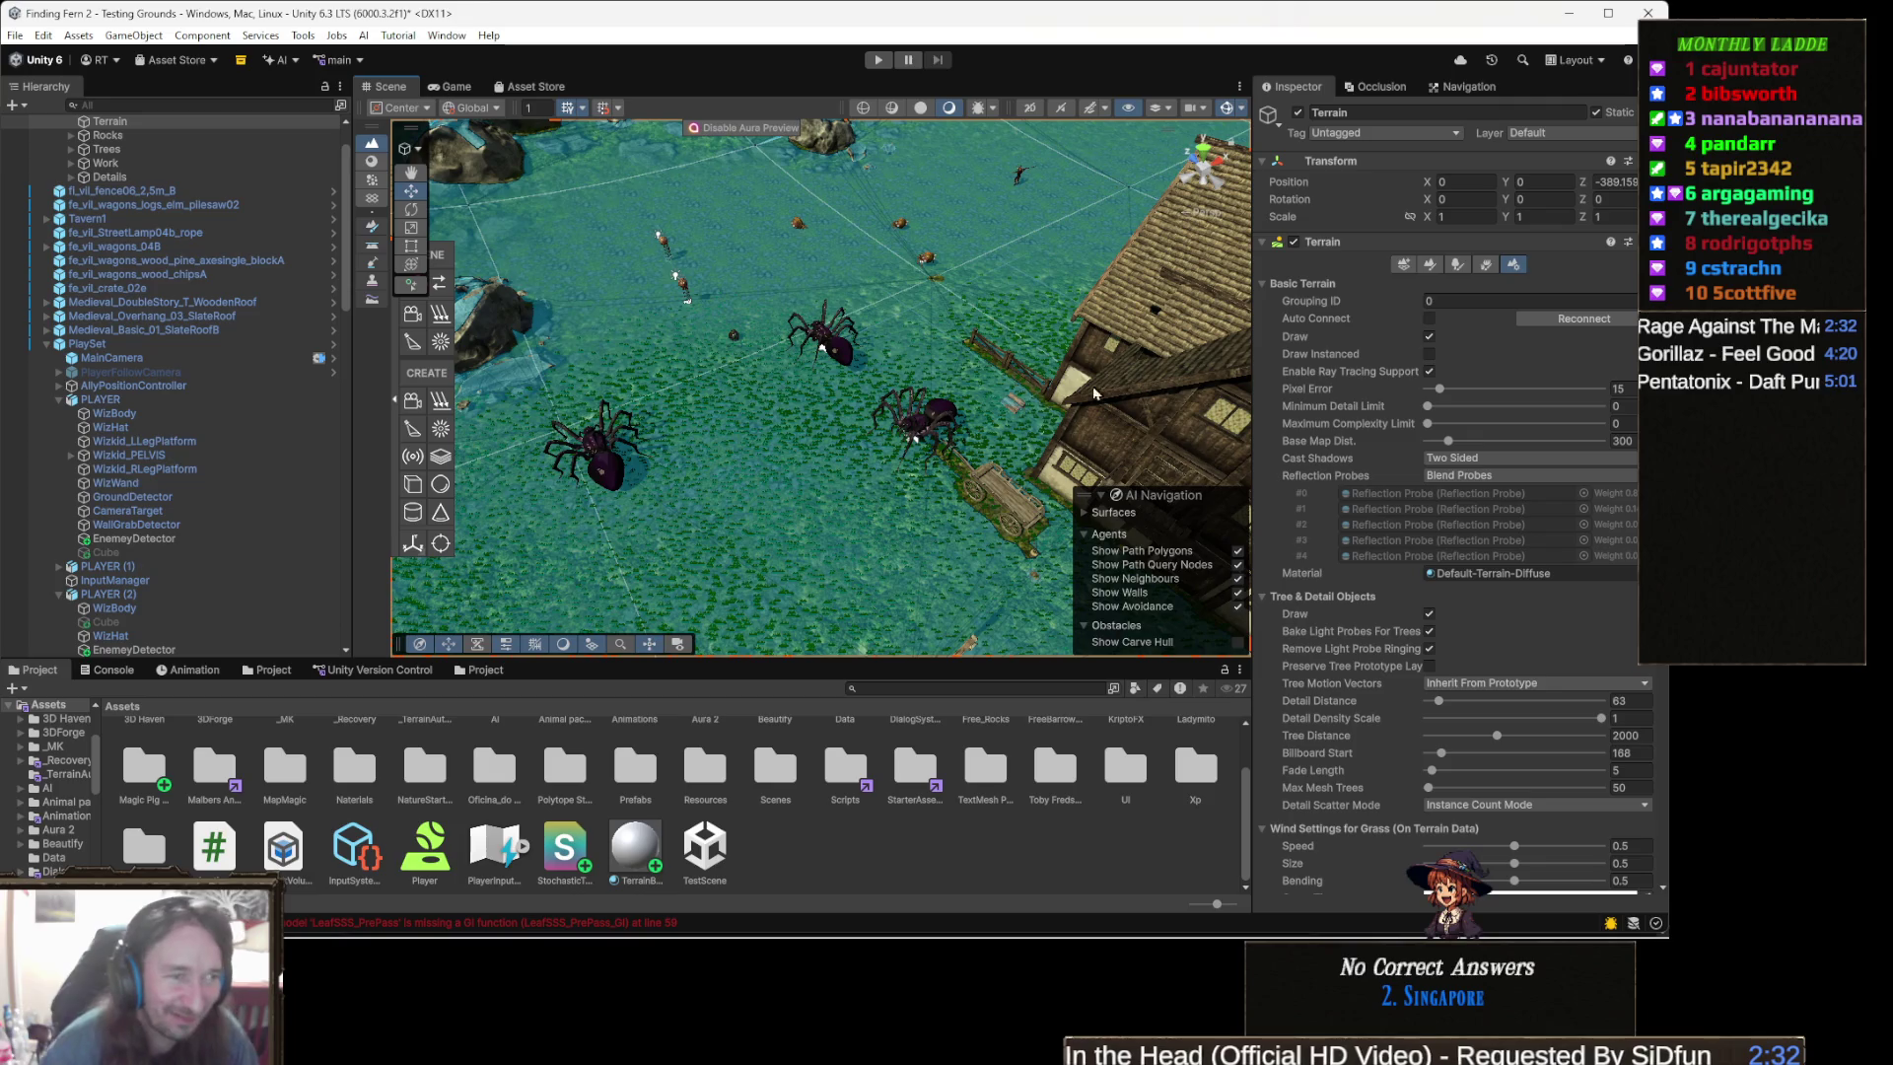
mouse_move(971, 399)
mouse_down()
mouse_move(907, 370)
mouse_move(921, 362)
mouse_up()
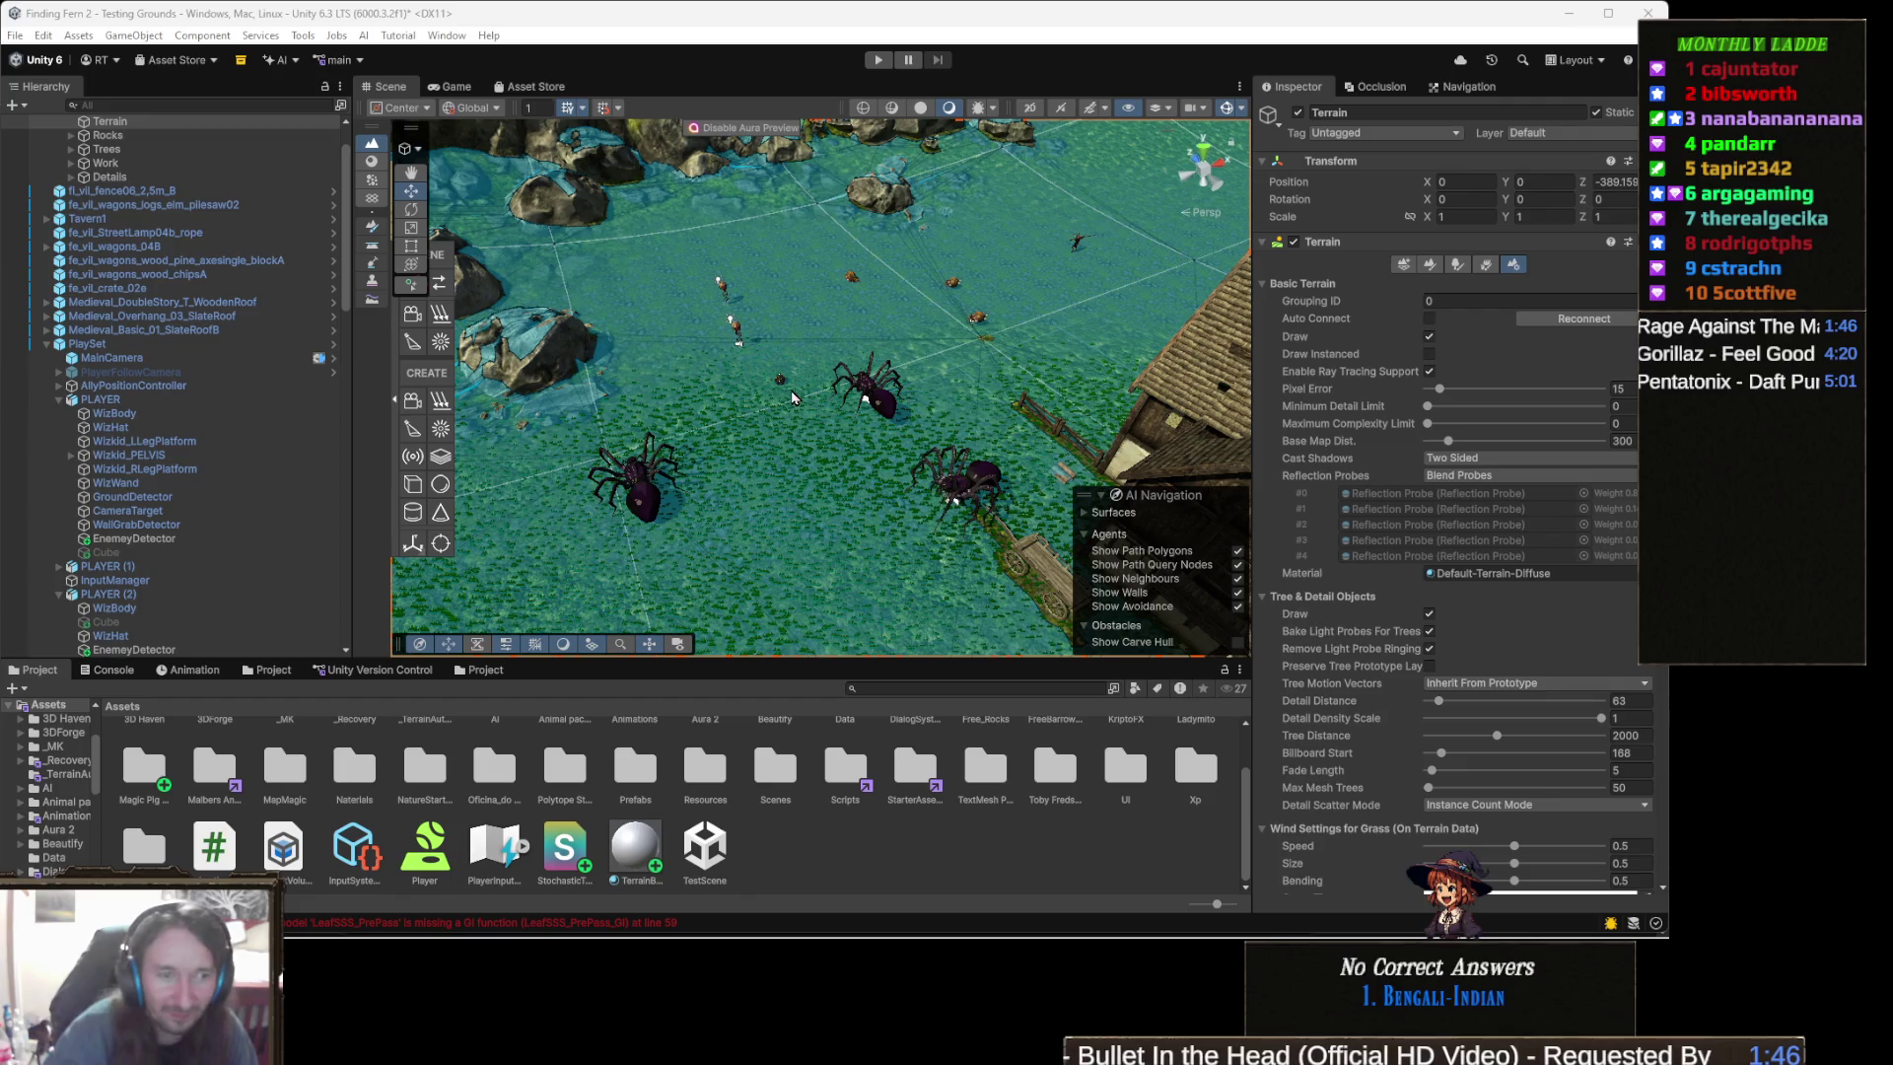
mouse_move(875, 419)
mouse_down()
mouse_move(896, 427)
mouse_move(883, 460)
mouse_up()
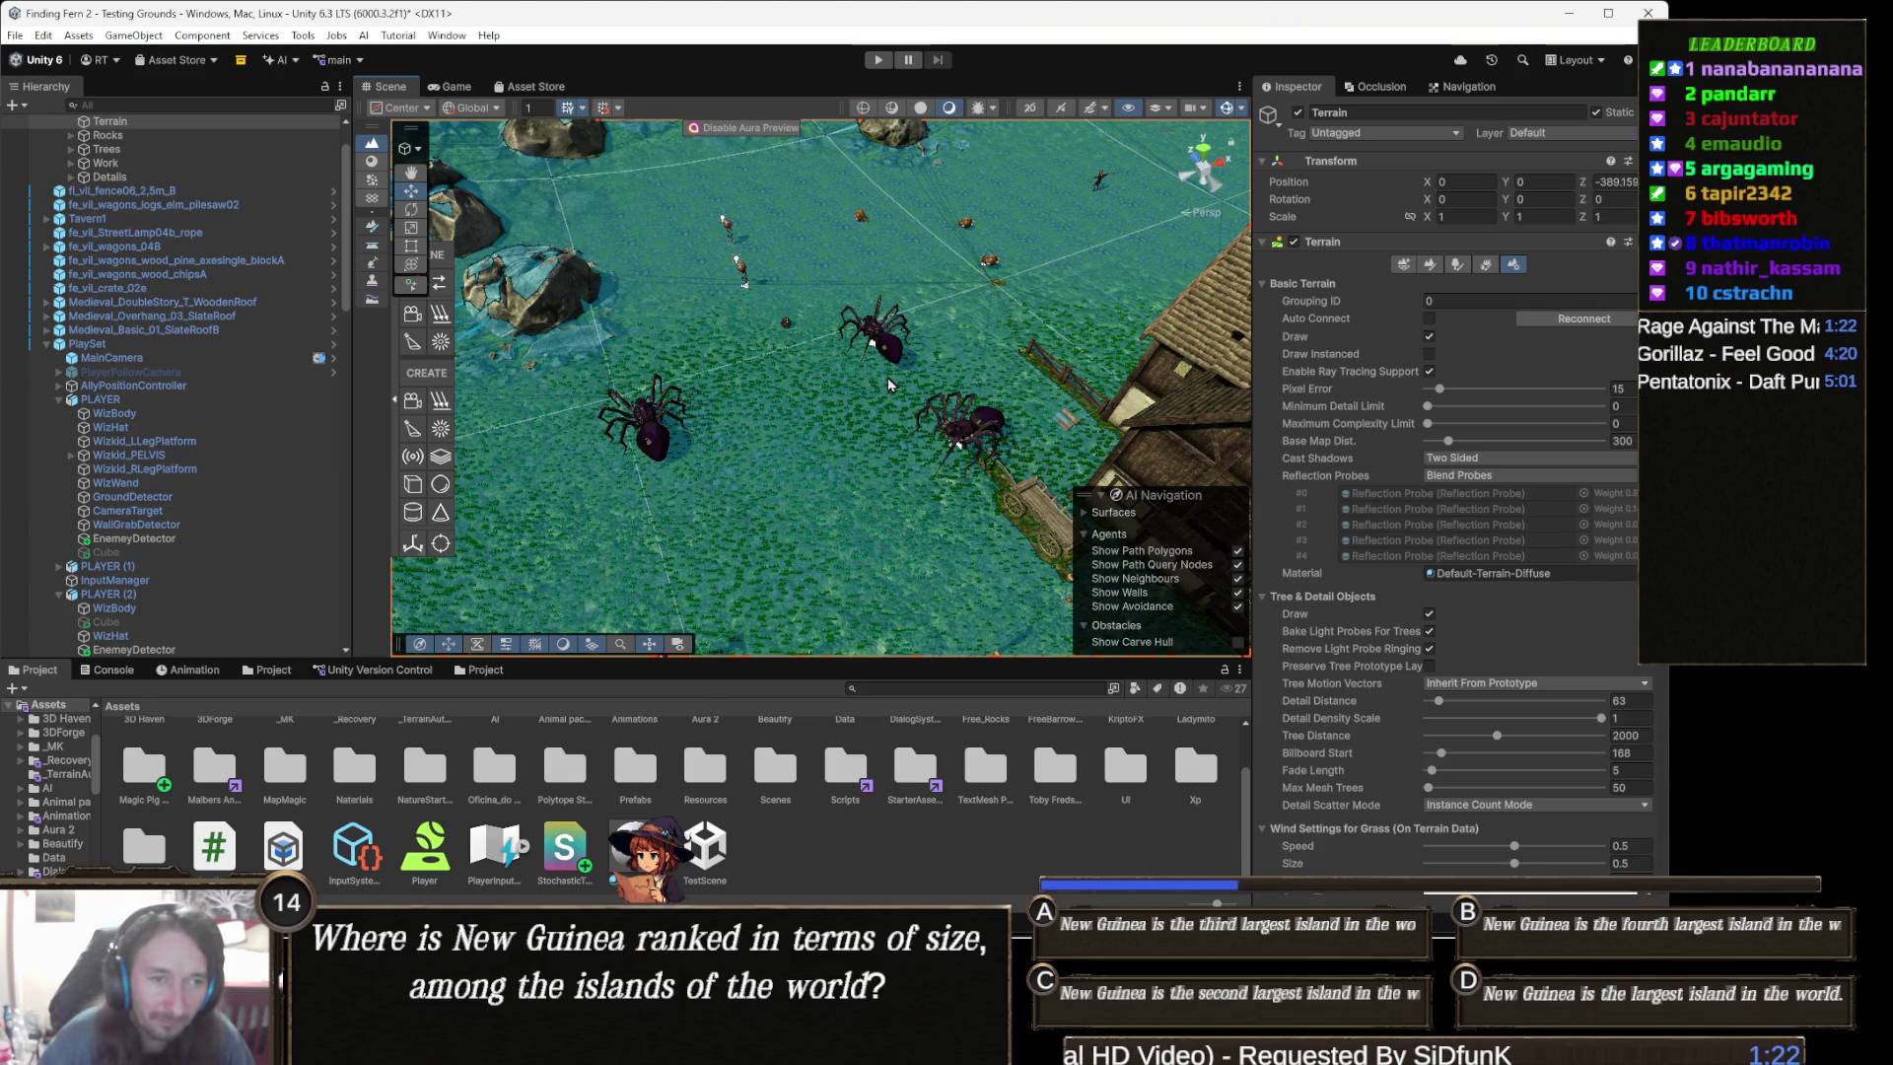
key(alt)
mouse_move(892, 387)
mouse_down()
mouse_move(887, 411)
mouse_move(970, 390)
mouse_move(834, 423)
mouse_up()
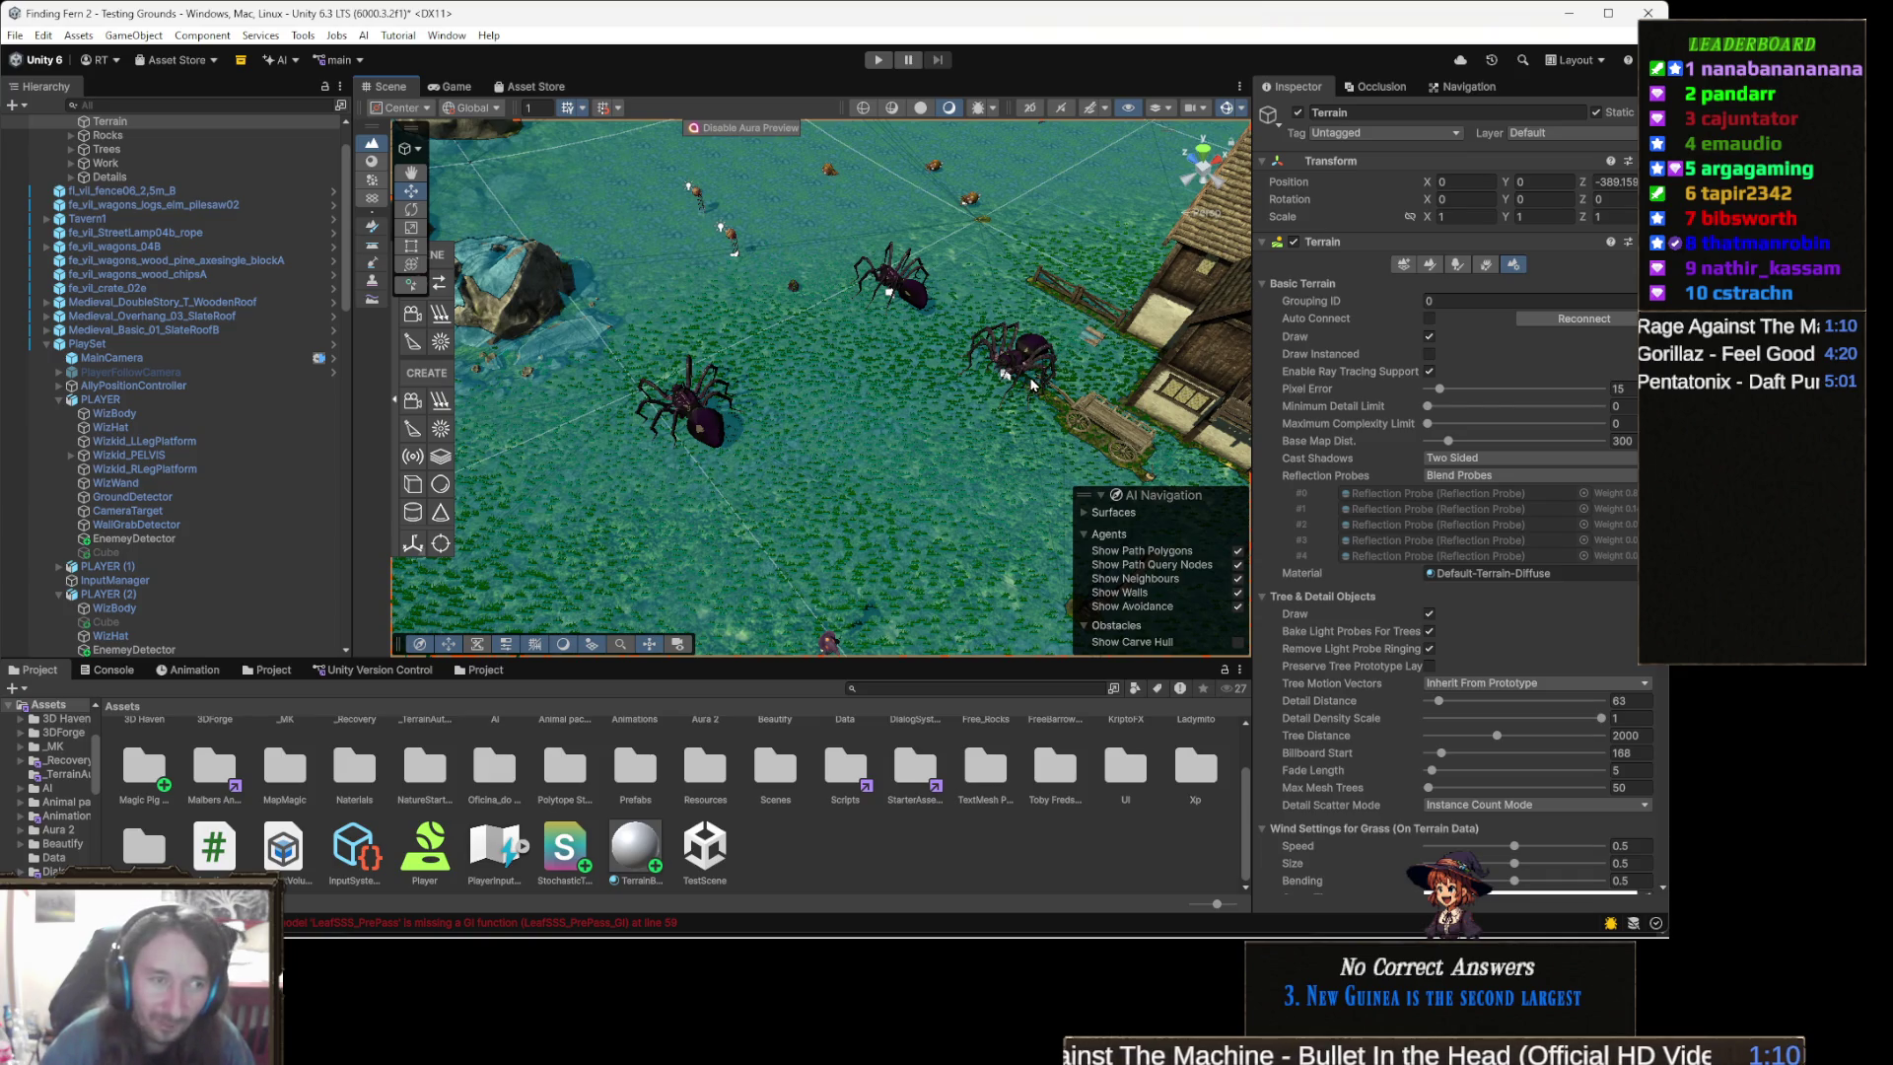
drag(916, 395, 901, 404)
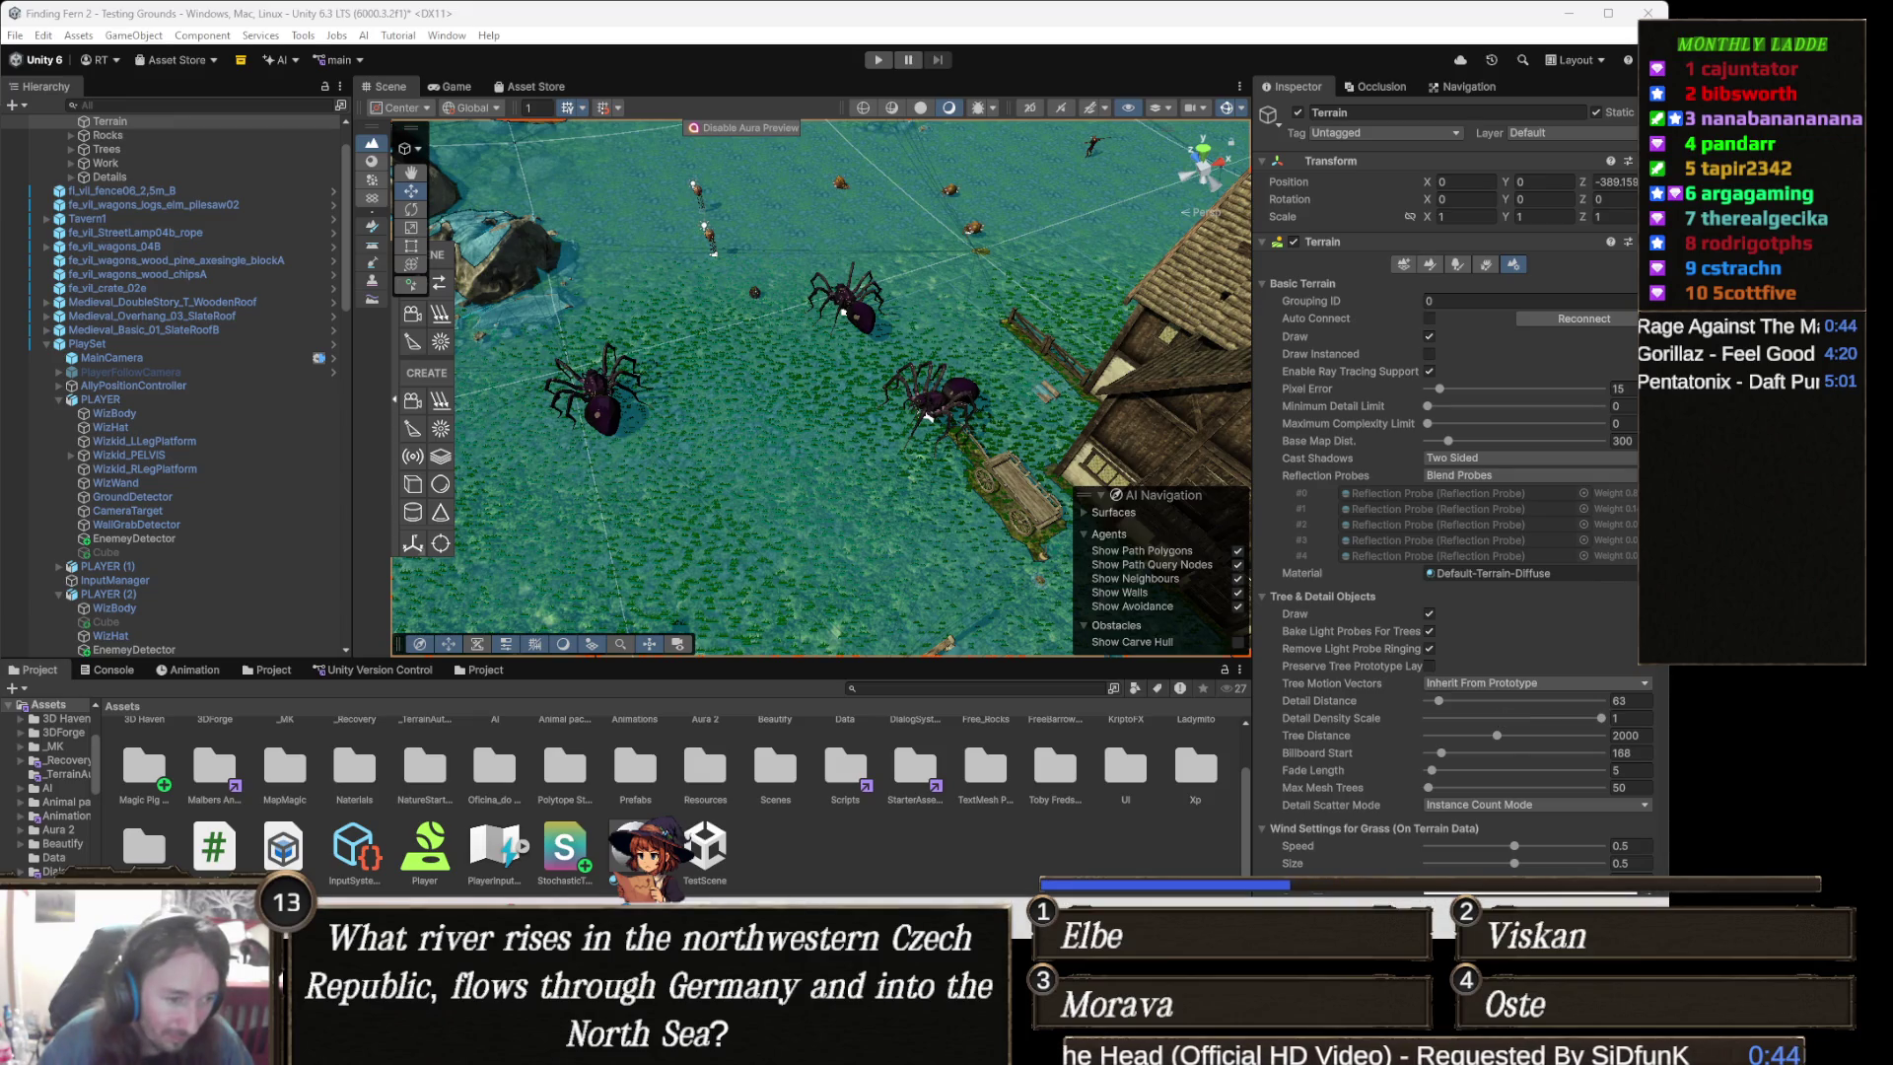
- Paste the per-layer uv0–uv3 TRANSFORM_TEX blending code into the shader, save it, and minimize Visual Studio
key(alt+Tab)
click(809, 415)
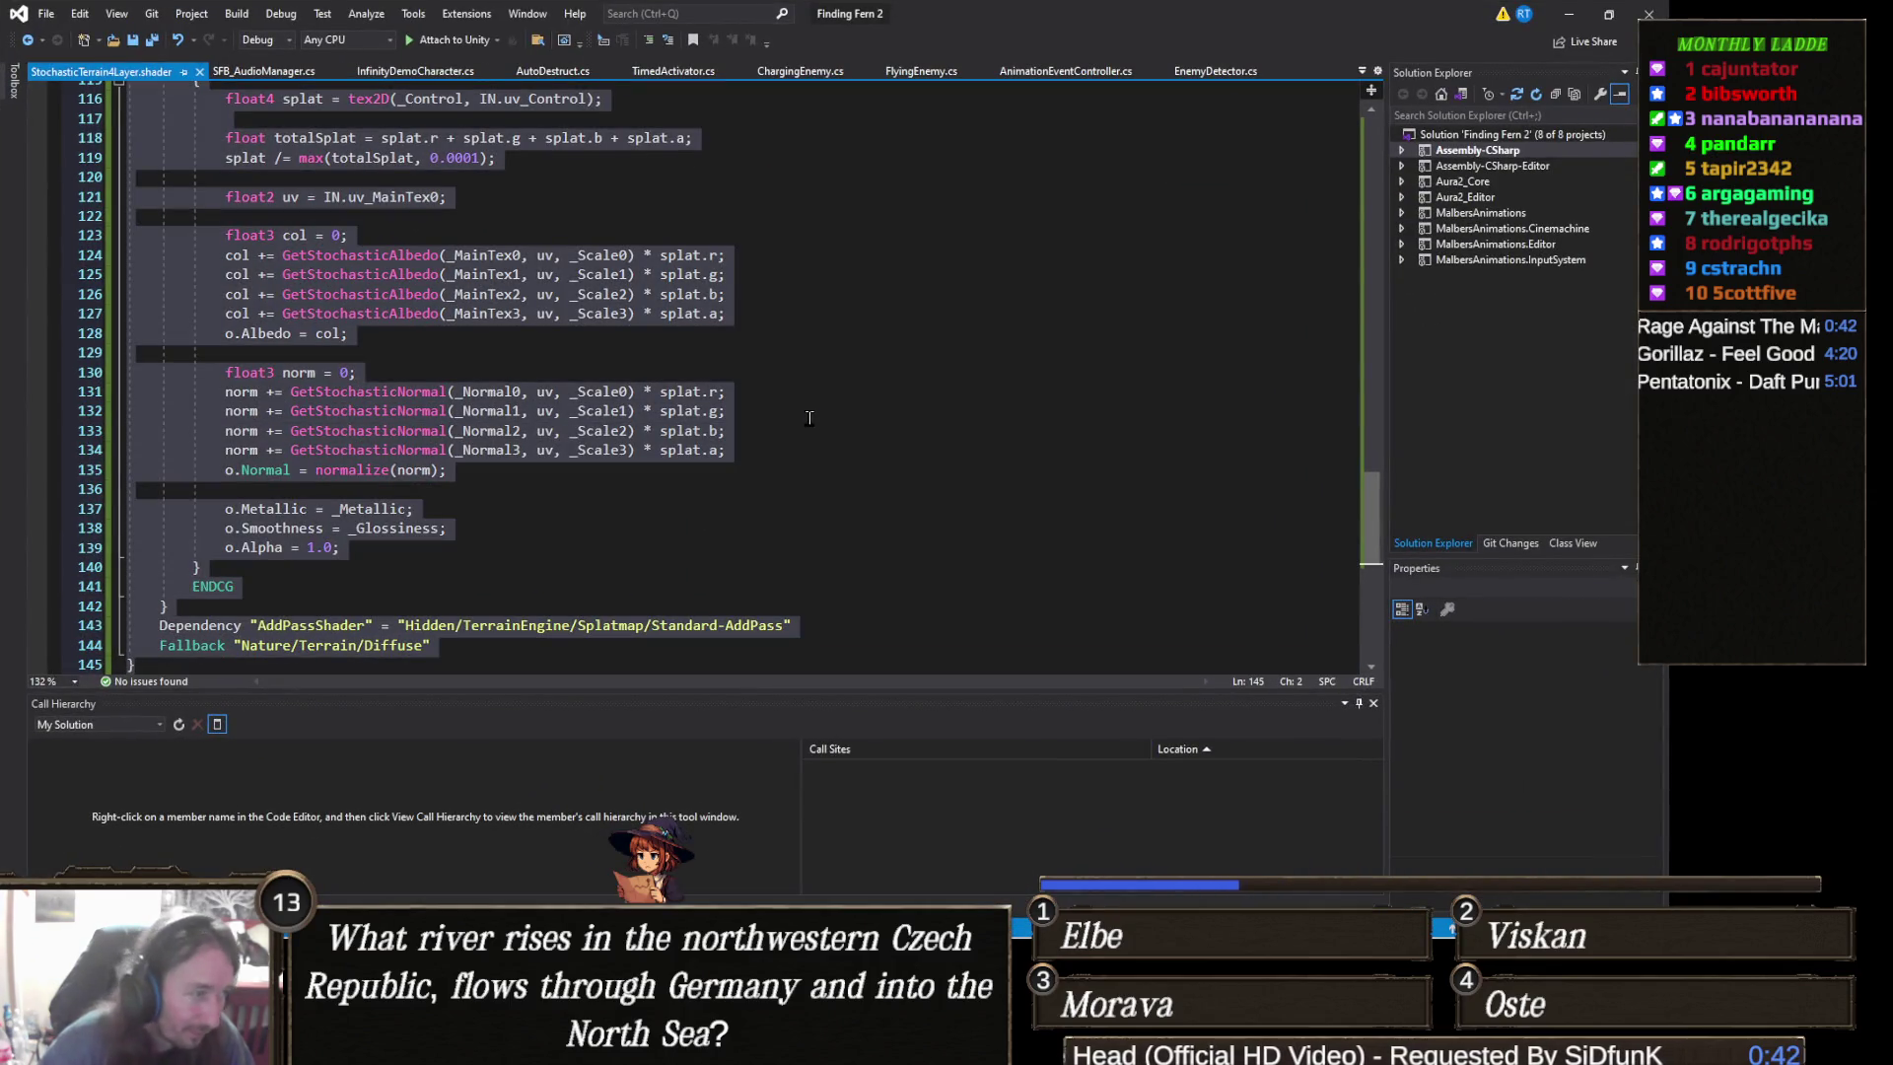
key(ctrl+v)
key(ctrl+s)
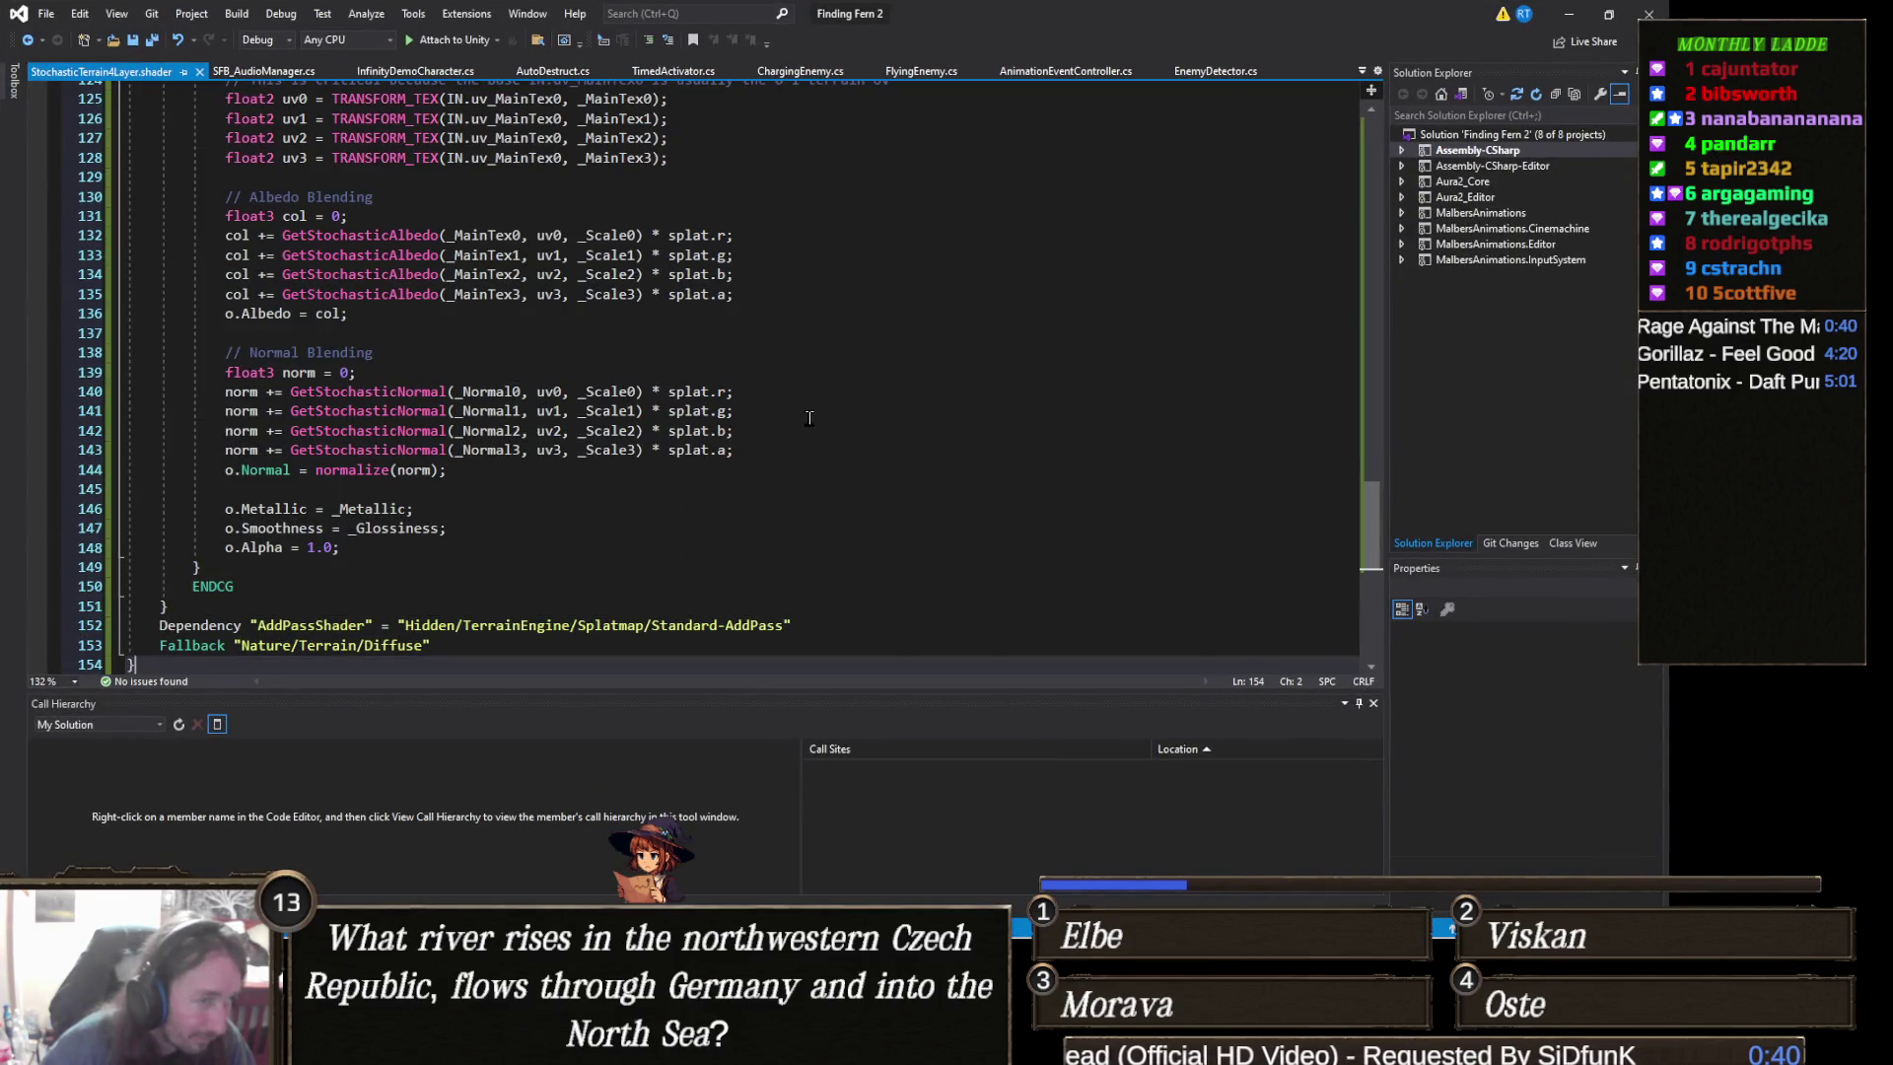
click(1568, 14)
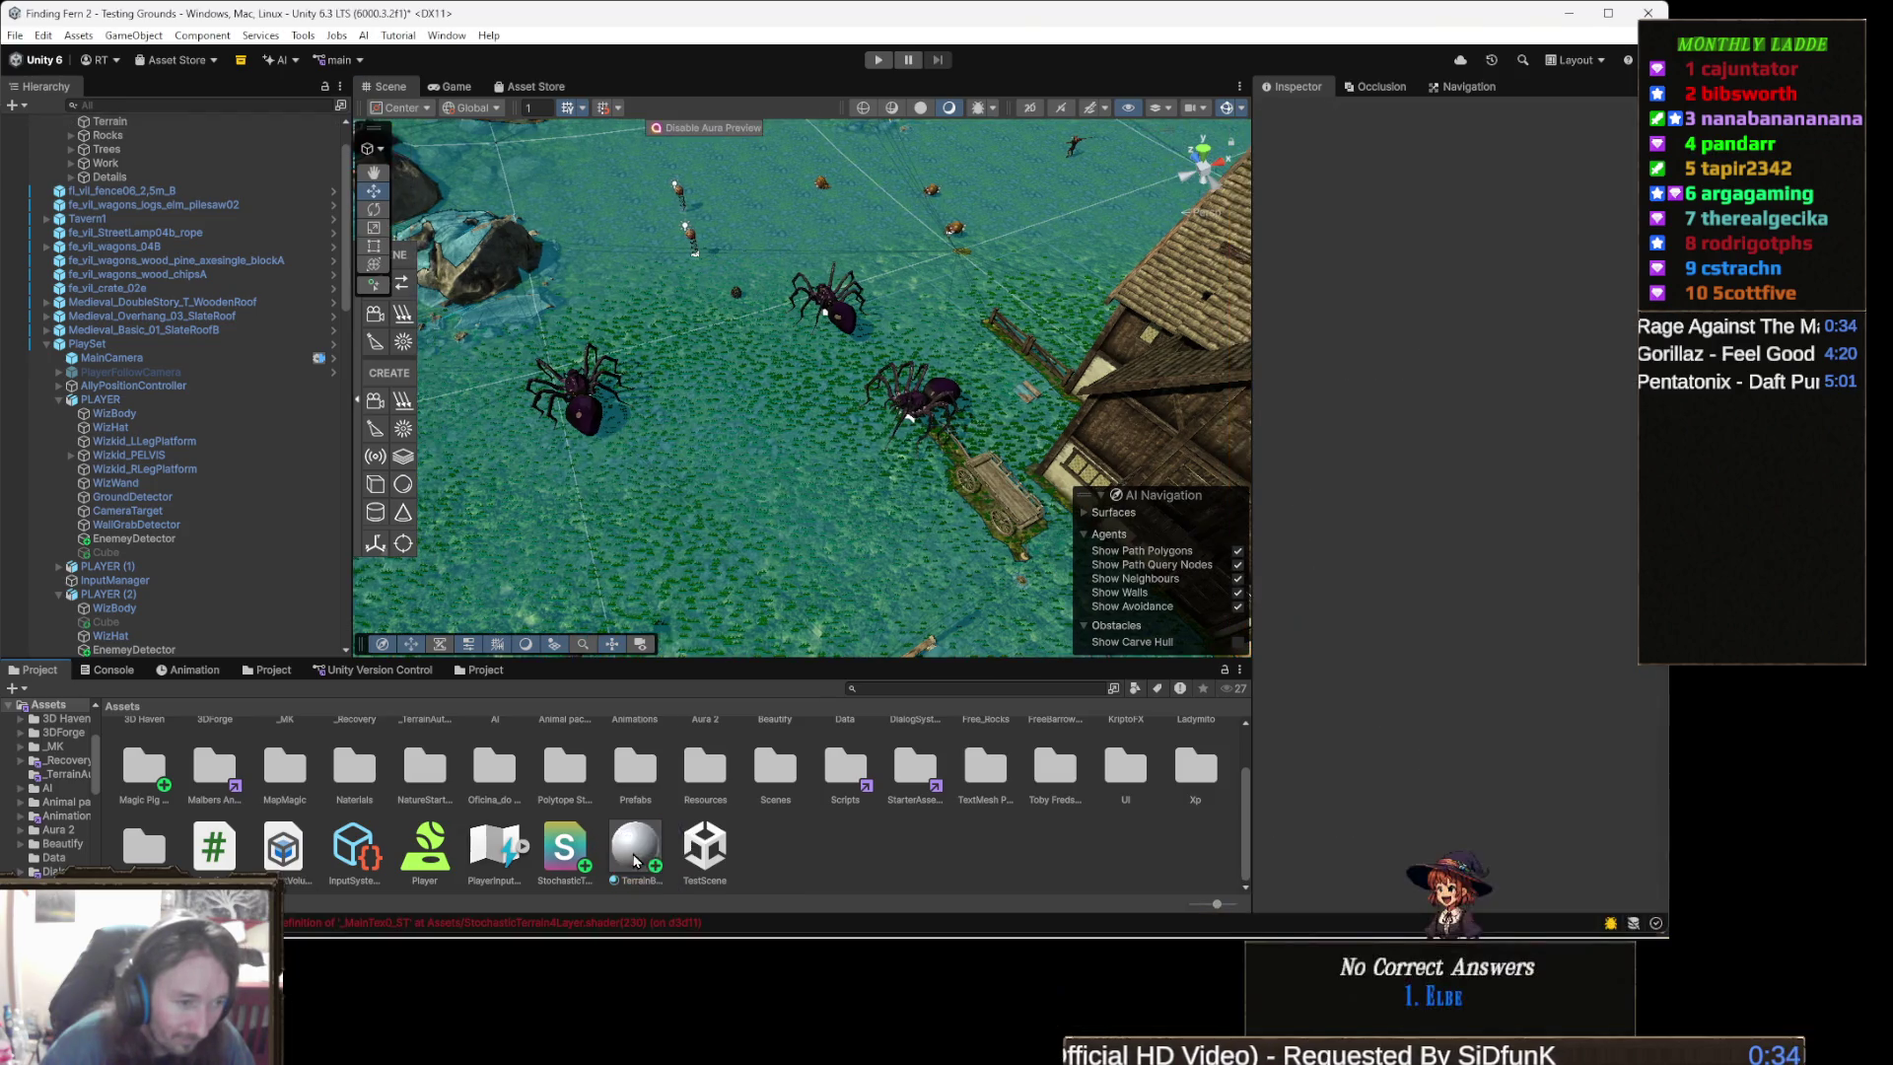
- Check the shader's four '_MainTex0_ST' redefinition errors, then select Terrain in the Hierarchy
click(611, 864)
click(573, 865)
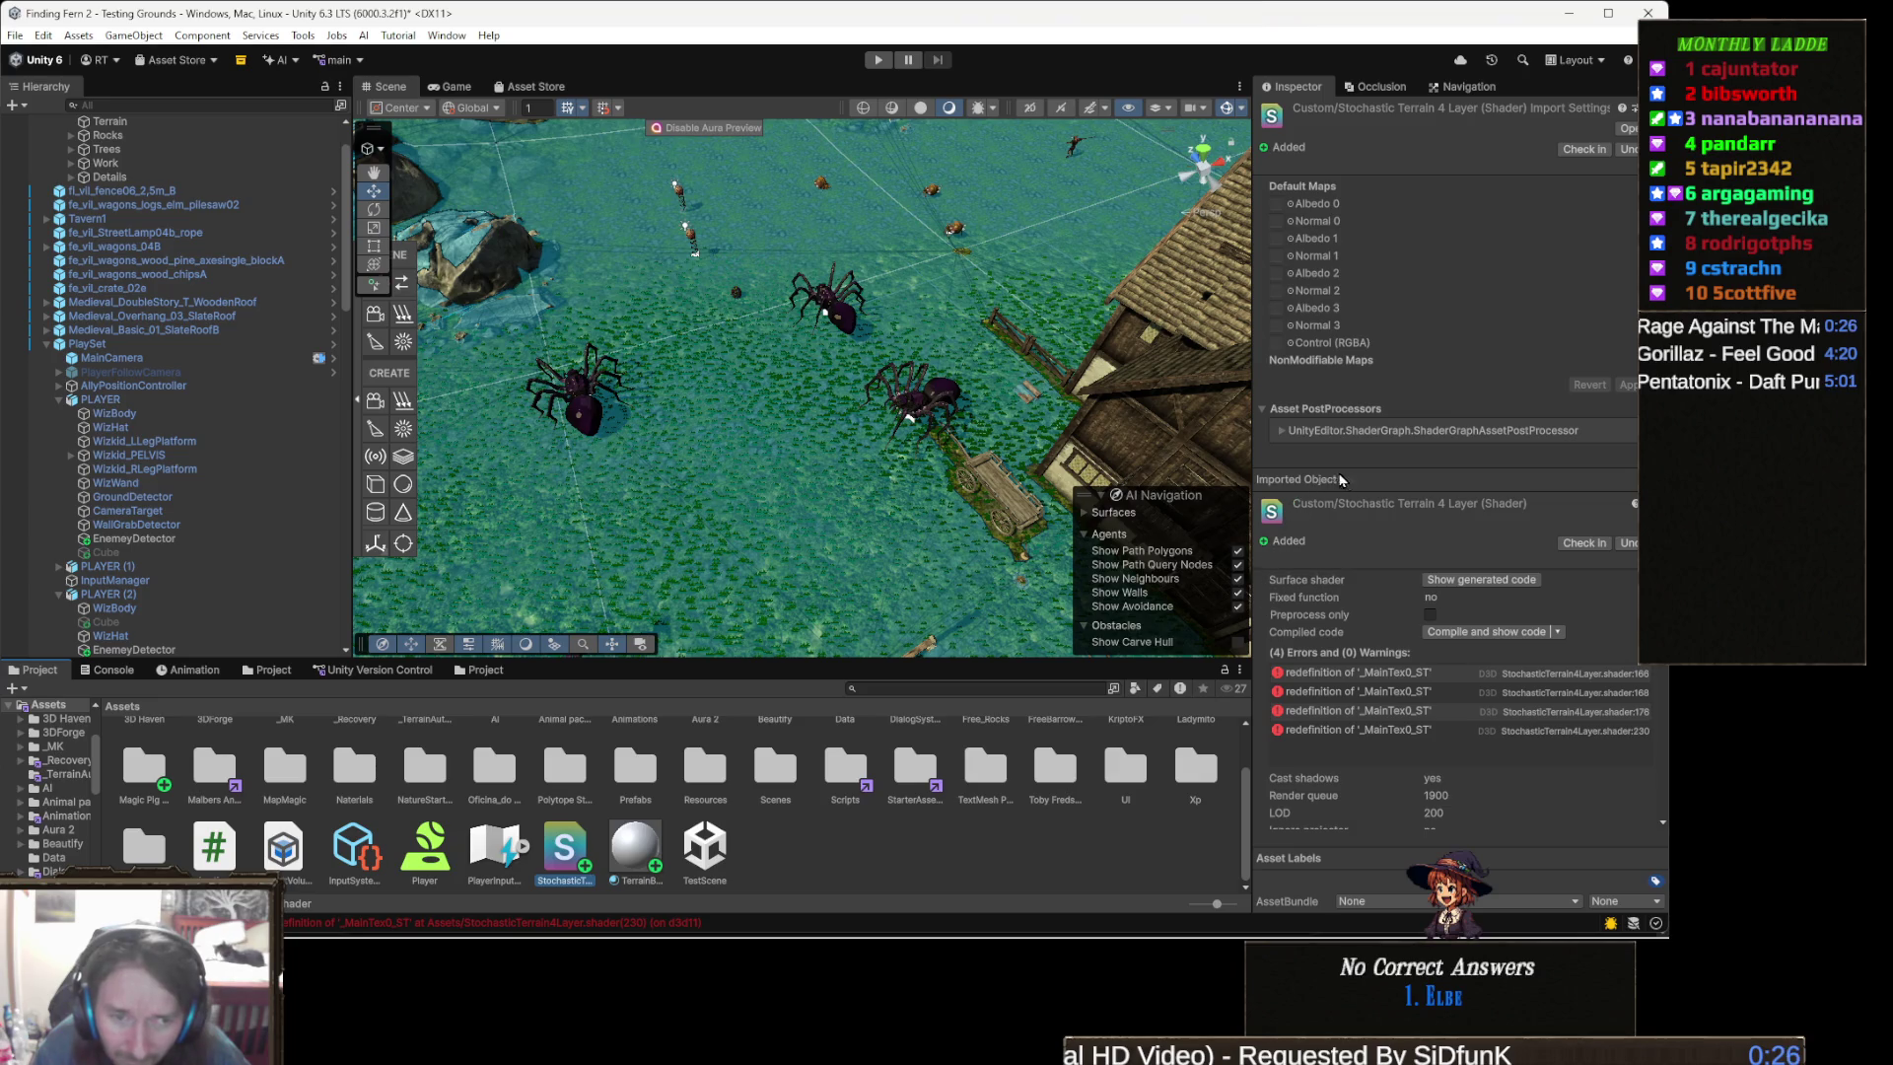
scroll(1380, 529, down, 2)
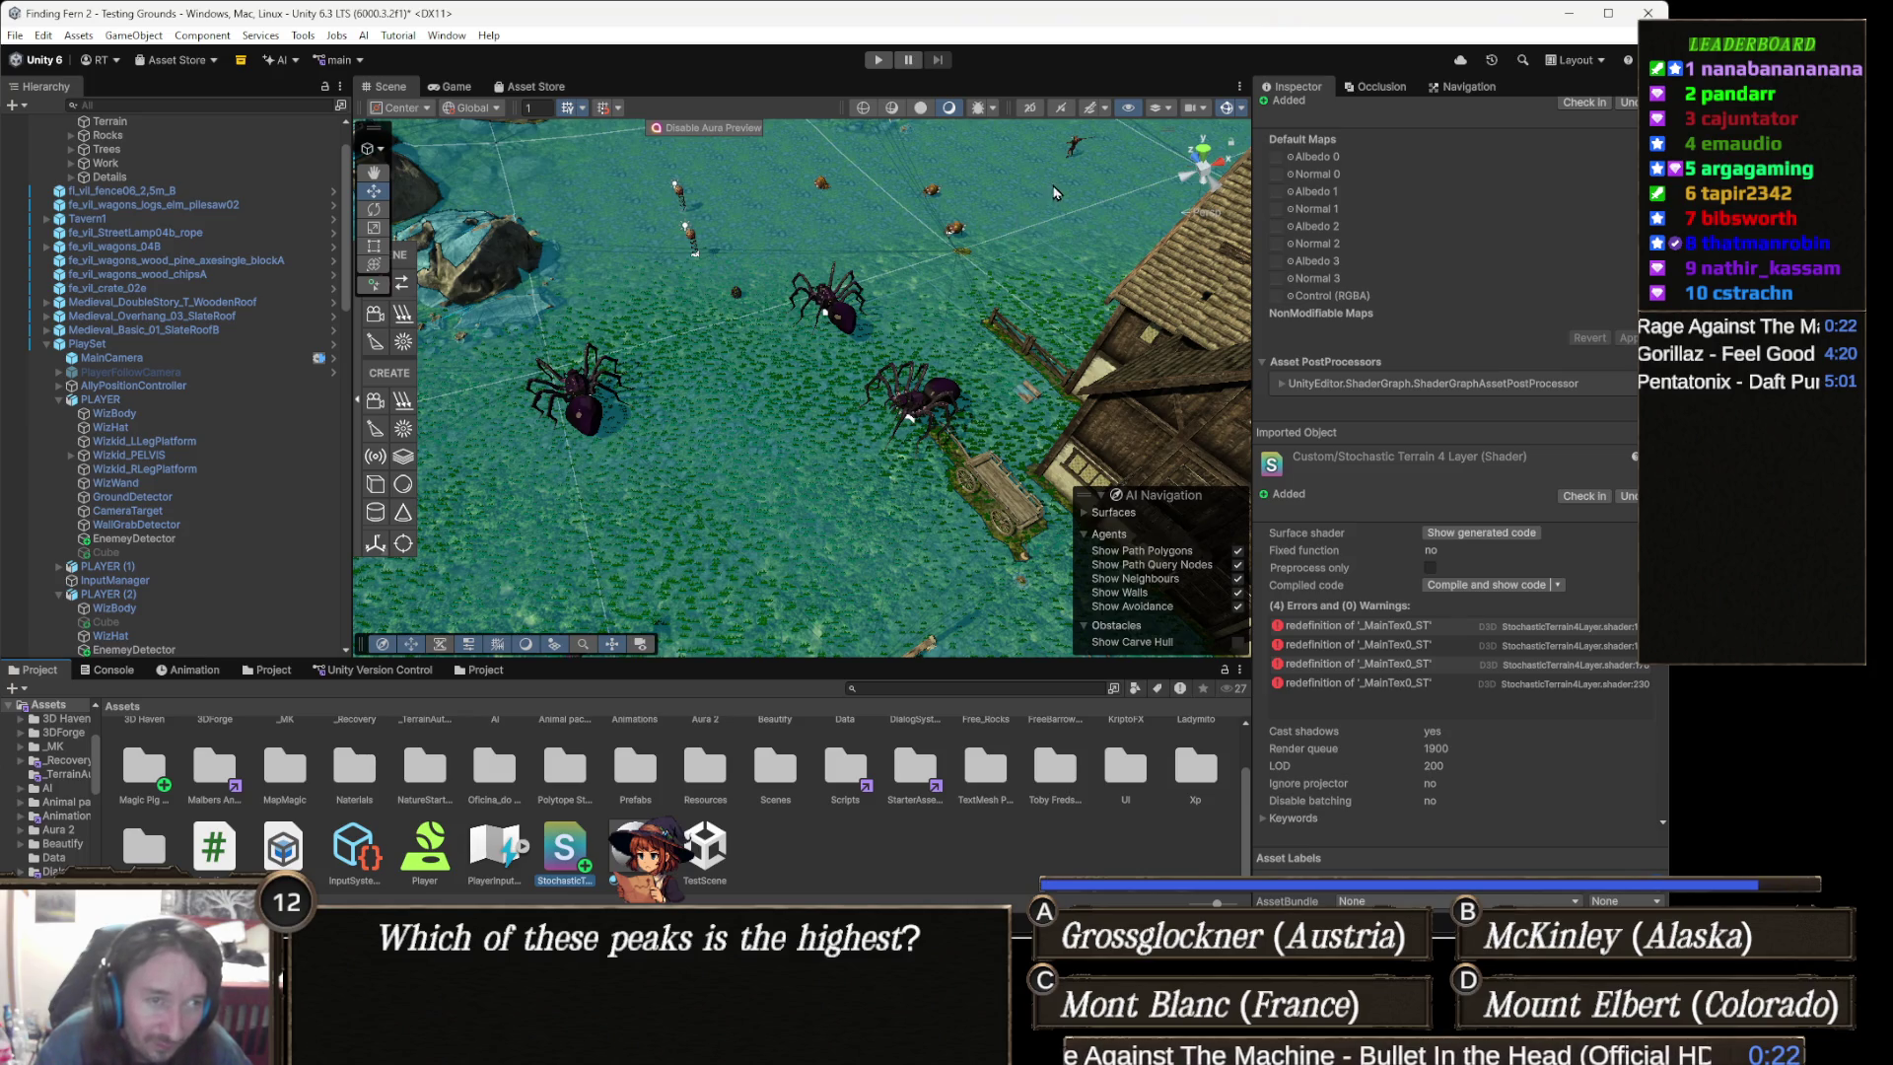
click(1037, 219)
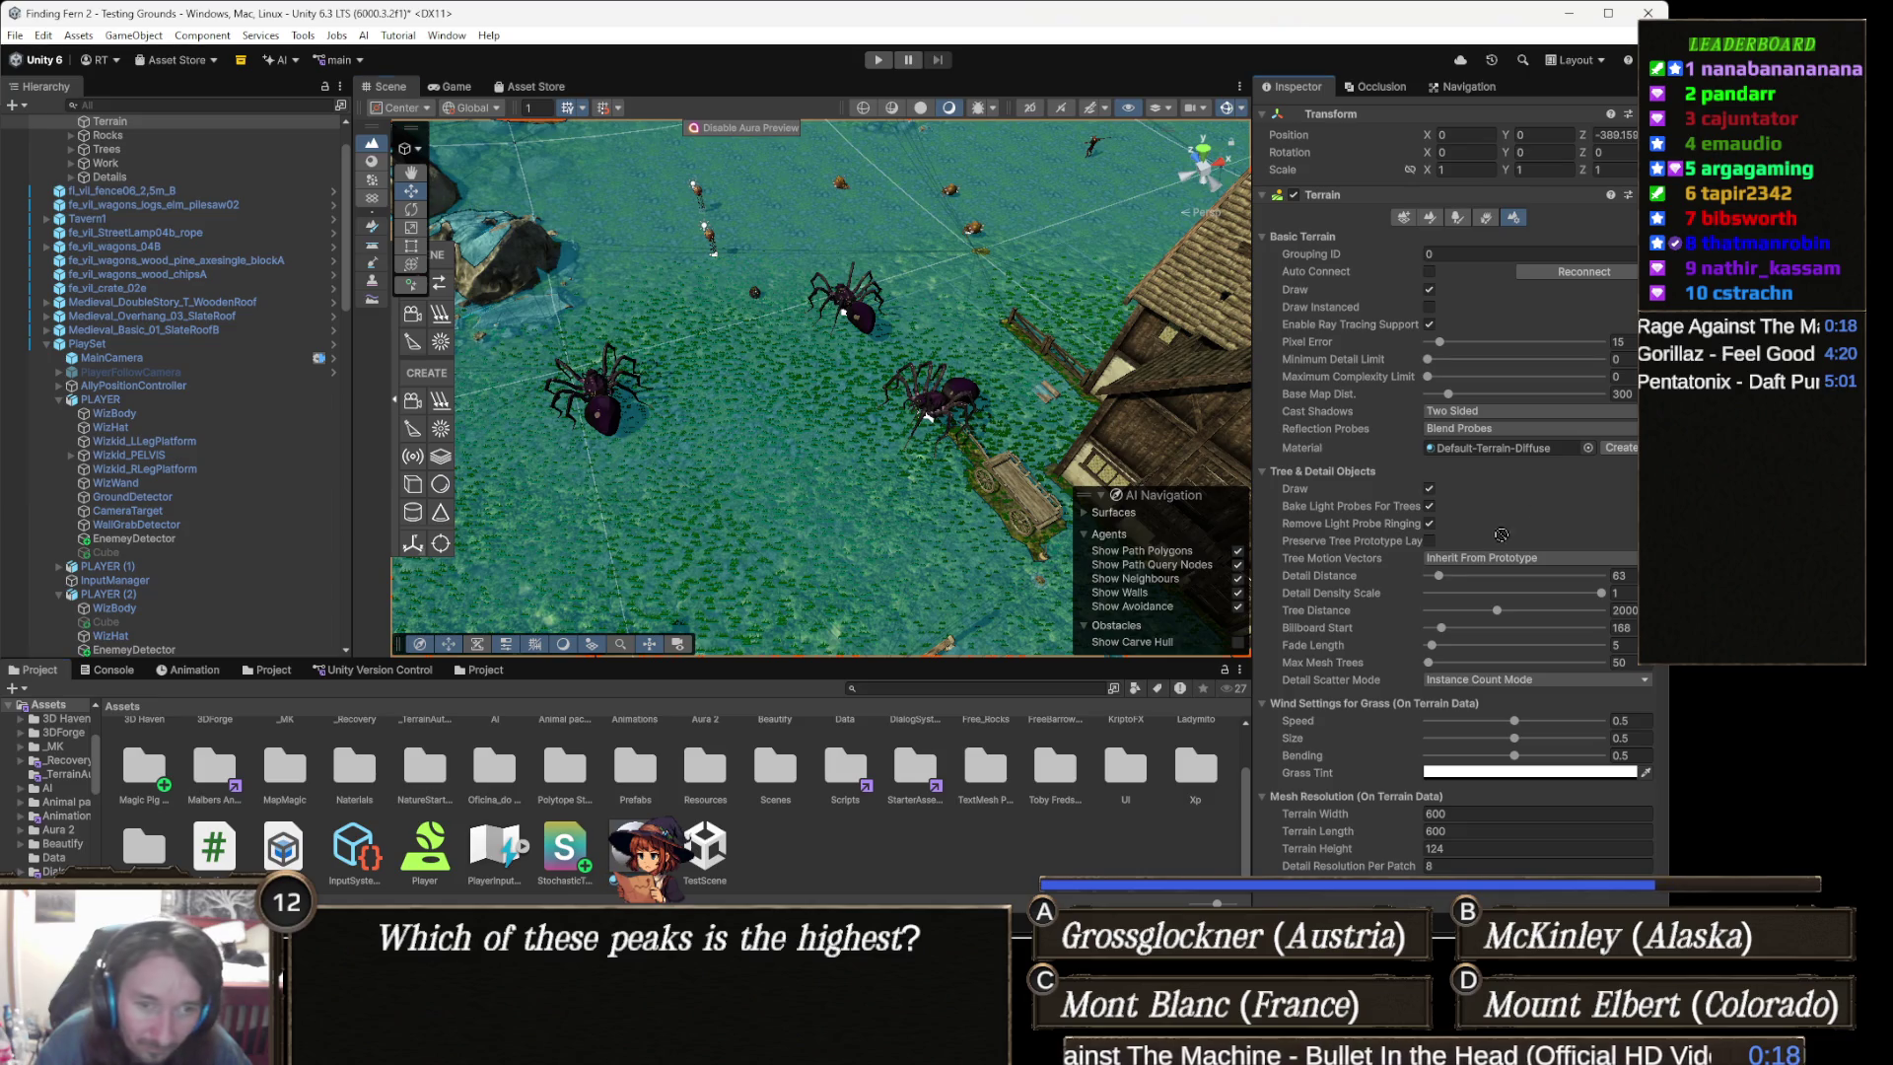
drag(1587, 456, 1520, 455)
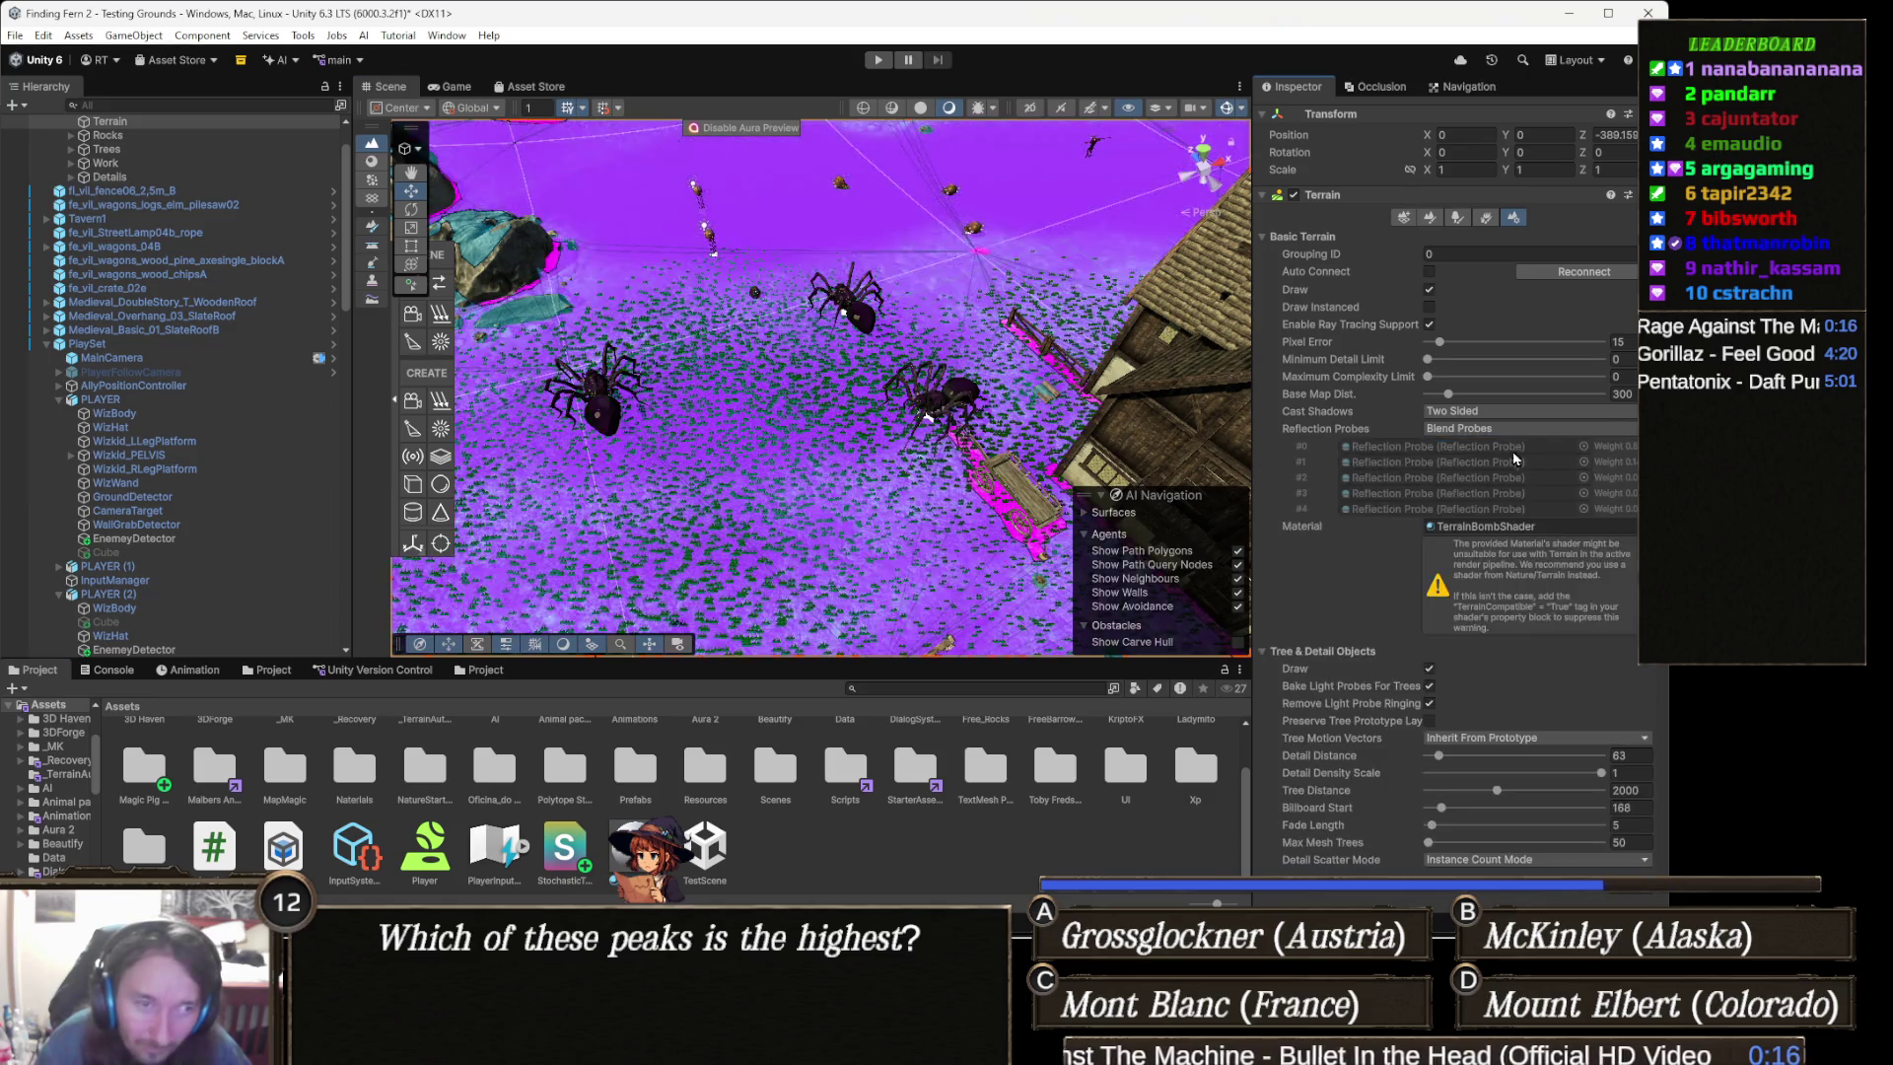
key(ctrl+z)
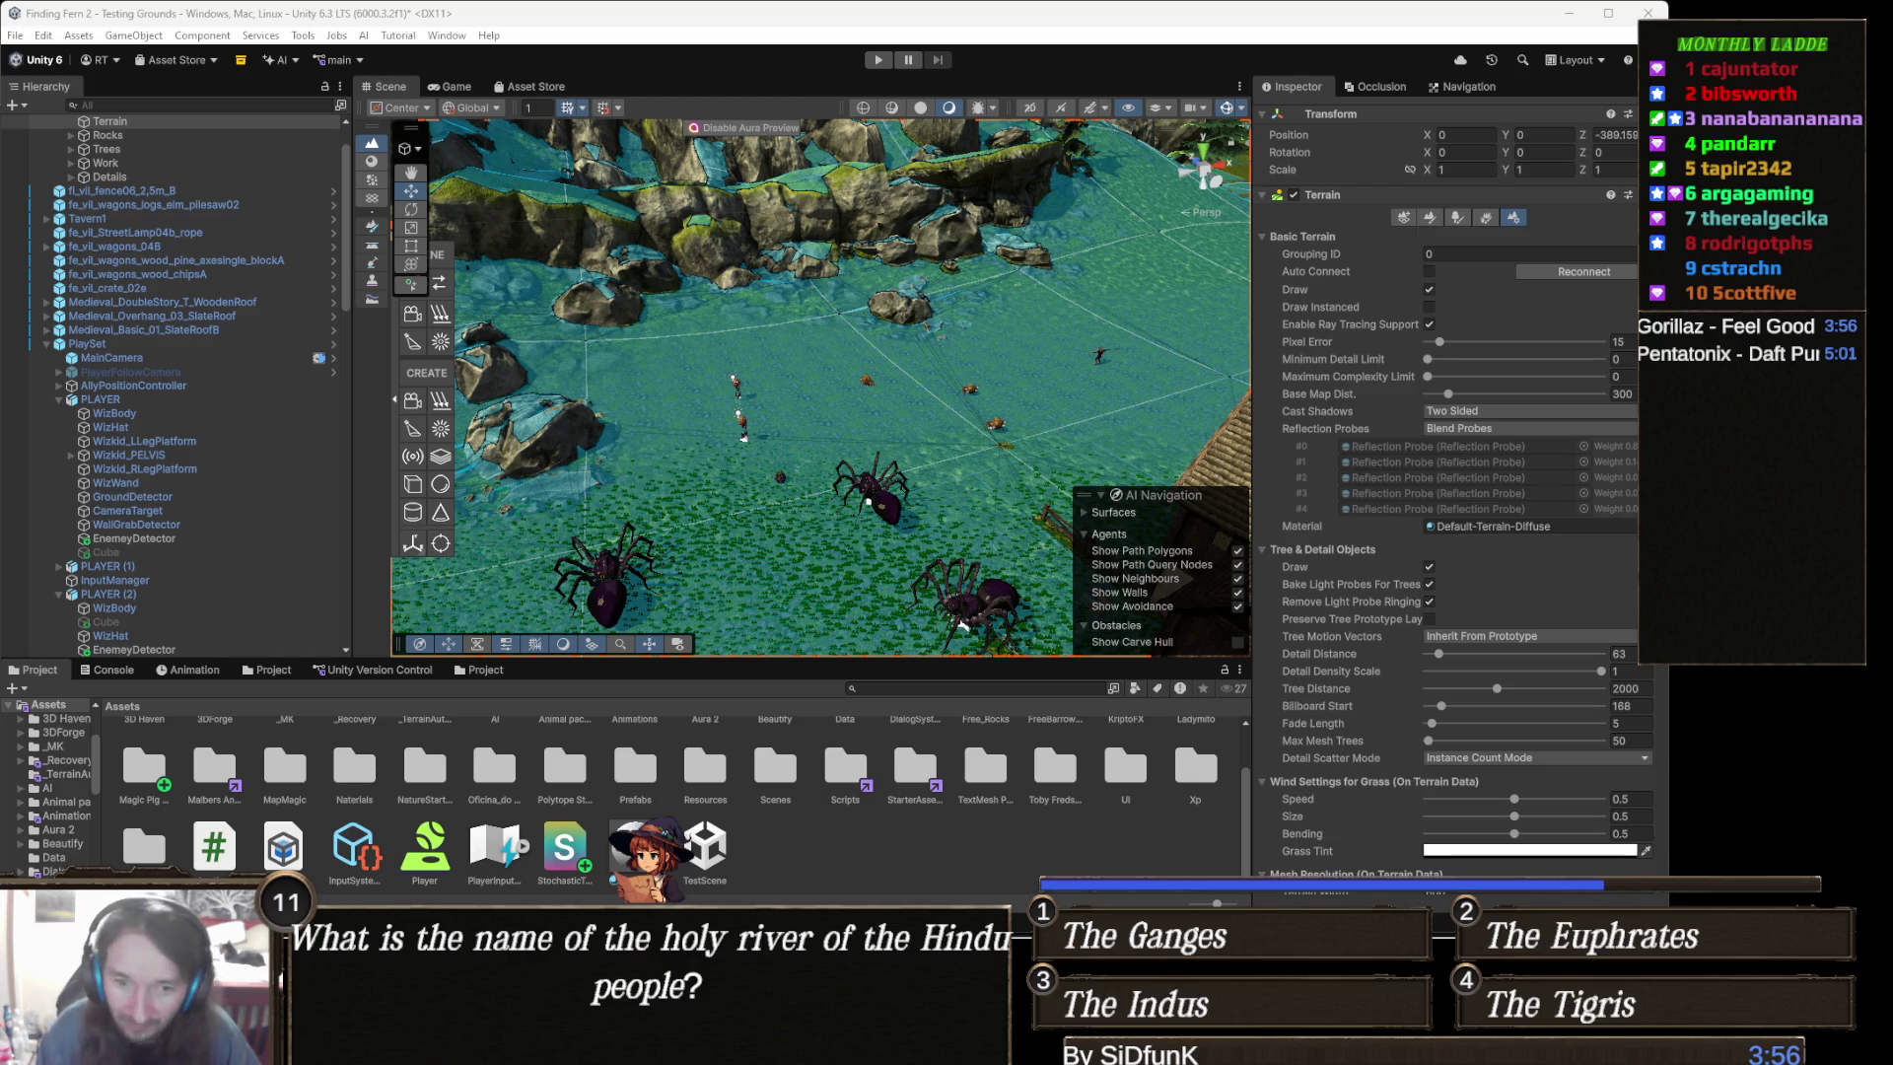
mouse_move(731, 1050)
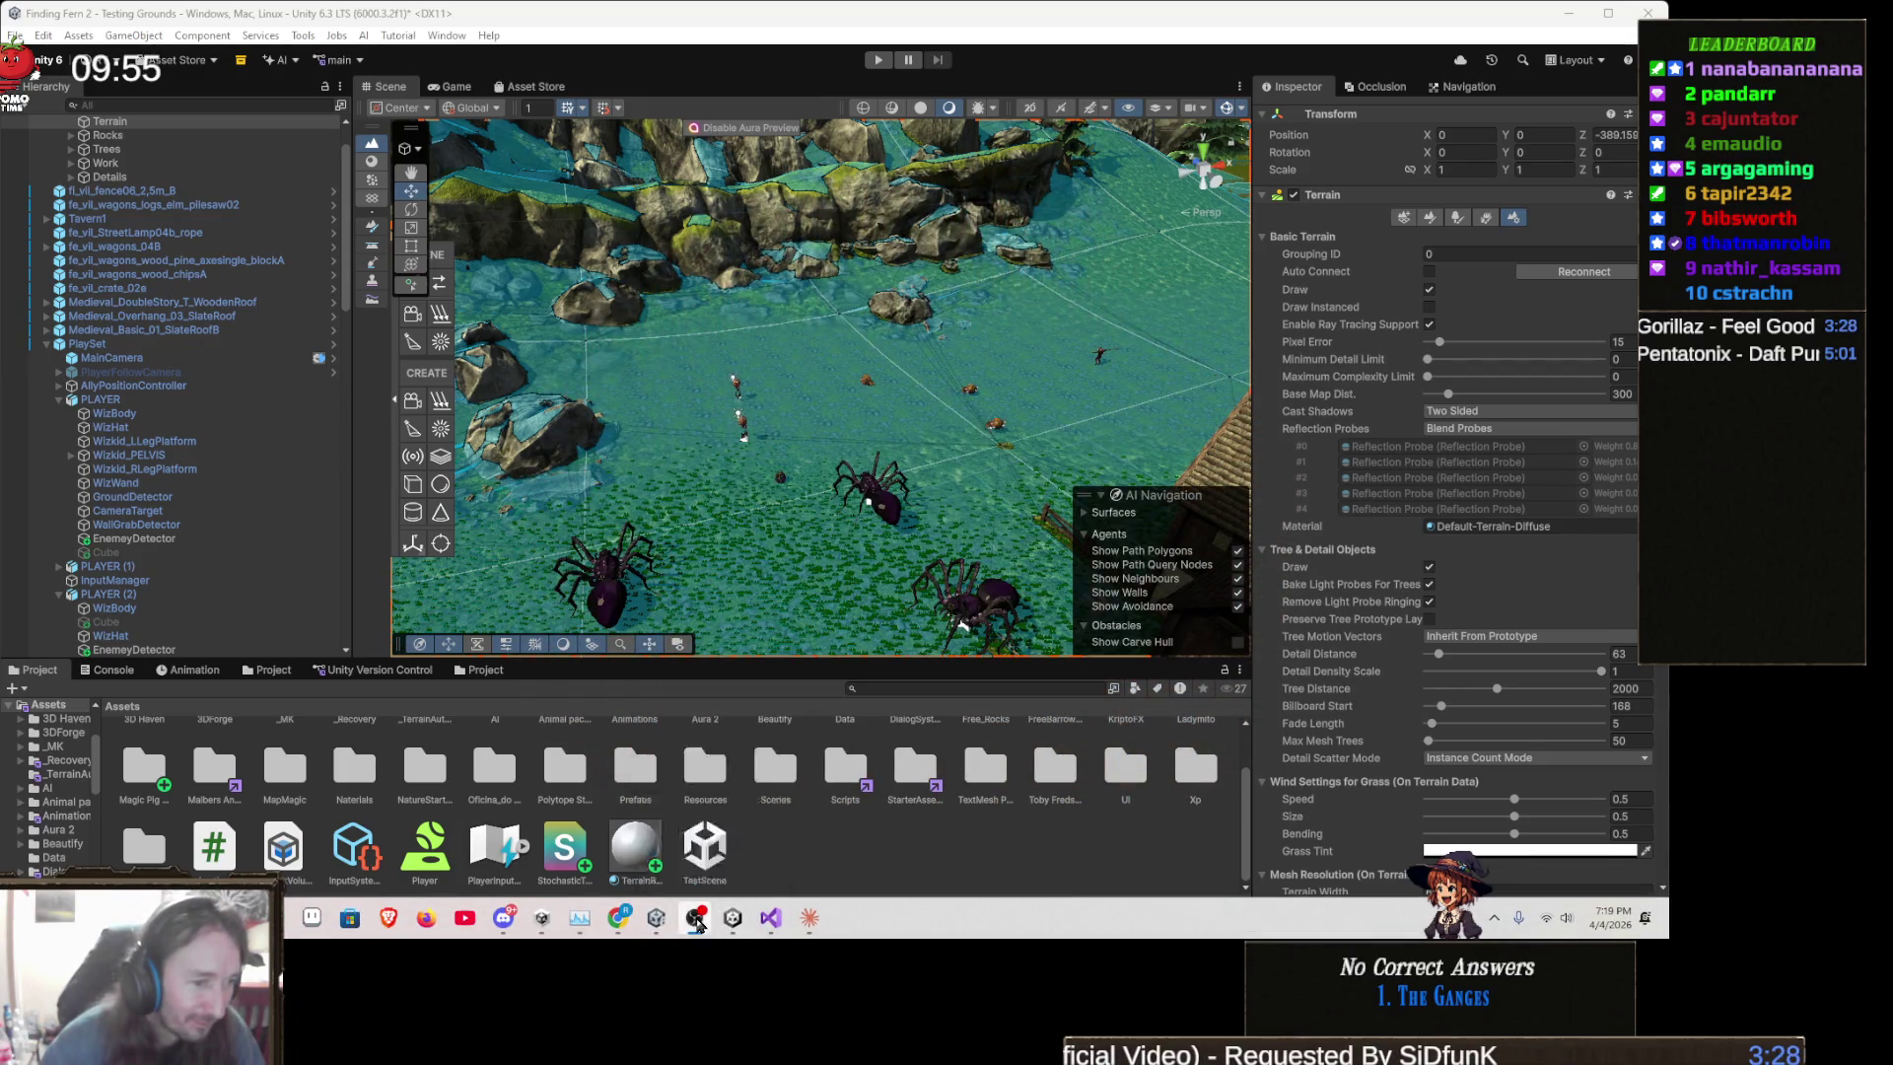
click(732, 920)
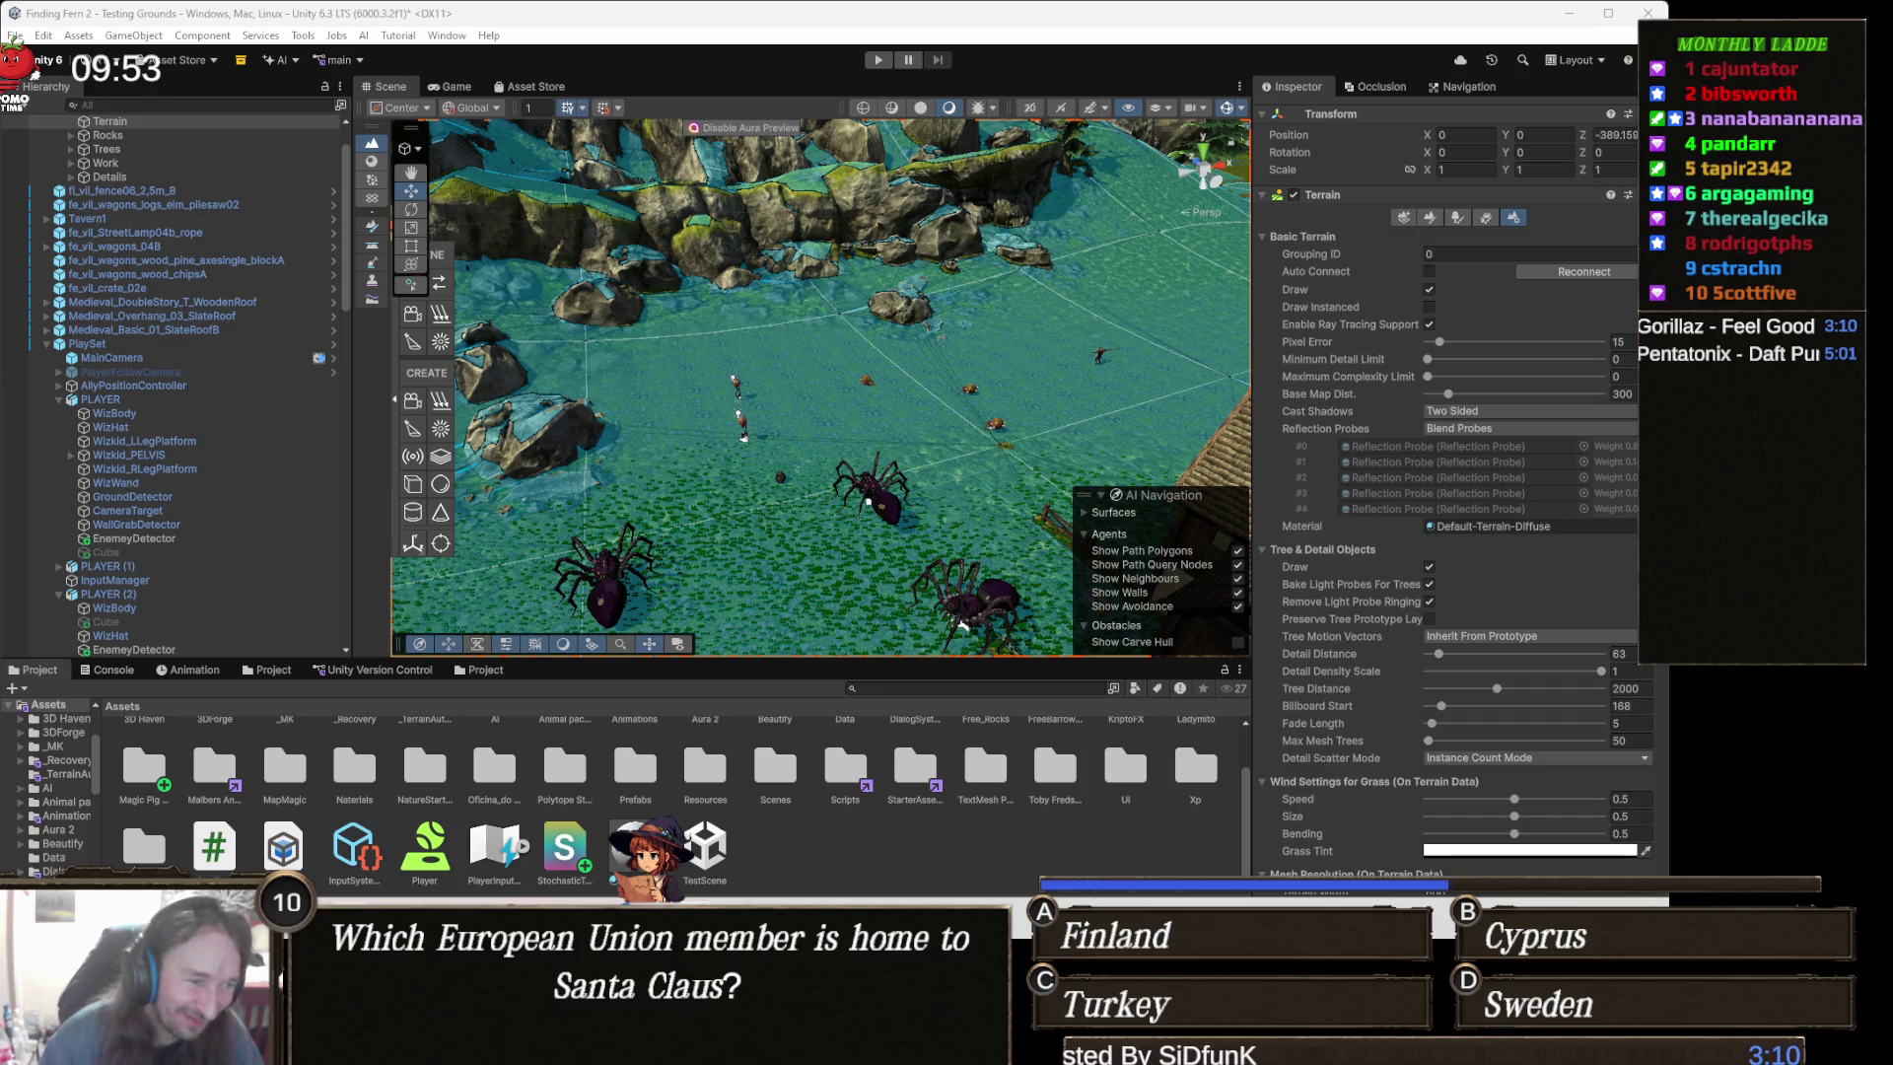
mouse_move(617, 1047)
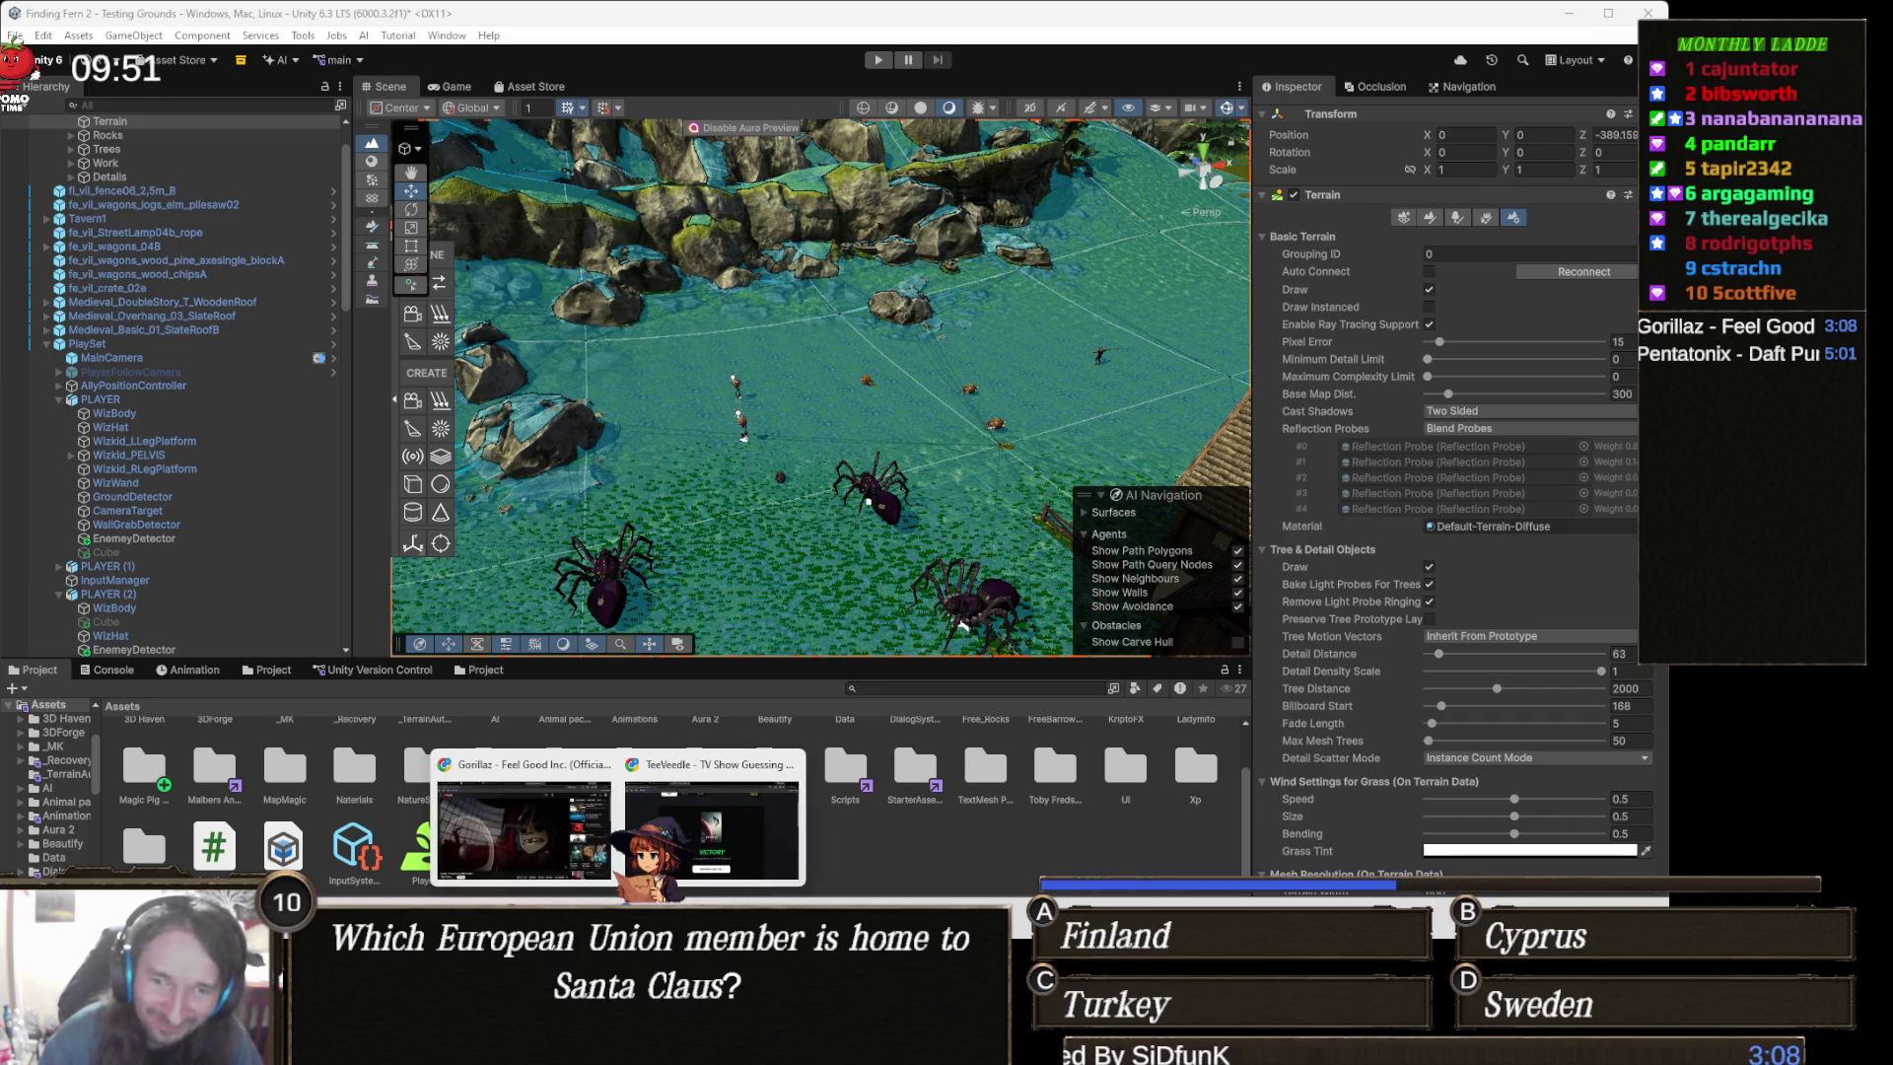
click(702, 836)
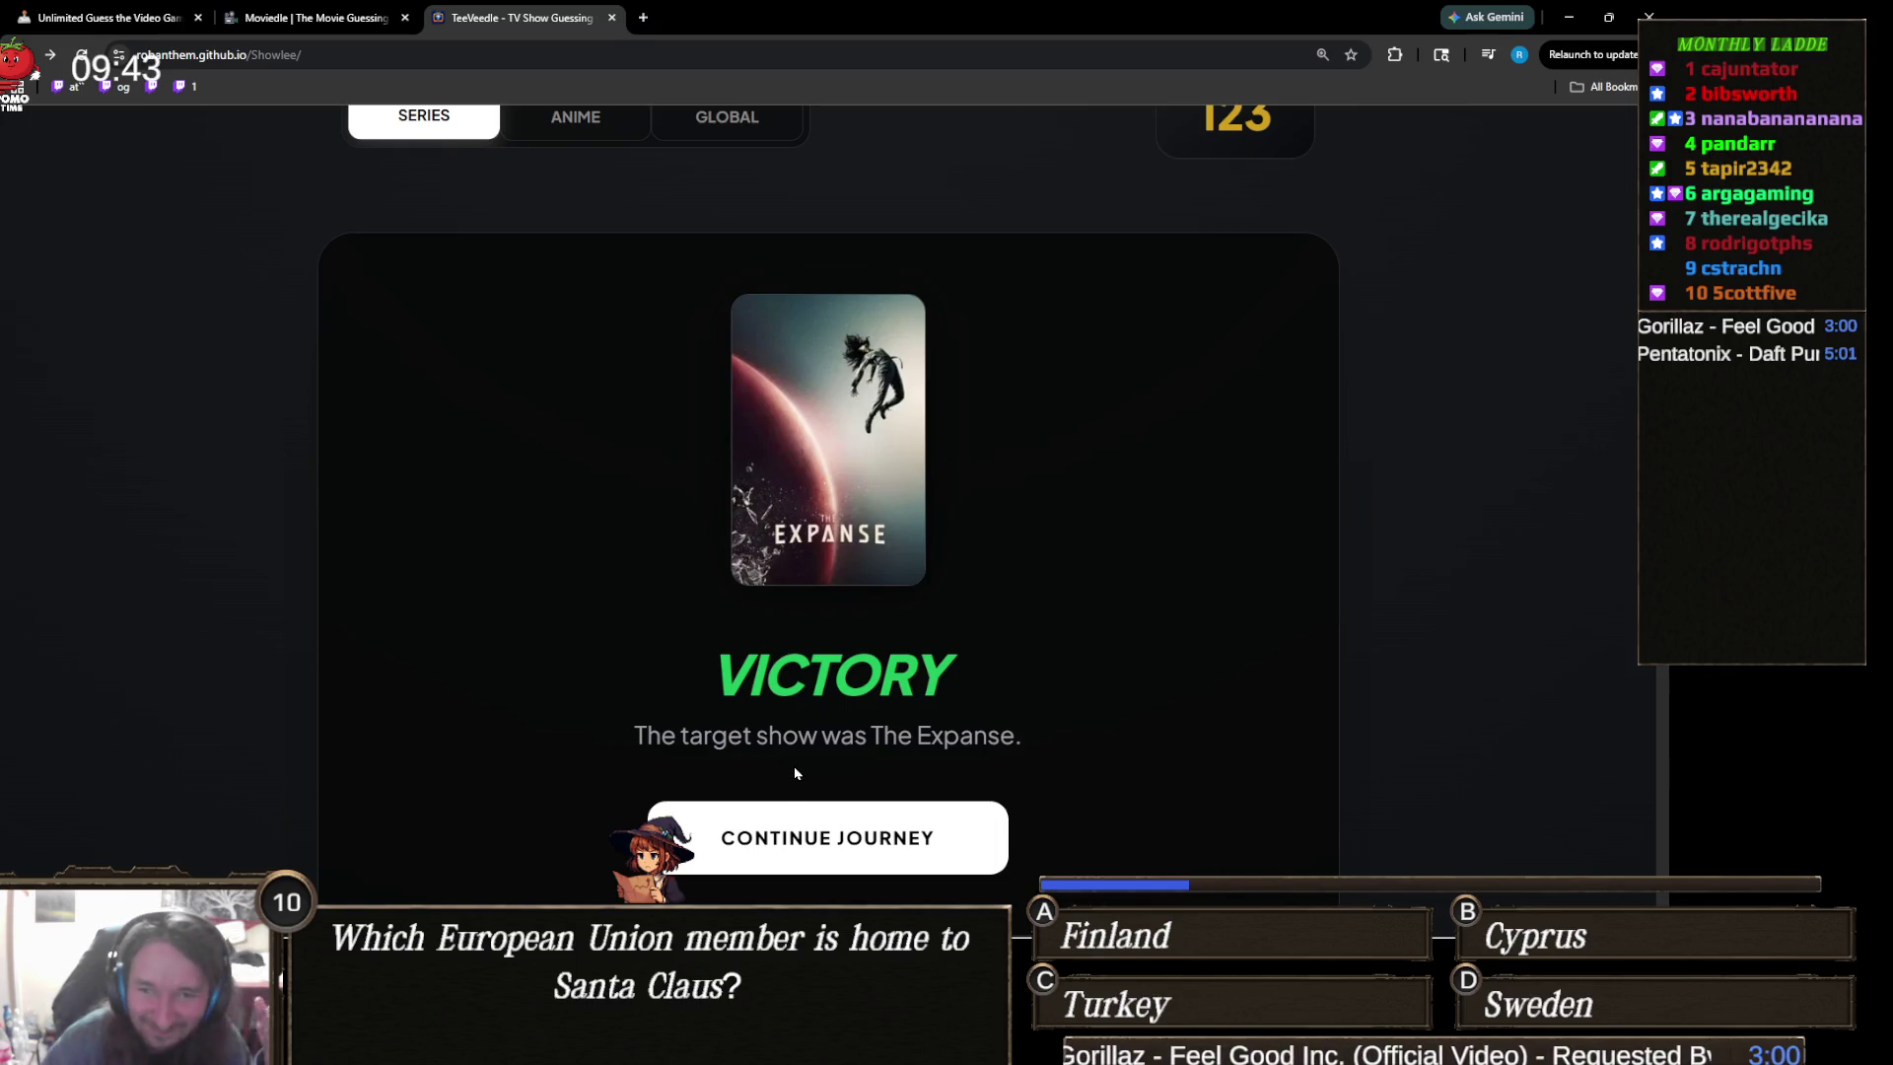
- Begin the next TeeVeedle round, search 'frie' and guess Friends, winning on the first try
scroll(784, 775, down, 1)
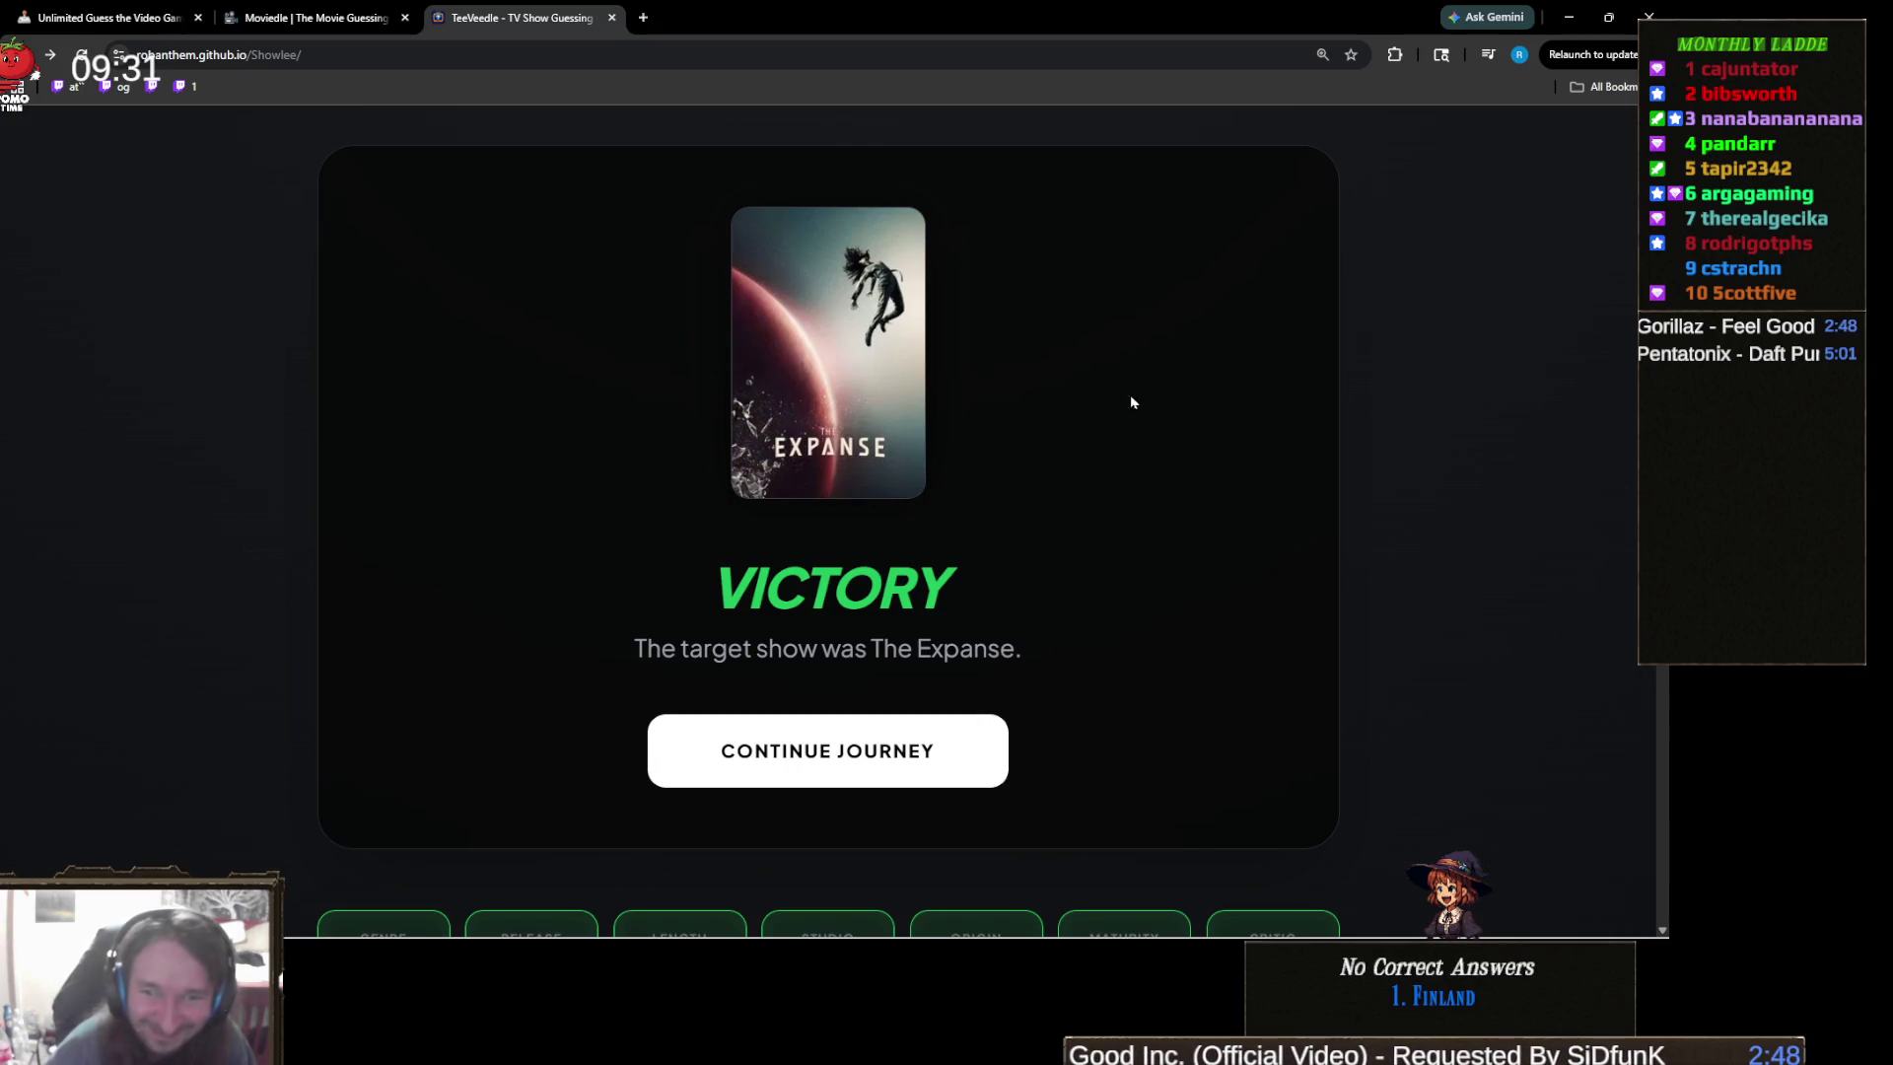
click(869, 791)
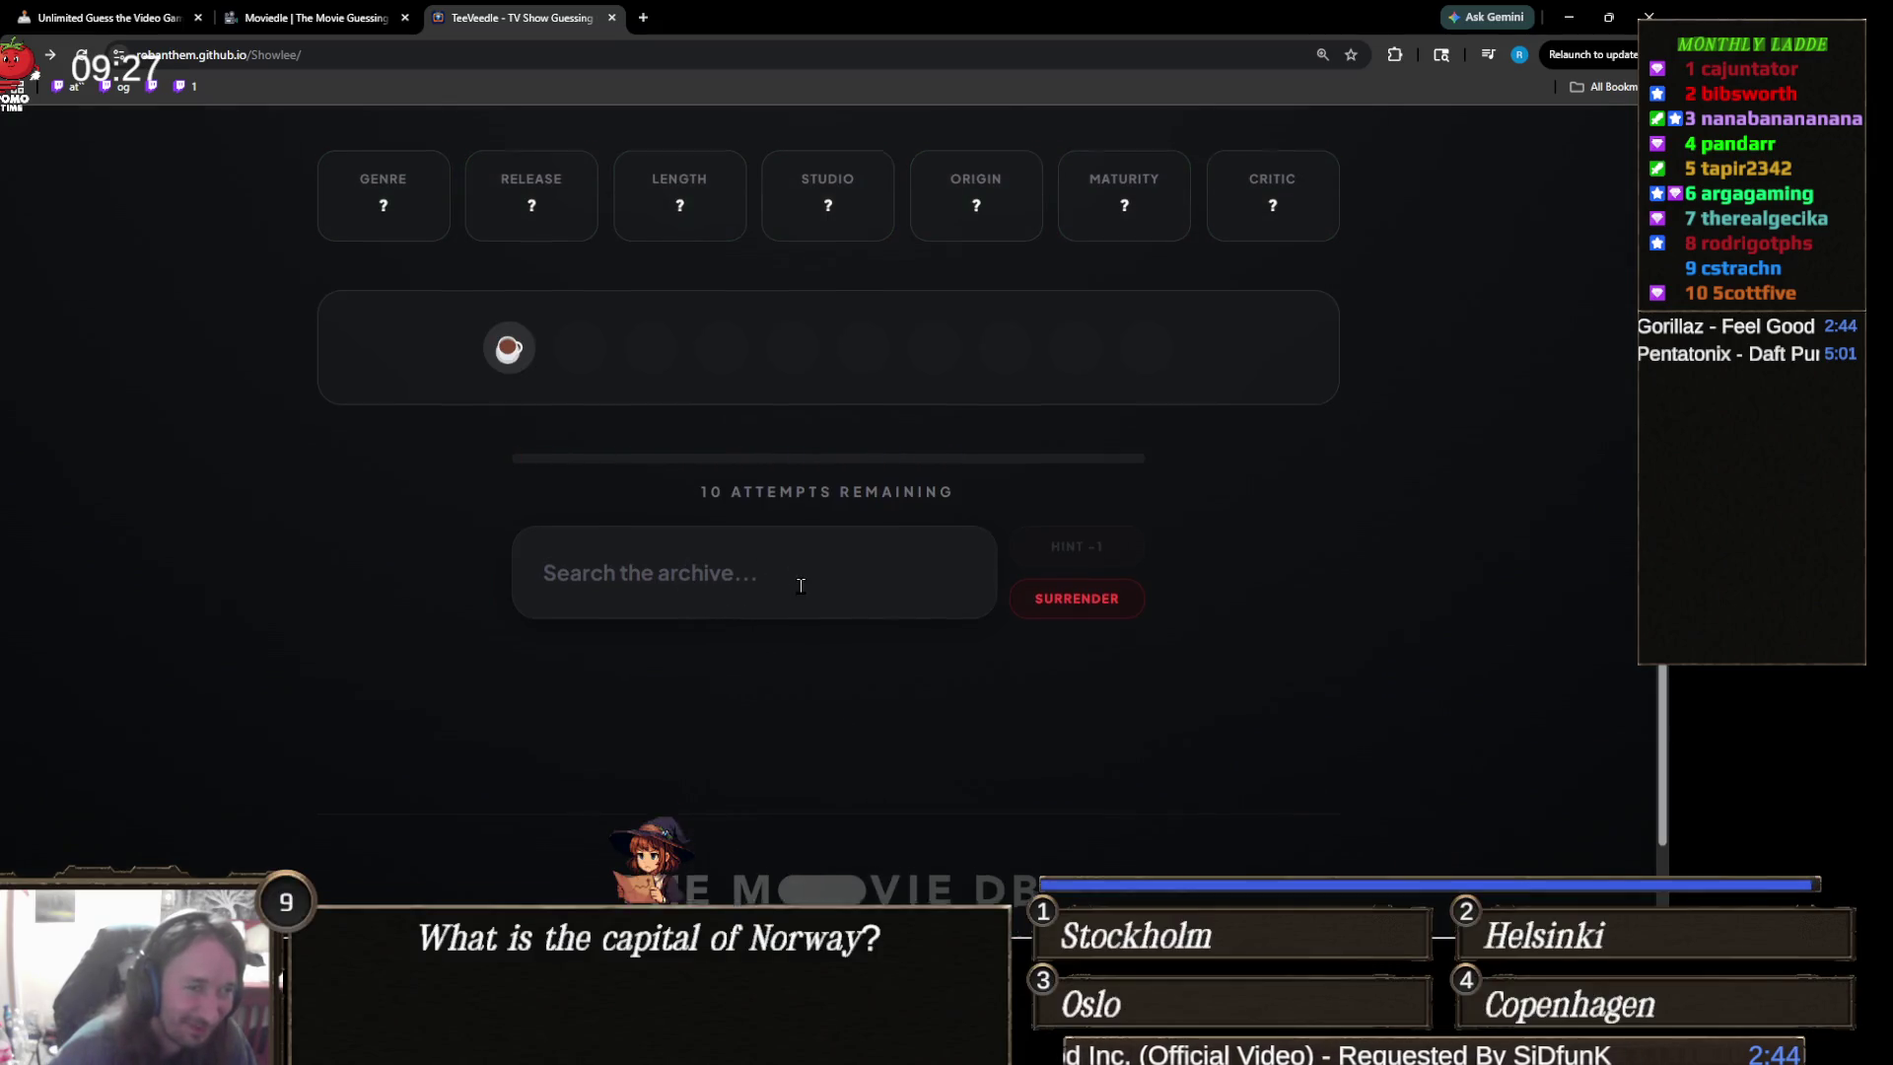
click(817, 655)
text(fried)
key(BackSpace)
click(632, 756)
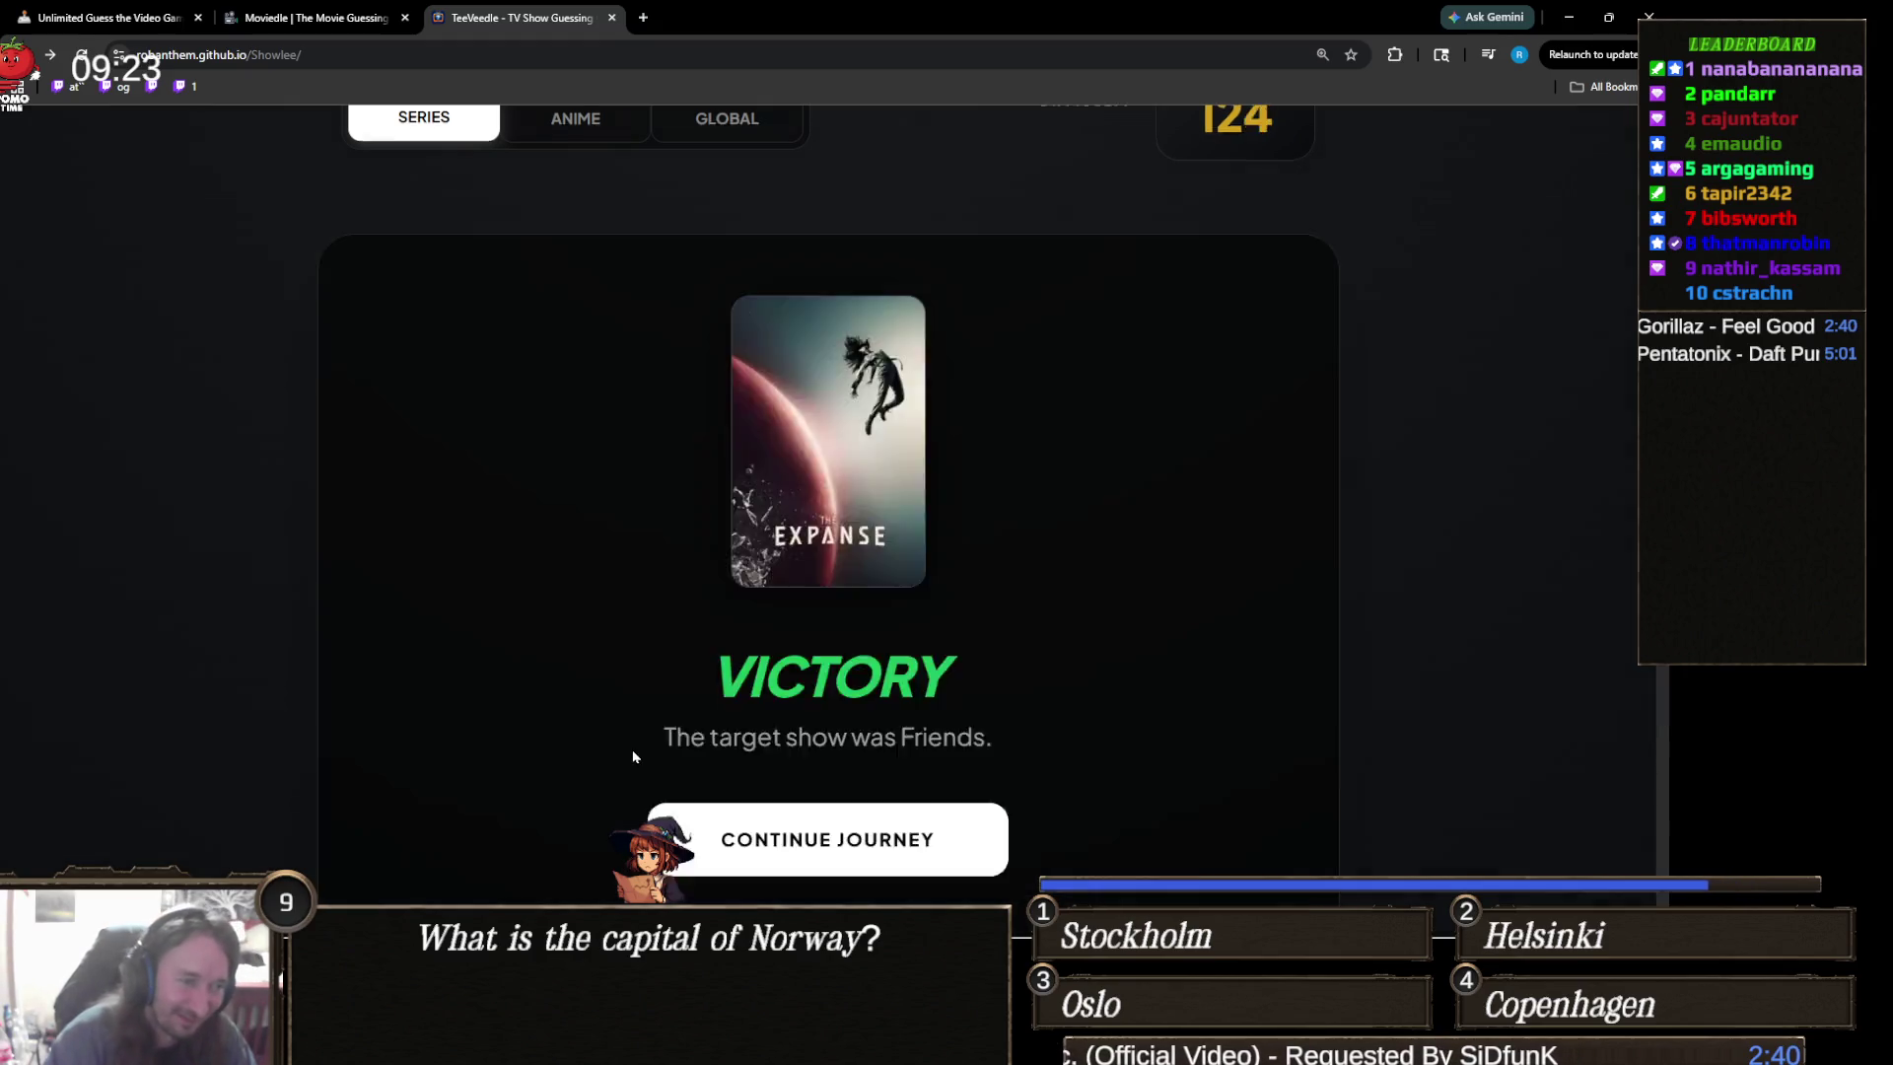
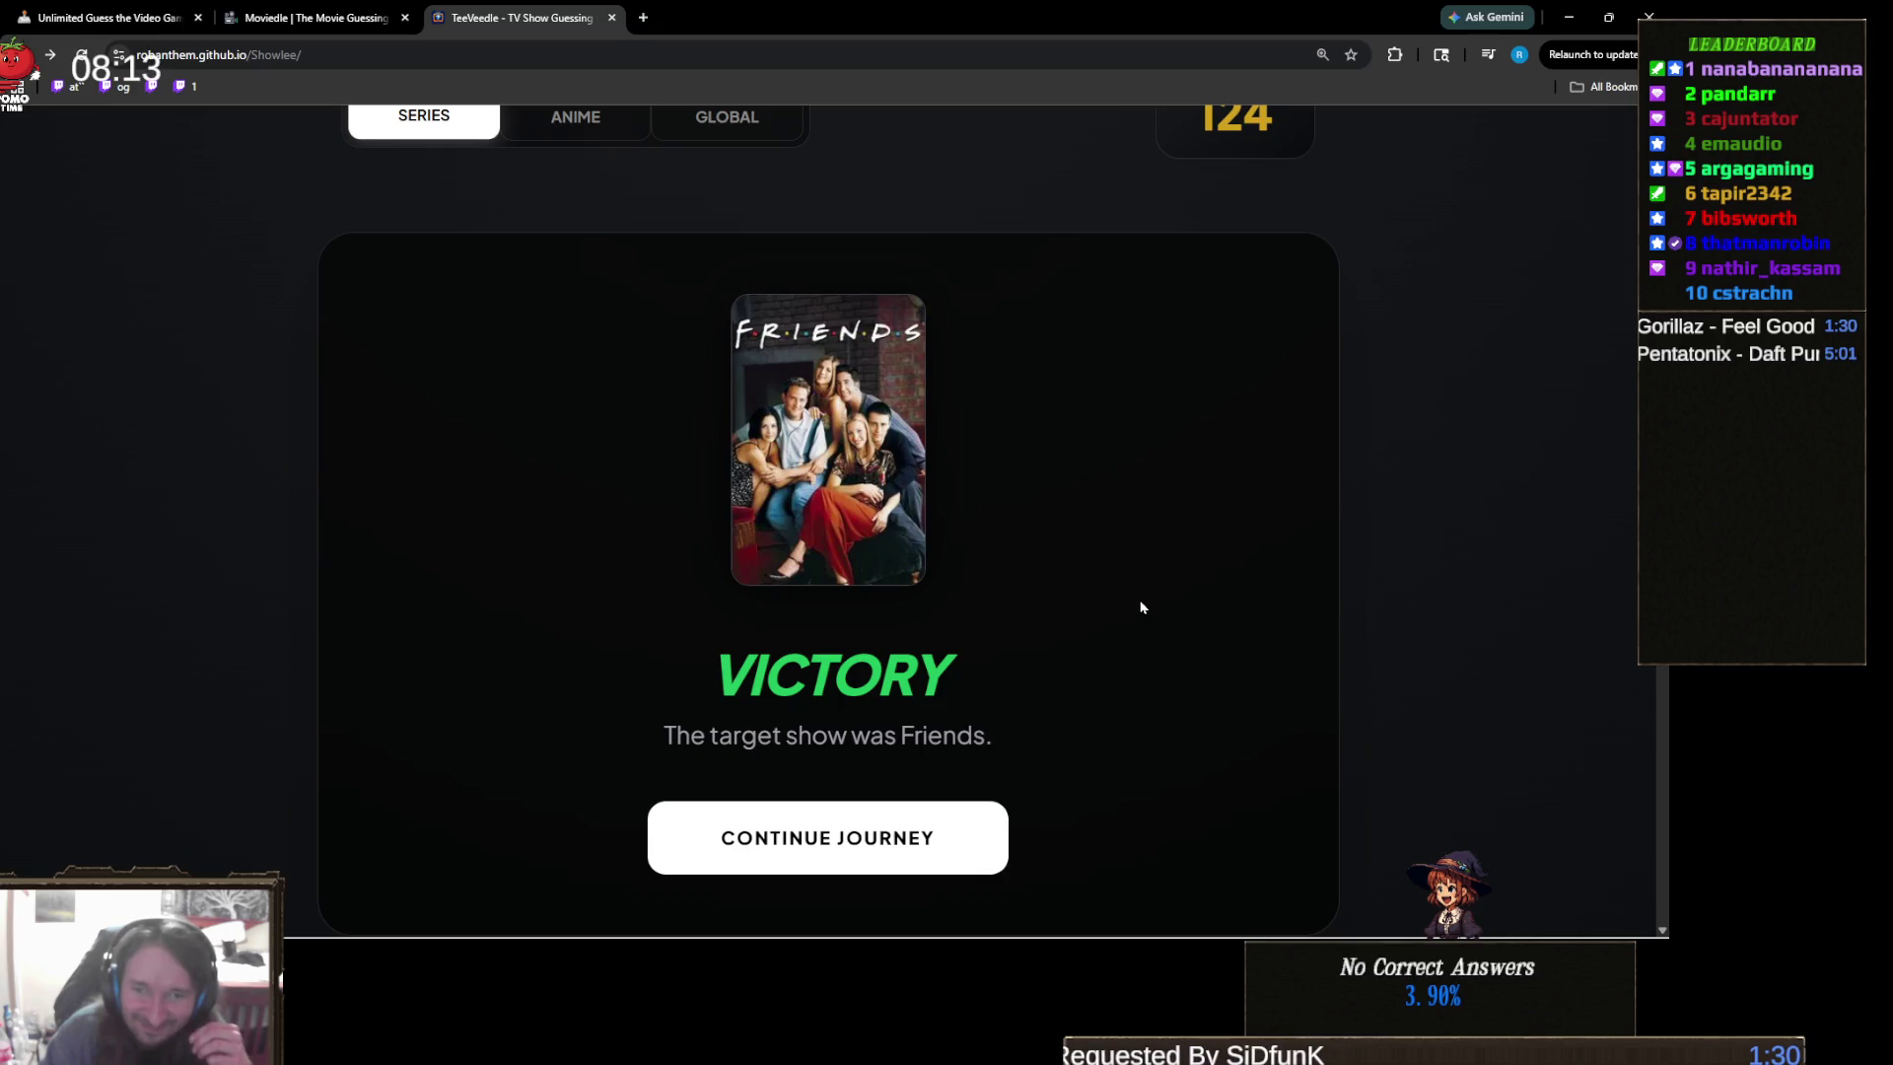
- Start a new show puzzle and guess The Spooktacular New Adventures of Casper via 'casp'
scroll(1141, 607, down, 3)
click(950, 575)
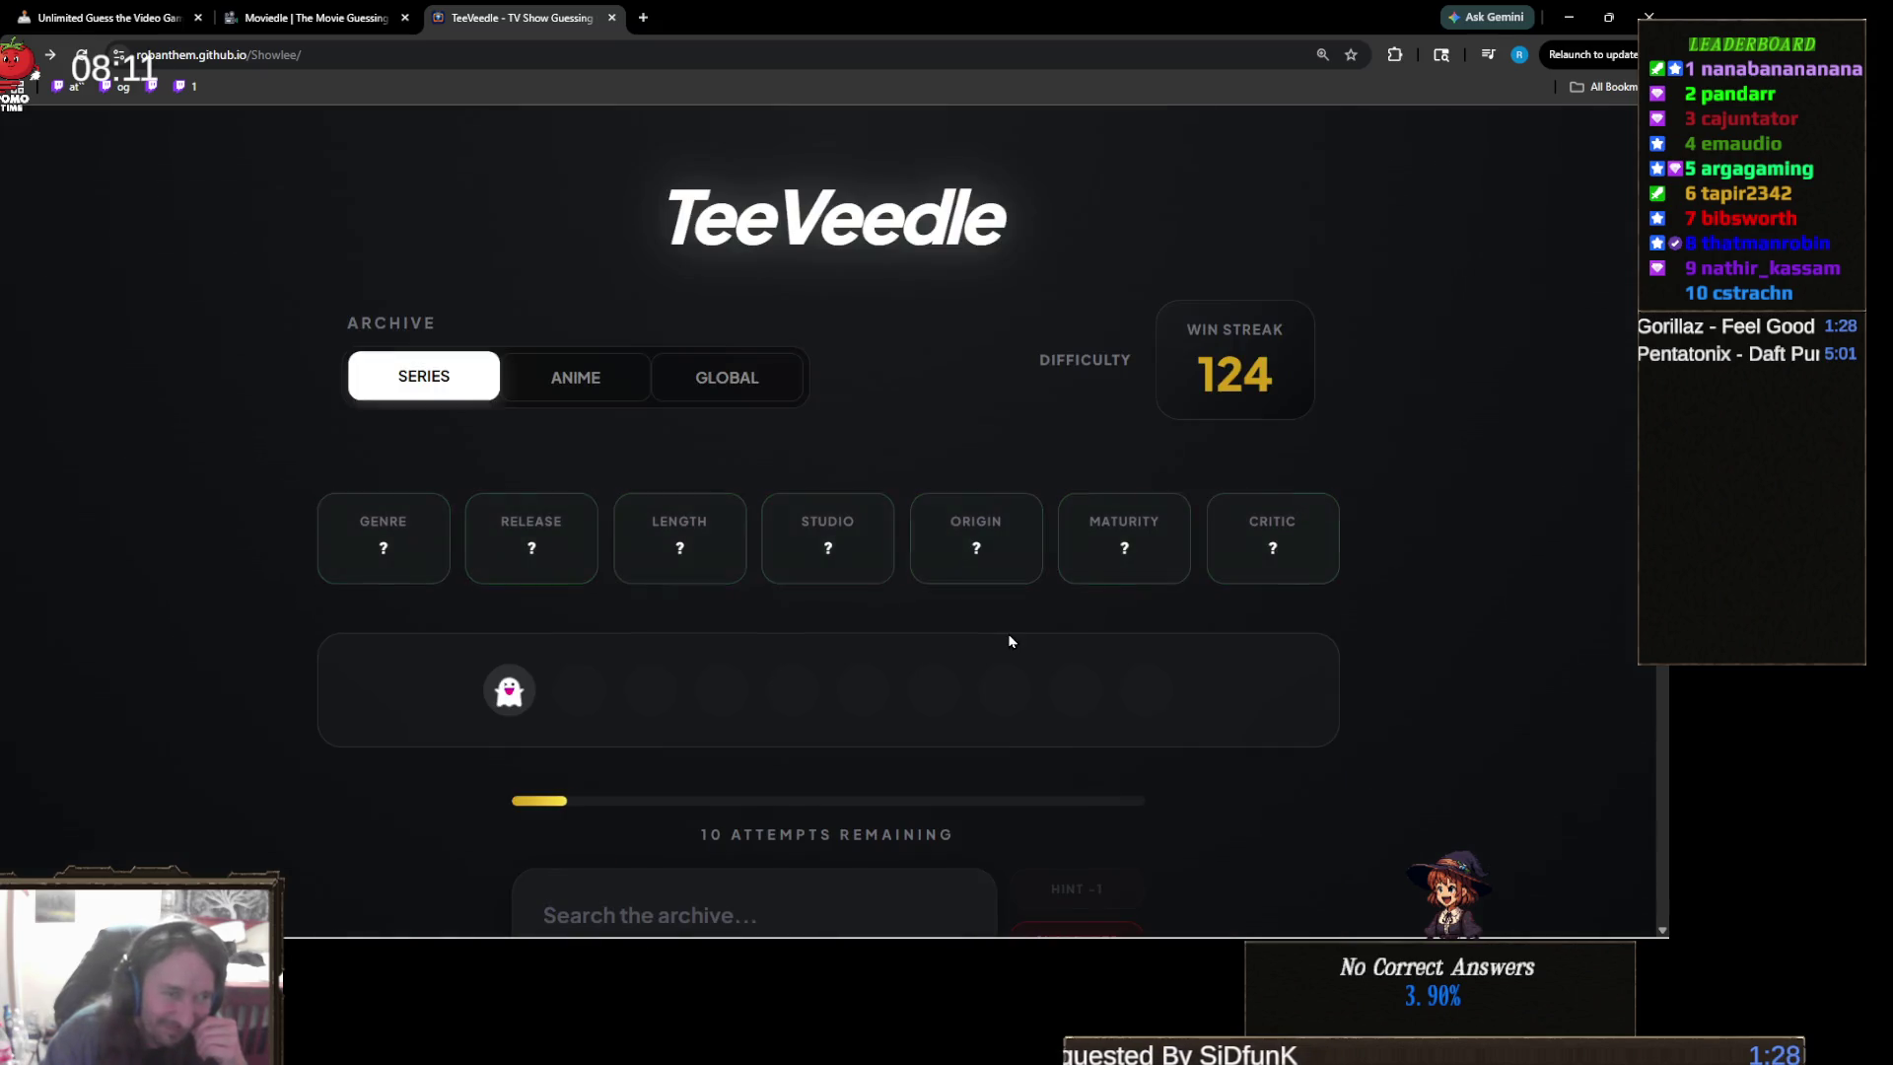
scroll(1008, 641, down, 3)
click(896, 630)
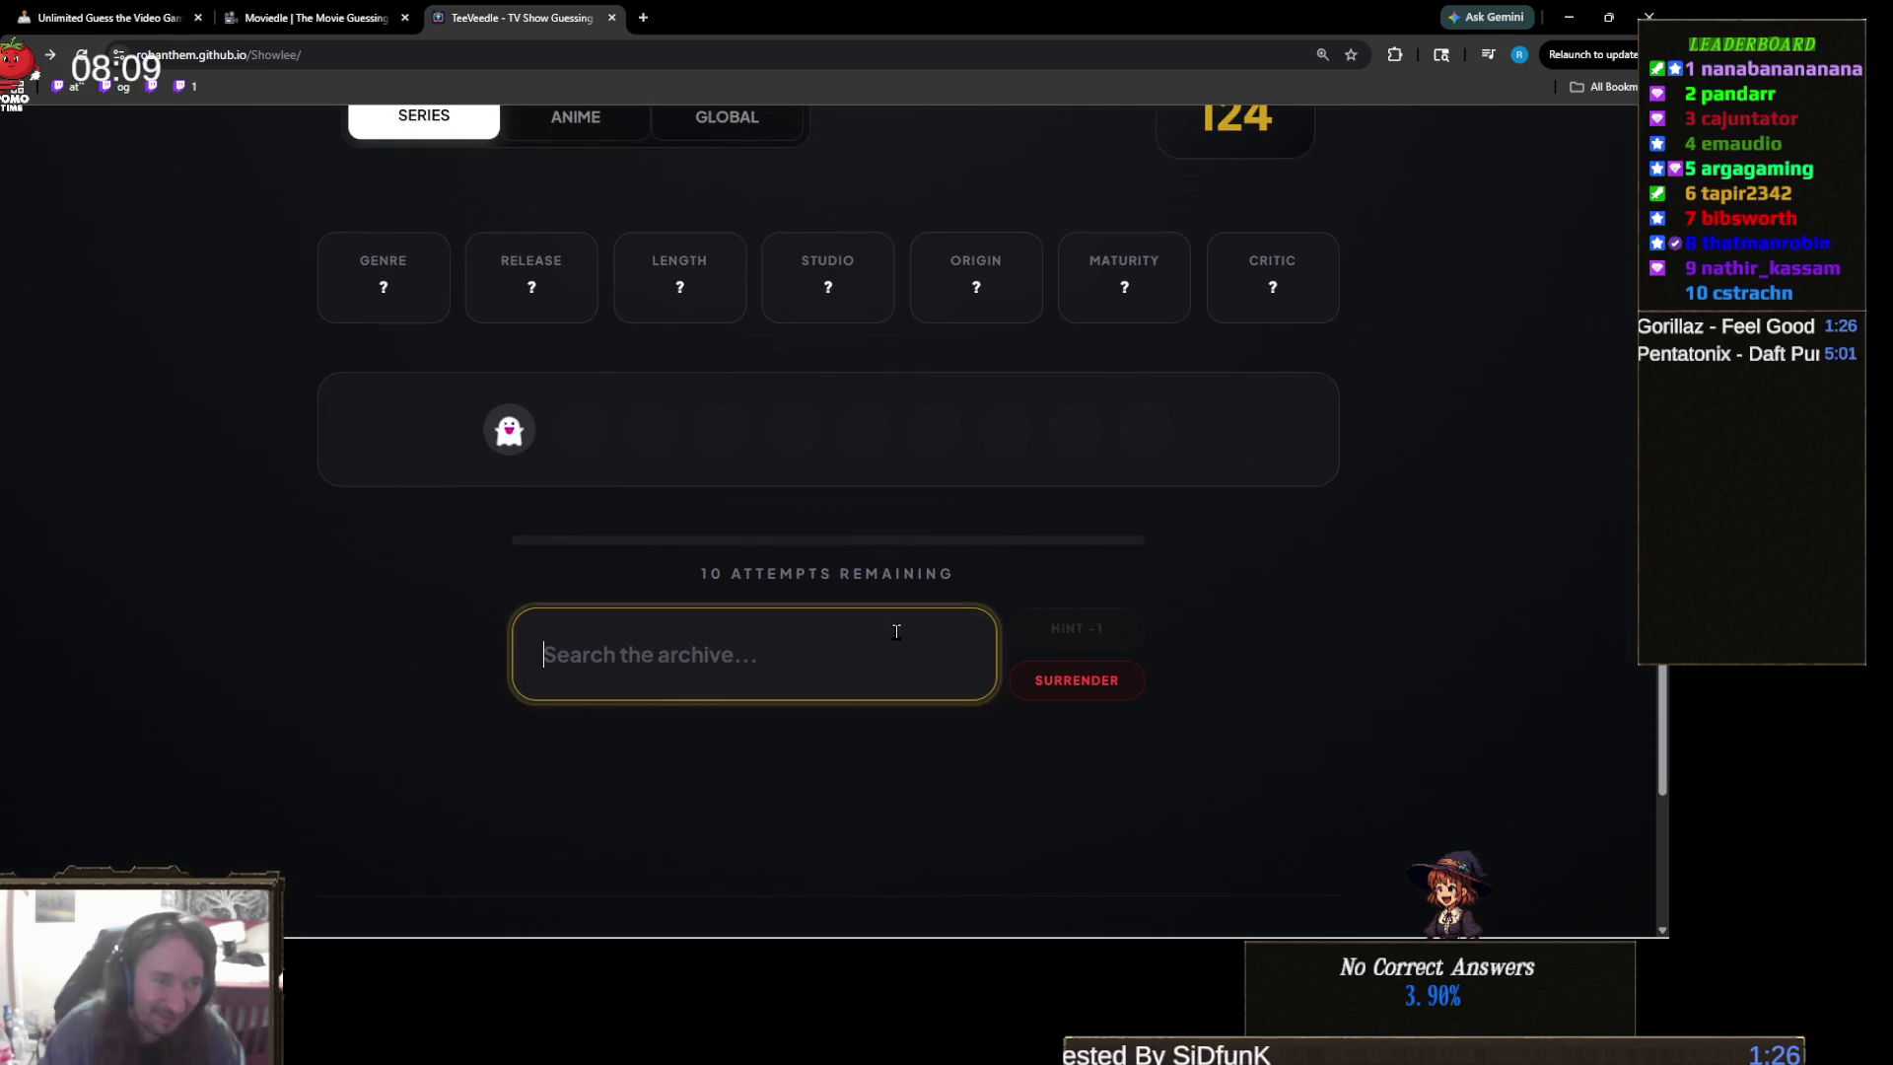
text(casp)
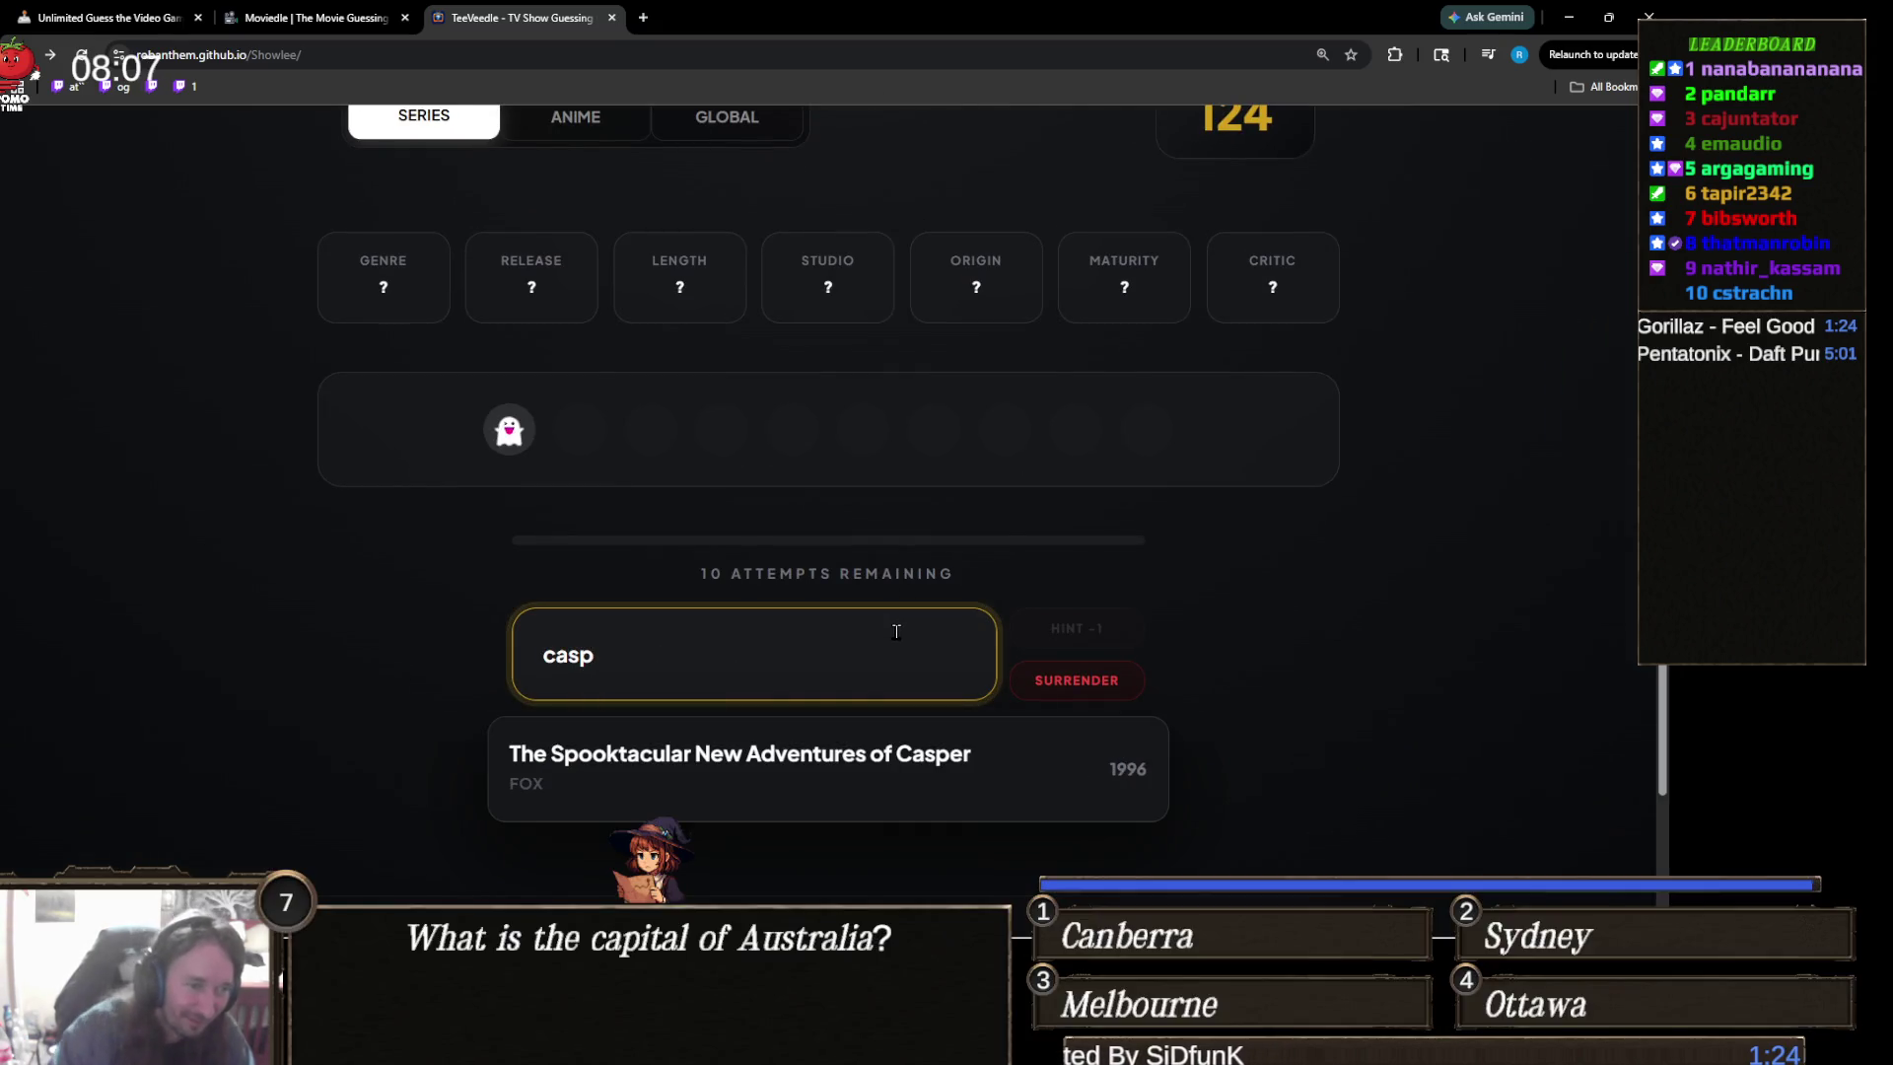
click(879, 749)
- Guess The Haunting of Bly Manor via 'bly', then search 'american' for the next guess
scroll(834, 710, up, 1)
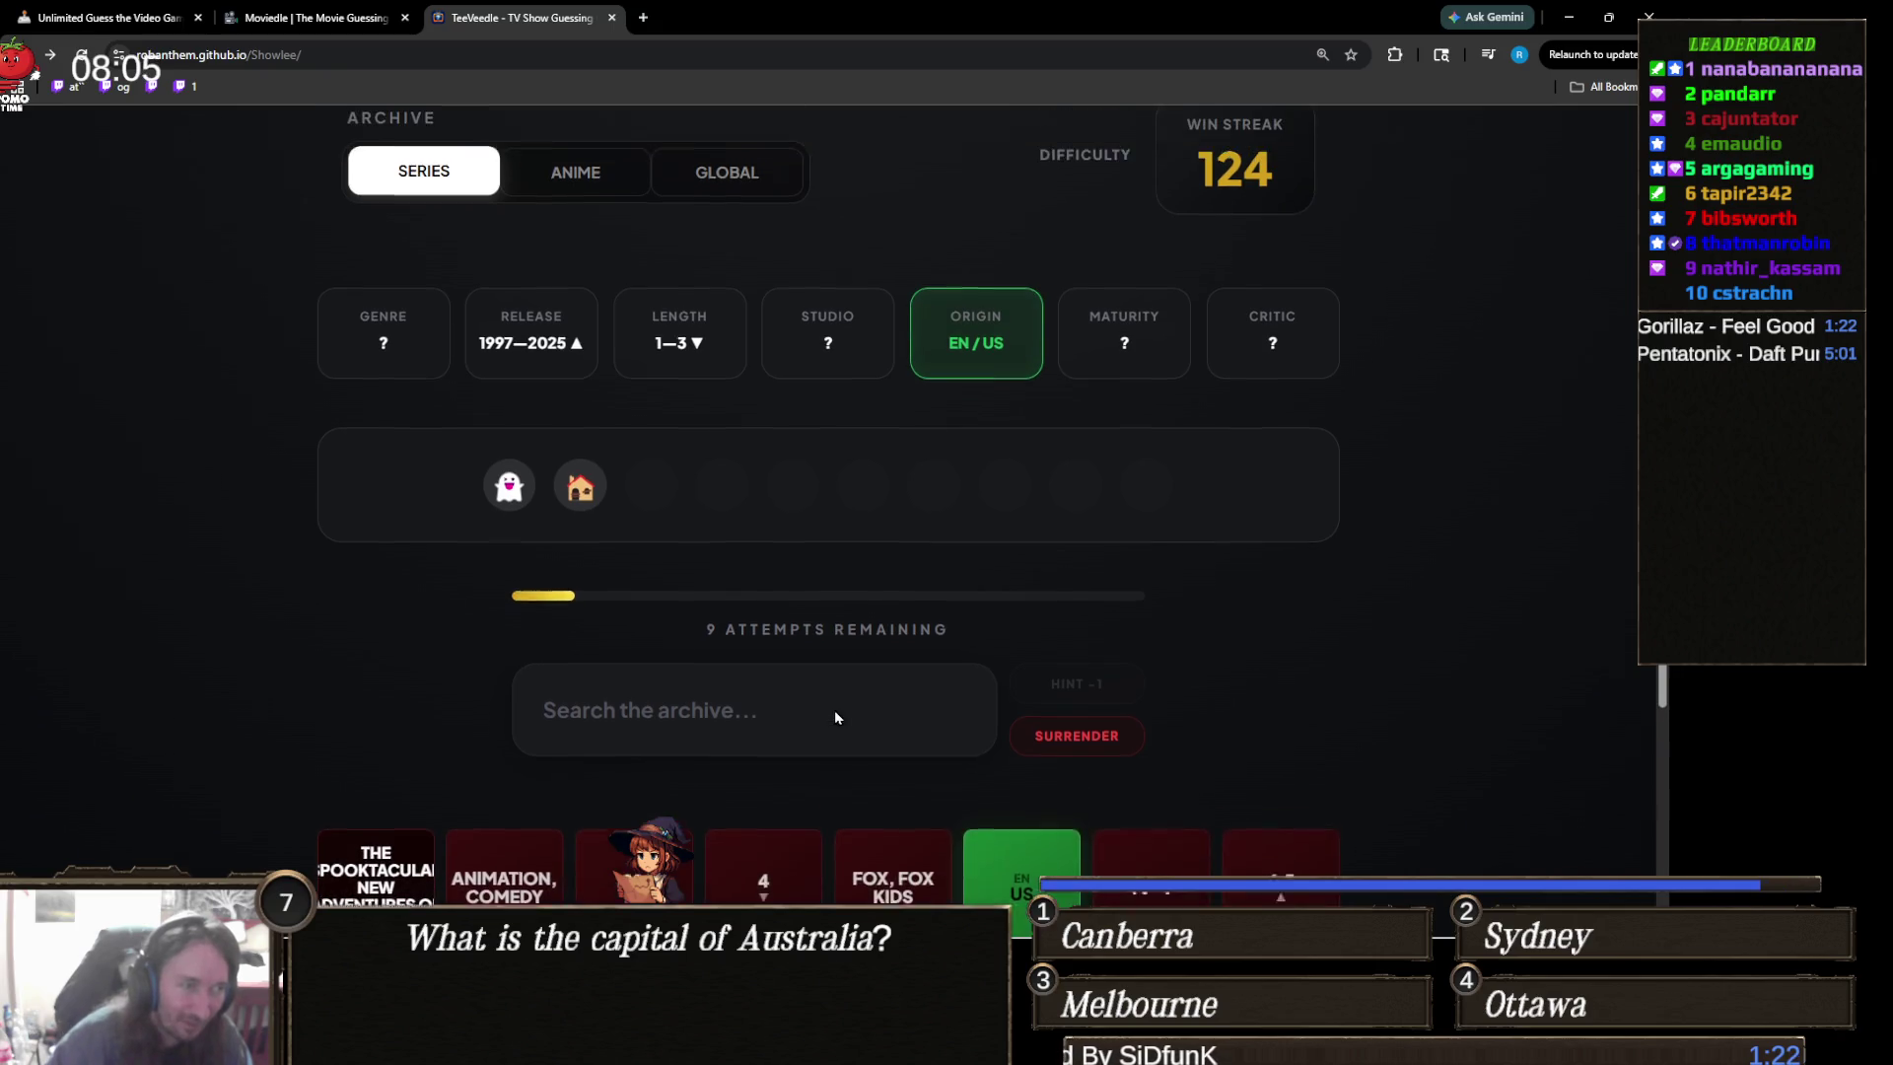
click(789, 737)
text(am)
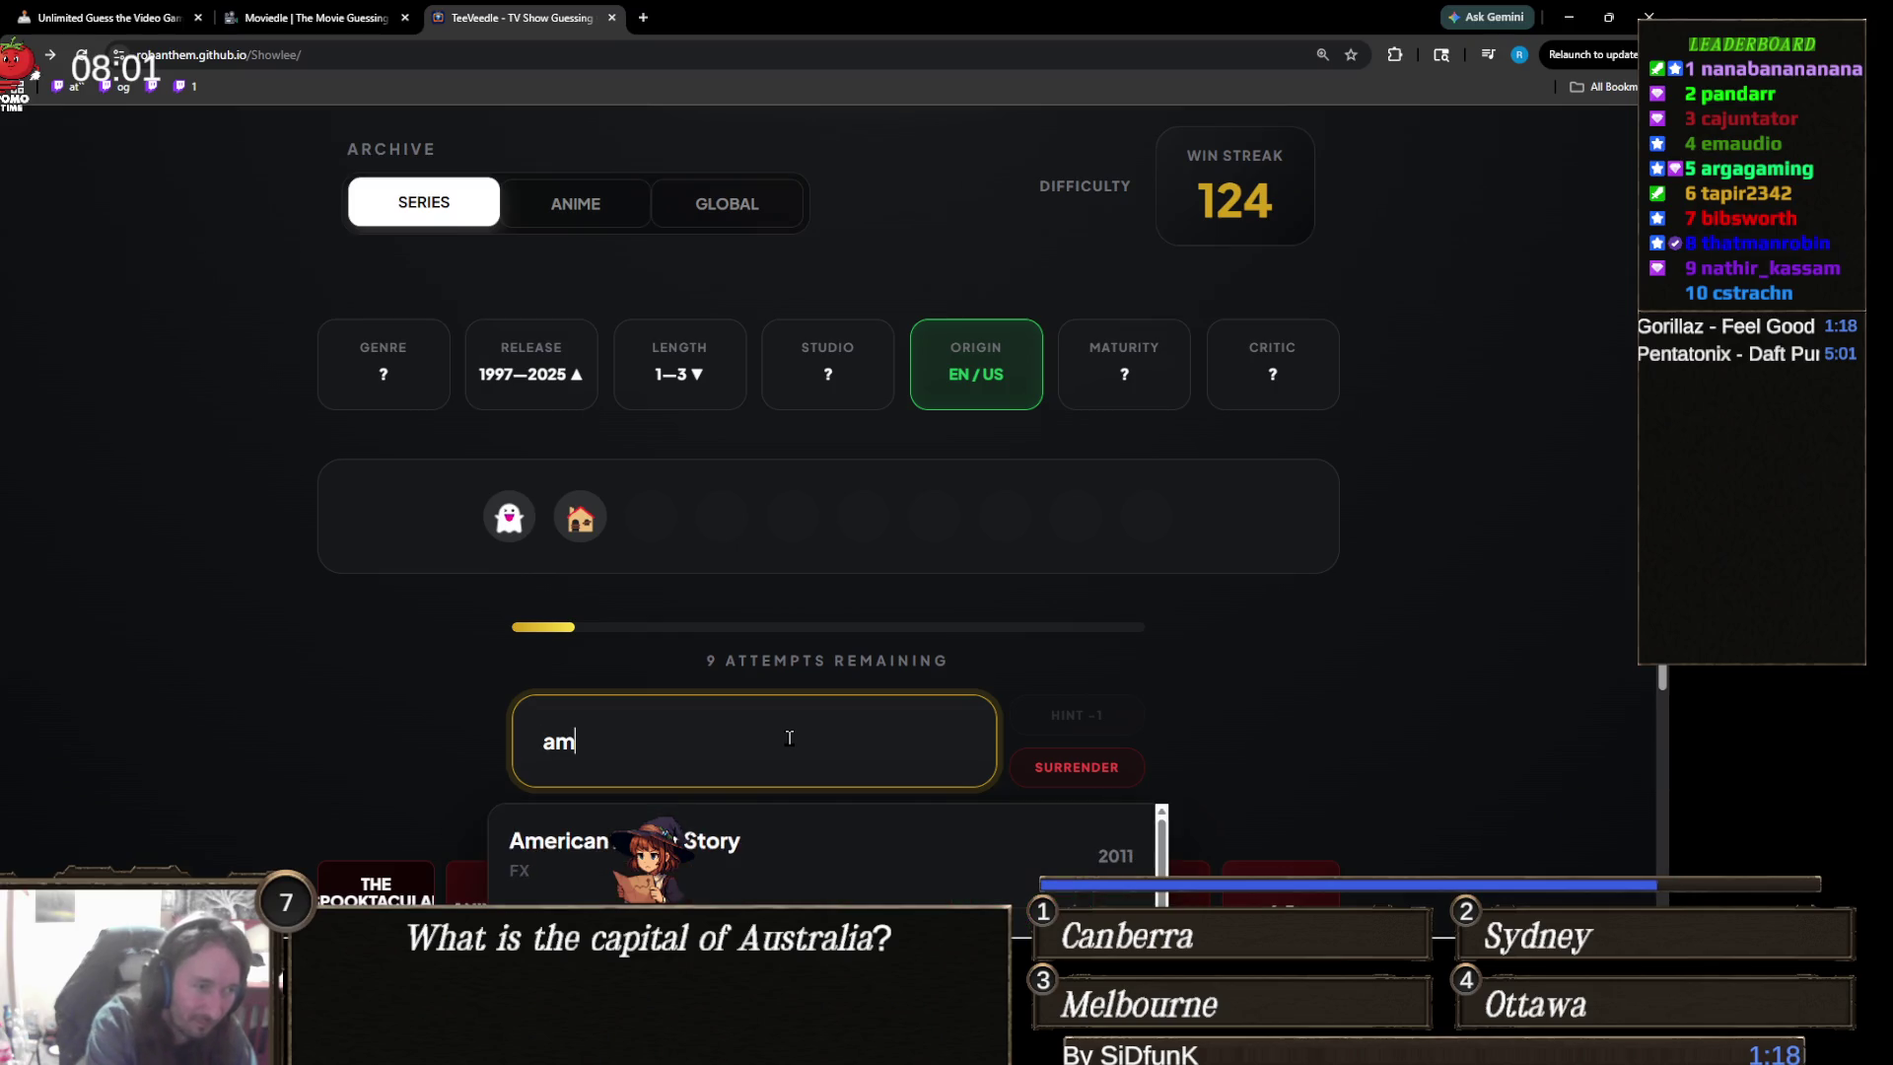
text(eric)
key(BackSpace)
key(BackSpace)
key(BackSpace)
text(b)
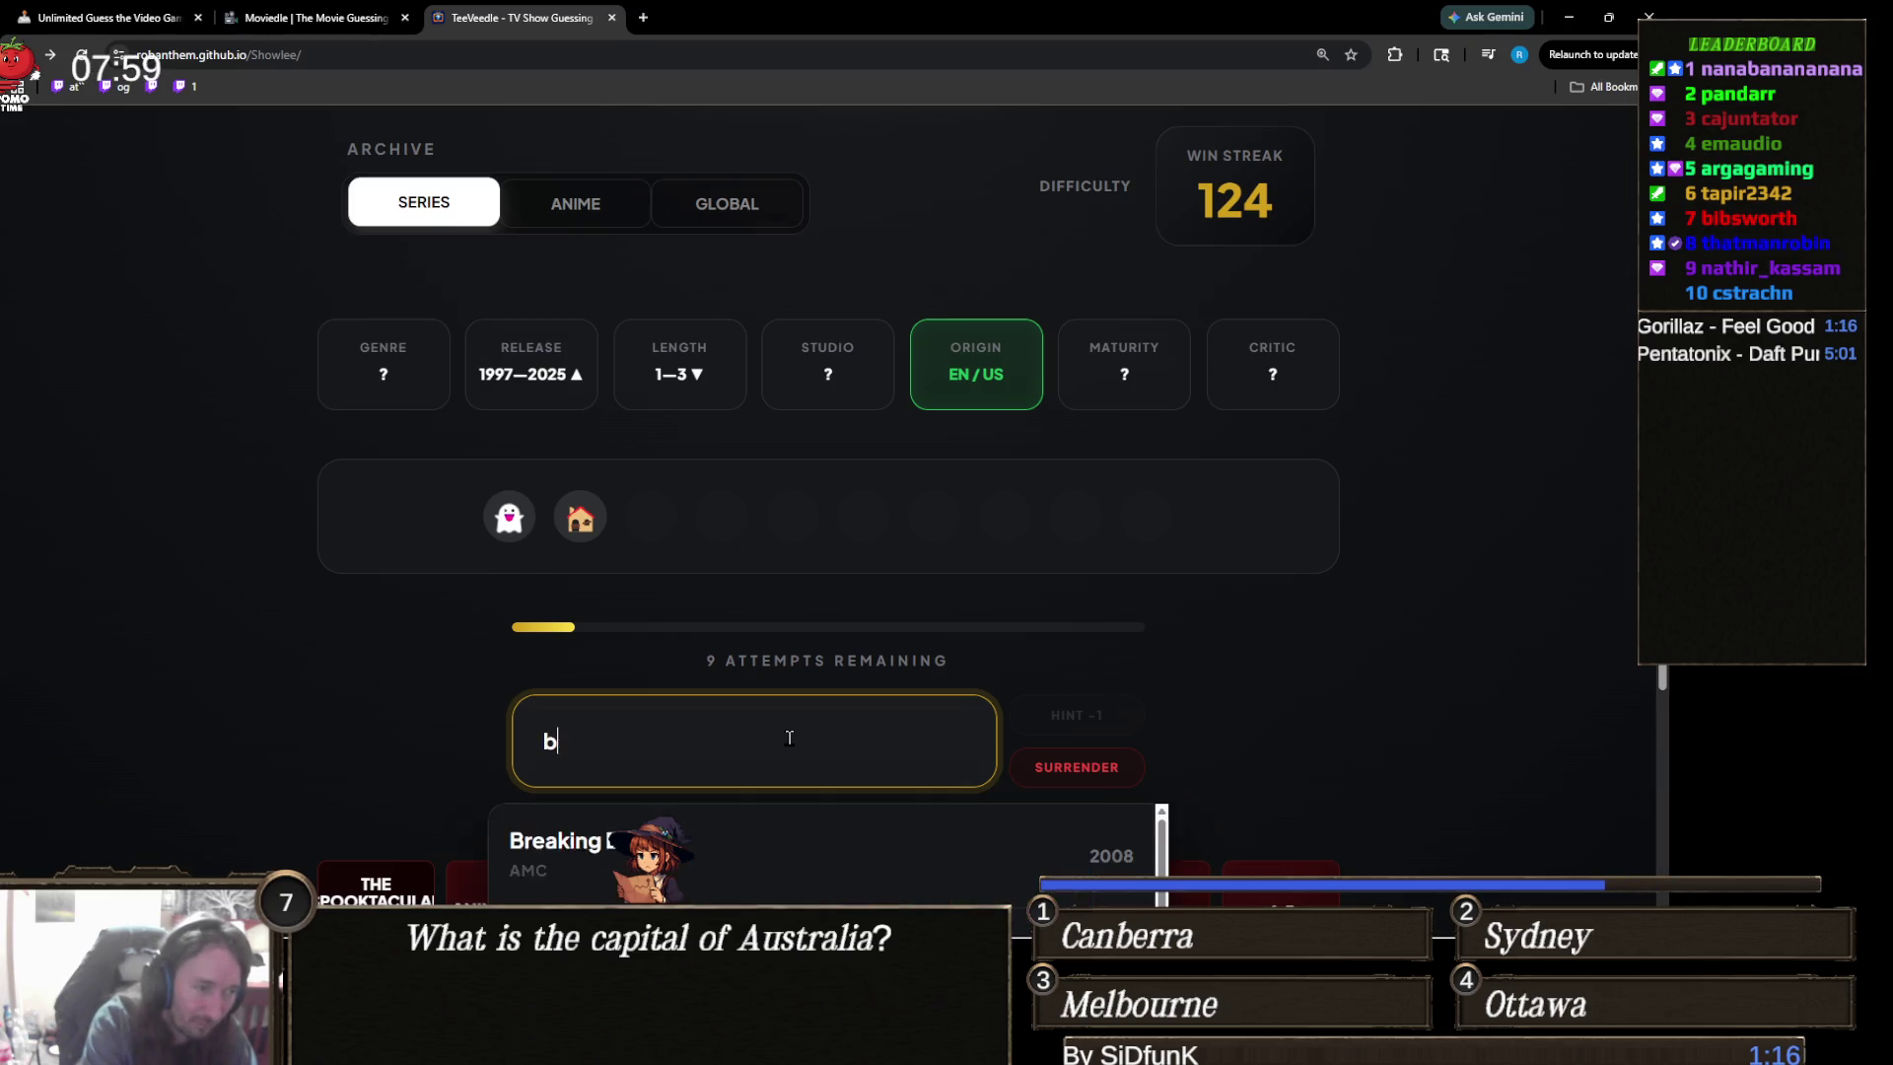
text(ly)
key(Return)
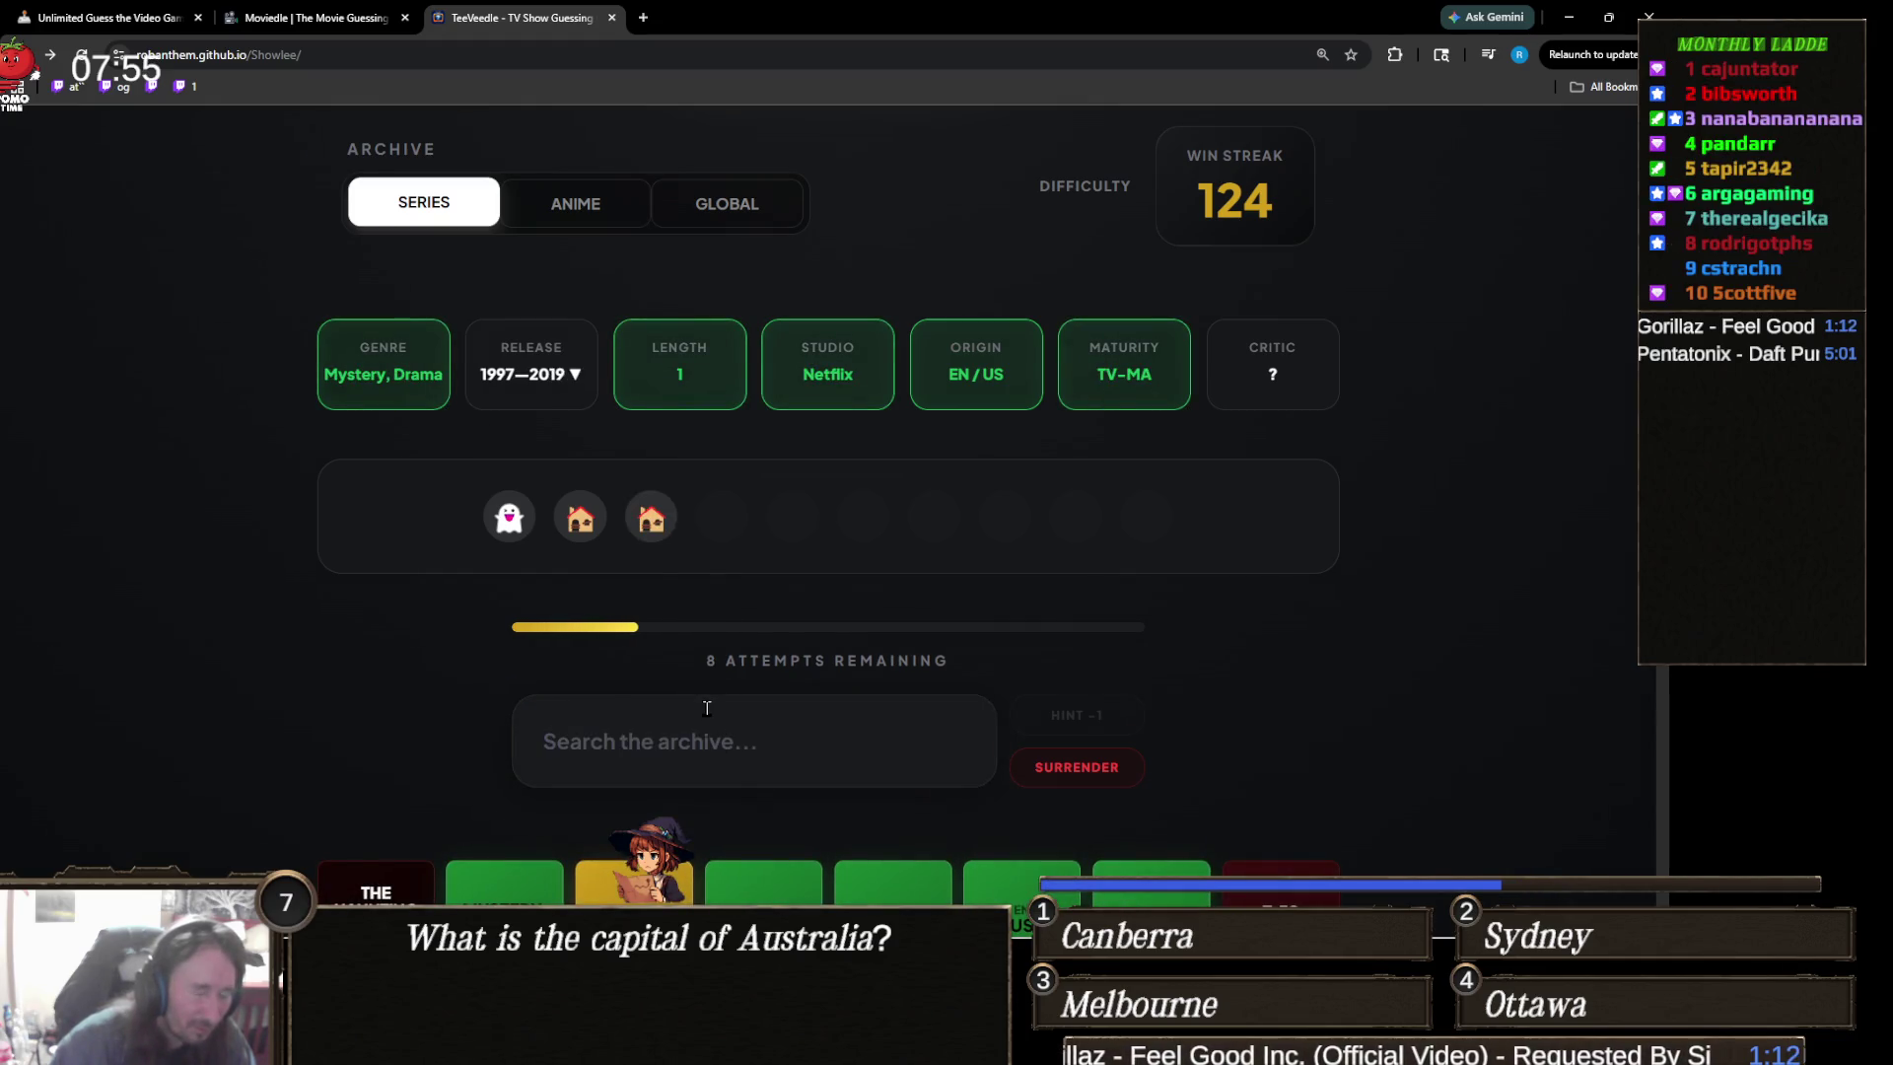
click(707, 707)
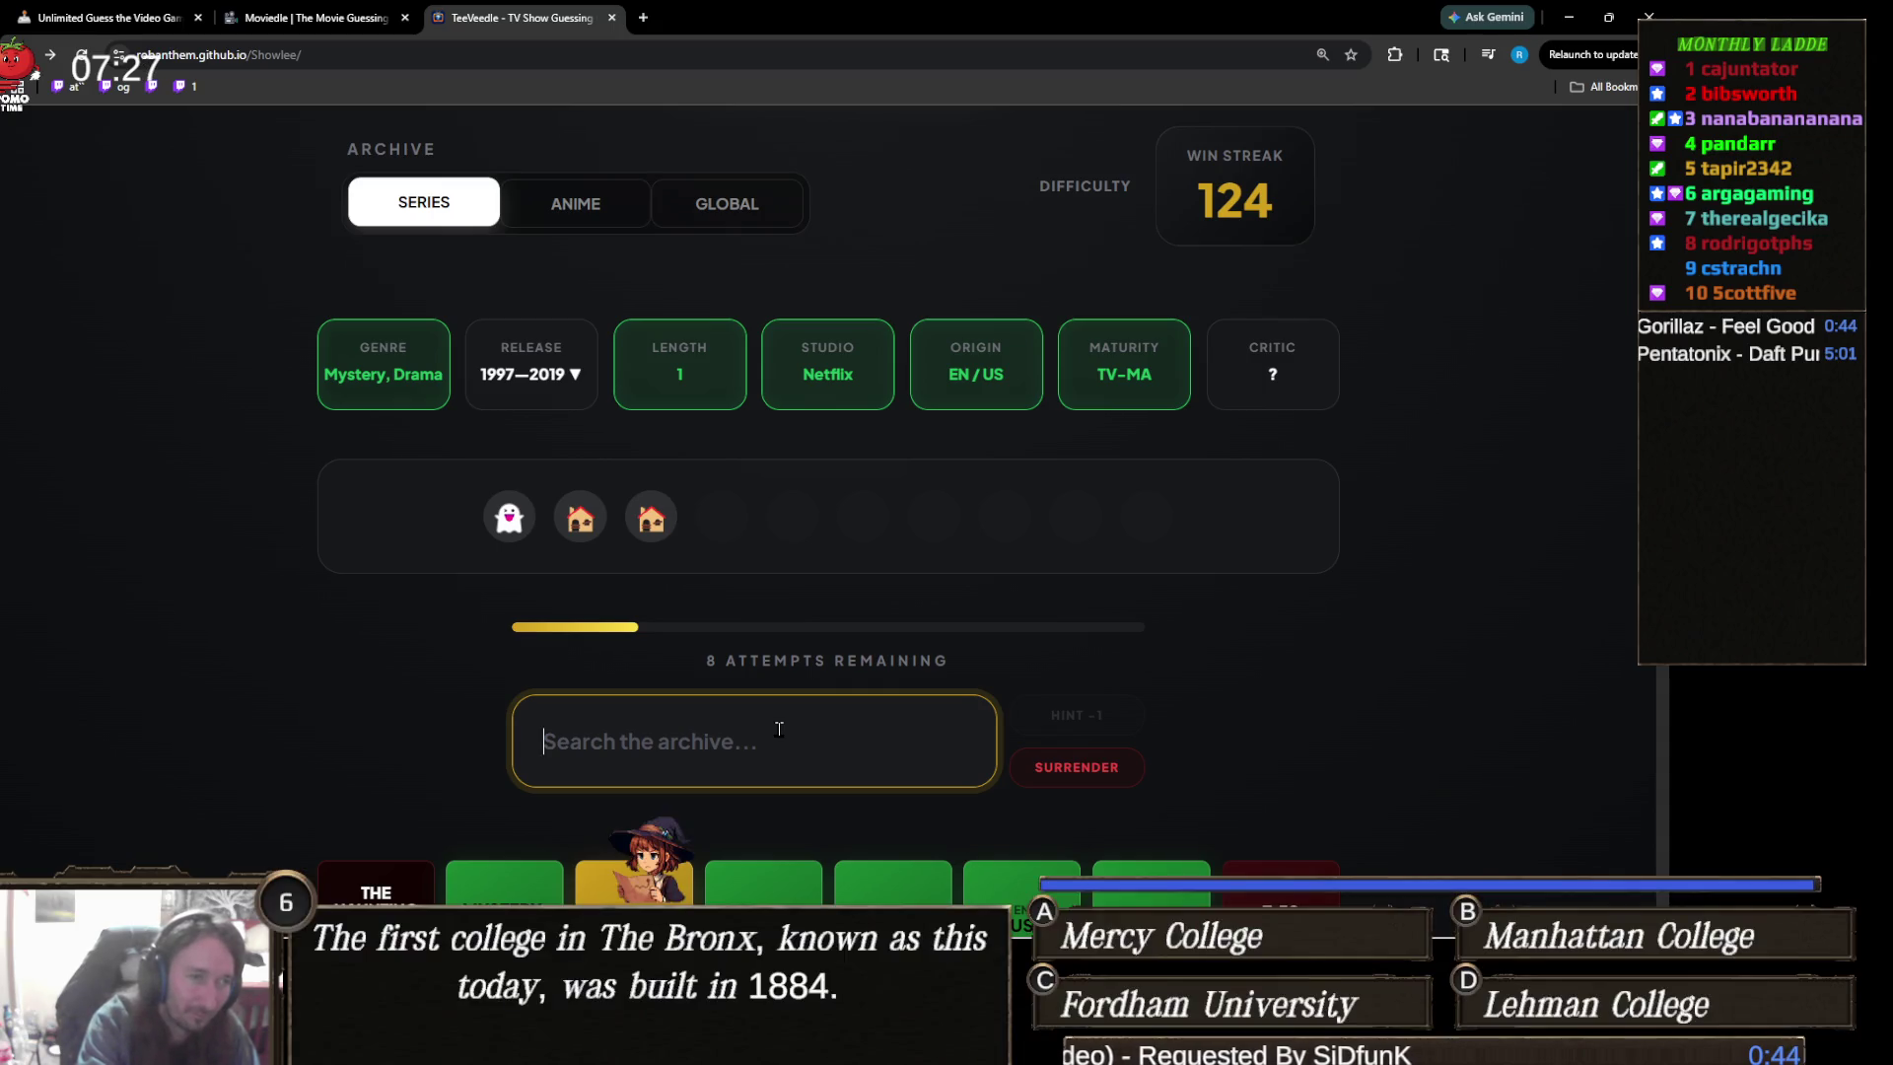
text(american)
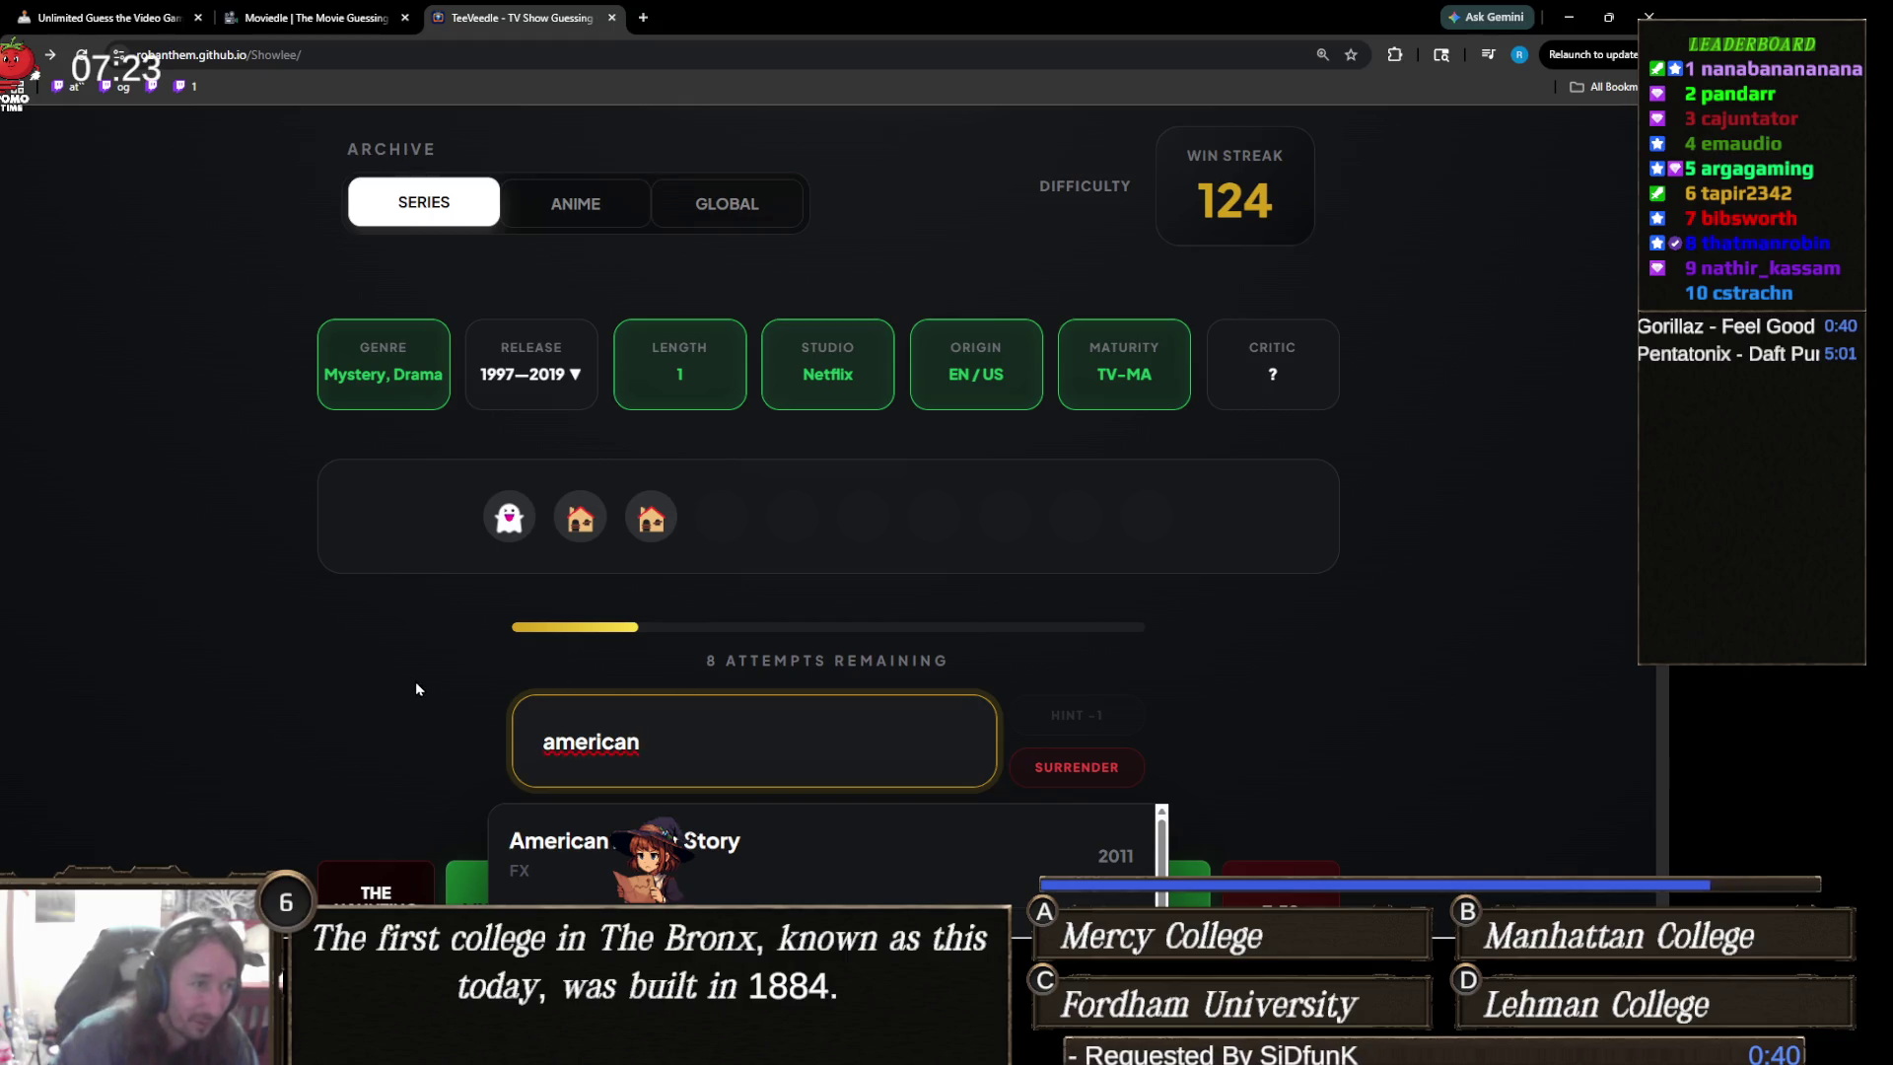
- Pick American Horror Story from the suggestions, revealing critic score 8.1 and years 2012–2019
scroll(416, 682, down, 1)
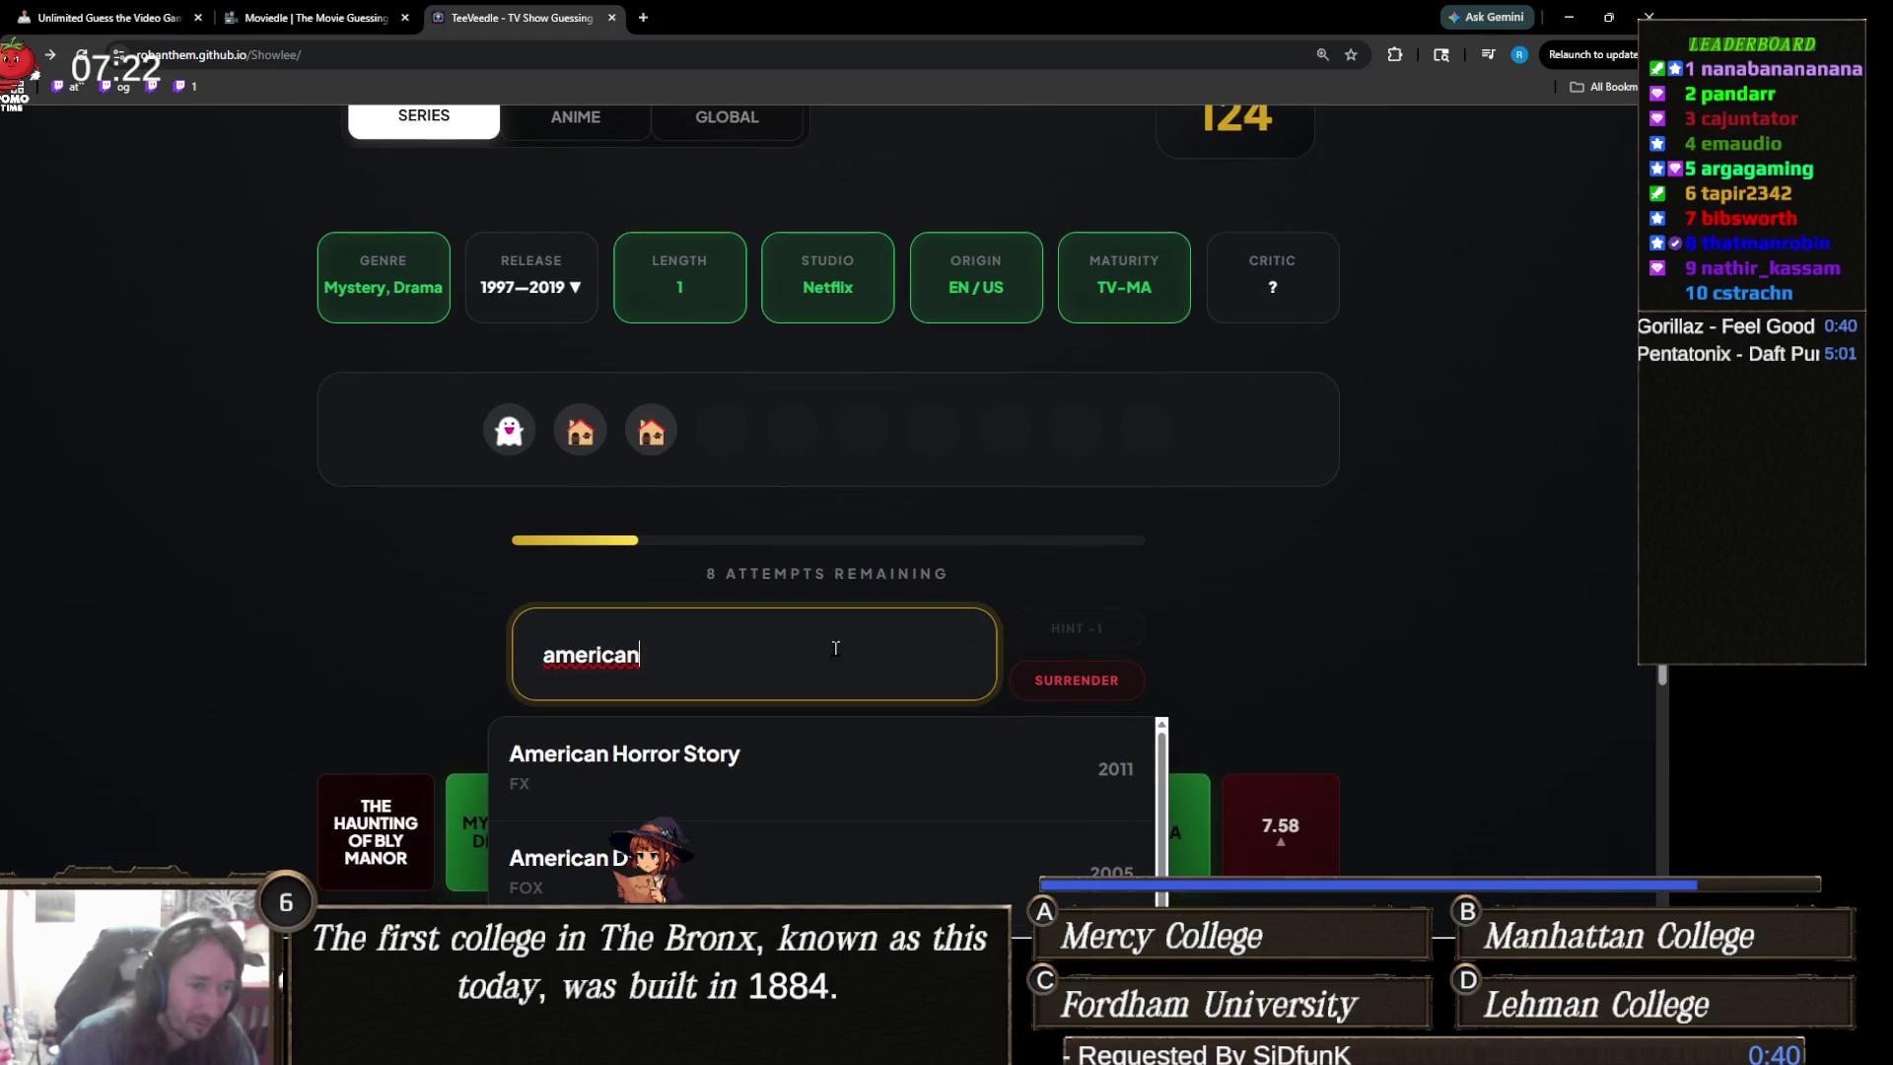
click(688, 769)
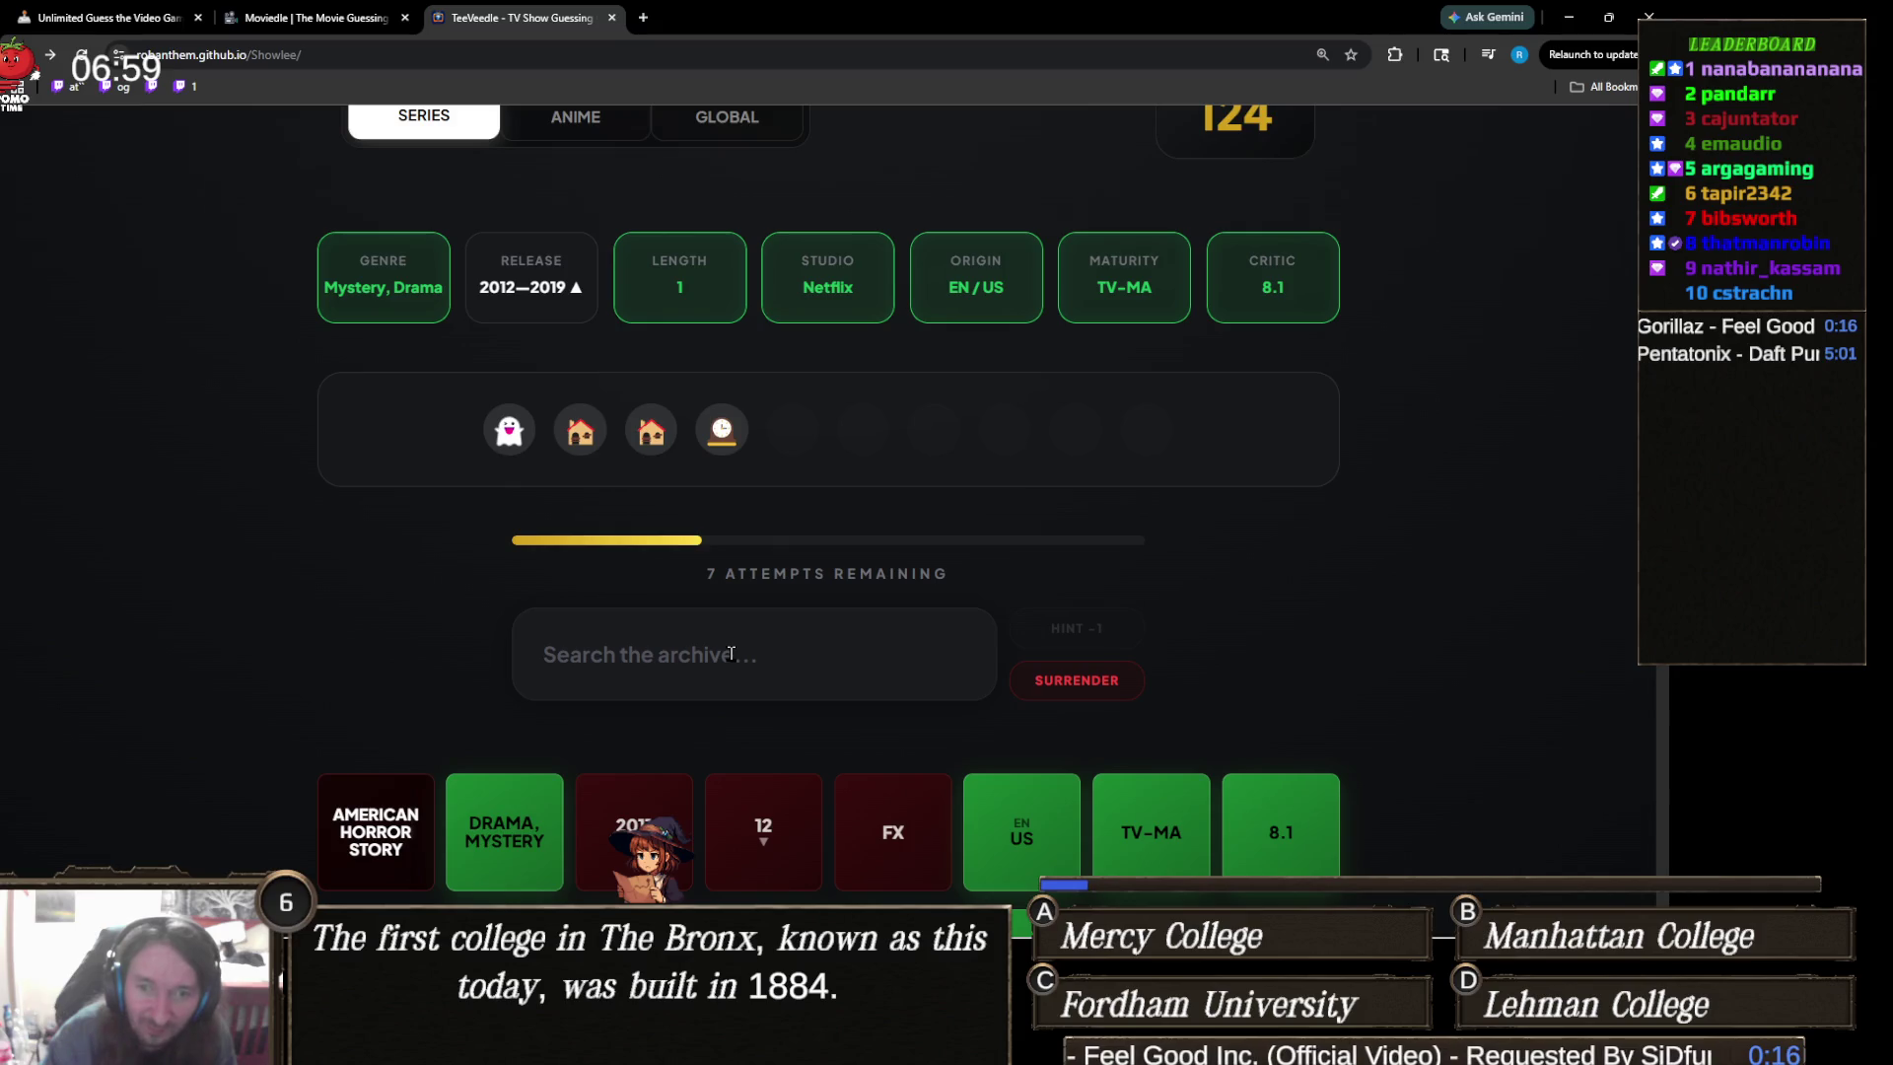
scroll(731, 653, down, 3)
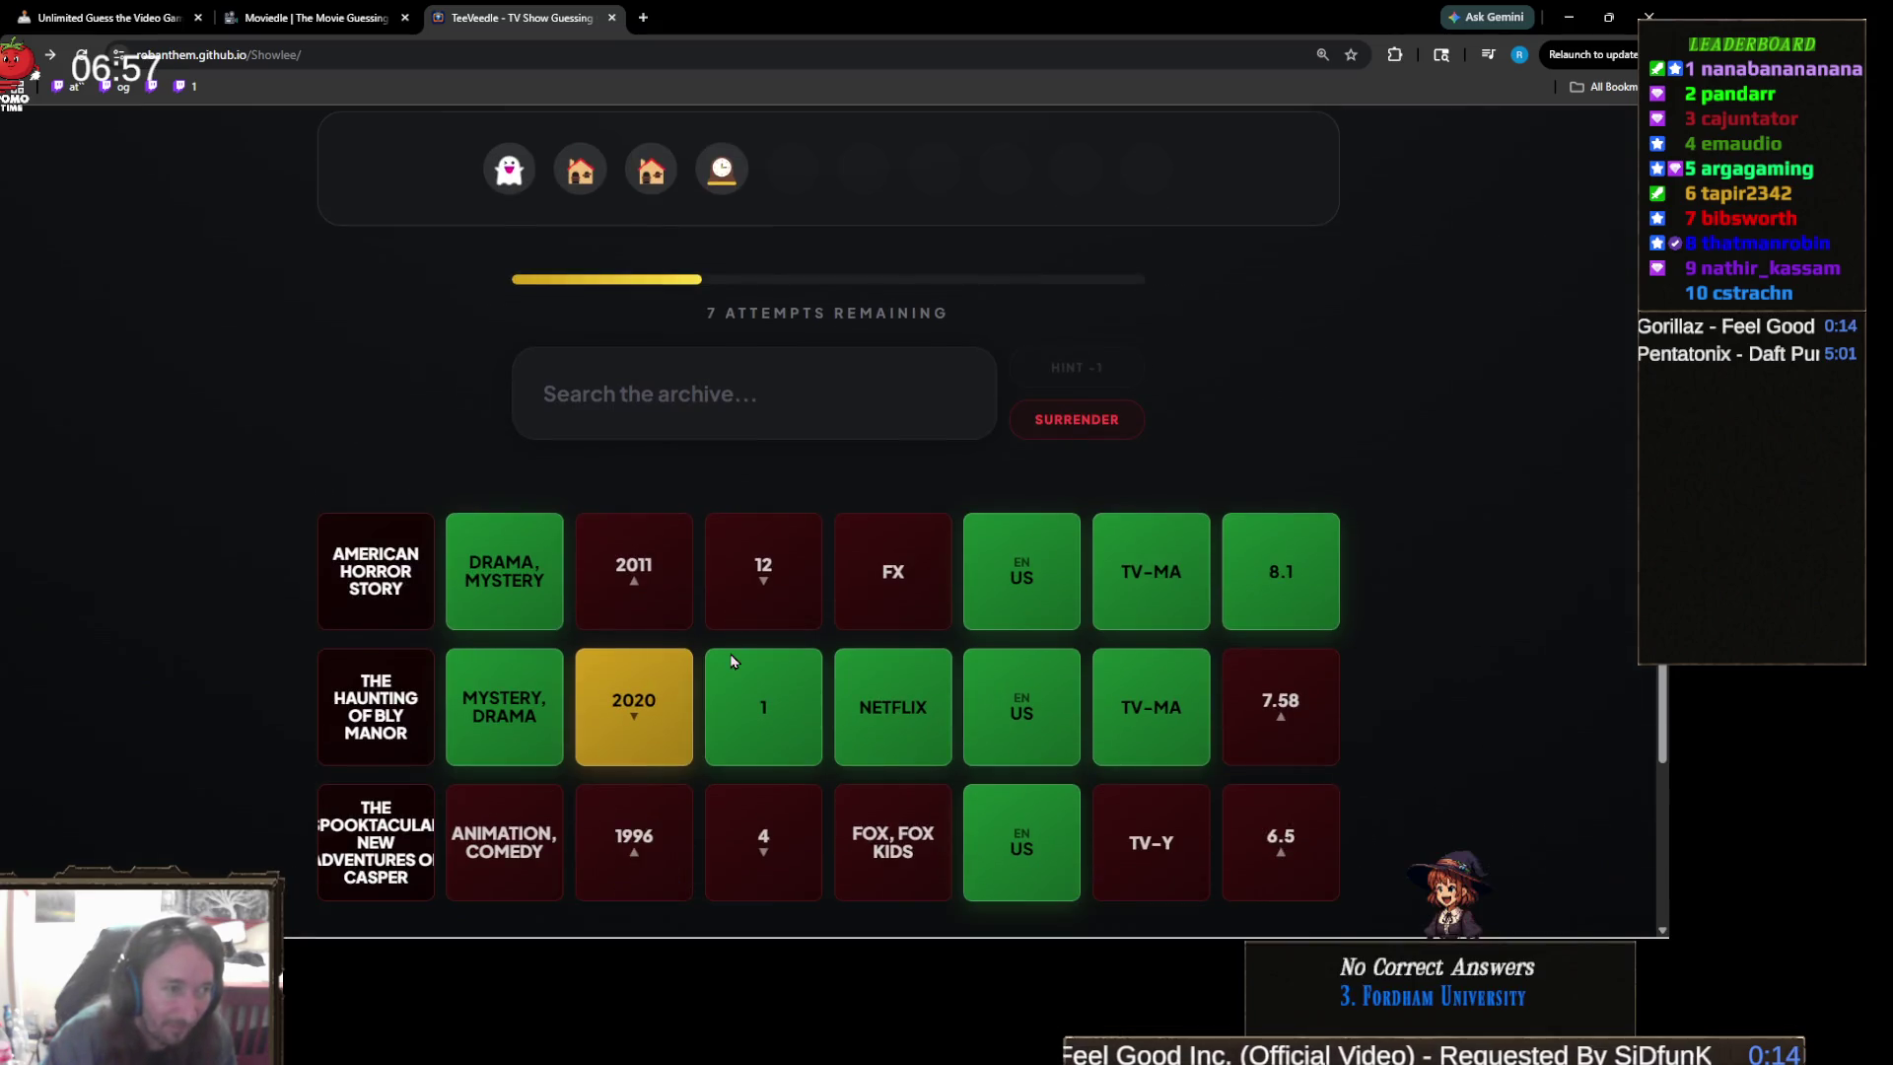
scroll(730, 653, up, 5)
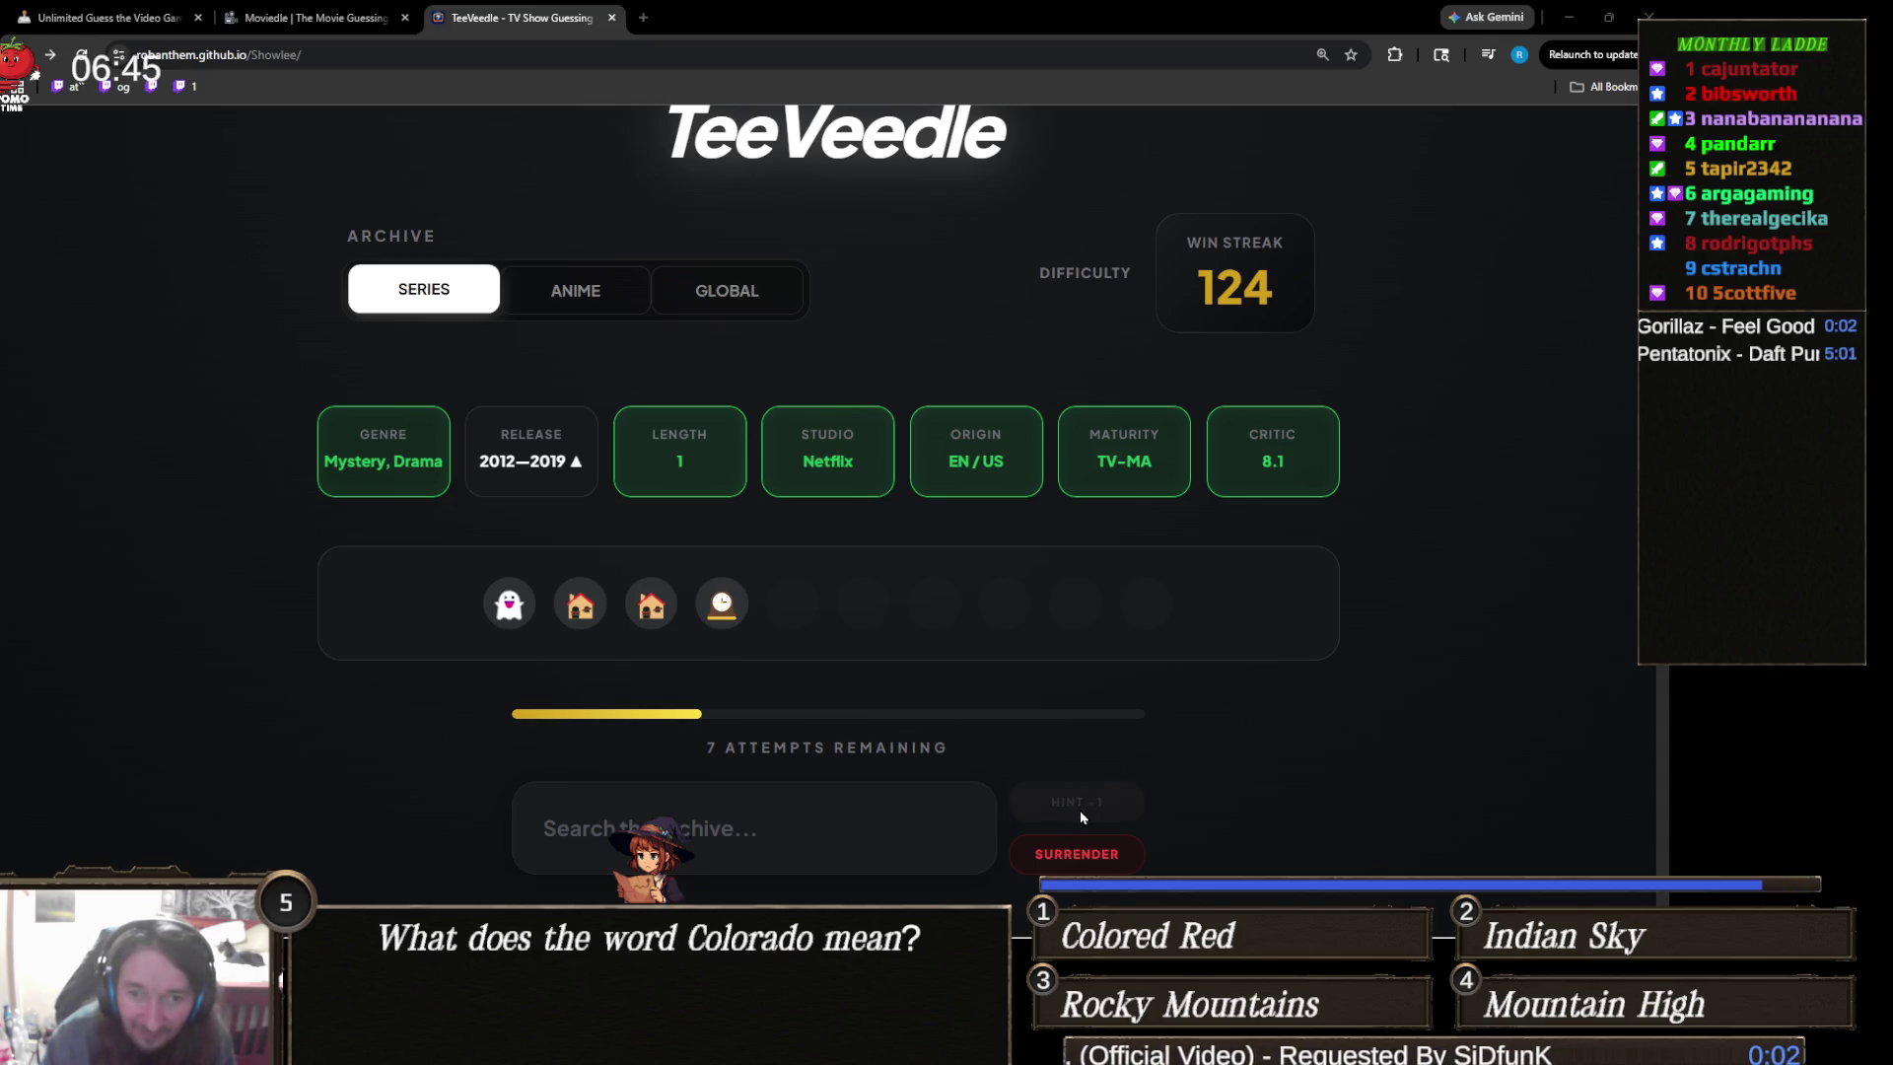
click(951, 831)
- Close the stray YouTube tab, submit 1899, and spend a hint to reveal the plot synopsis
text(1899)
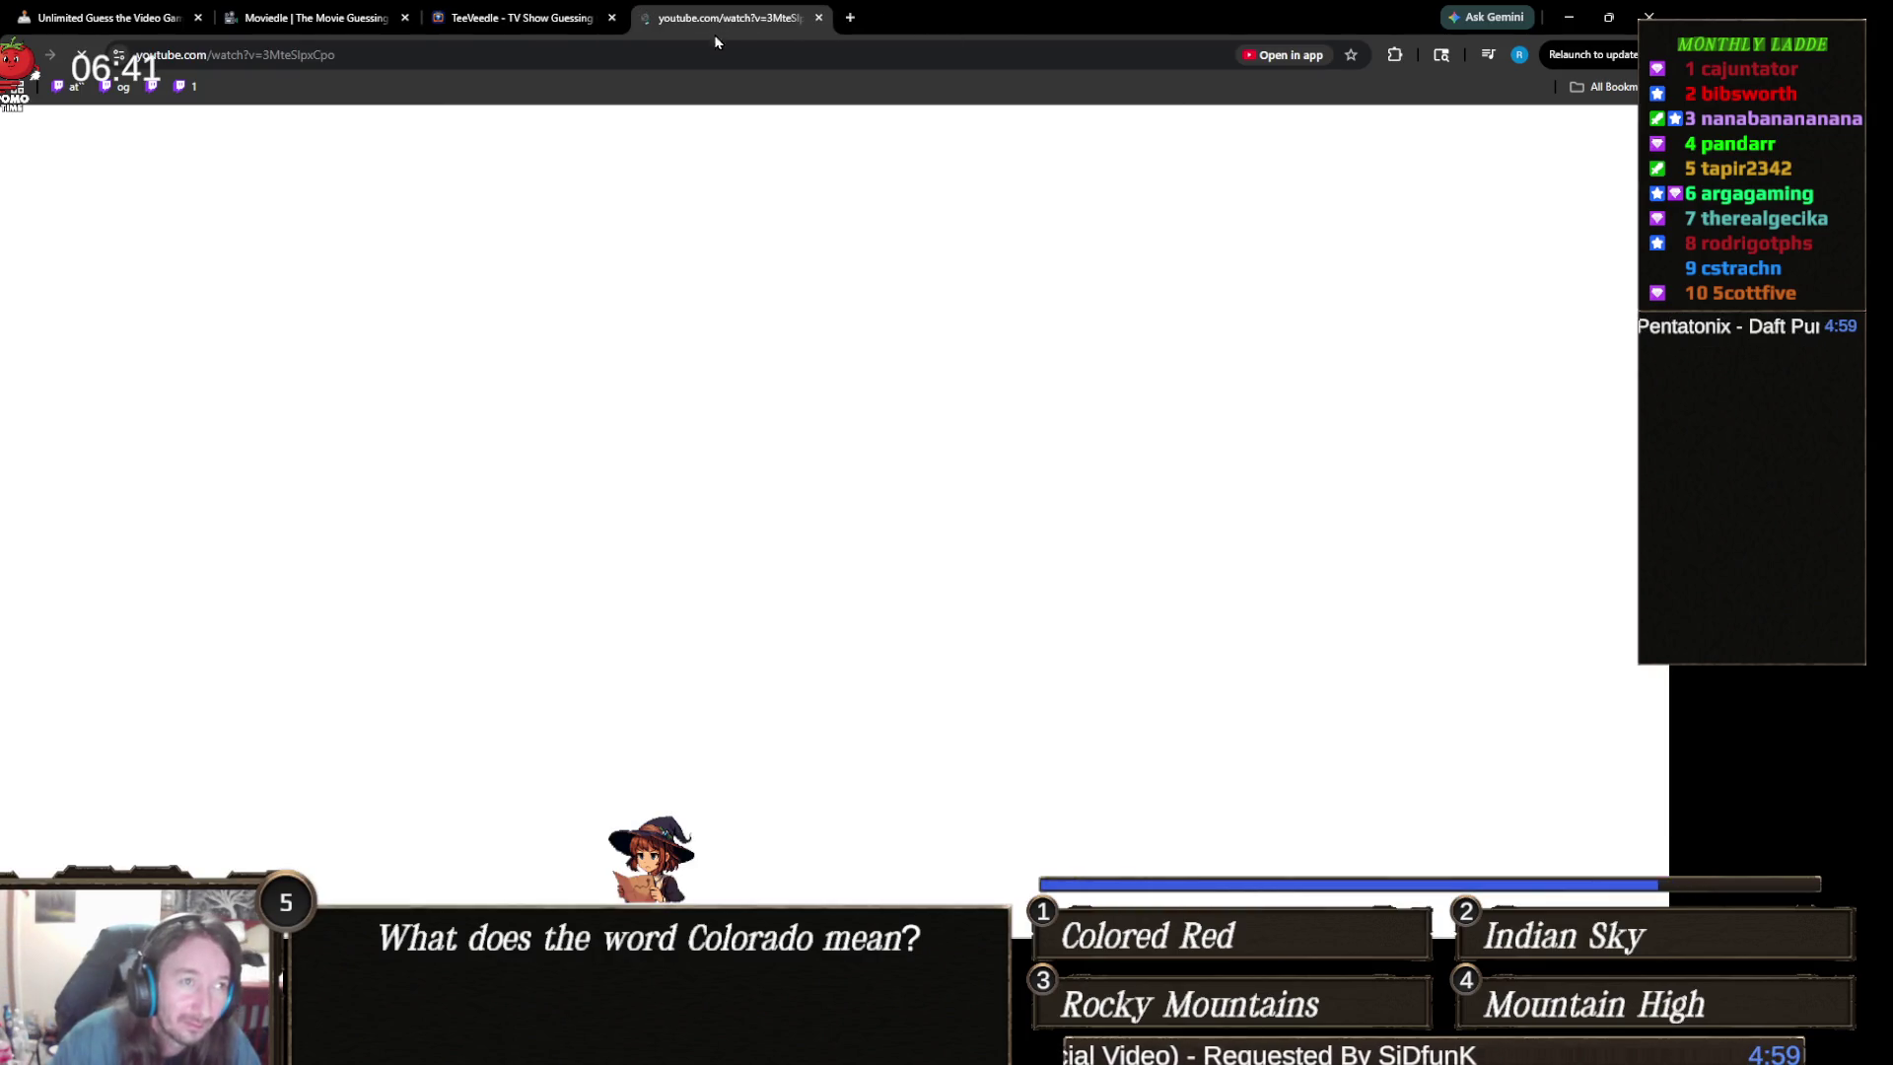
key(ctrl+w)
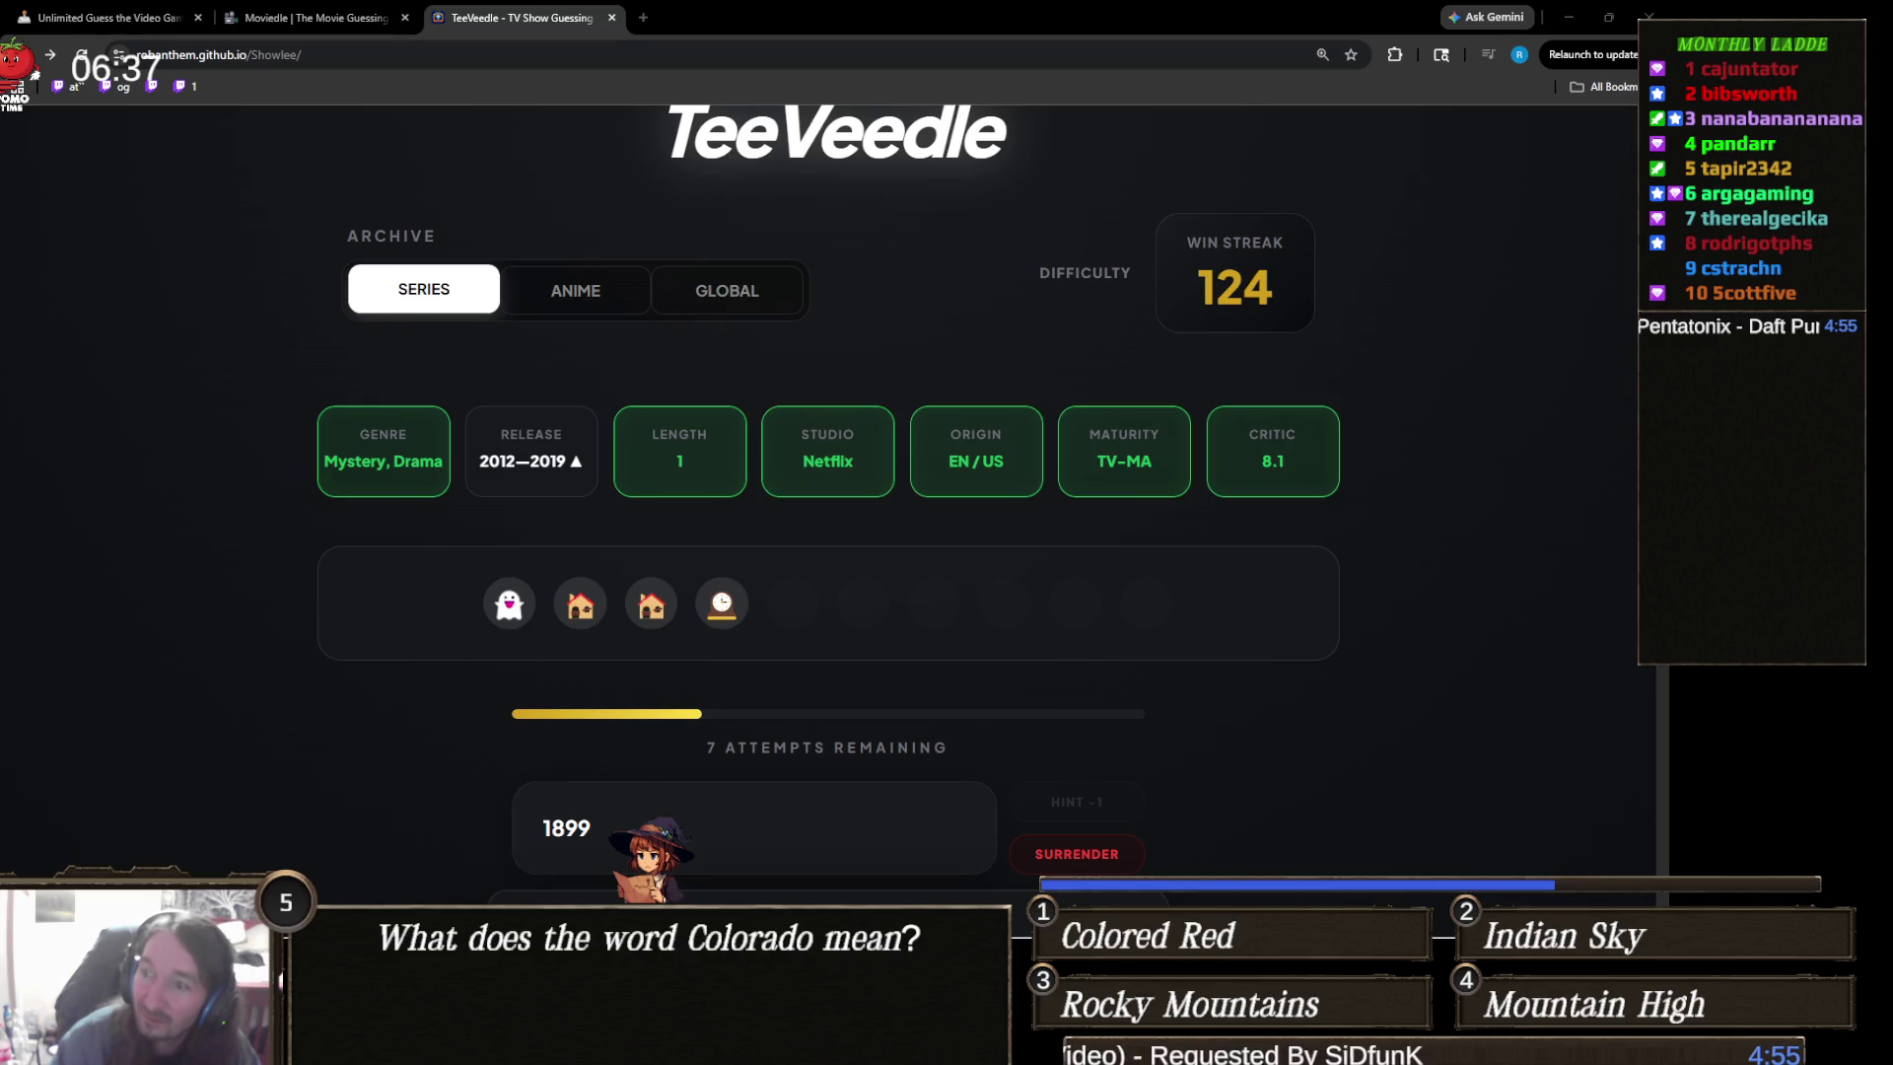
key(alt+Tab)
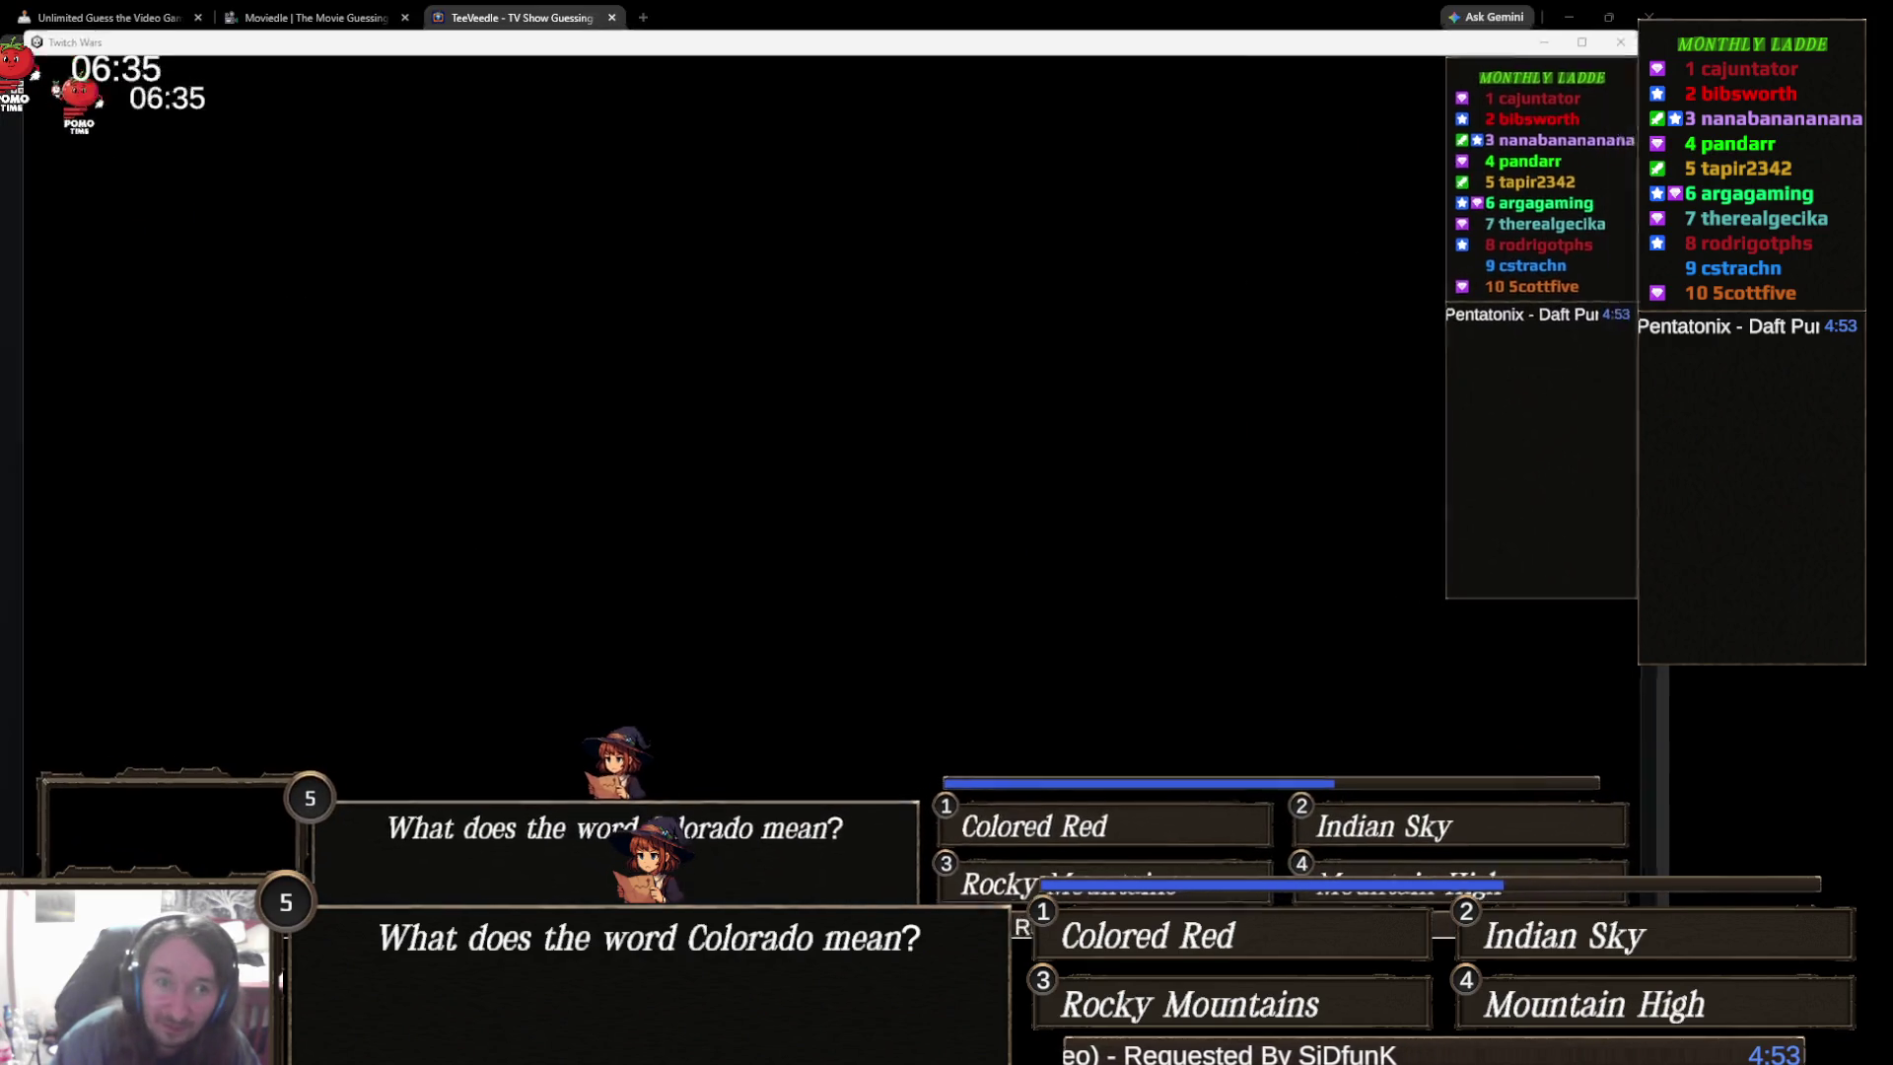
key(alt+Tab)
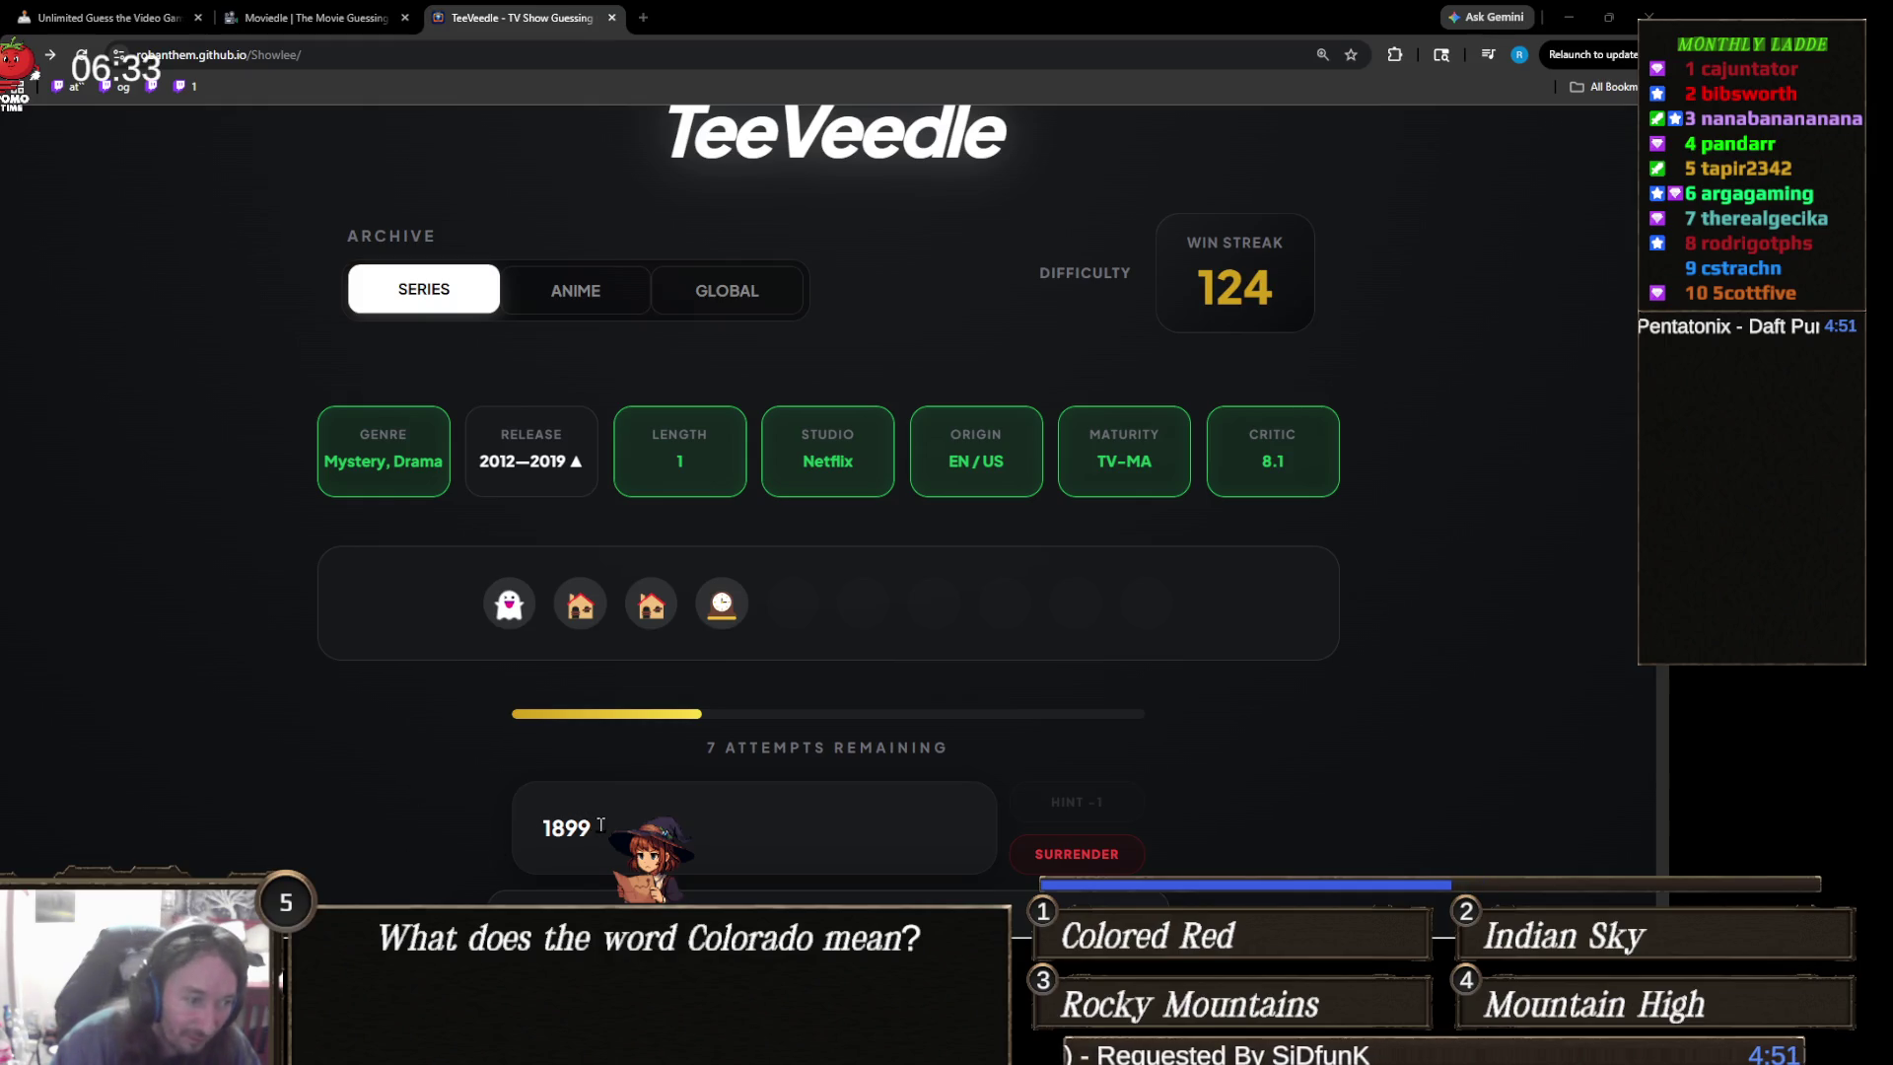
scroll(828, 493, down, 1)
key(Return)
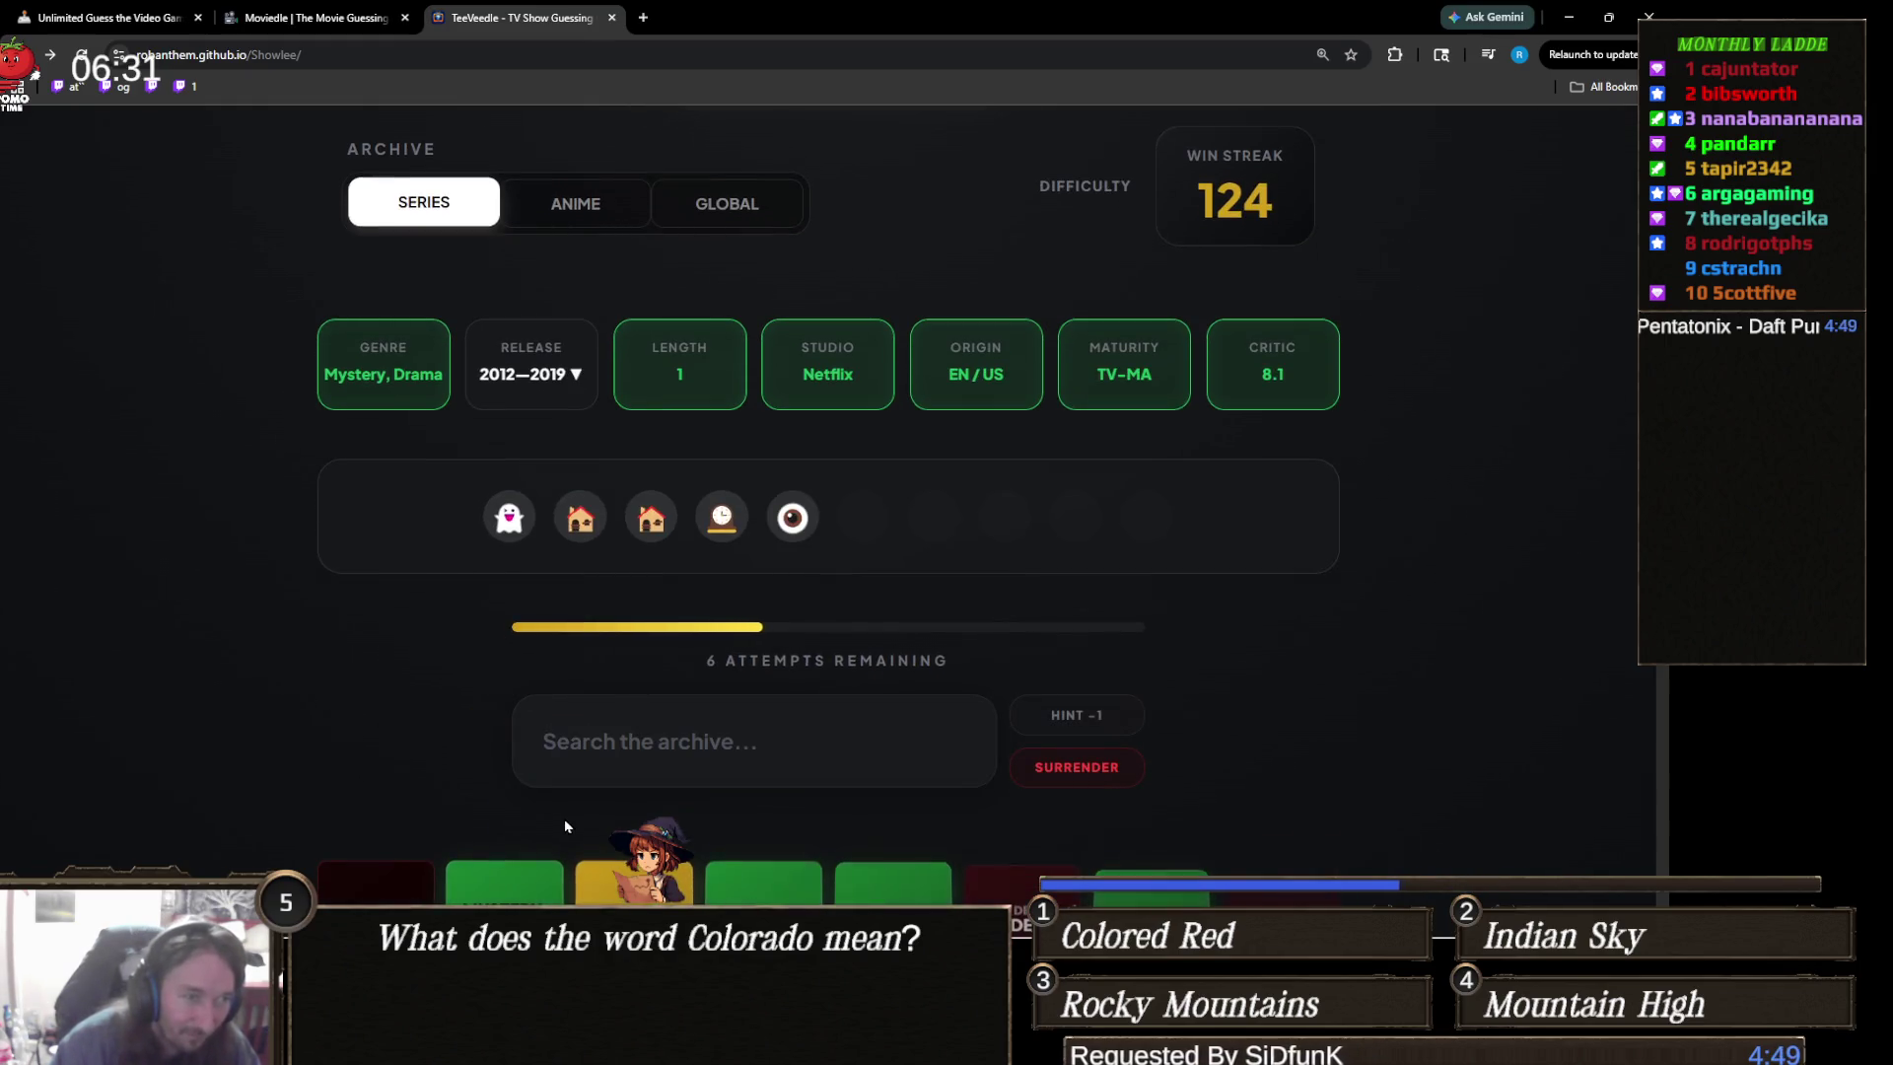
click(1095, 706)
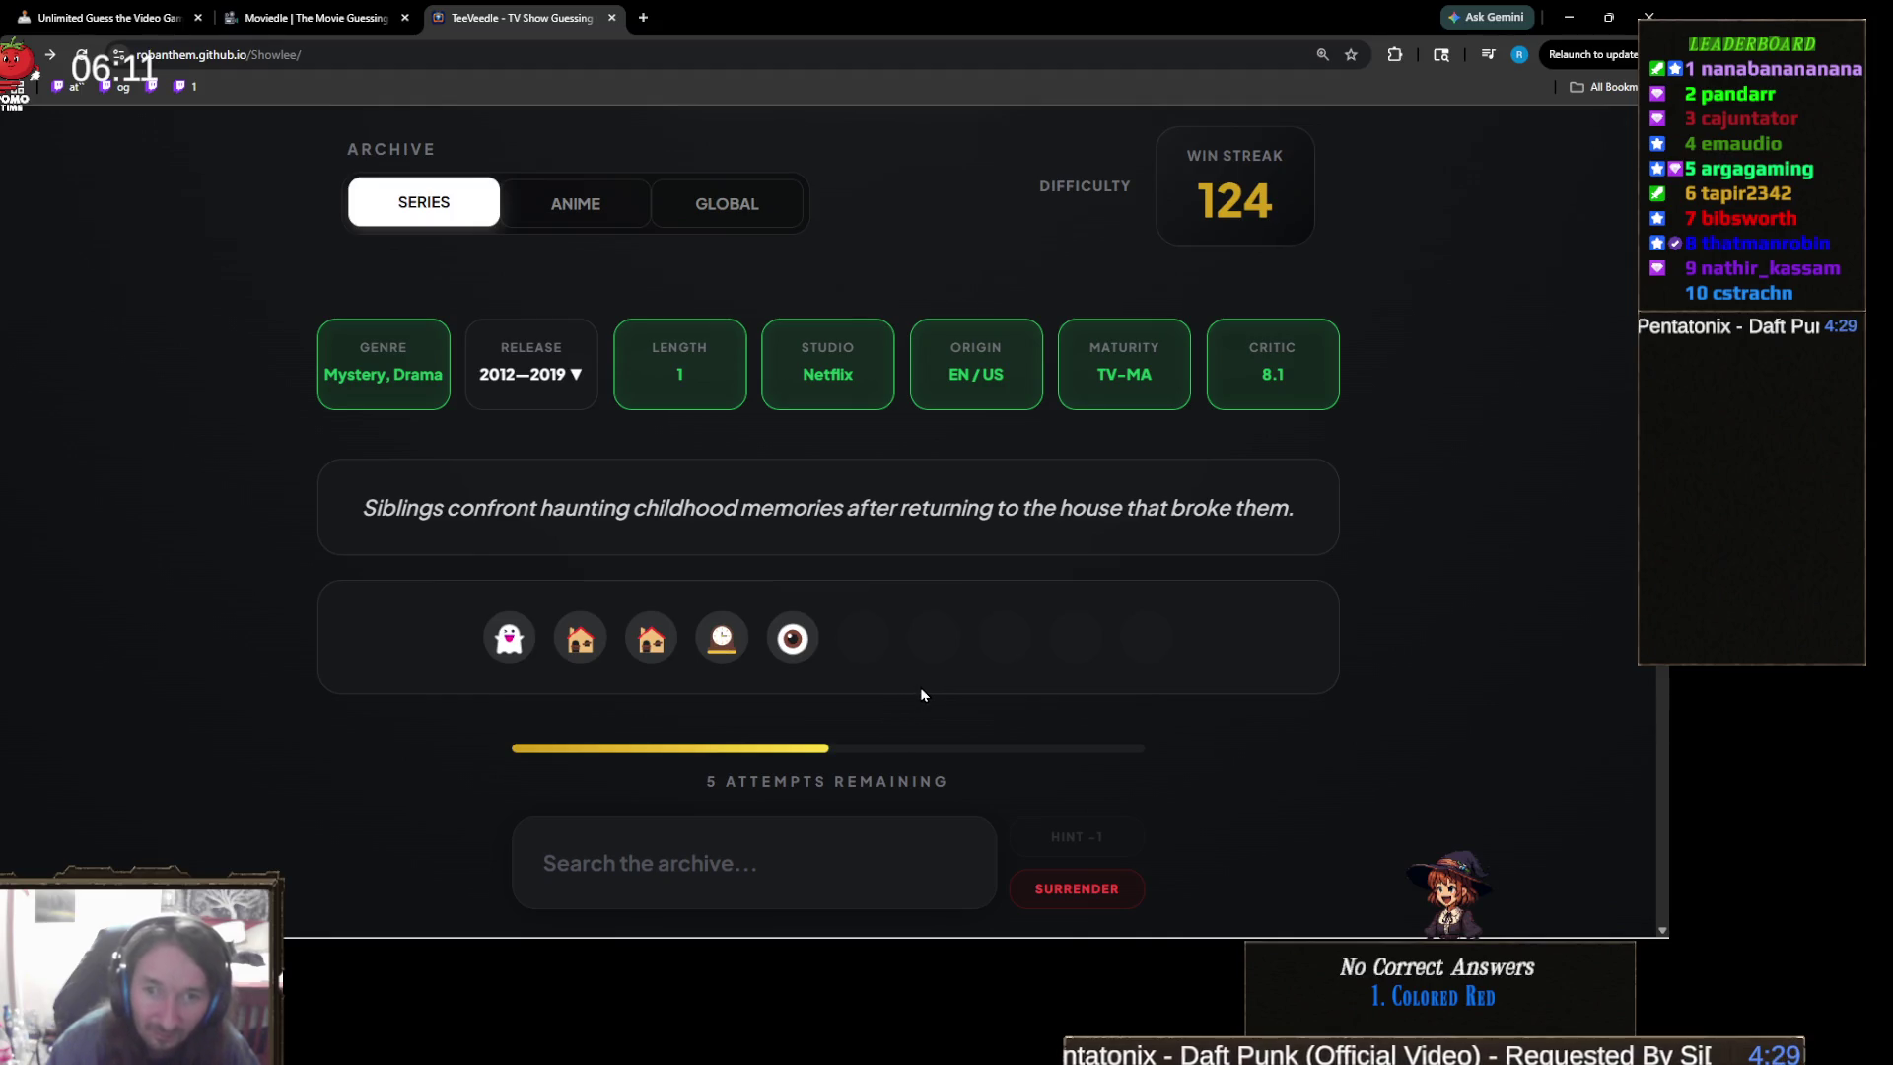
- Guess The Haunting of Hill House via 'hill ho', winning with streak 125, and start another puzzle
scroll(922, 690, down, 1)
click(804, 762)
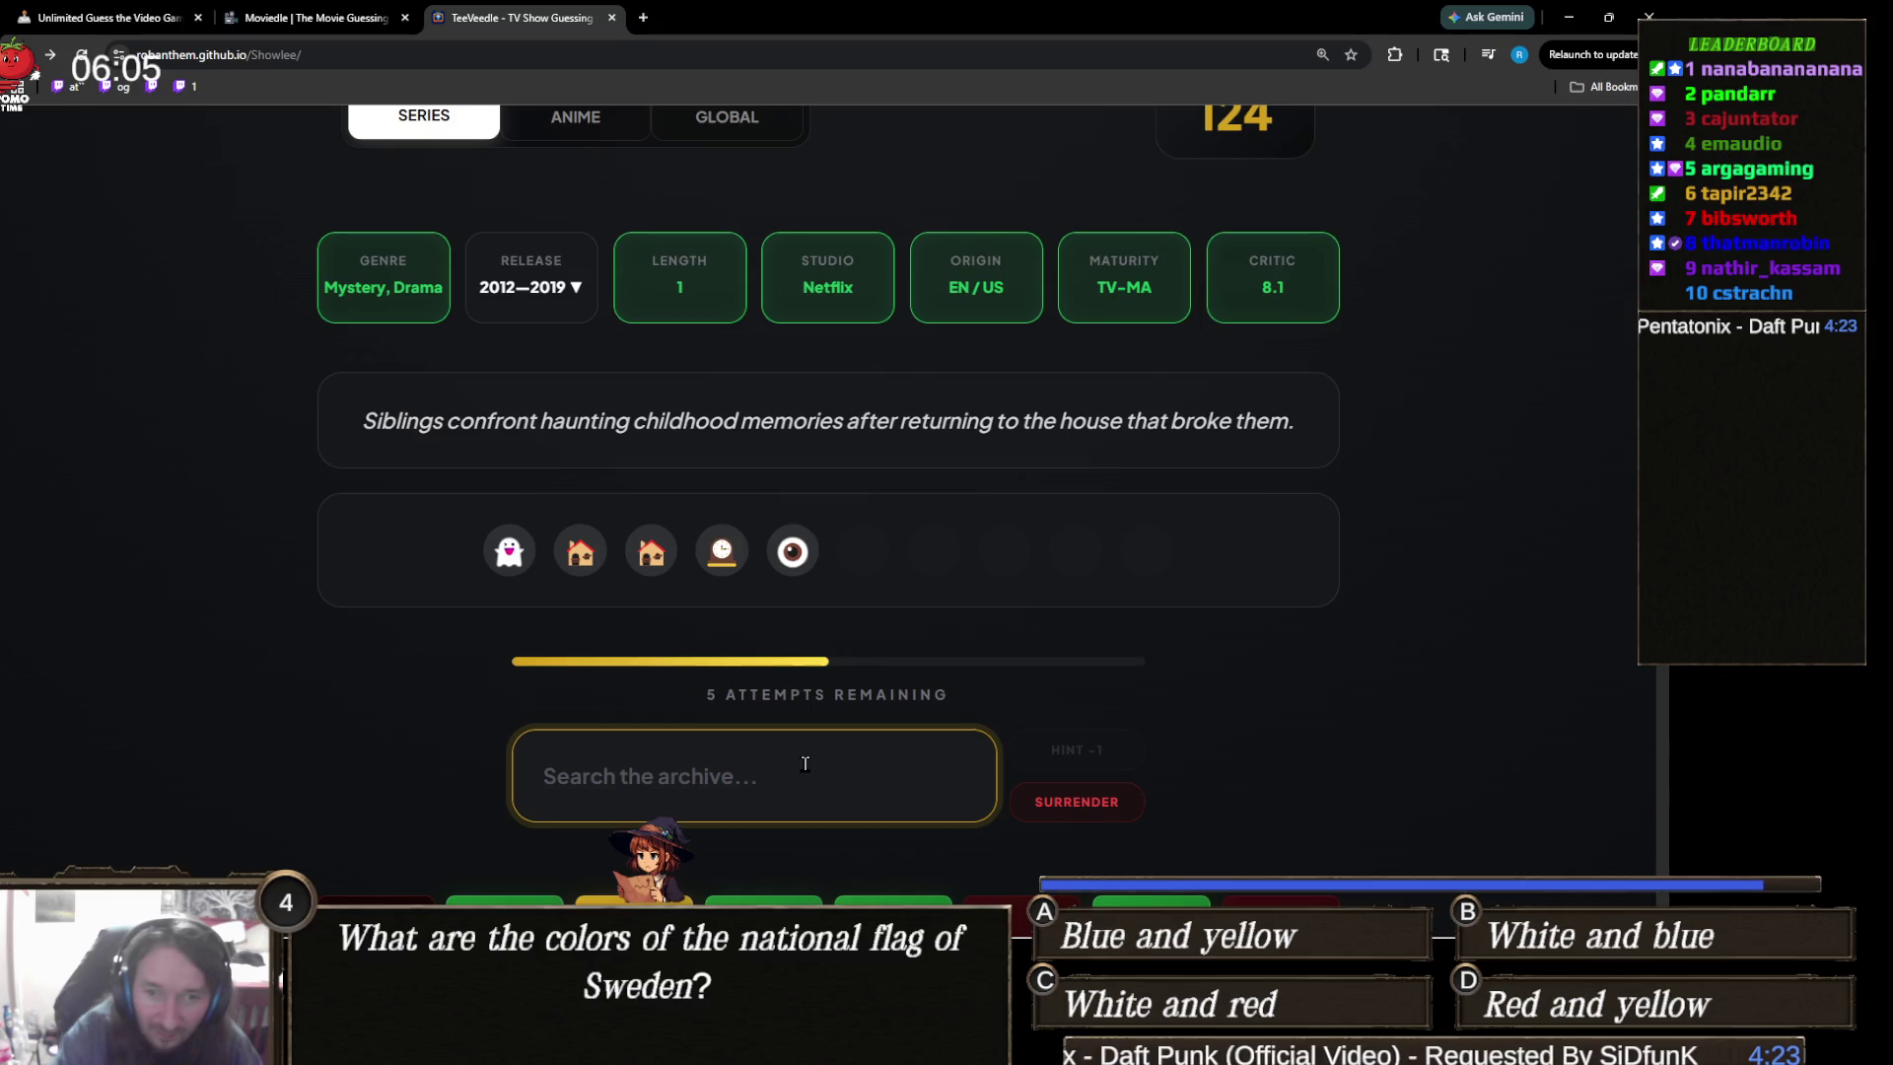
text(hill ho)
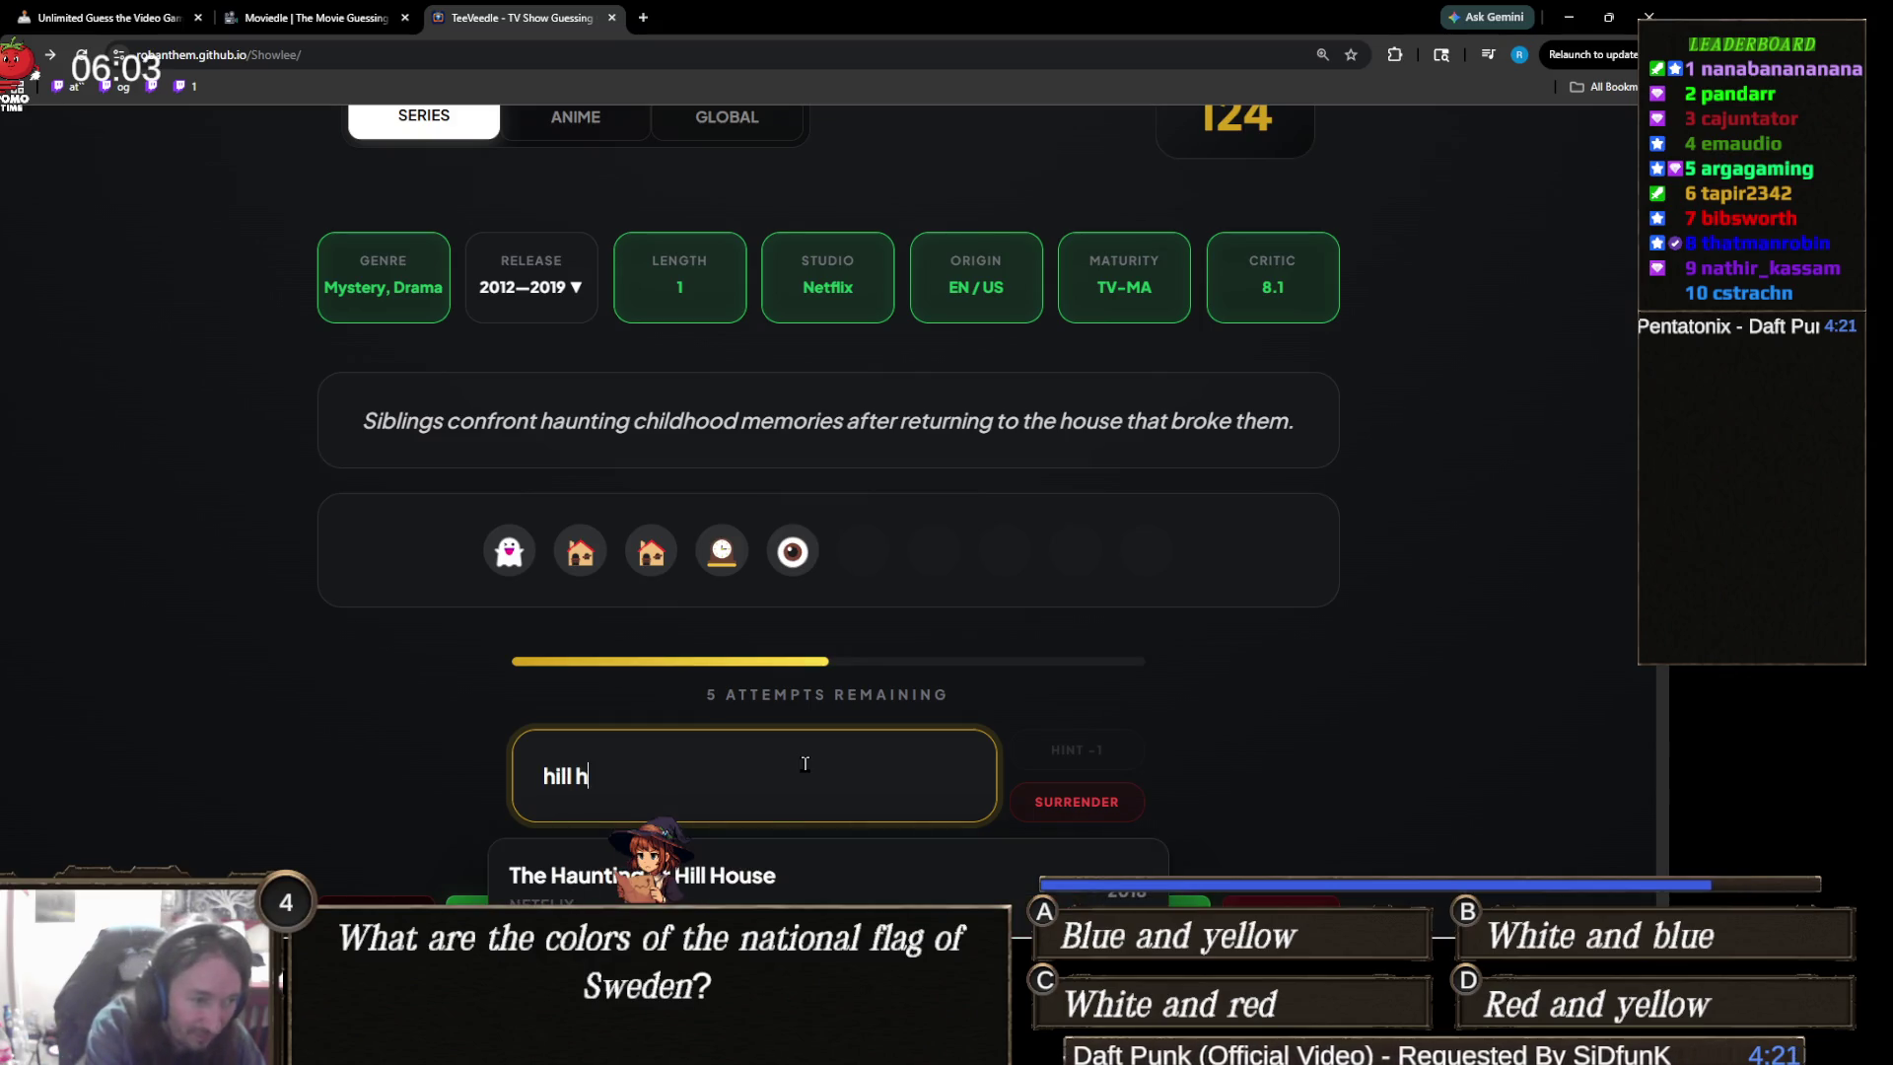
click(755, 880)
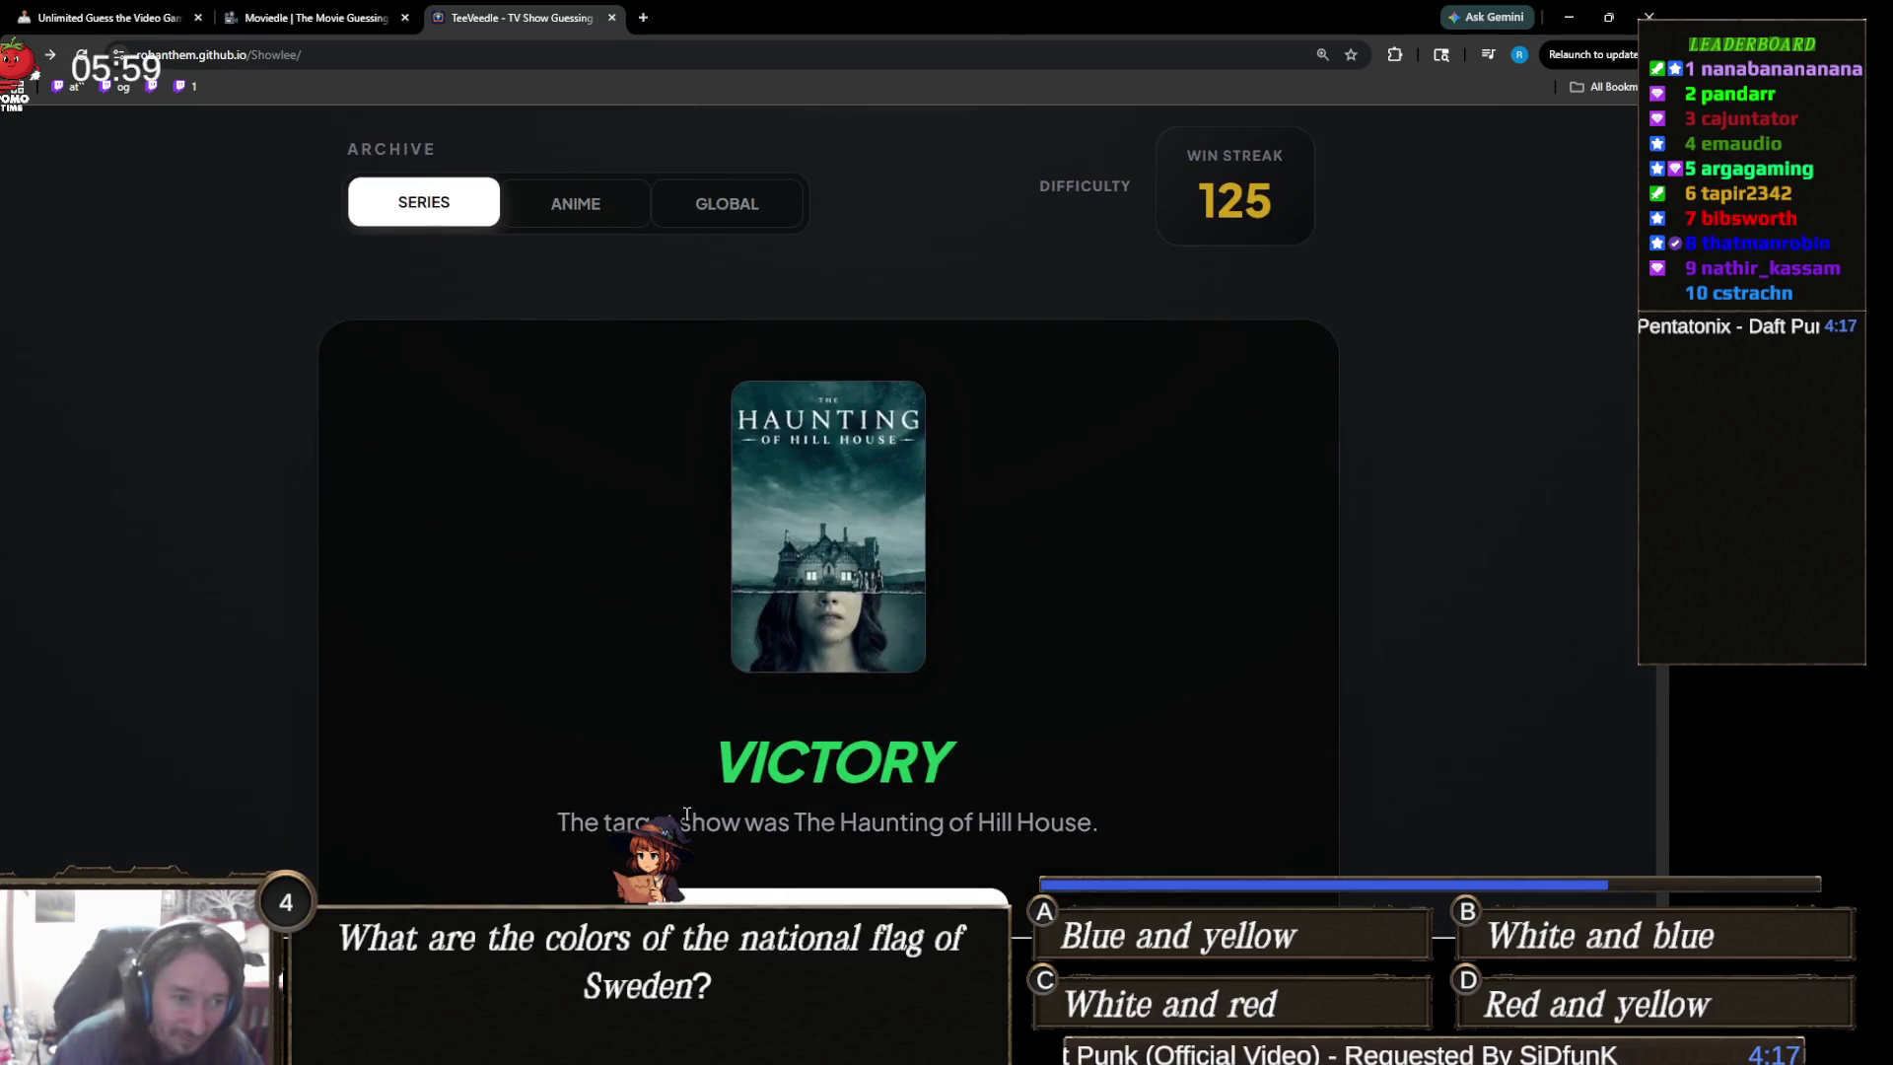
scroll(586, 801, down, 2)
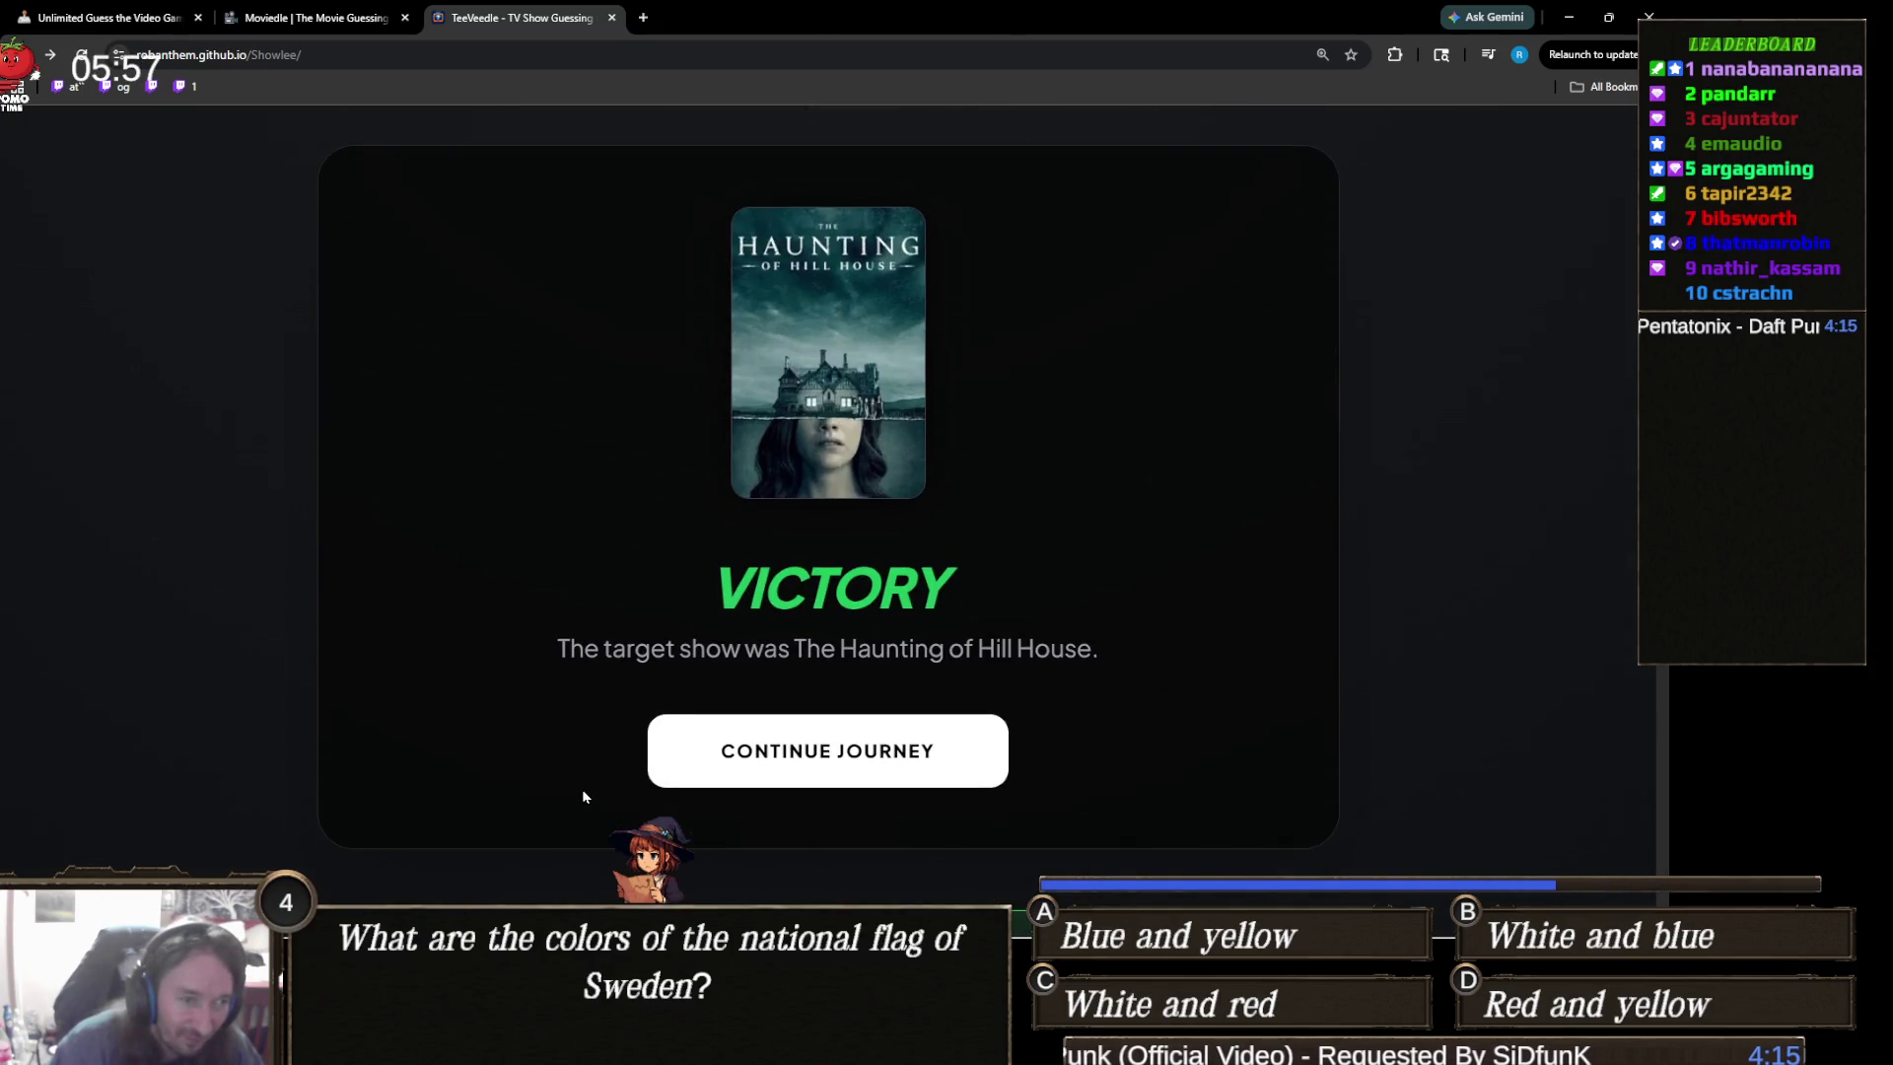
click(928, 771)
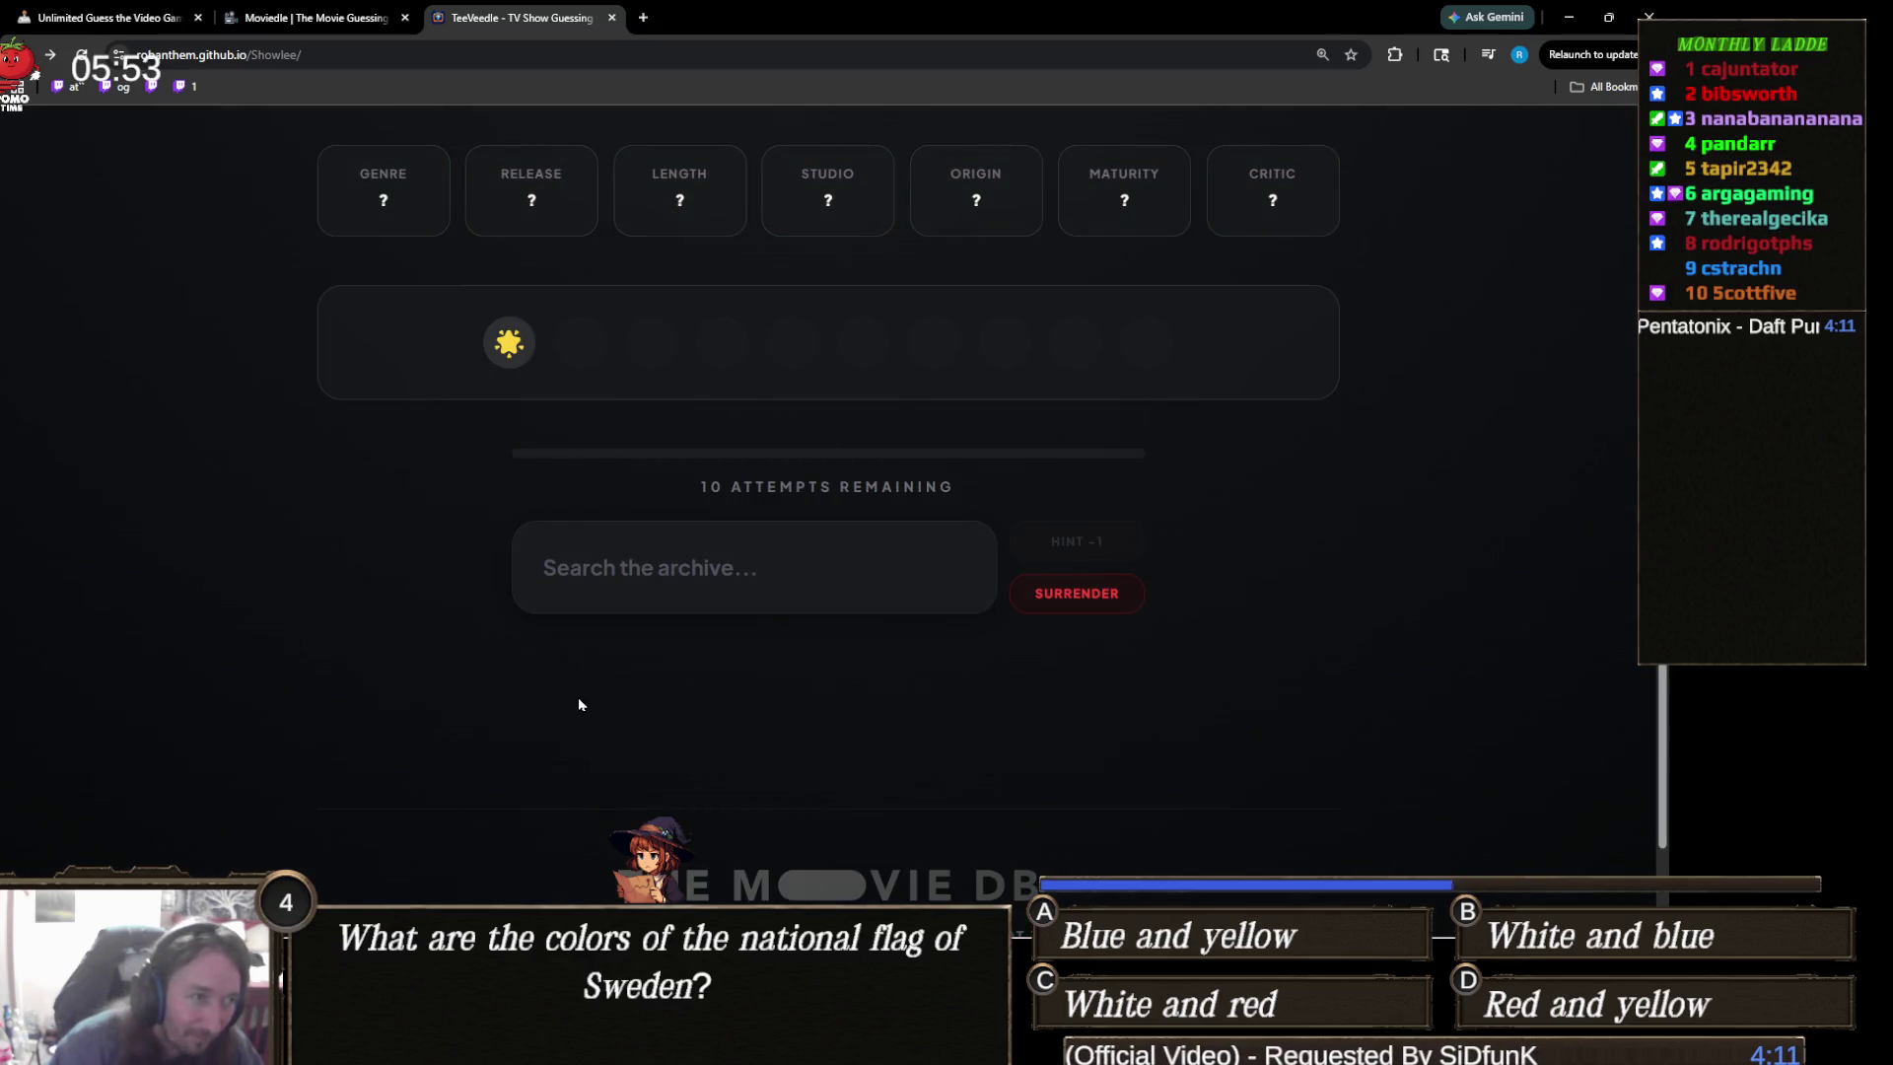
- Search 'dancing' and guess Dancing with the Stars
scroll(577, 701, up, 1)
click(763, 663)
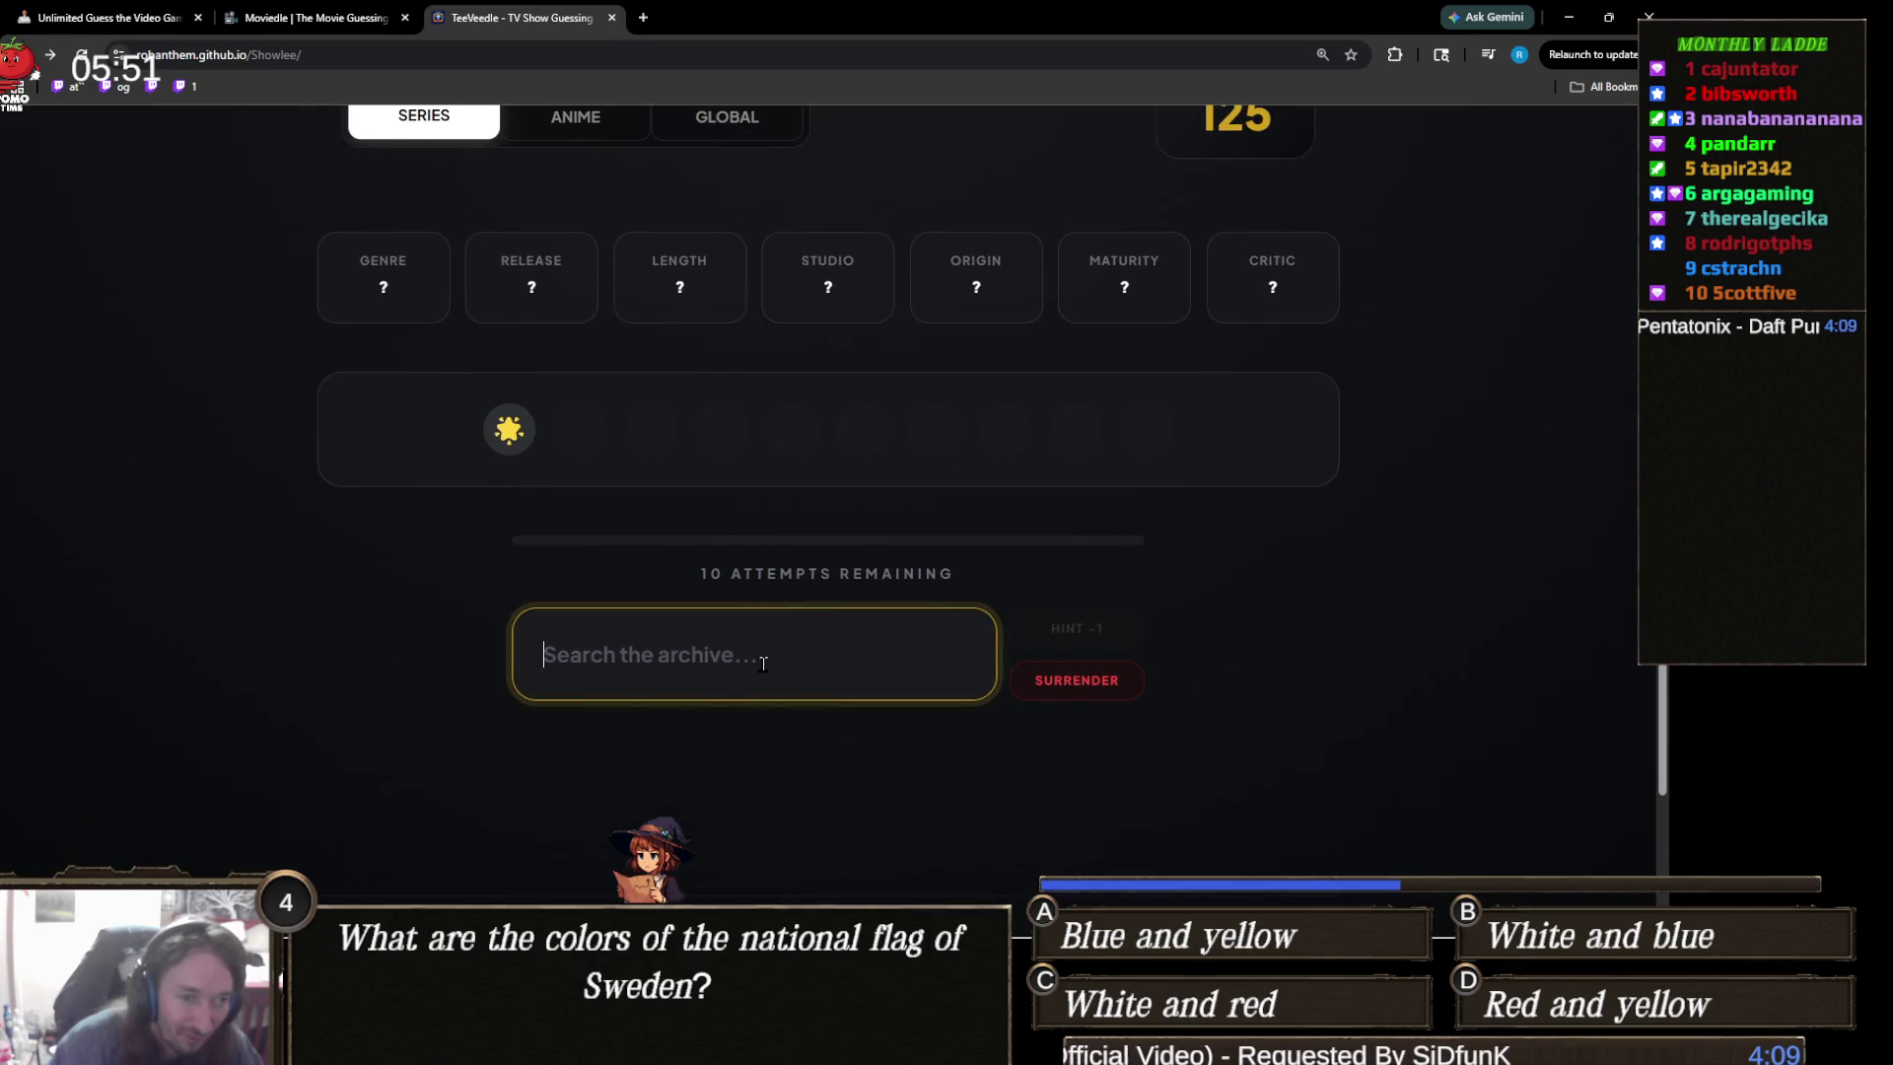
text(s)
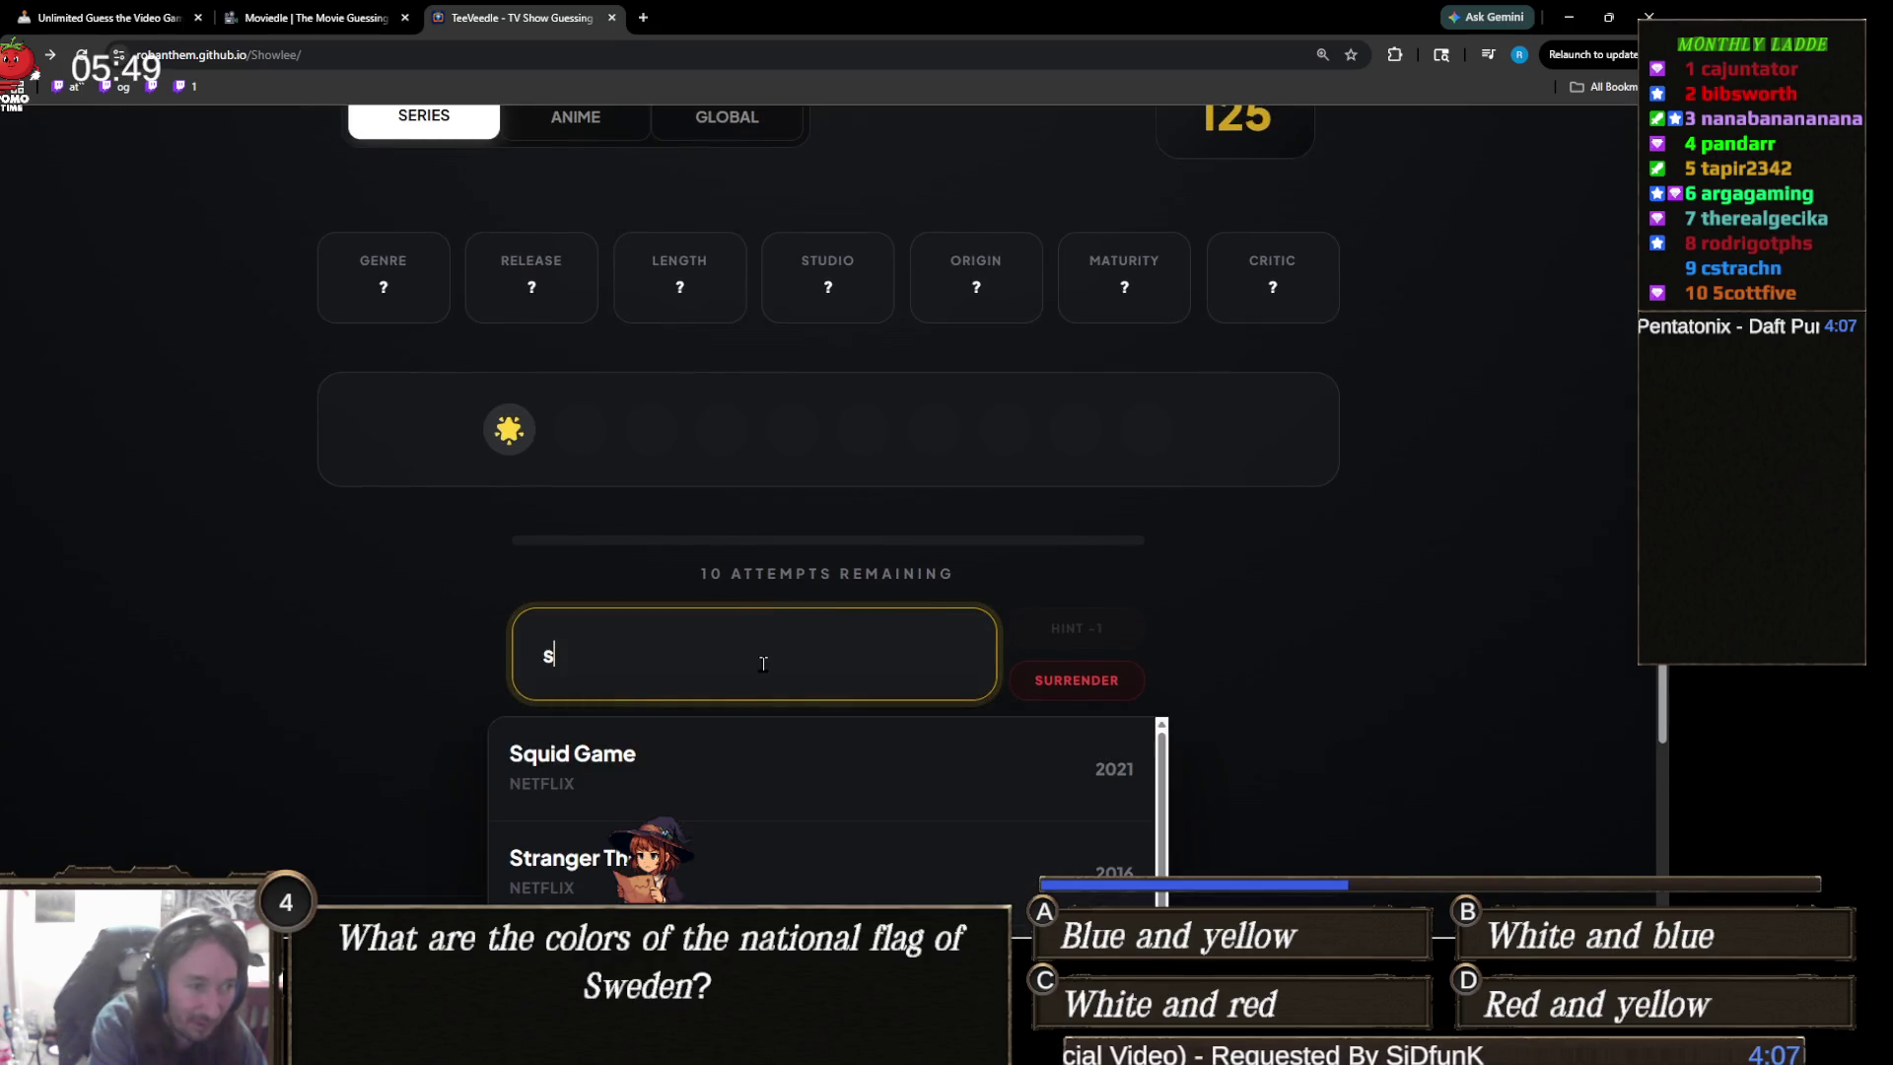
key(BackSpace)
text(dani)
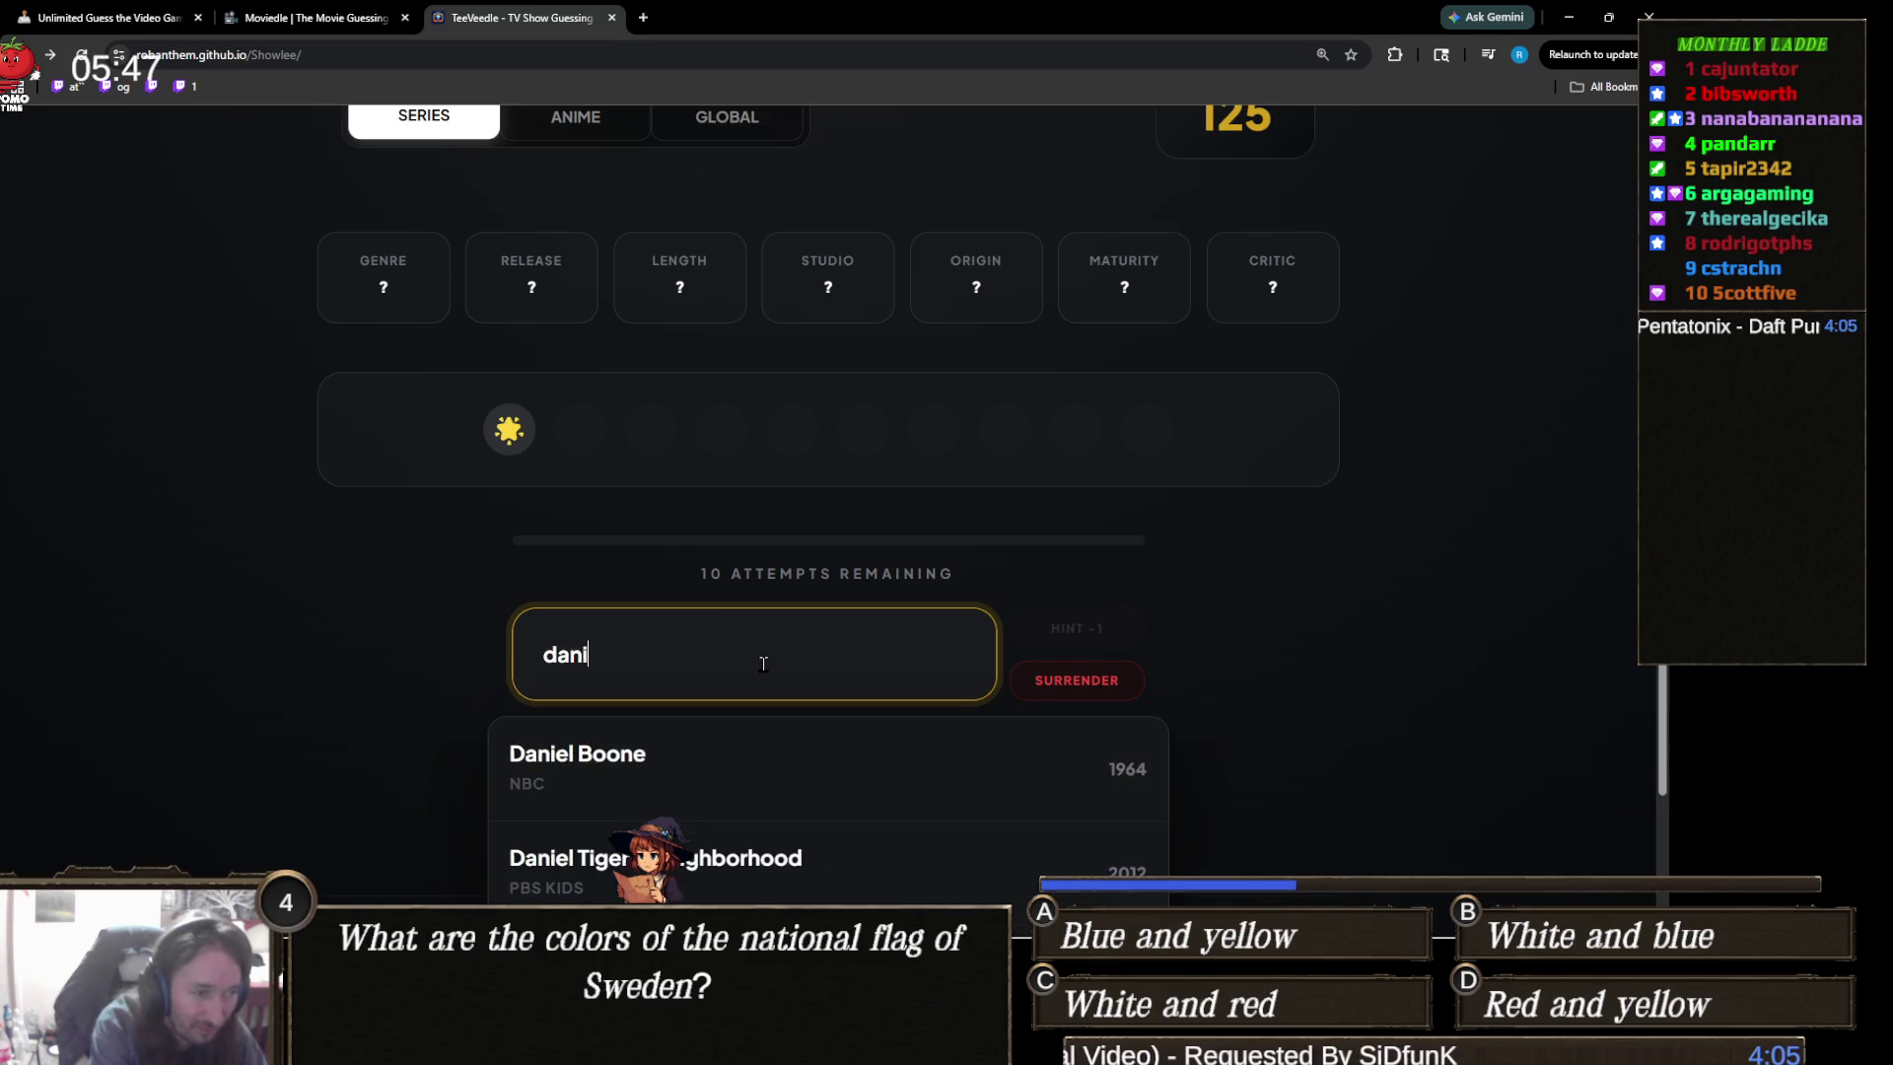
key(BackSpace)
text(cing)
click(768, 754)
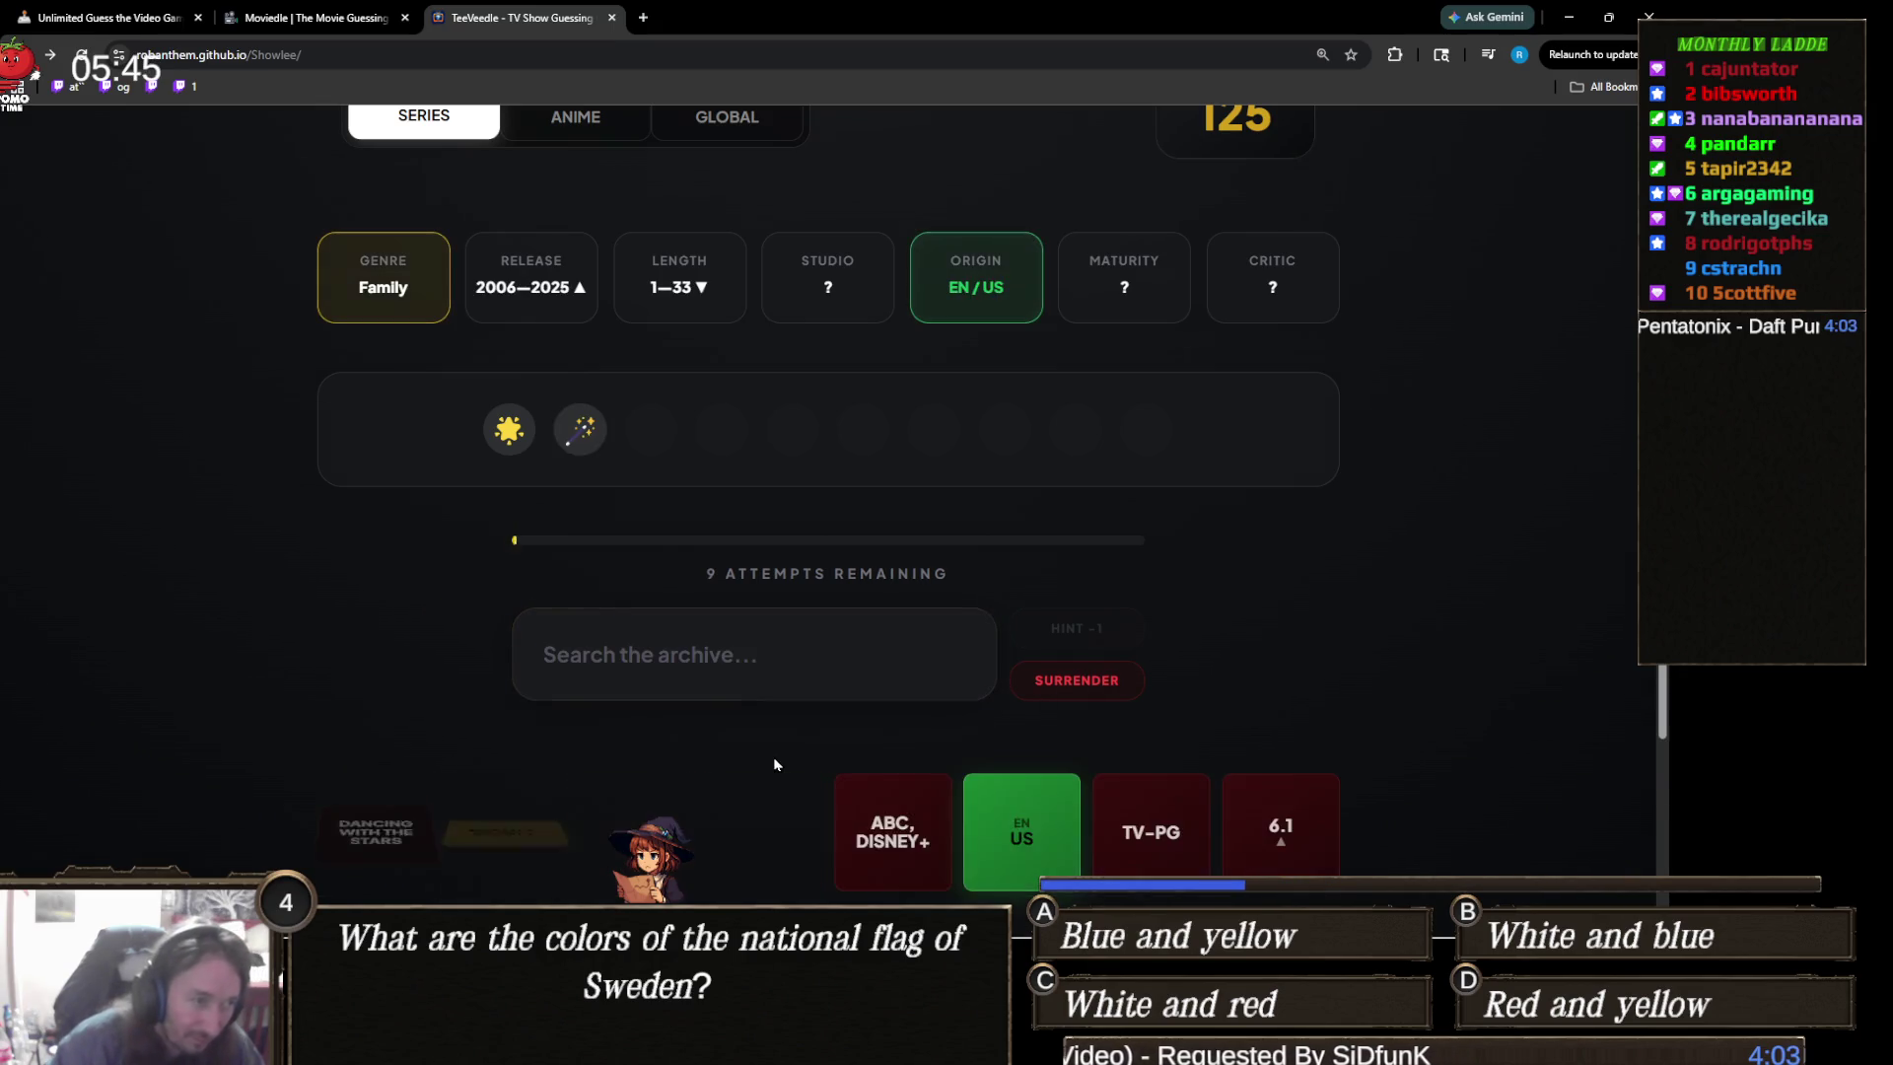
- Search 'fairly odd' and guess The Fairly OddParents, then zoom in to read the clues
click(704, 658)
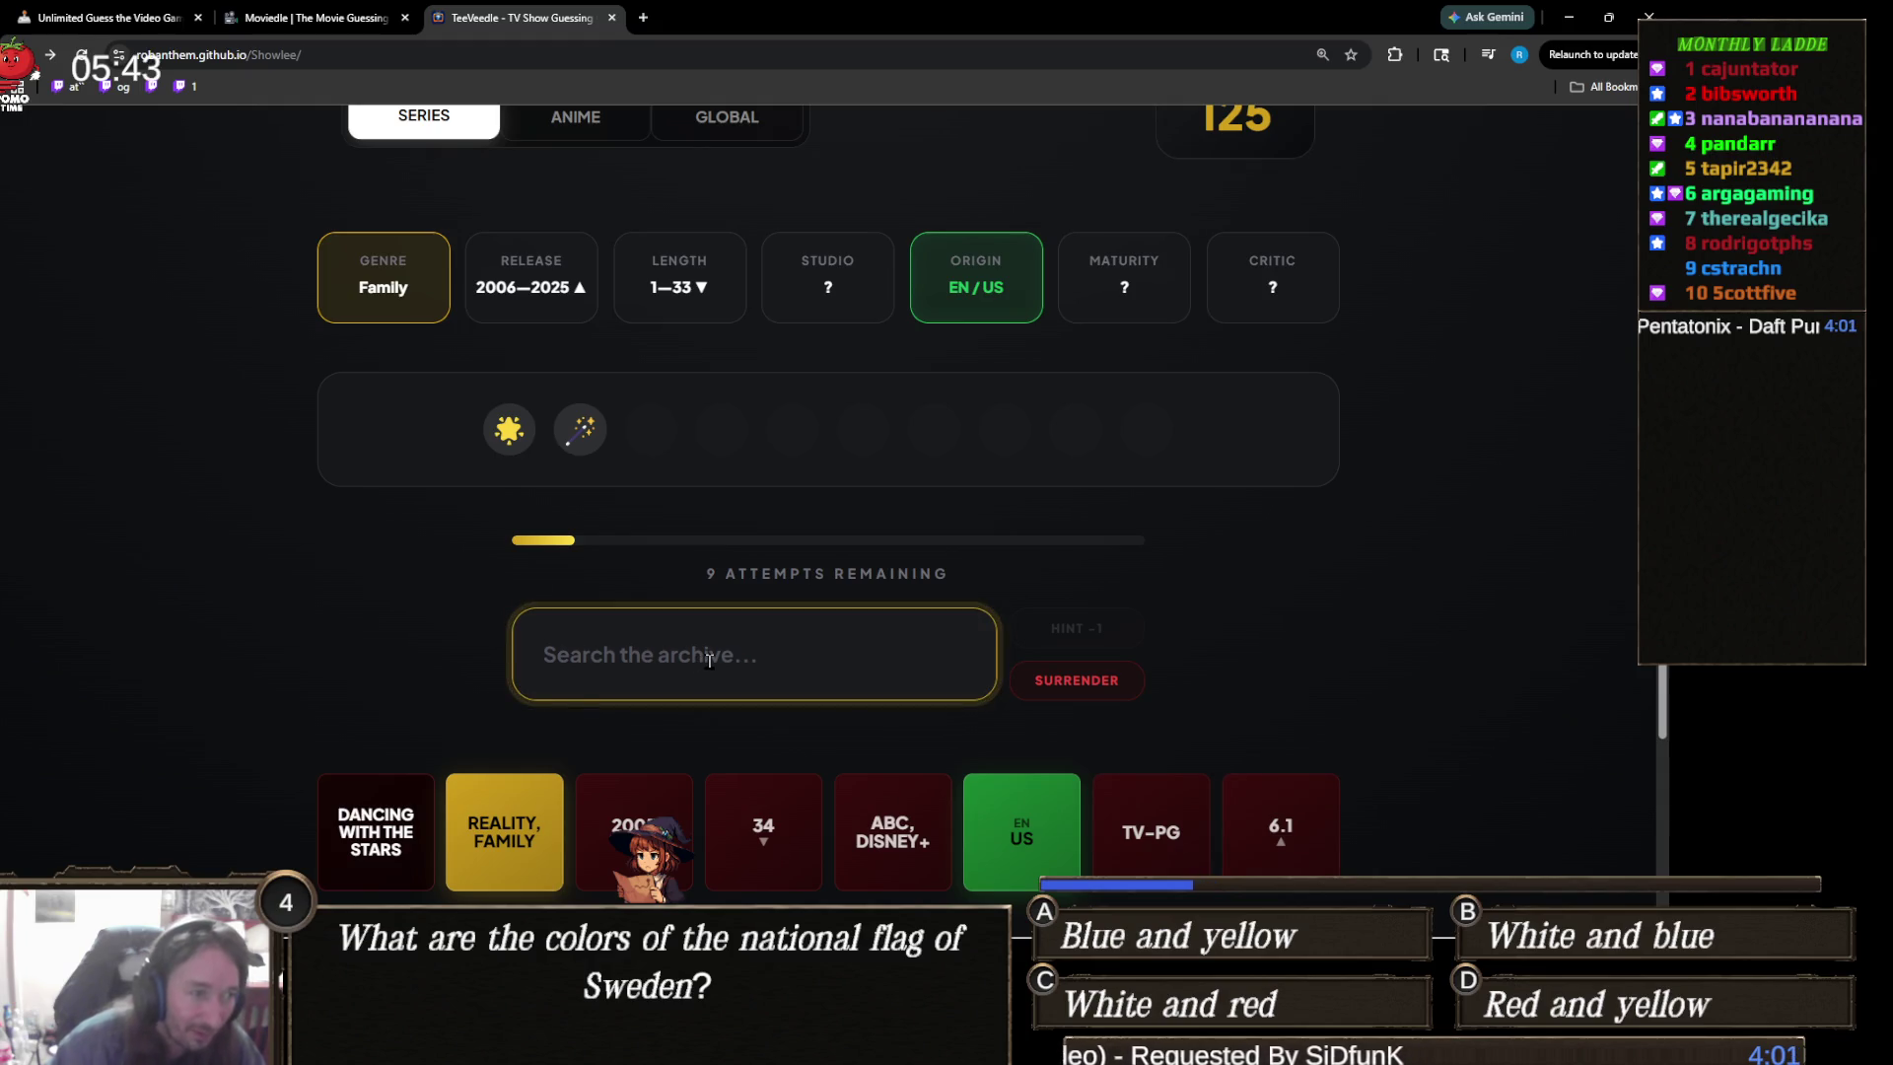
text(fairly odd)
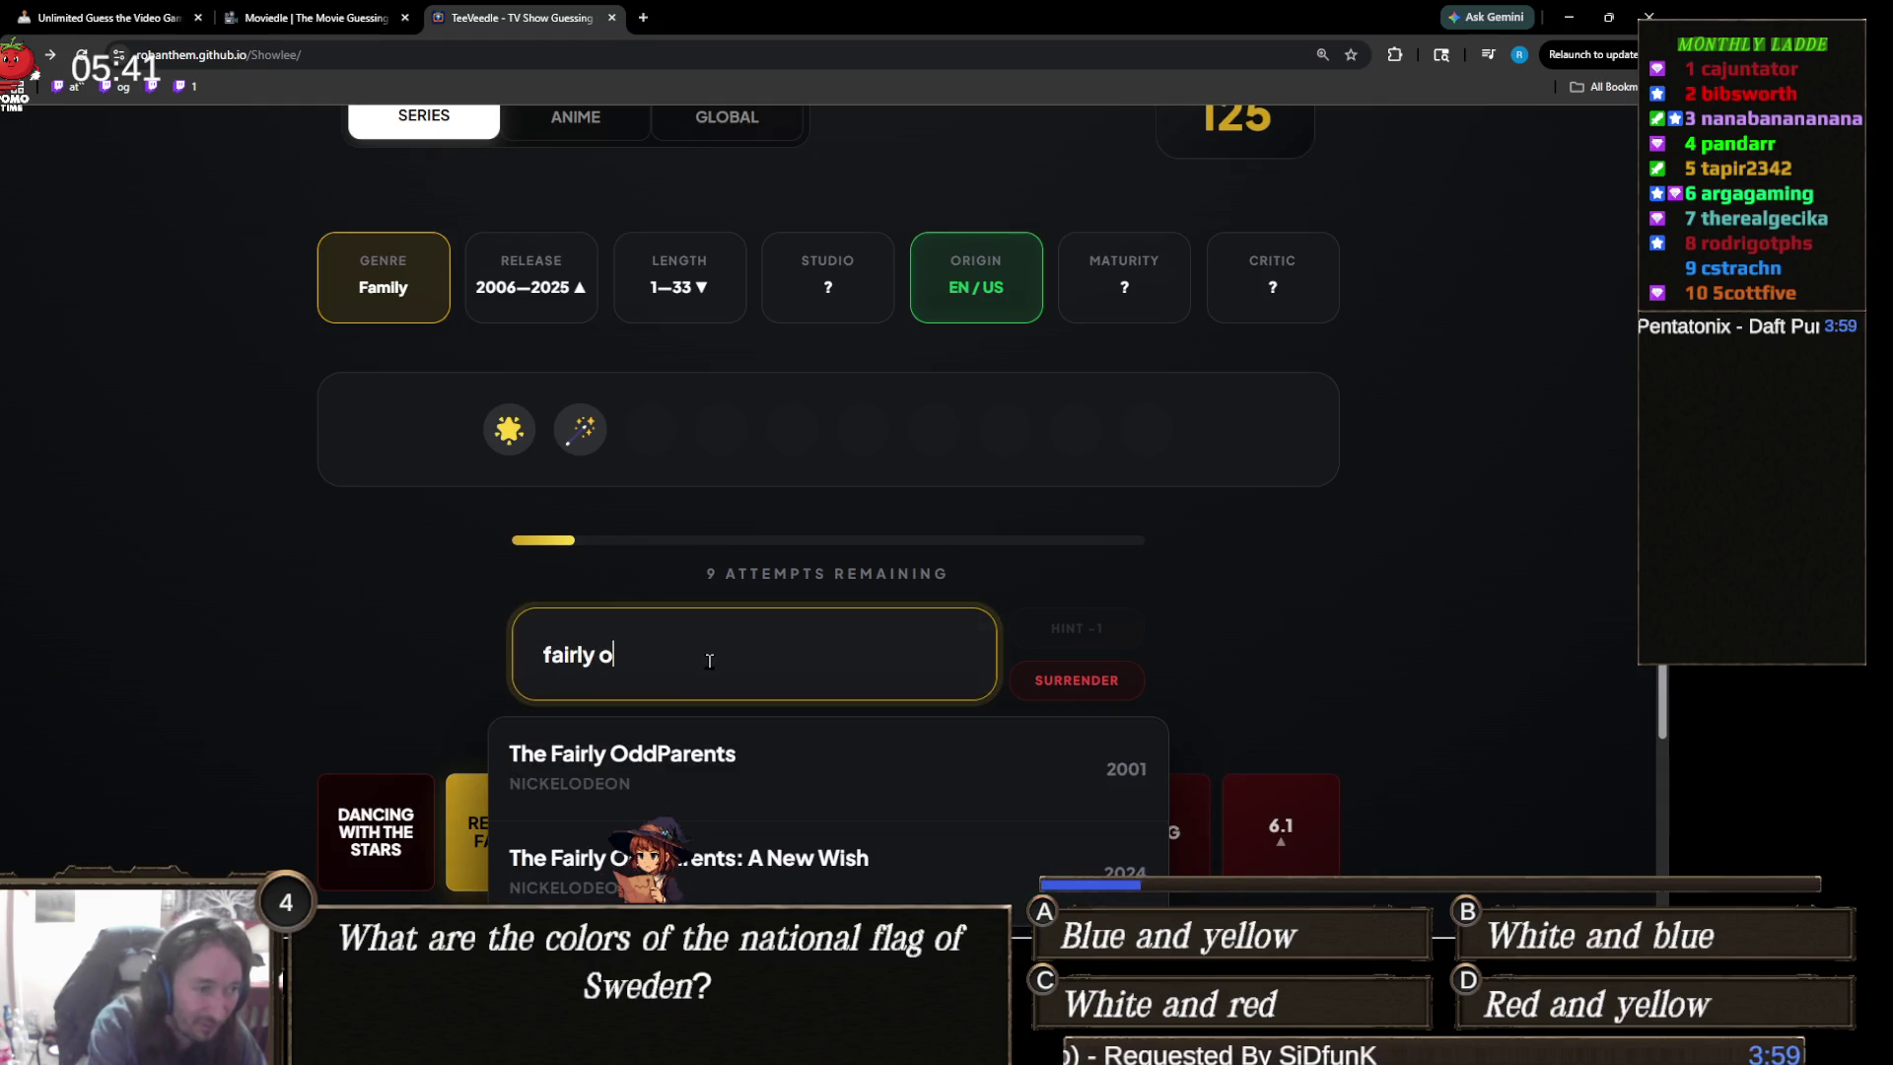
click(706, 779)
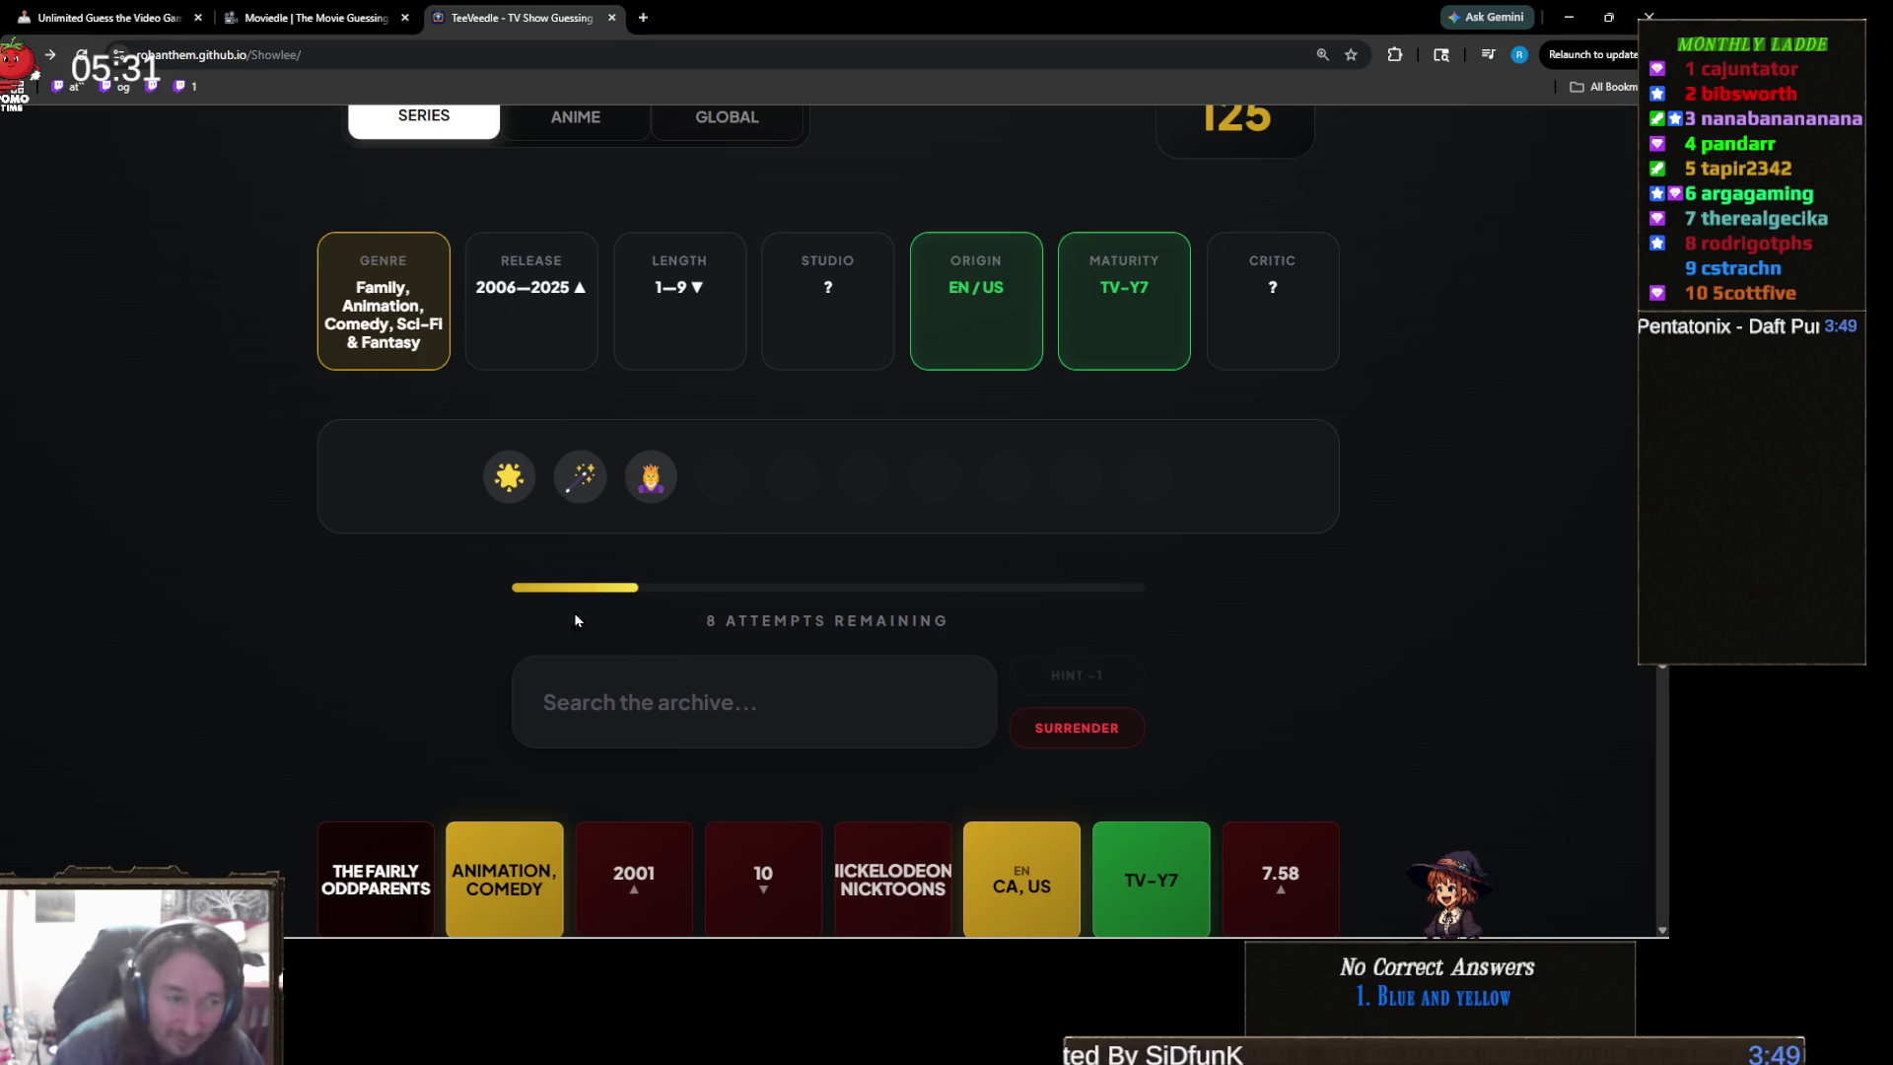
key(ctrl+plus)
key(ctrl+plus)
key(ctrl+plus)
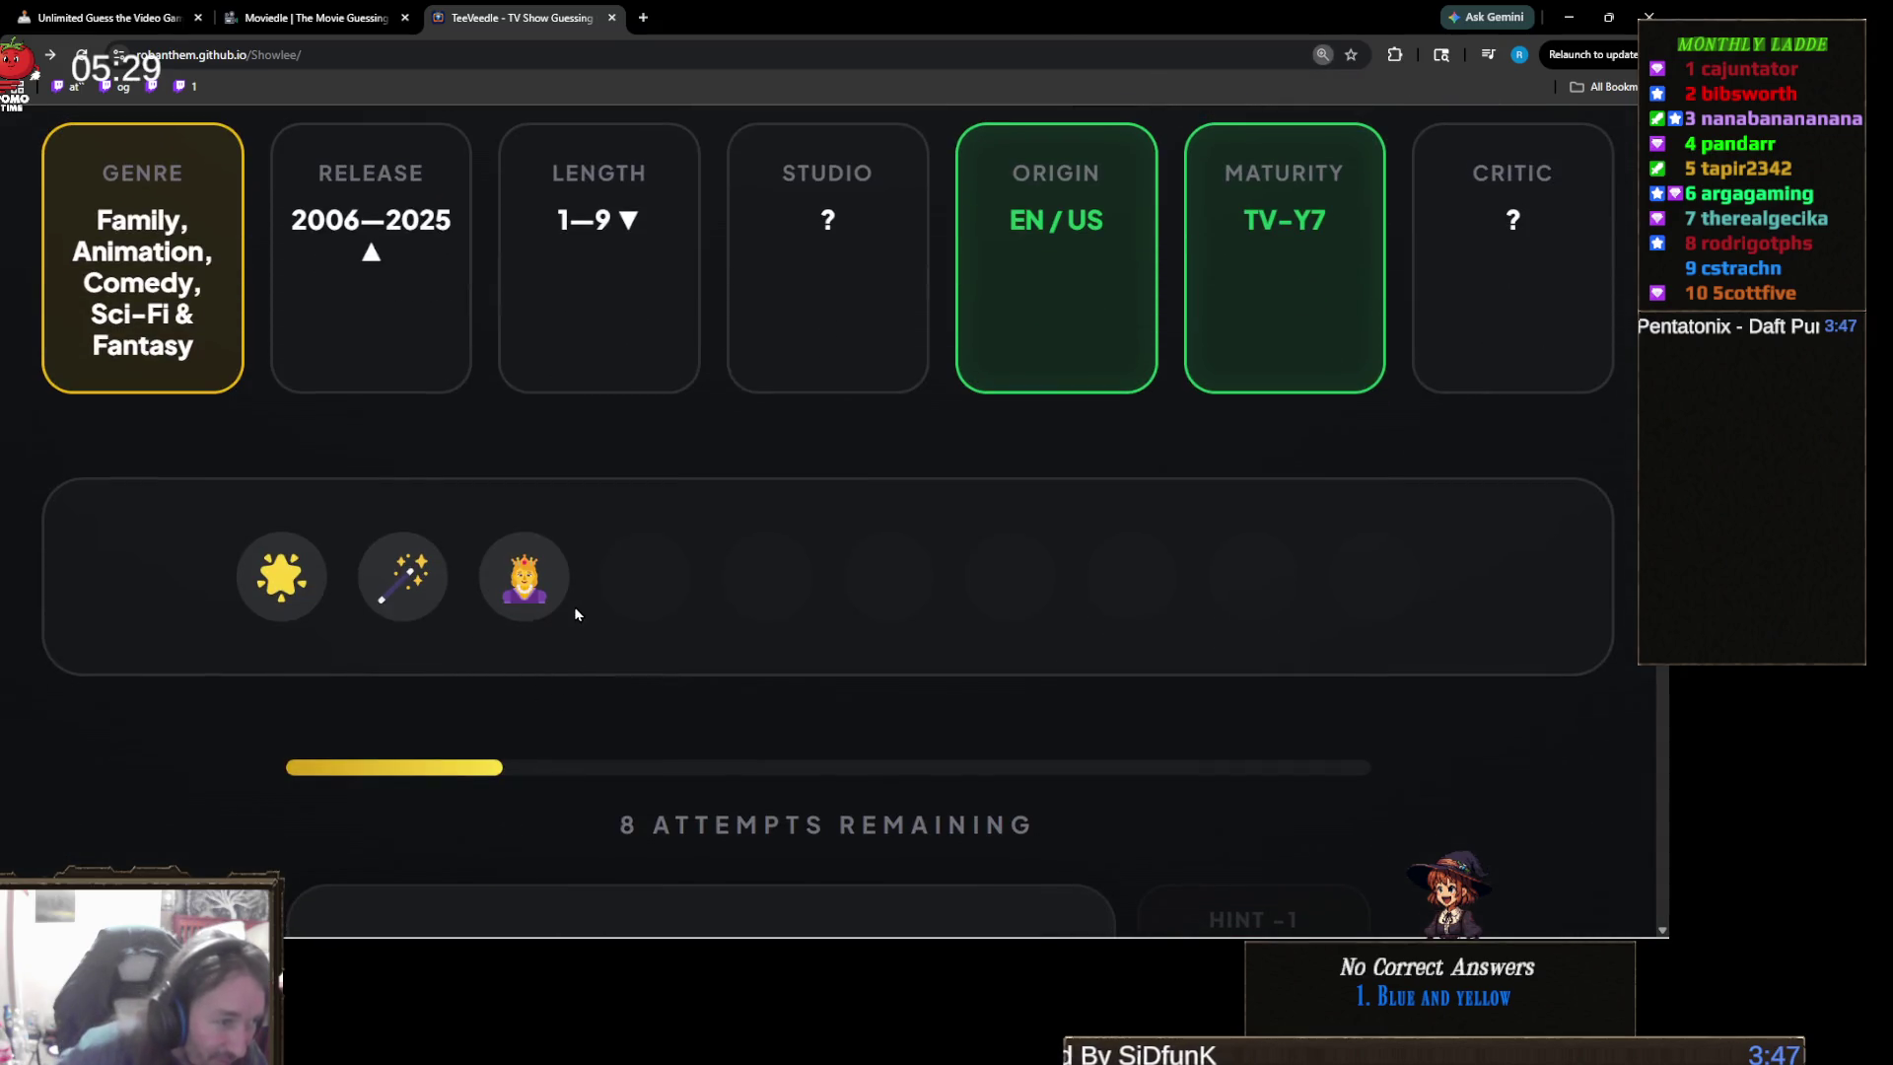
- Adjust the page zoom to read the hint cards, settling back at 200%
key(ctrl+minus)
key(ctrl+minus)
scroll(867, 651, down, 2)
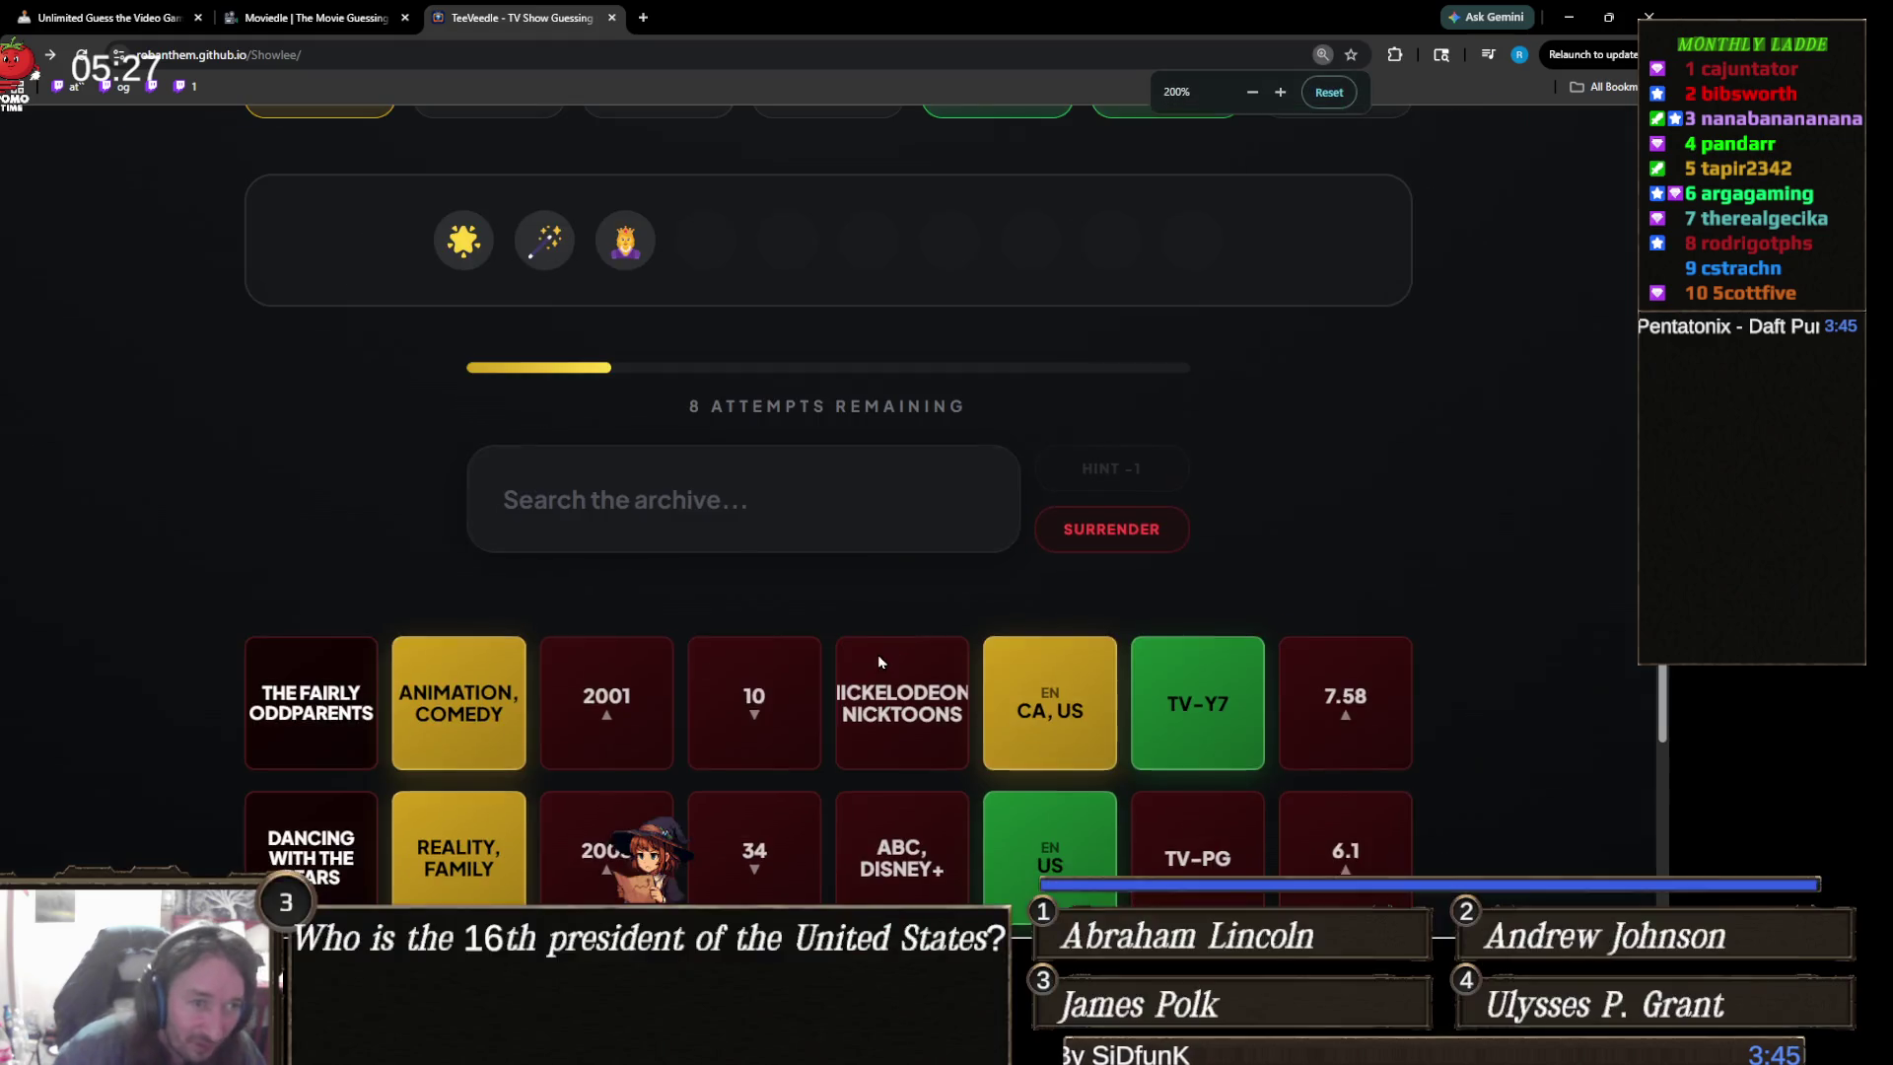
scroll(881, 661, up, 3)
key(ctrl+minus)
scroll(764, 700, up, 1)
key(ctrl+plus)
key(ctrl+plus)
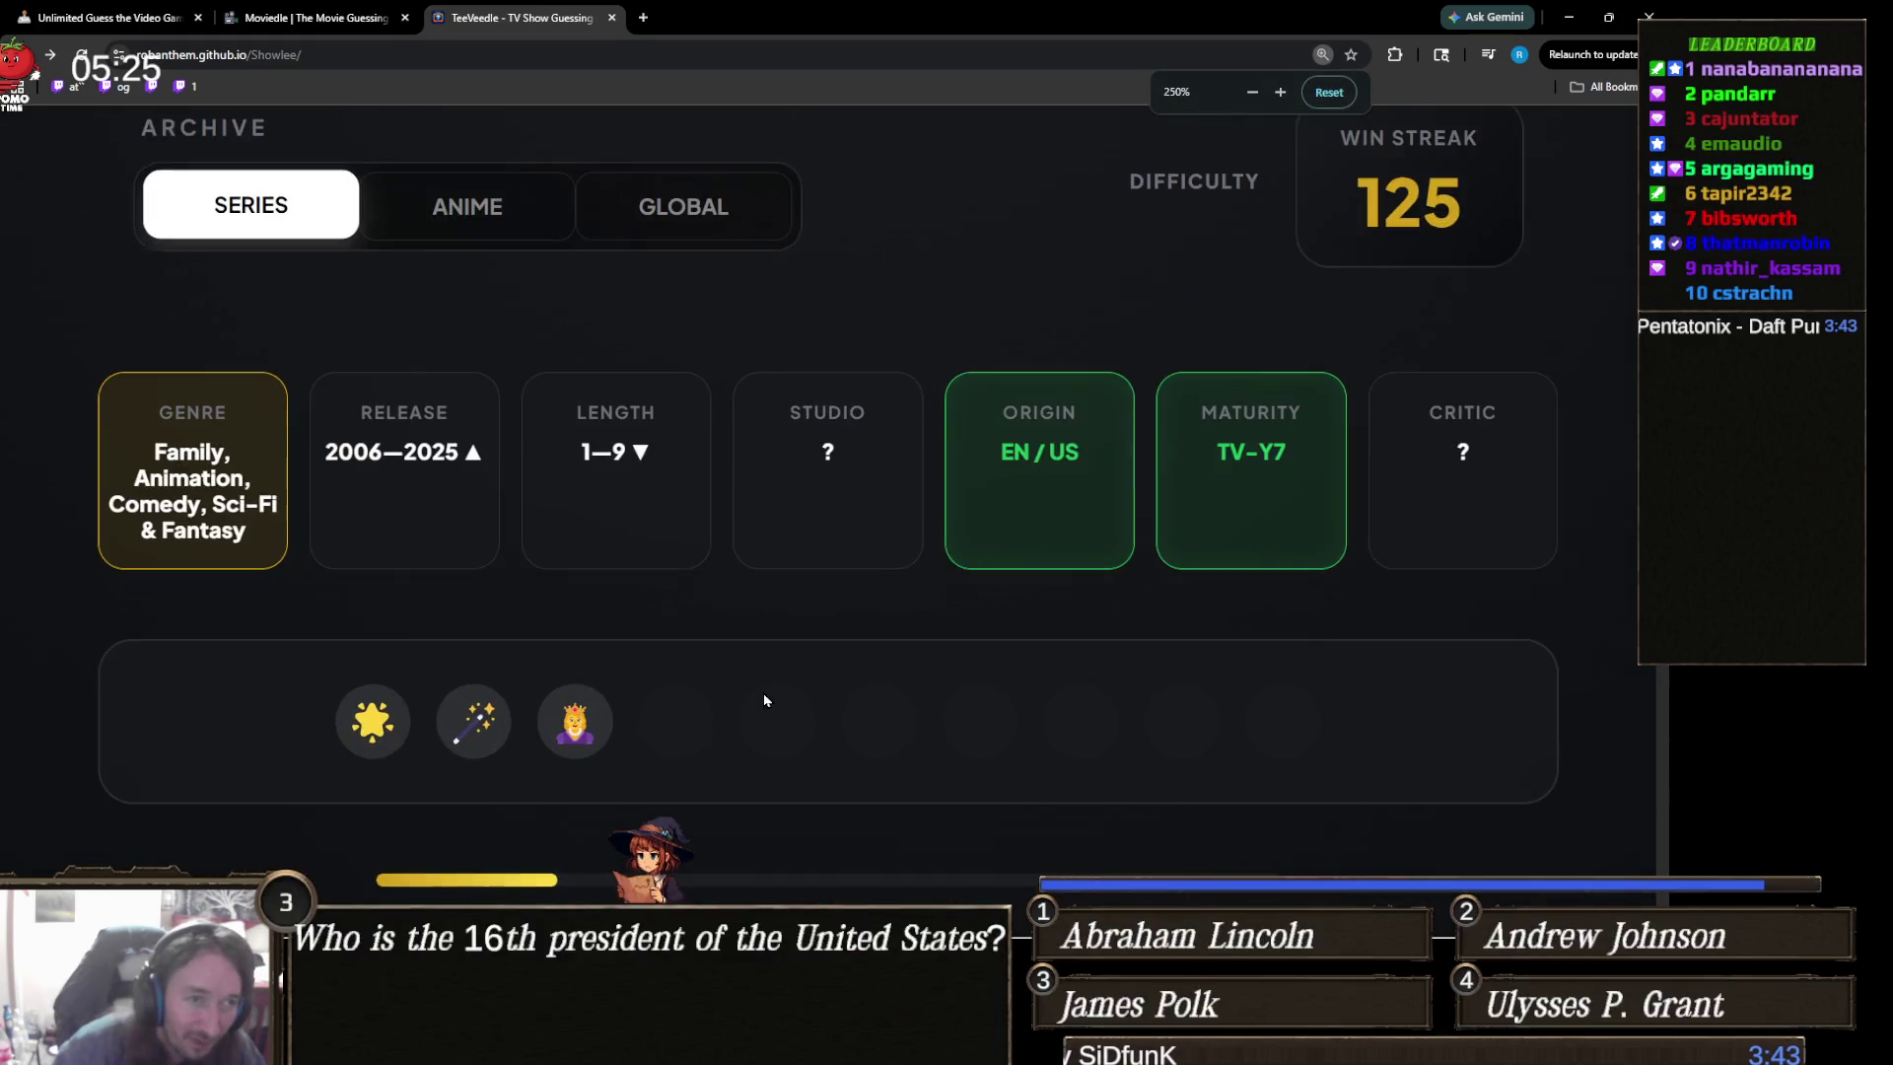
scroll(764, 700, down, 2)
key(ctrl+minus)
- Search 'adve' and guess Adventure Time, revealing a new rainbow clue
click(762, 625)
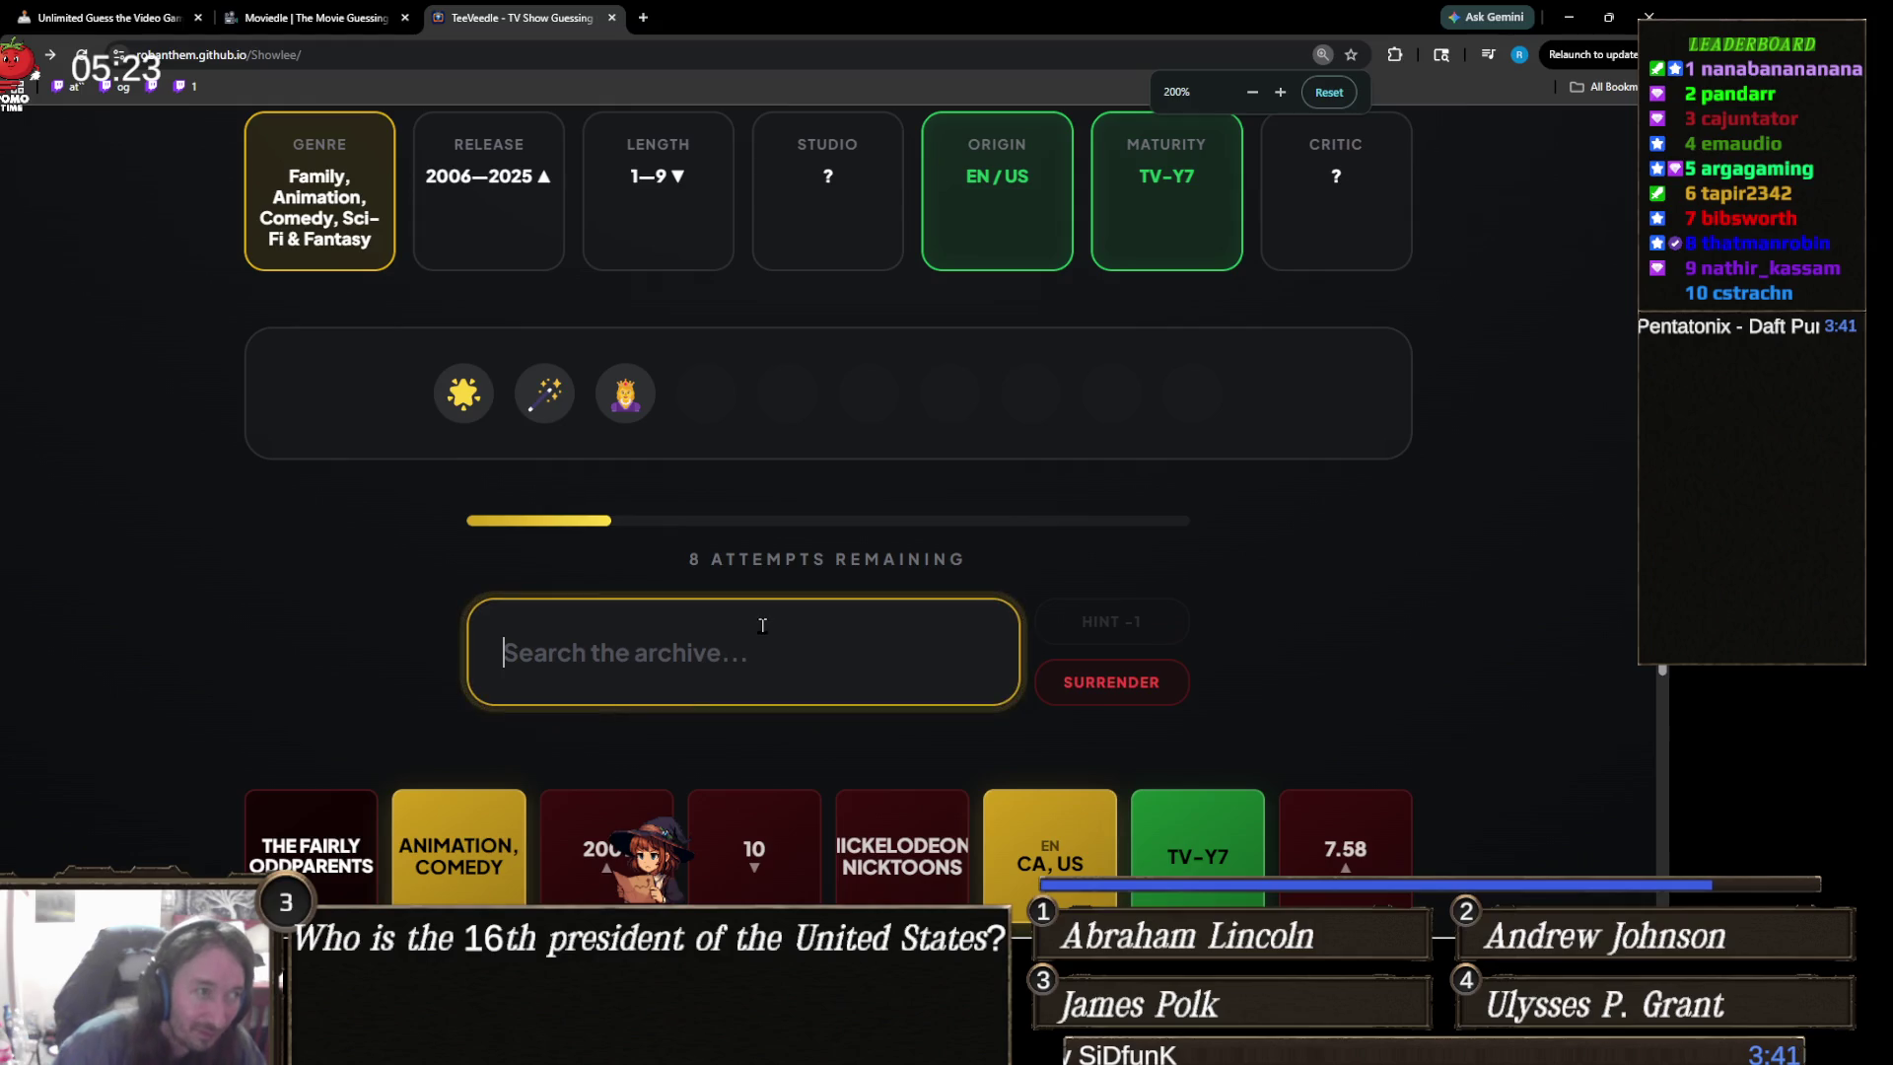
text(adve)
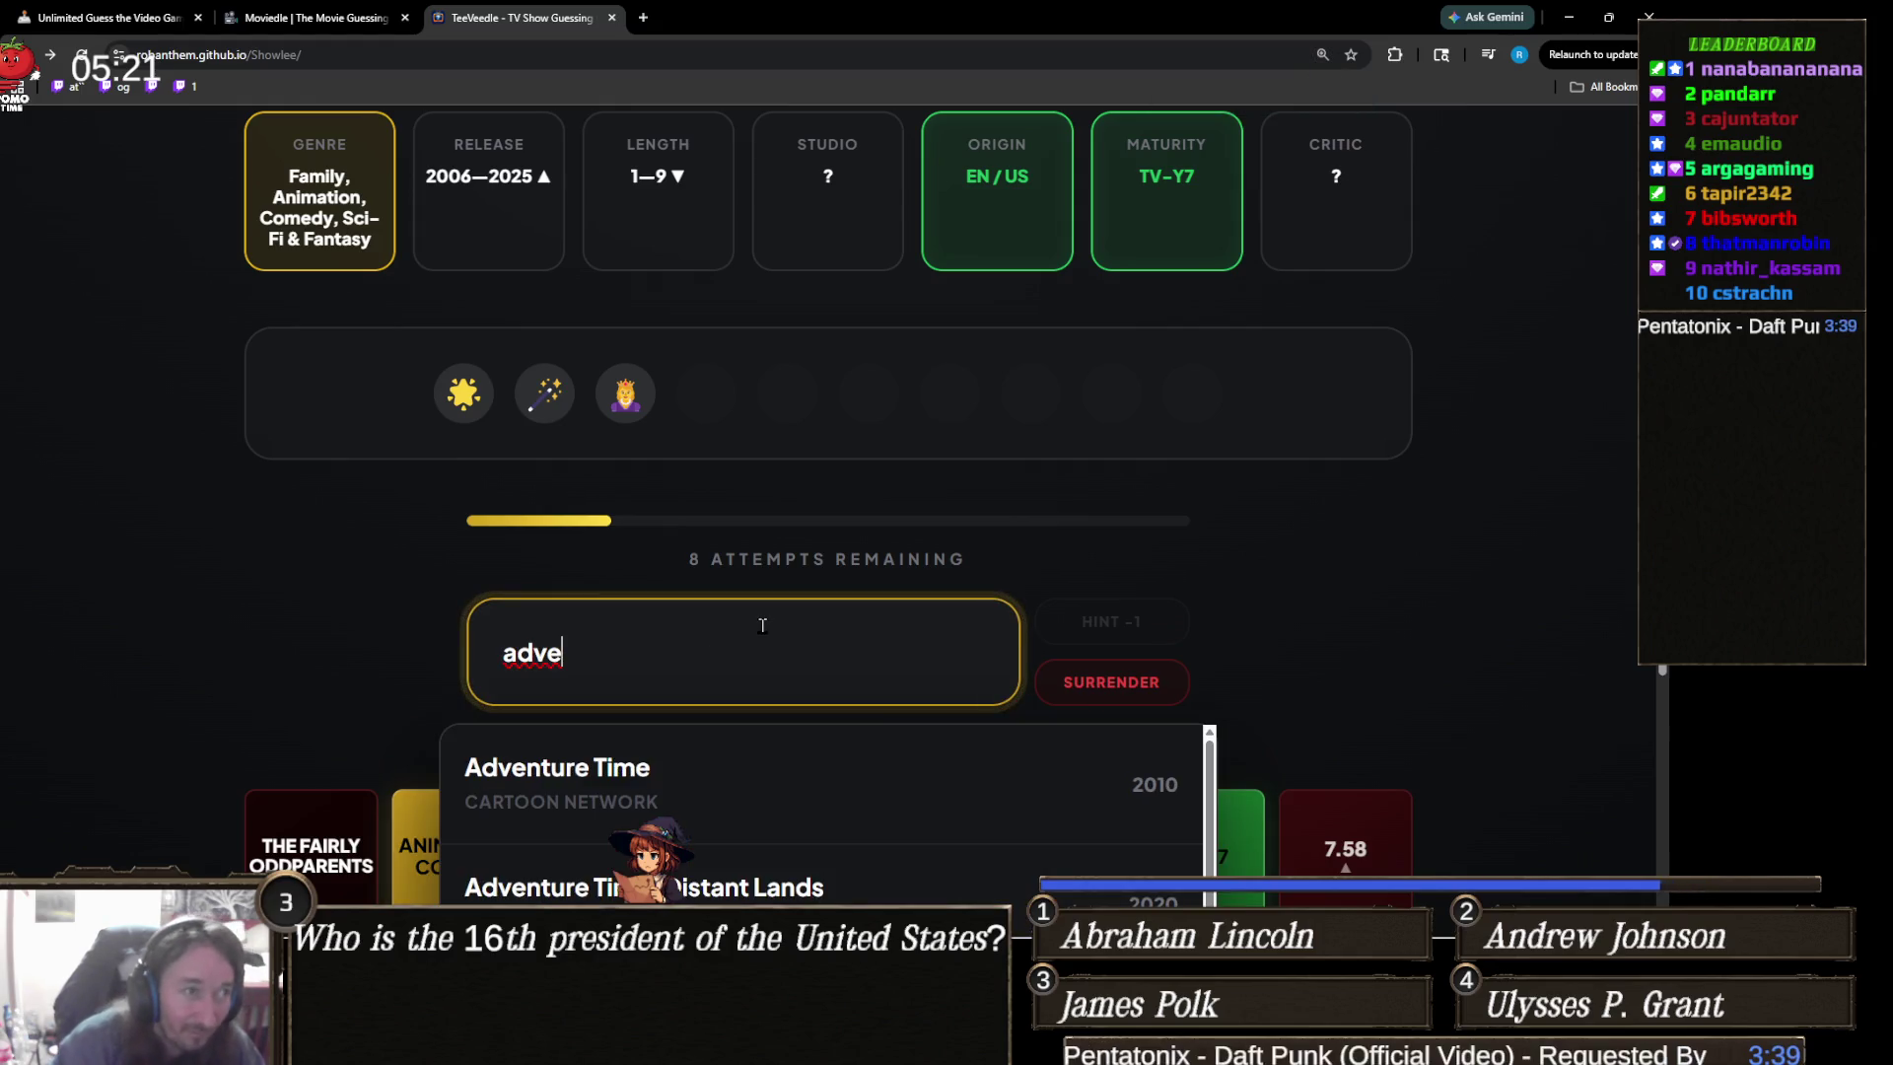
click(765, 740)
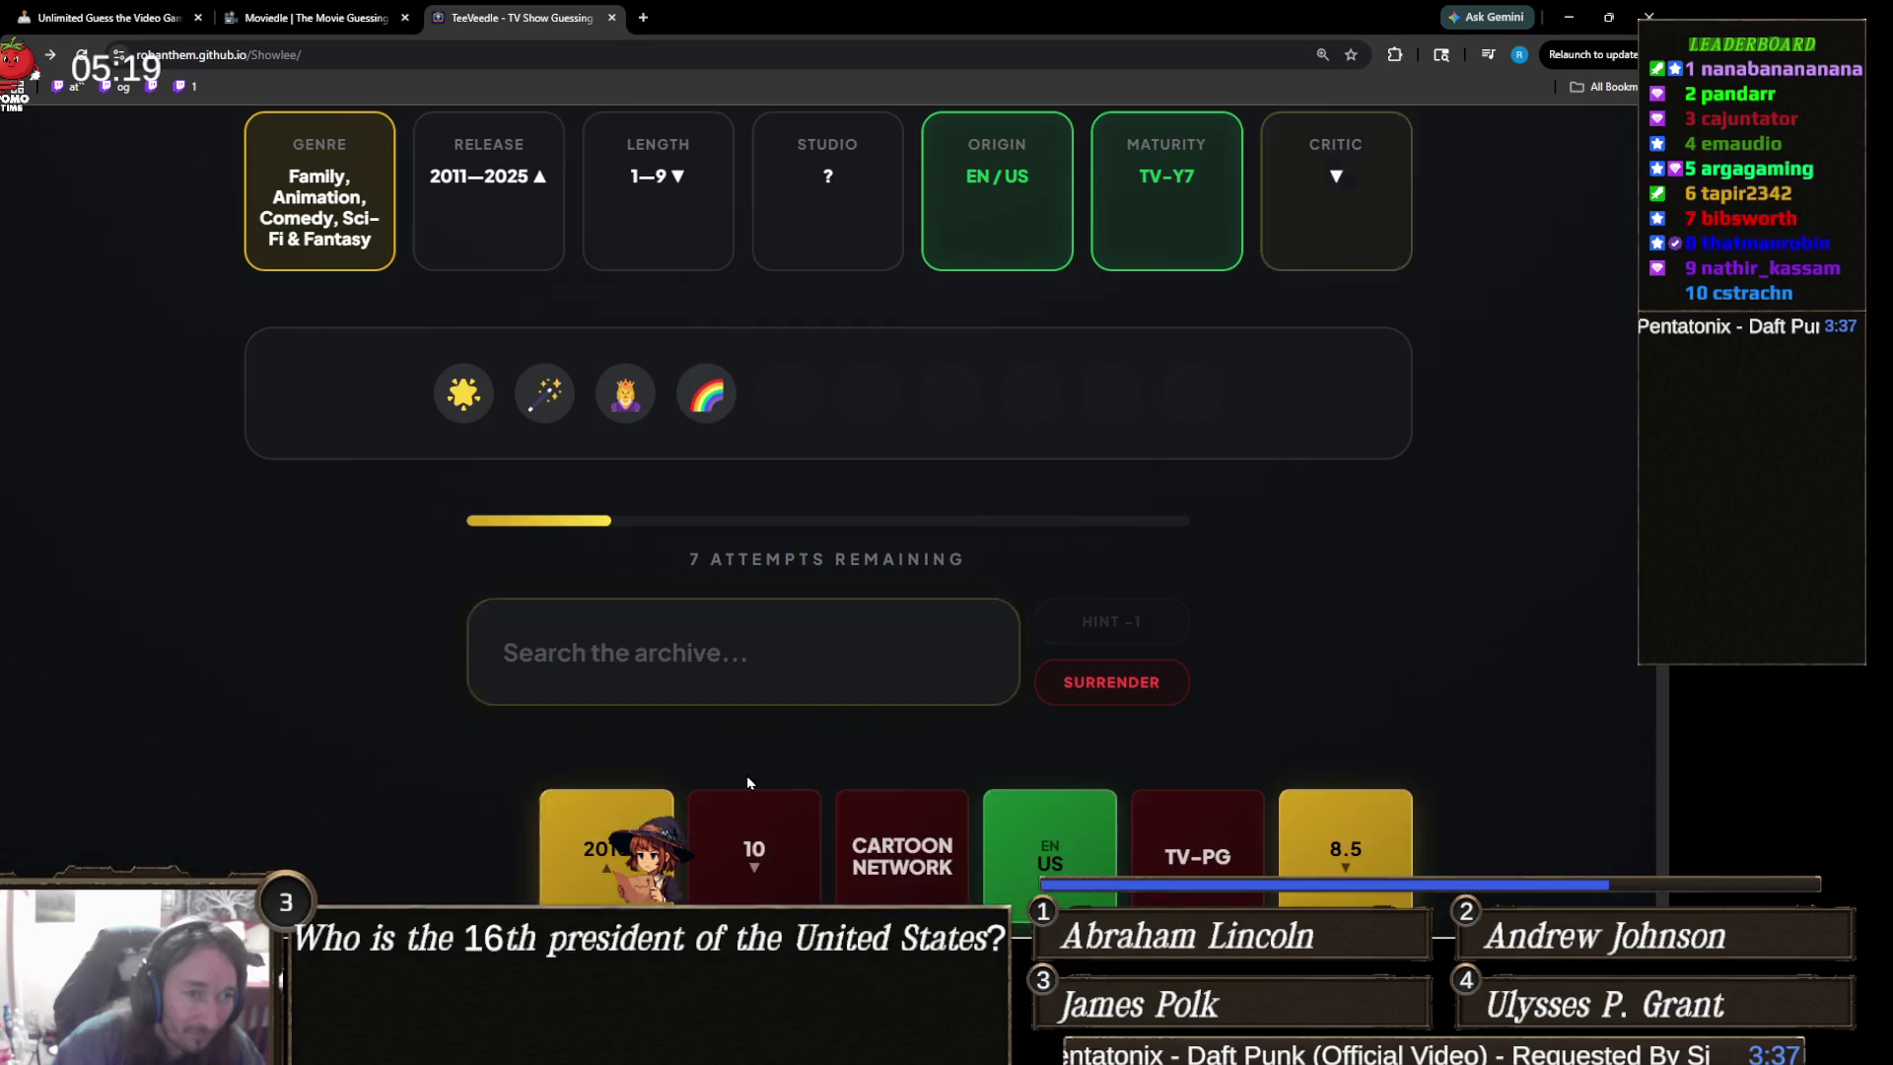
scroll(768, 719, up, 2)
key(ctrl+minus)
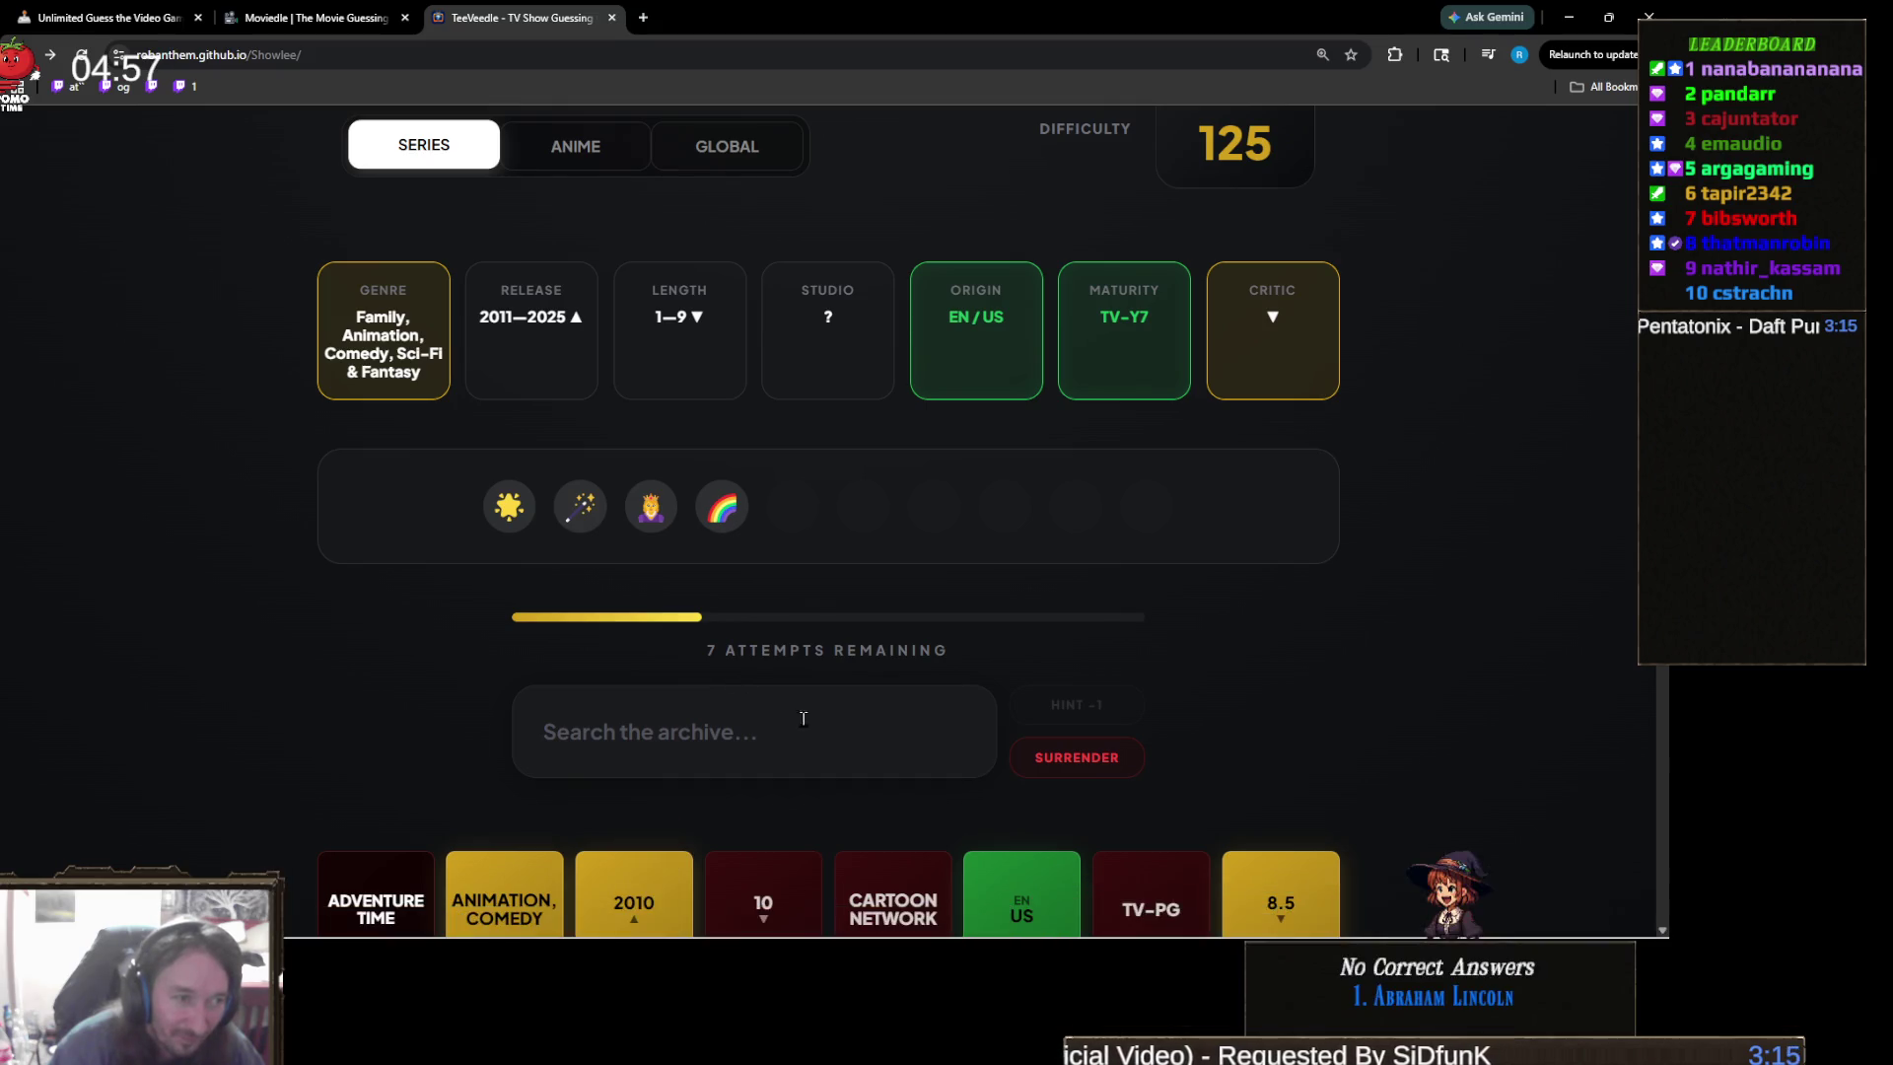
- Scroll through the guess rows to review release 2011–2025 and 1–9 seasons
scroll(710, 682, down, 3)
scroll(708, 676, up, 2)
scroll(708, 677, down, 4)
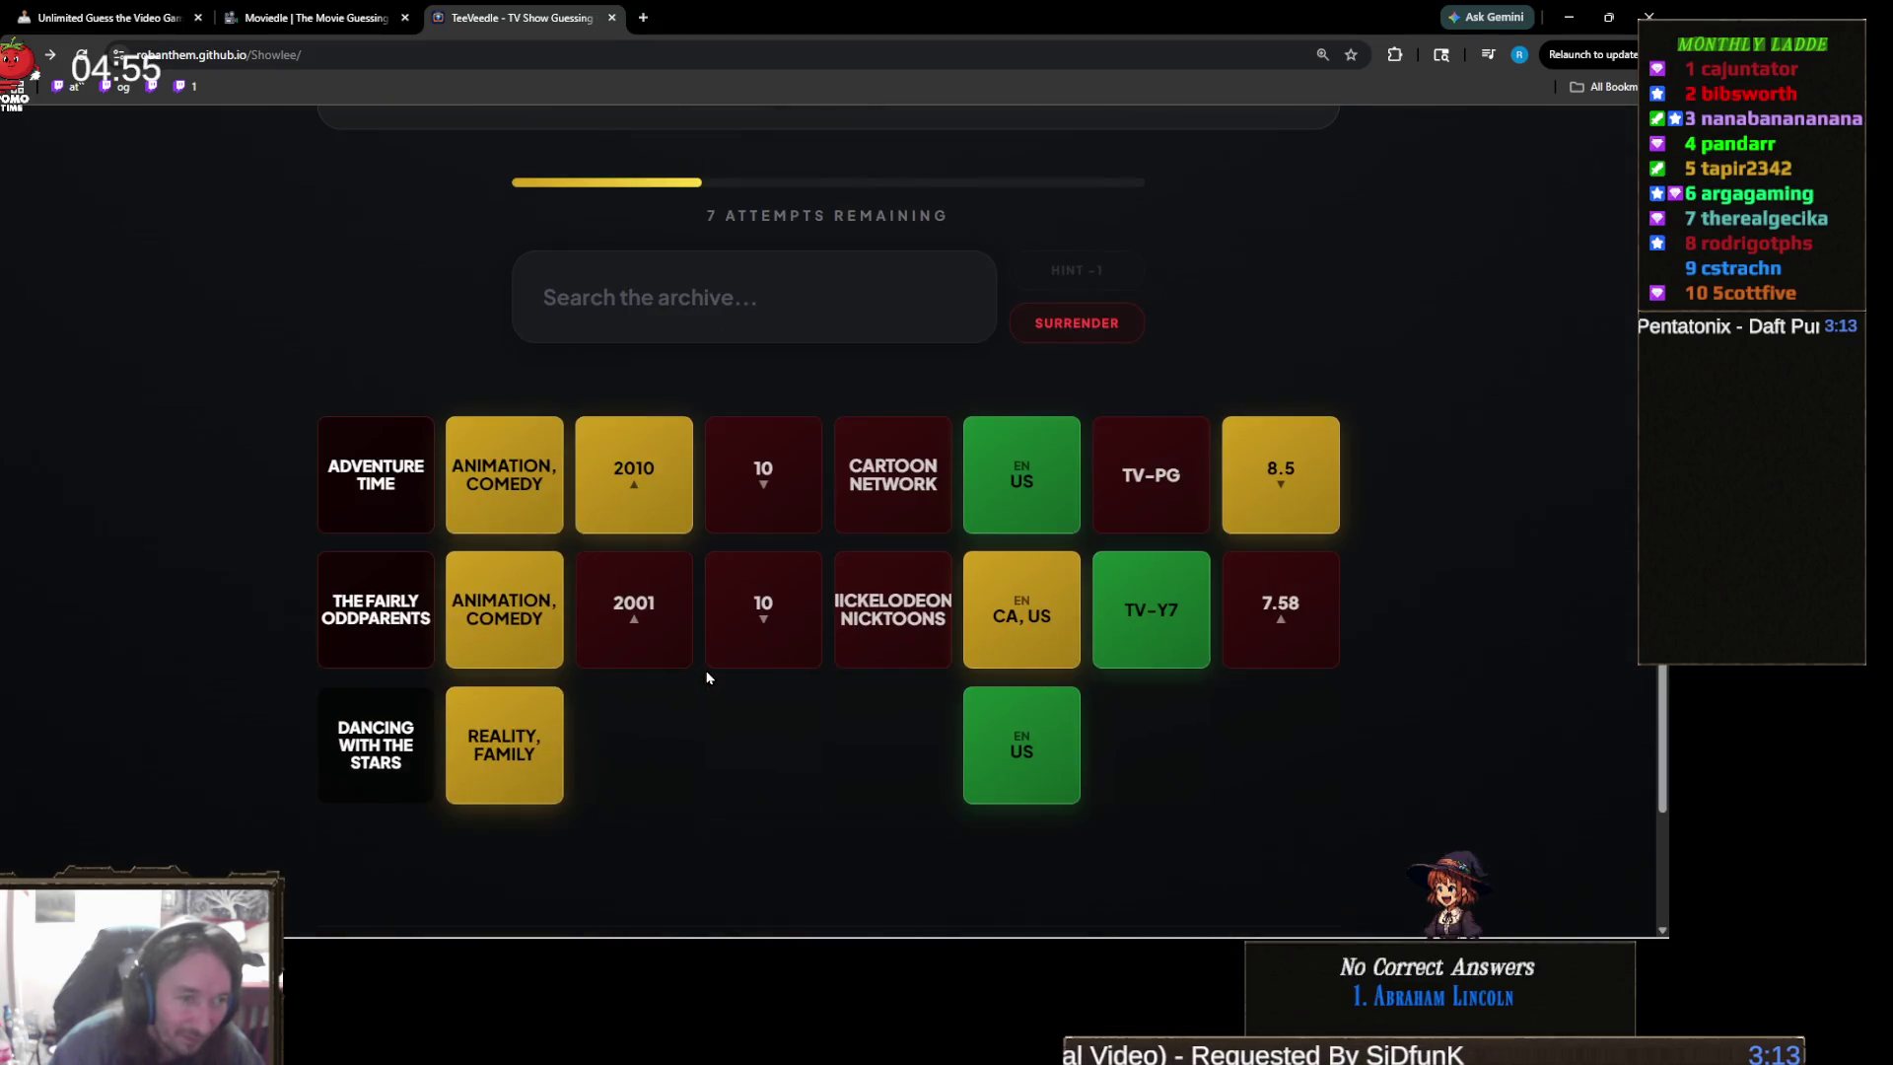
scroll(705, 672, up, 3)
scroll(705, 670, down, 3)
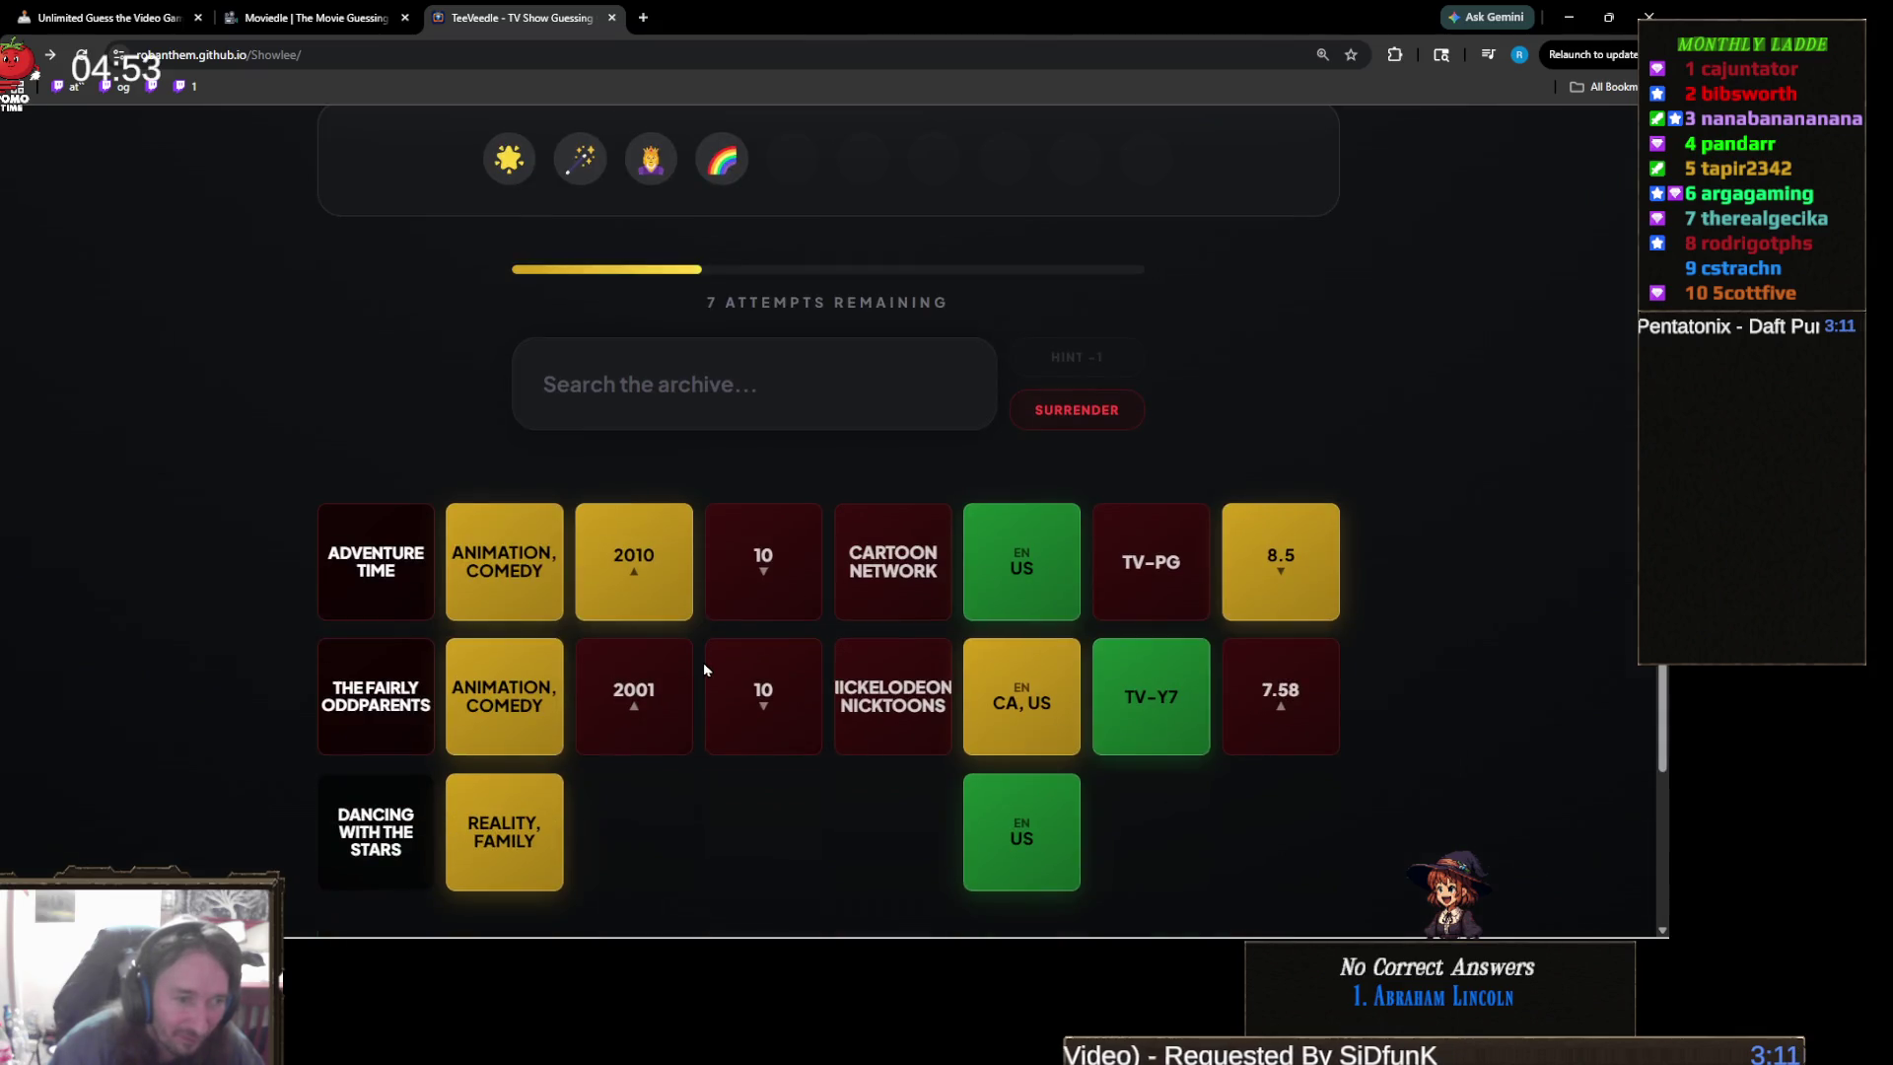
scroll(700, 654, up, 5)
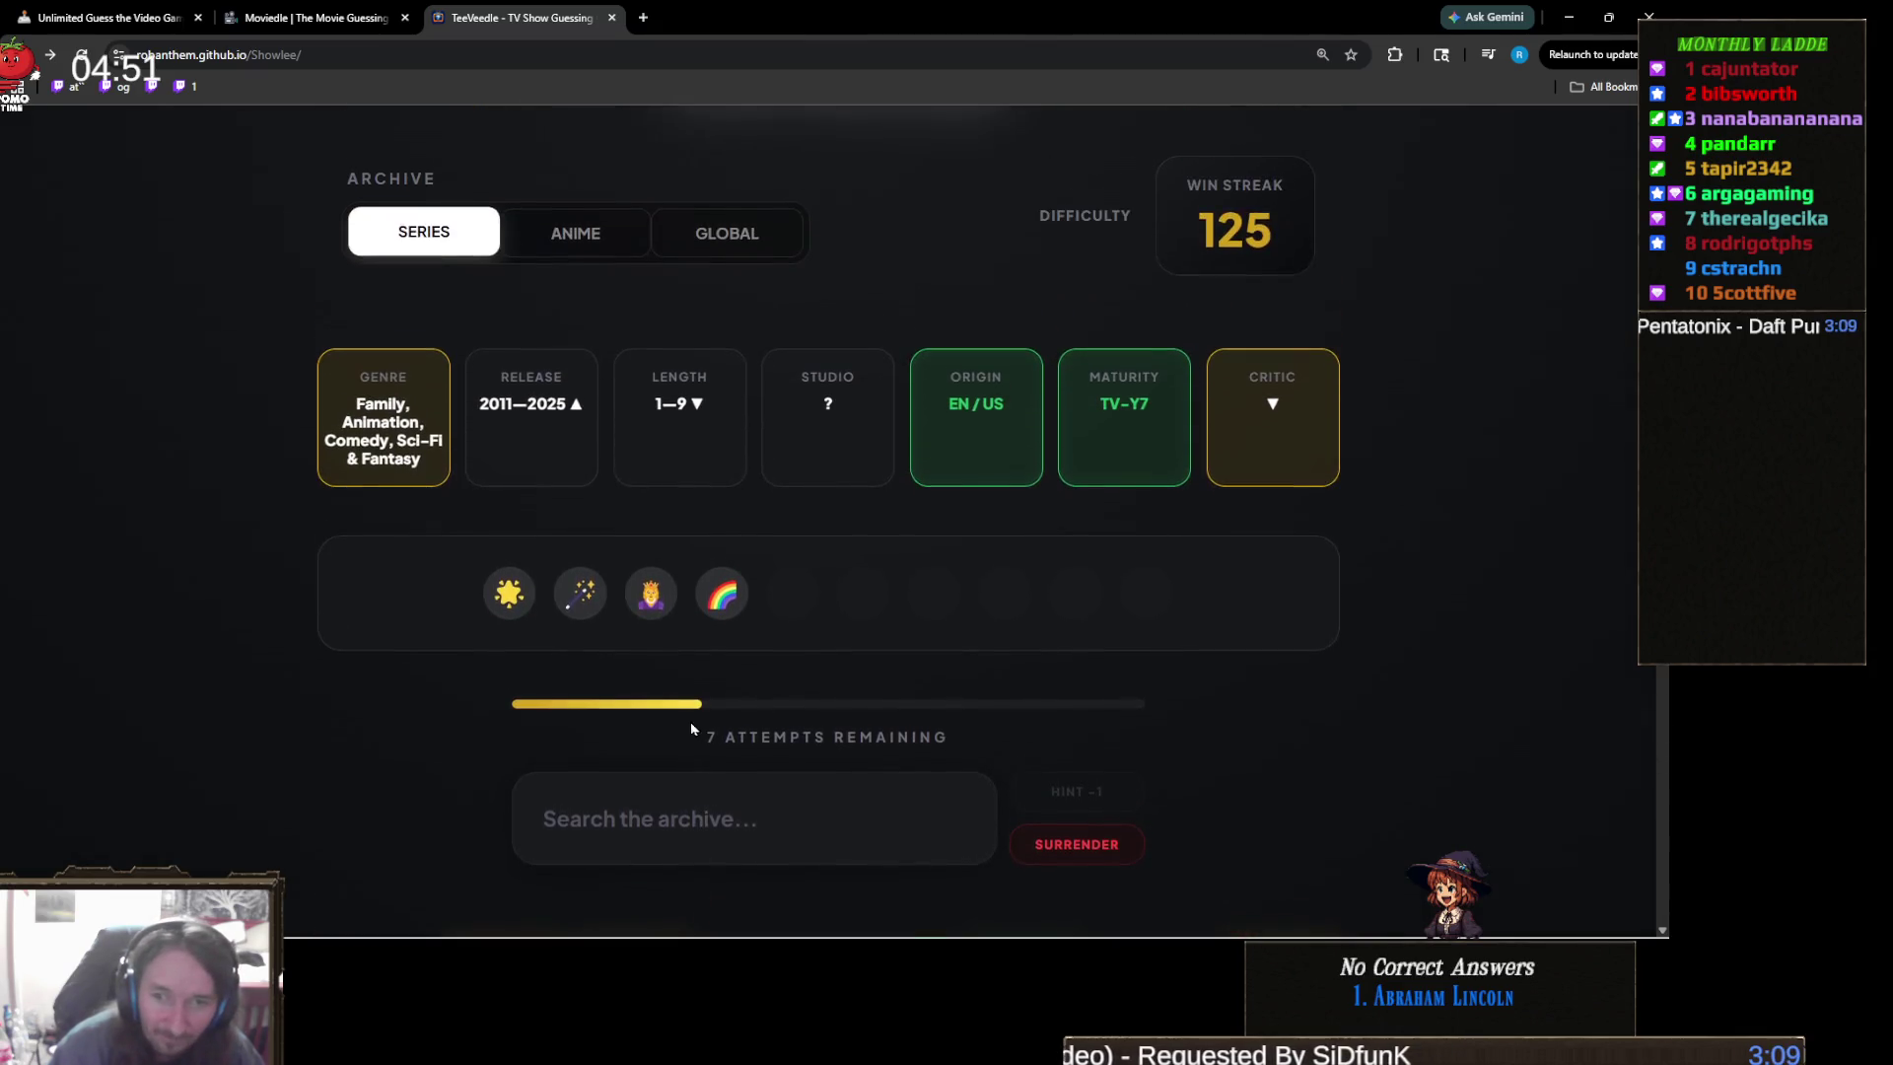
scroll(687, 730, down, 1)
scroll(687, 730, down, 1)
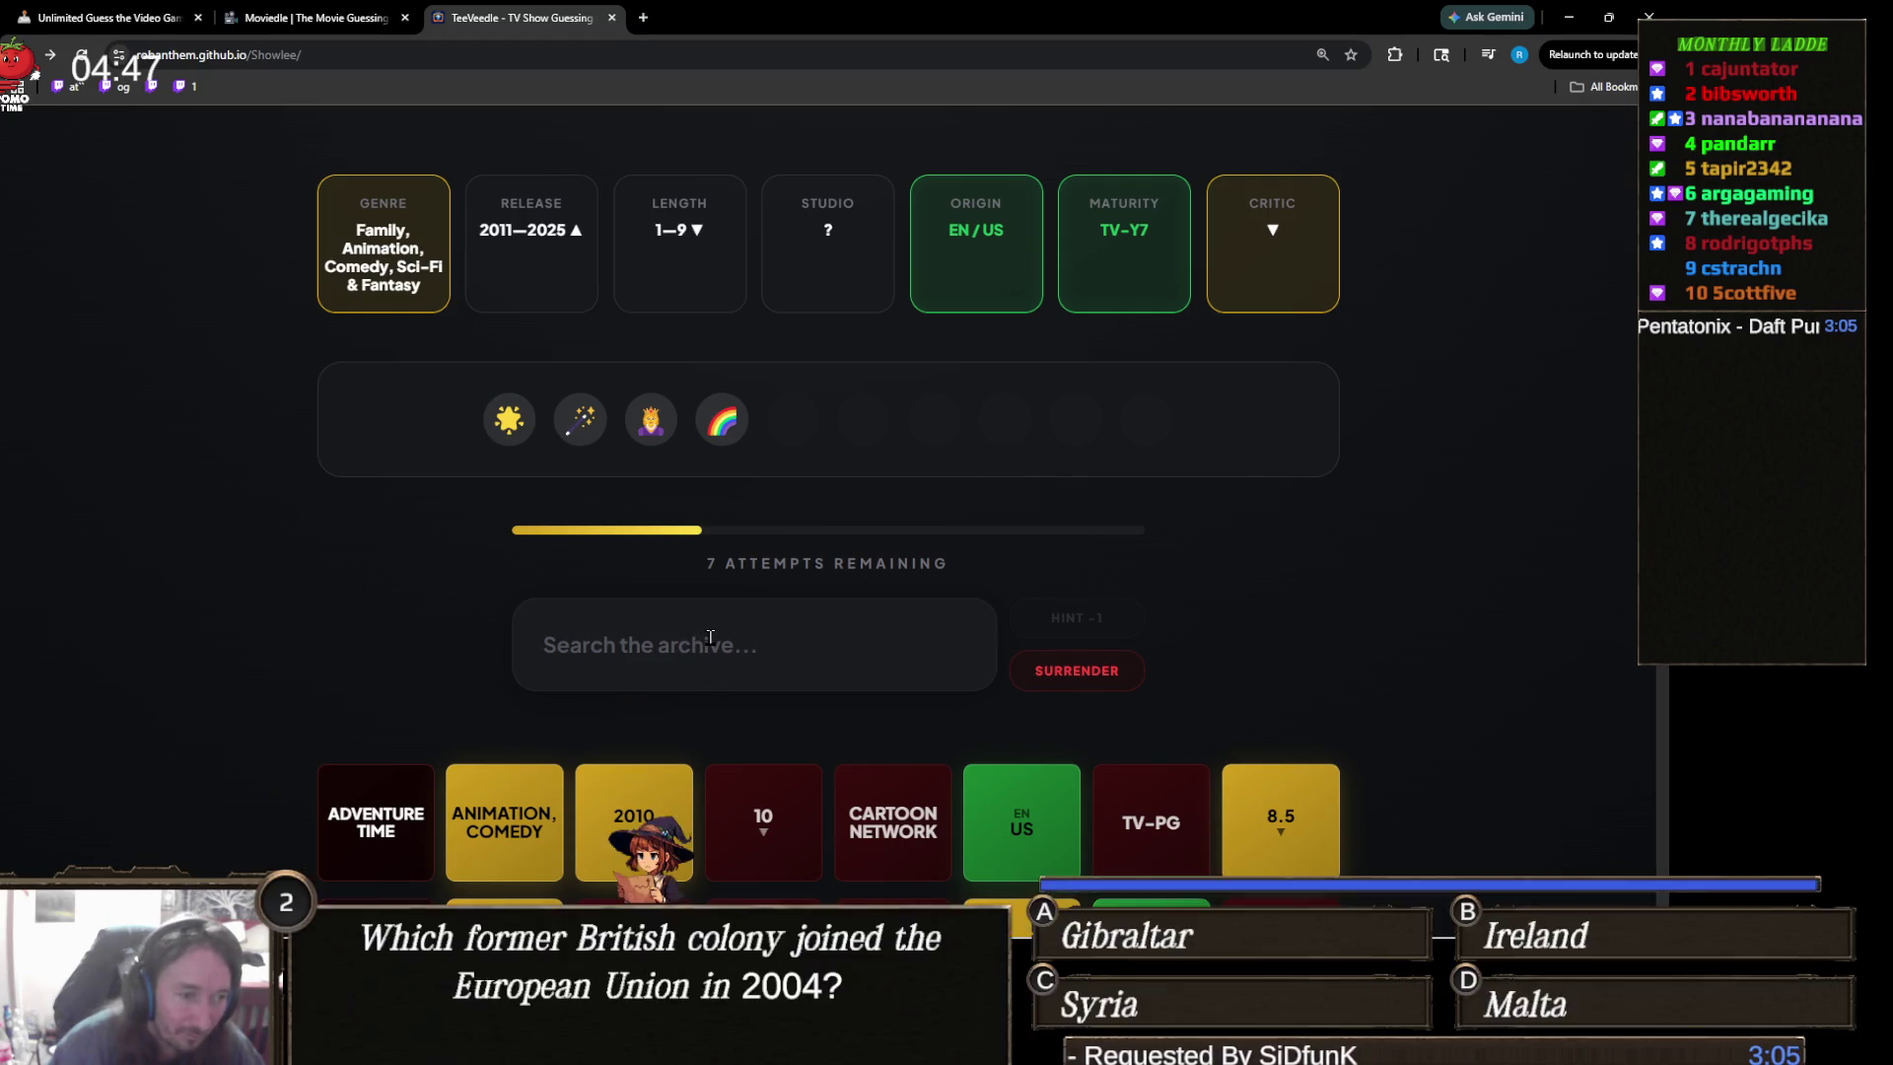
scroll(708, 639, down, 4)
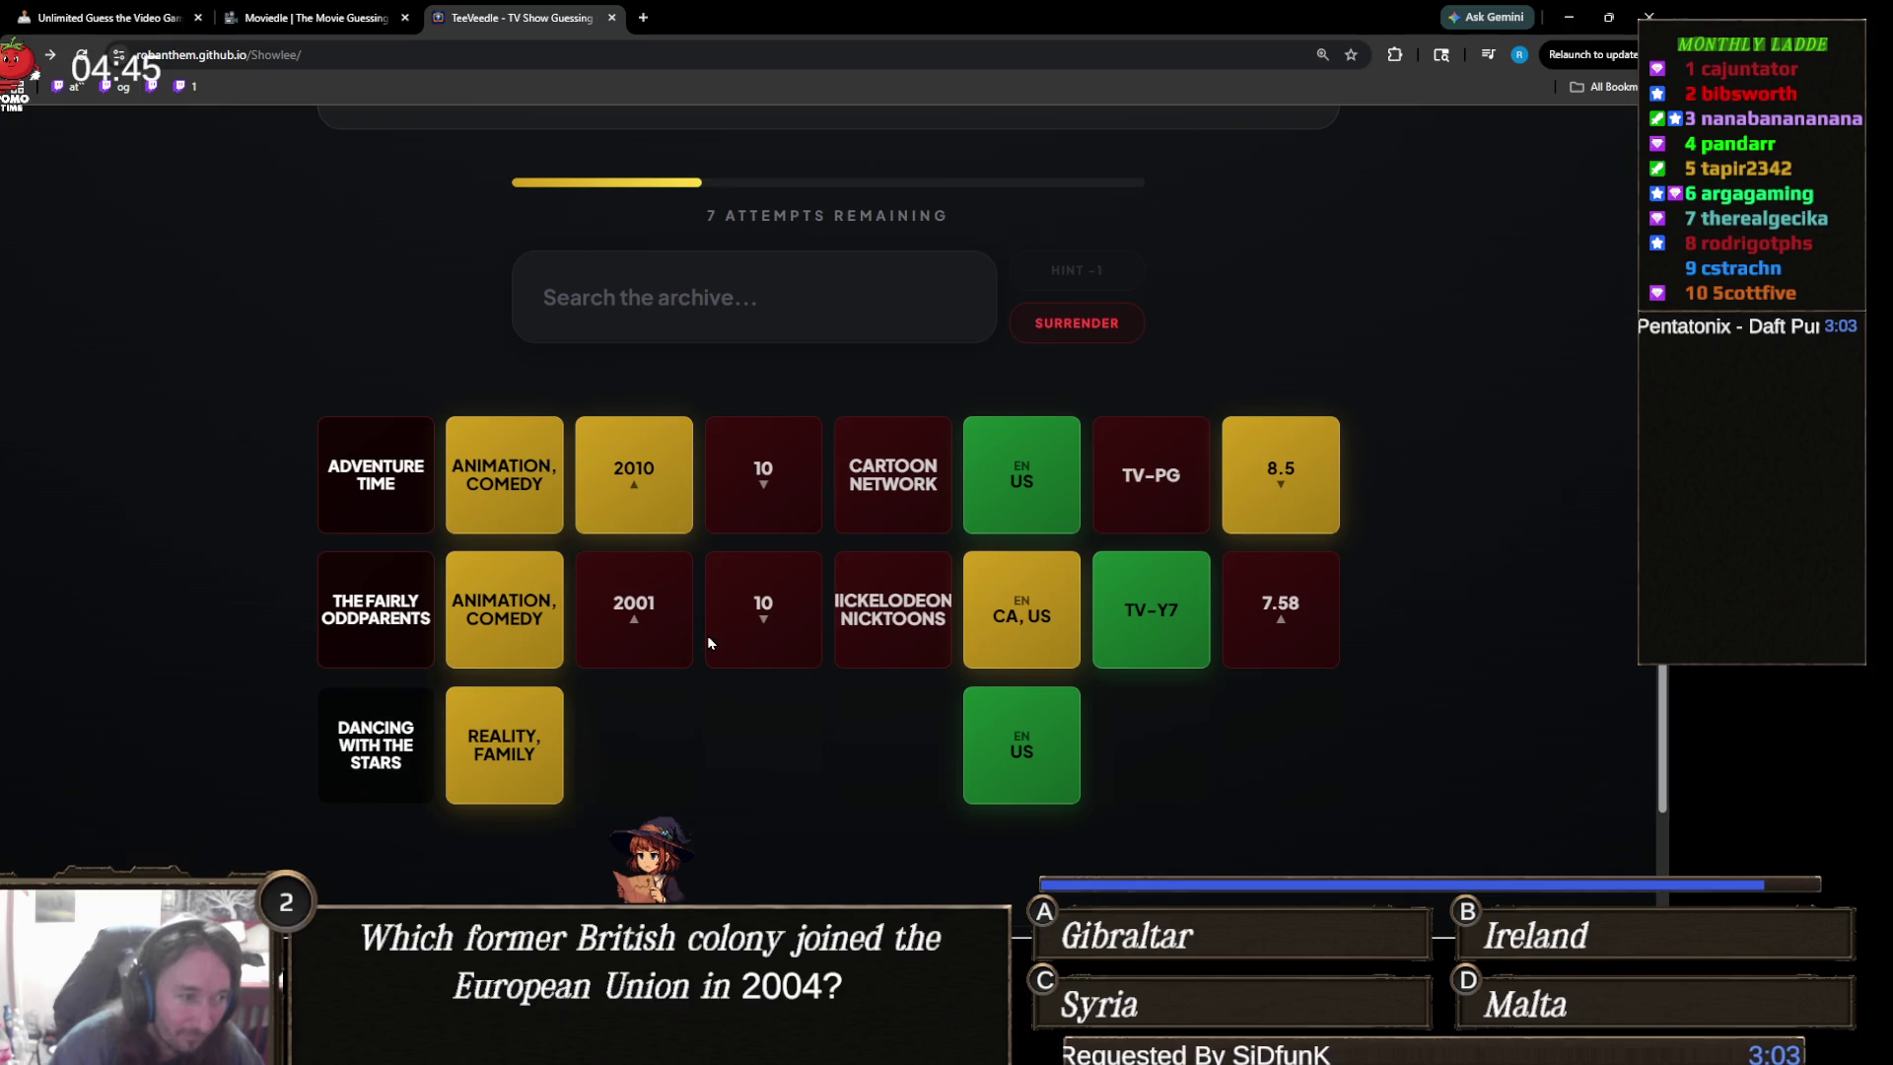
scroll(708, 638, up, 4)
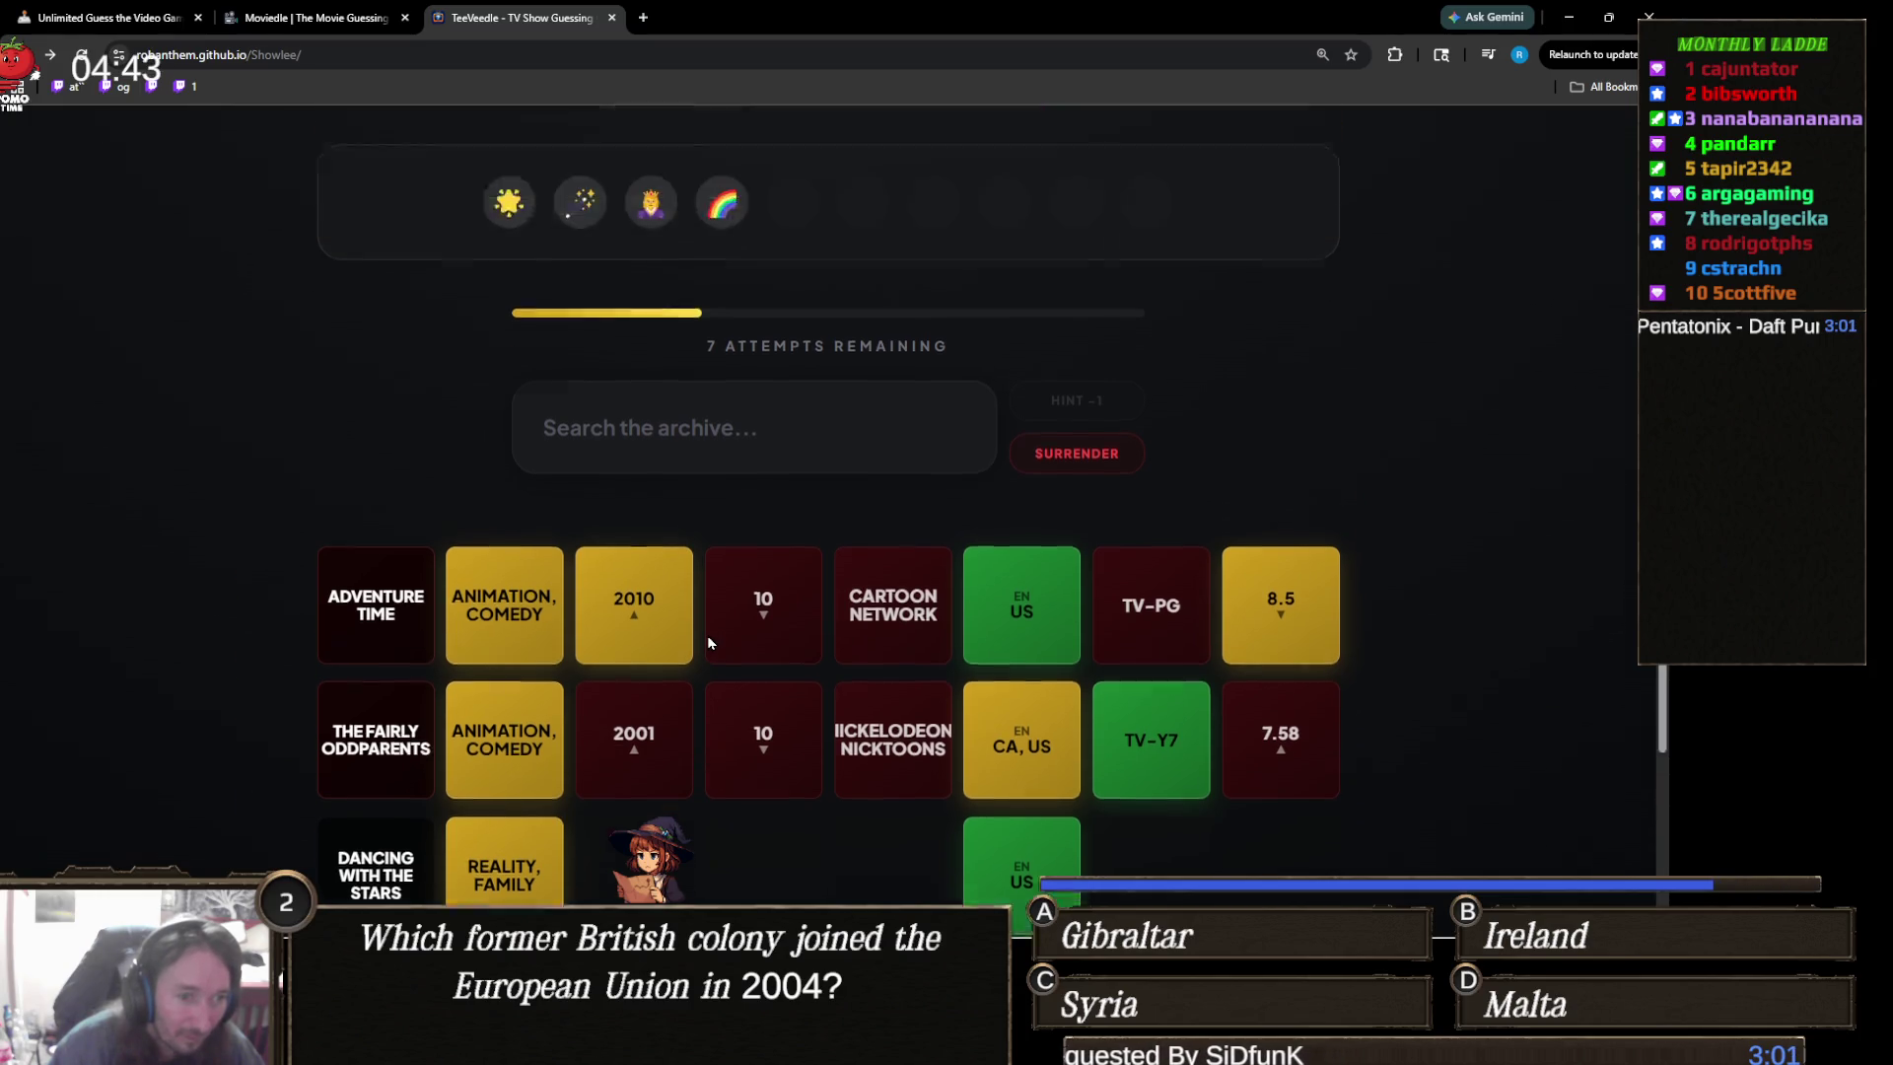
scroll(796, 680, down, 4)
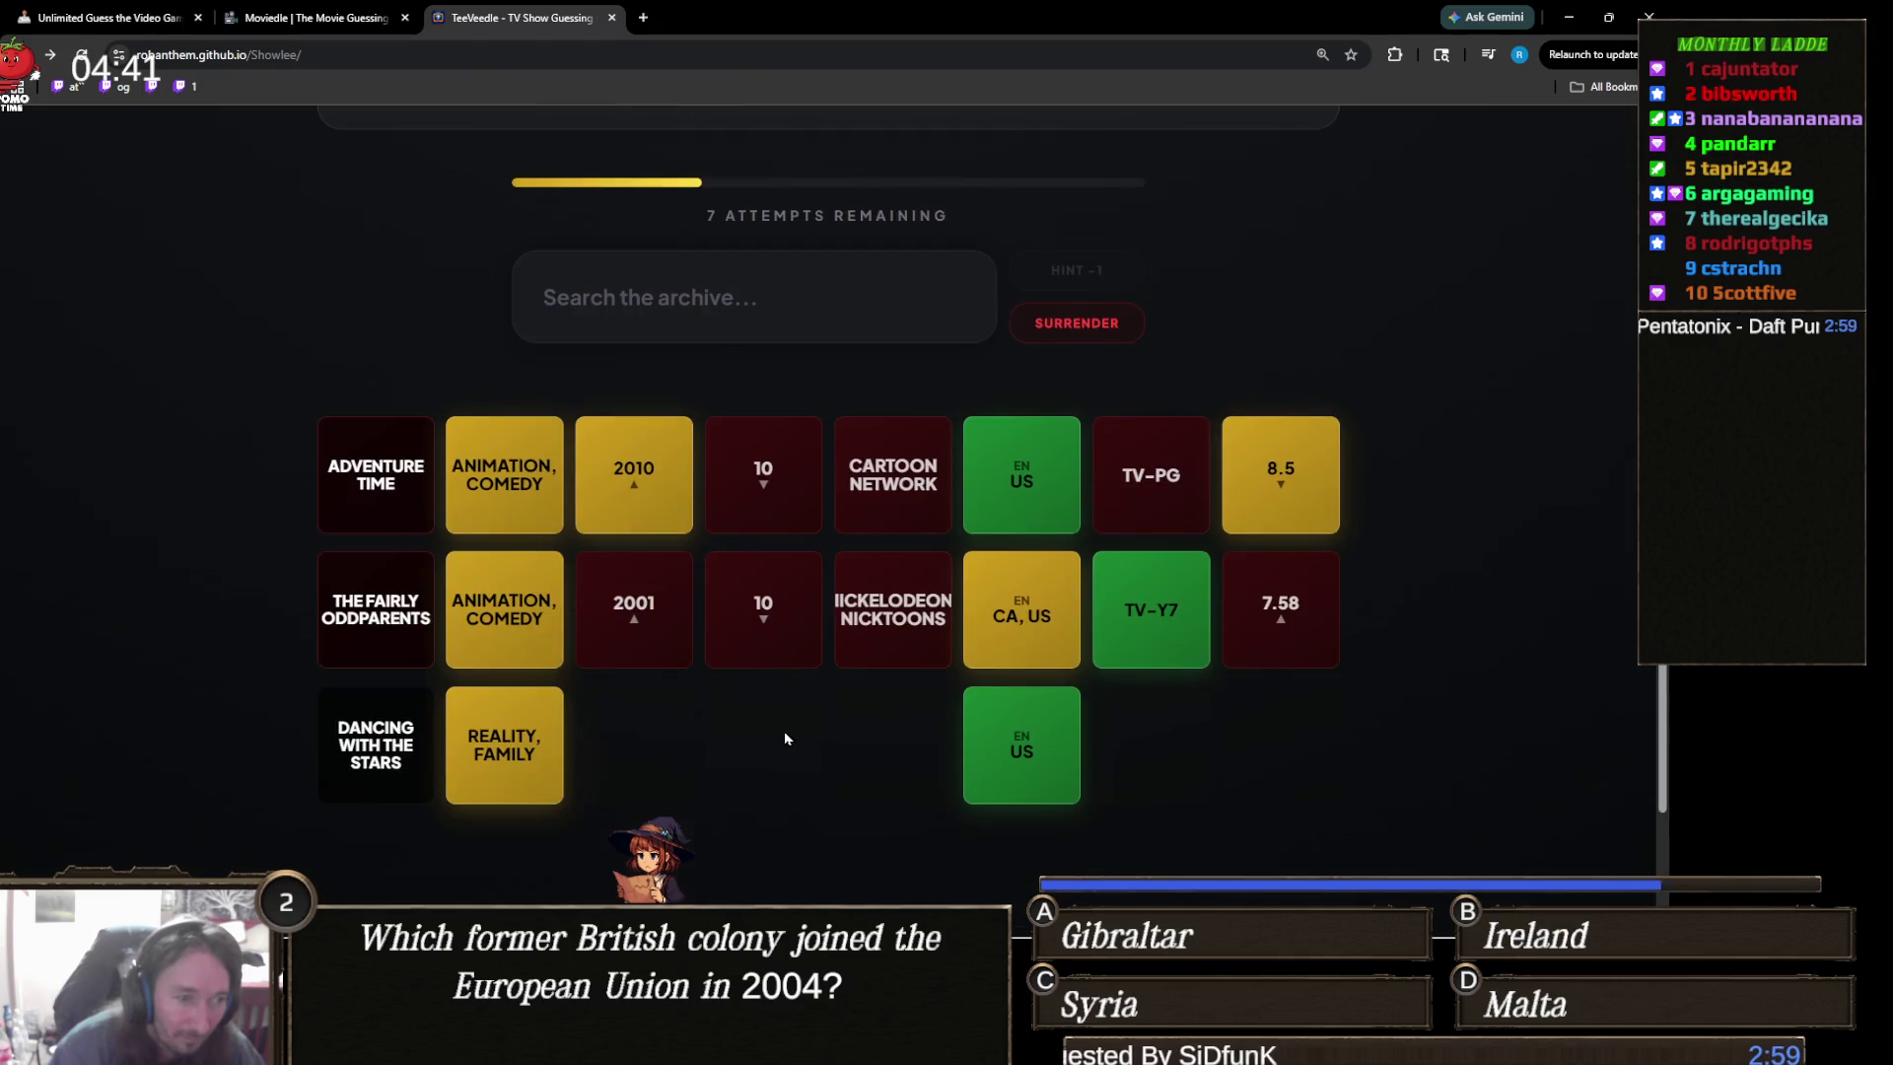
ctrl+scroll(784, 731, up, 1)
ctrl+scroll(771, 737, down, 1)
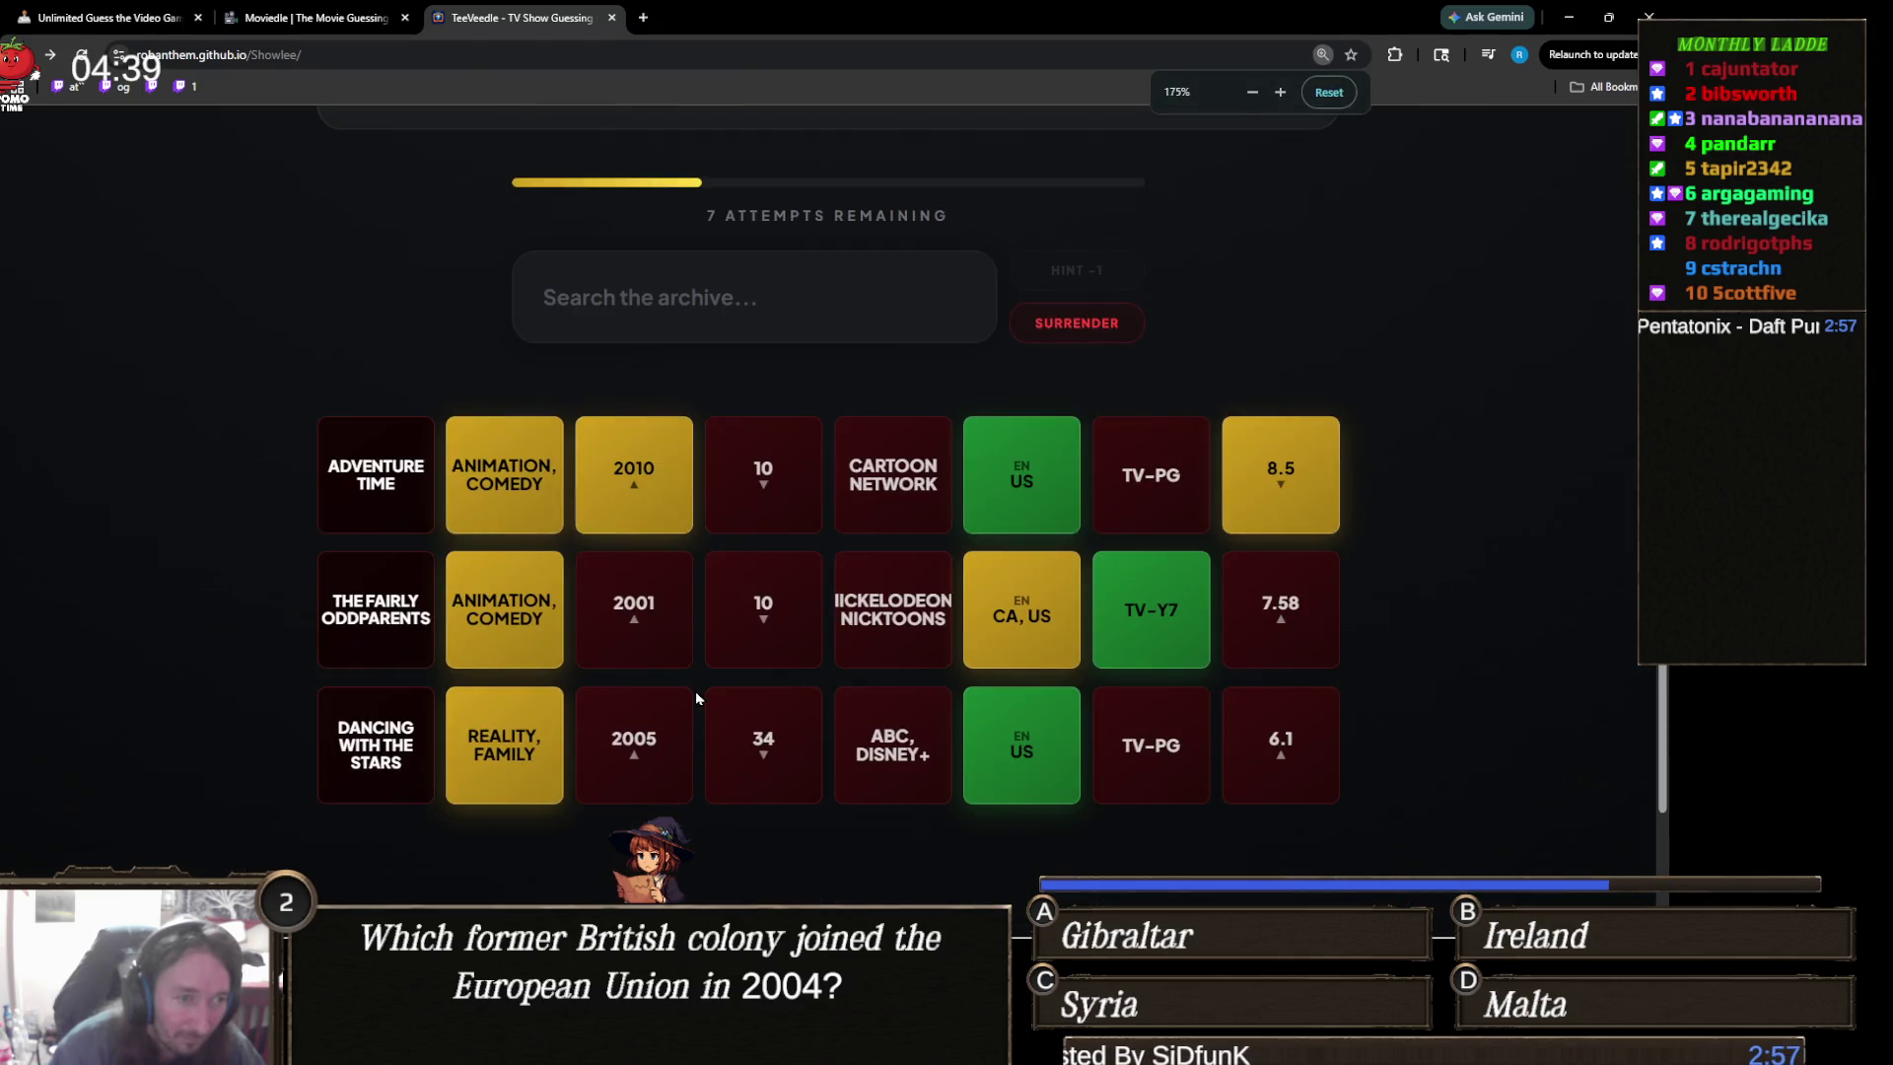
scroll(700, 695, up, 4)
- Try searching 'my little' and then 'care bea' as candidate titles
click(810, 624)
text(my little [)
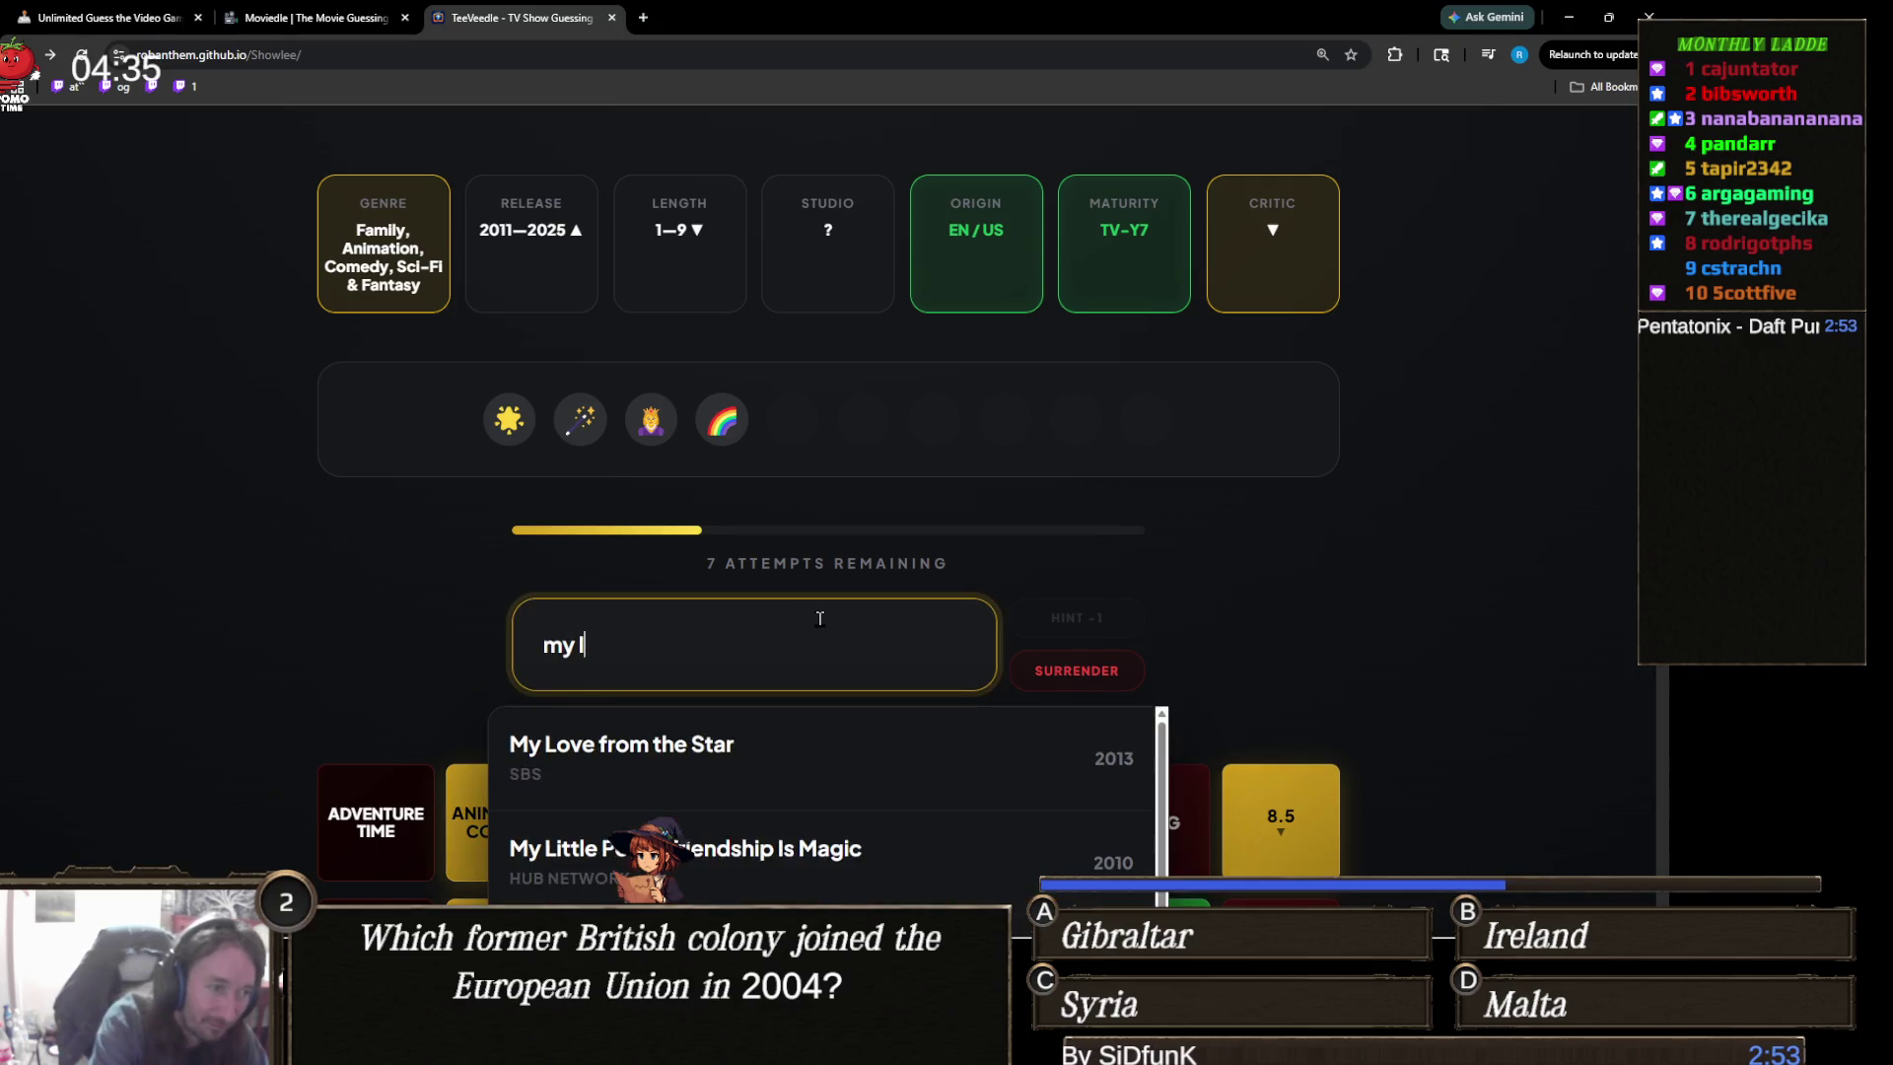
key(BackSpace)
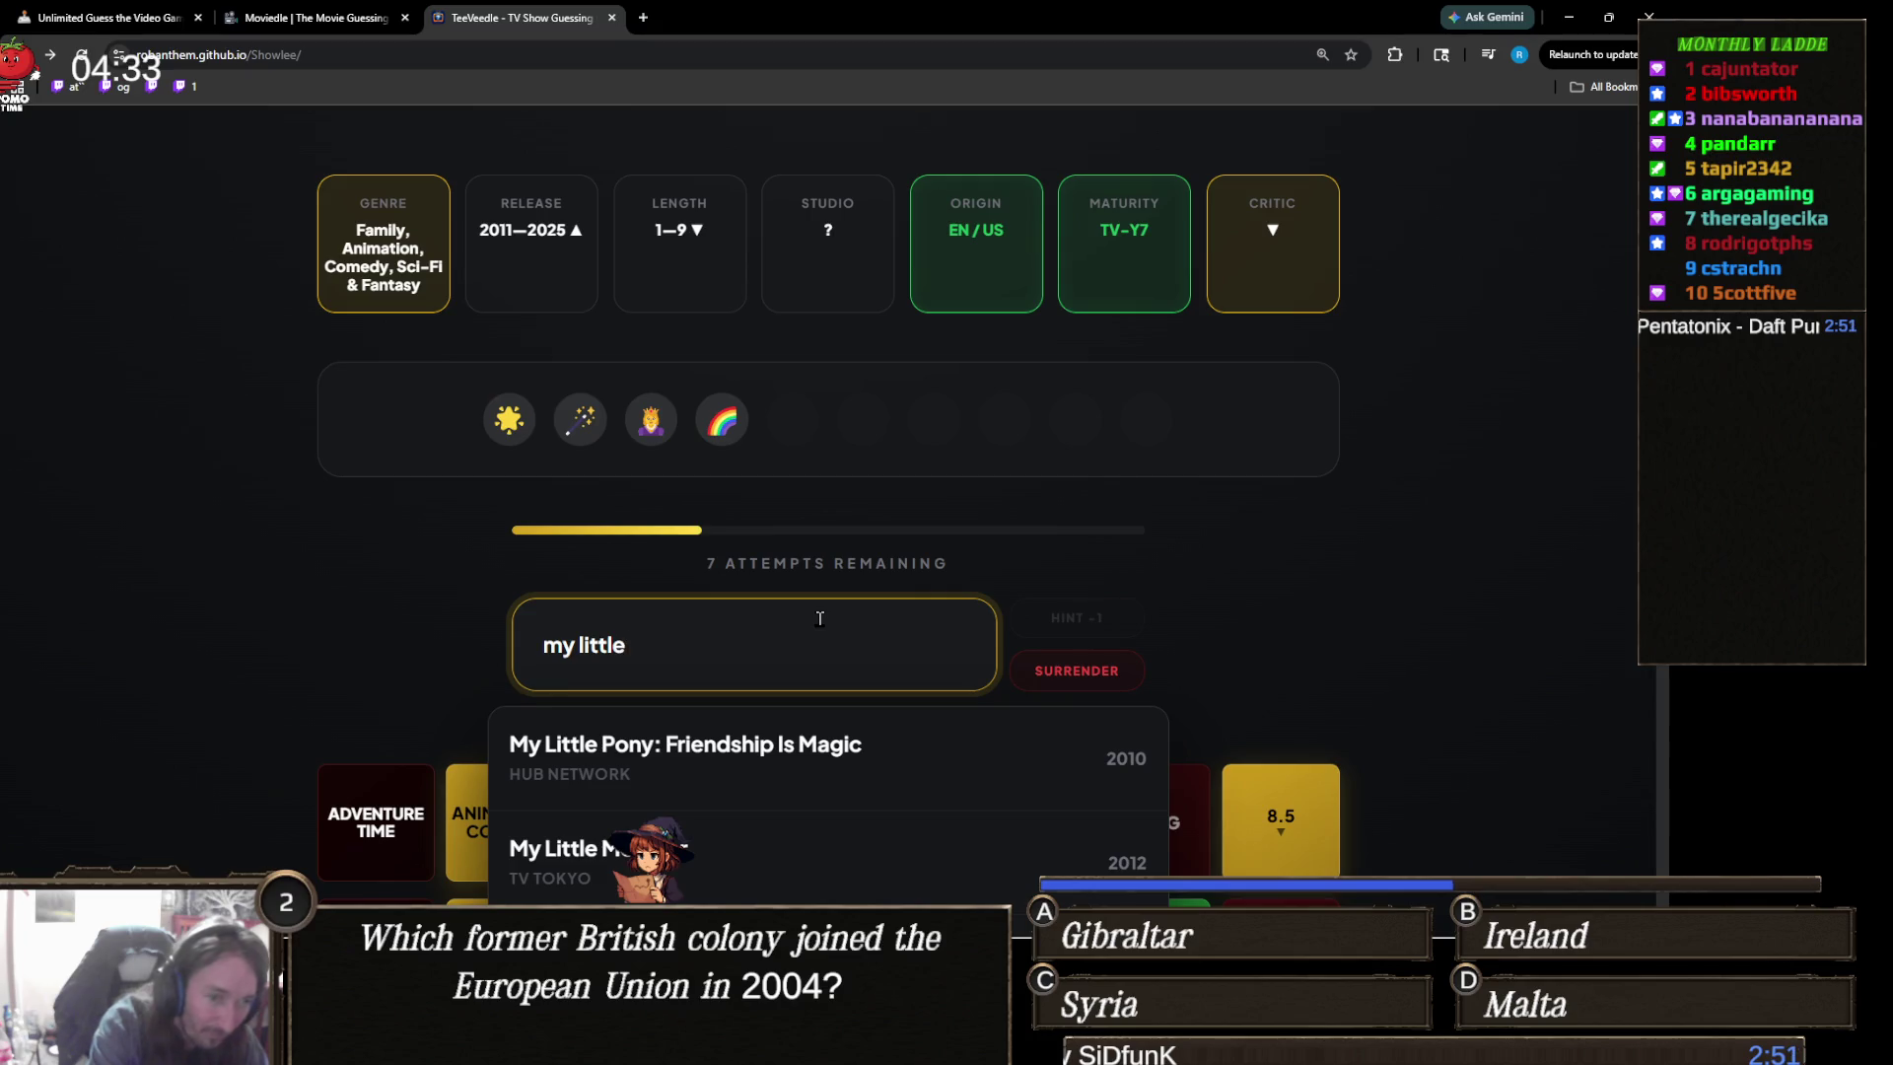
scroll(278, 562, down, 1)
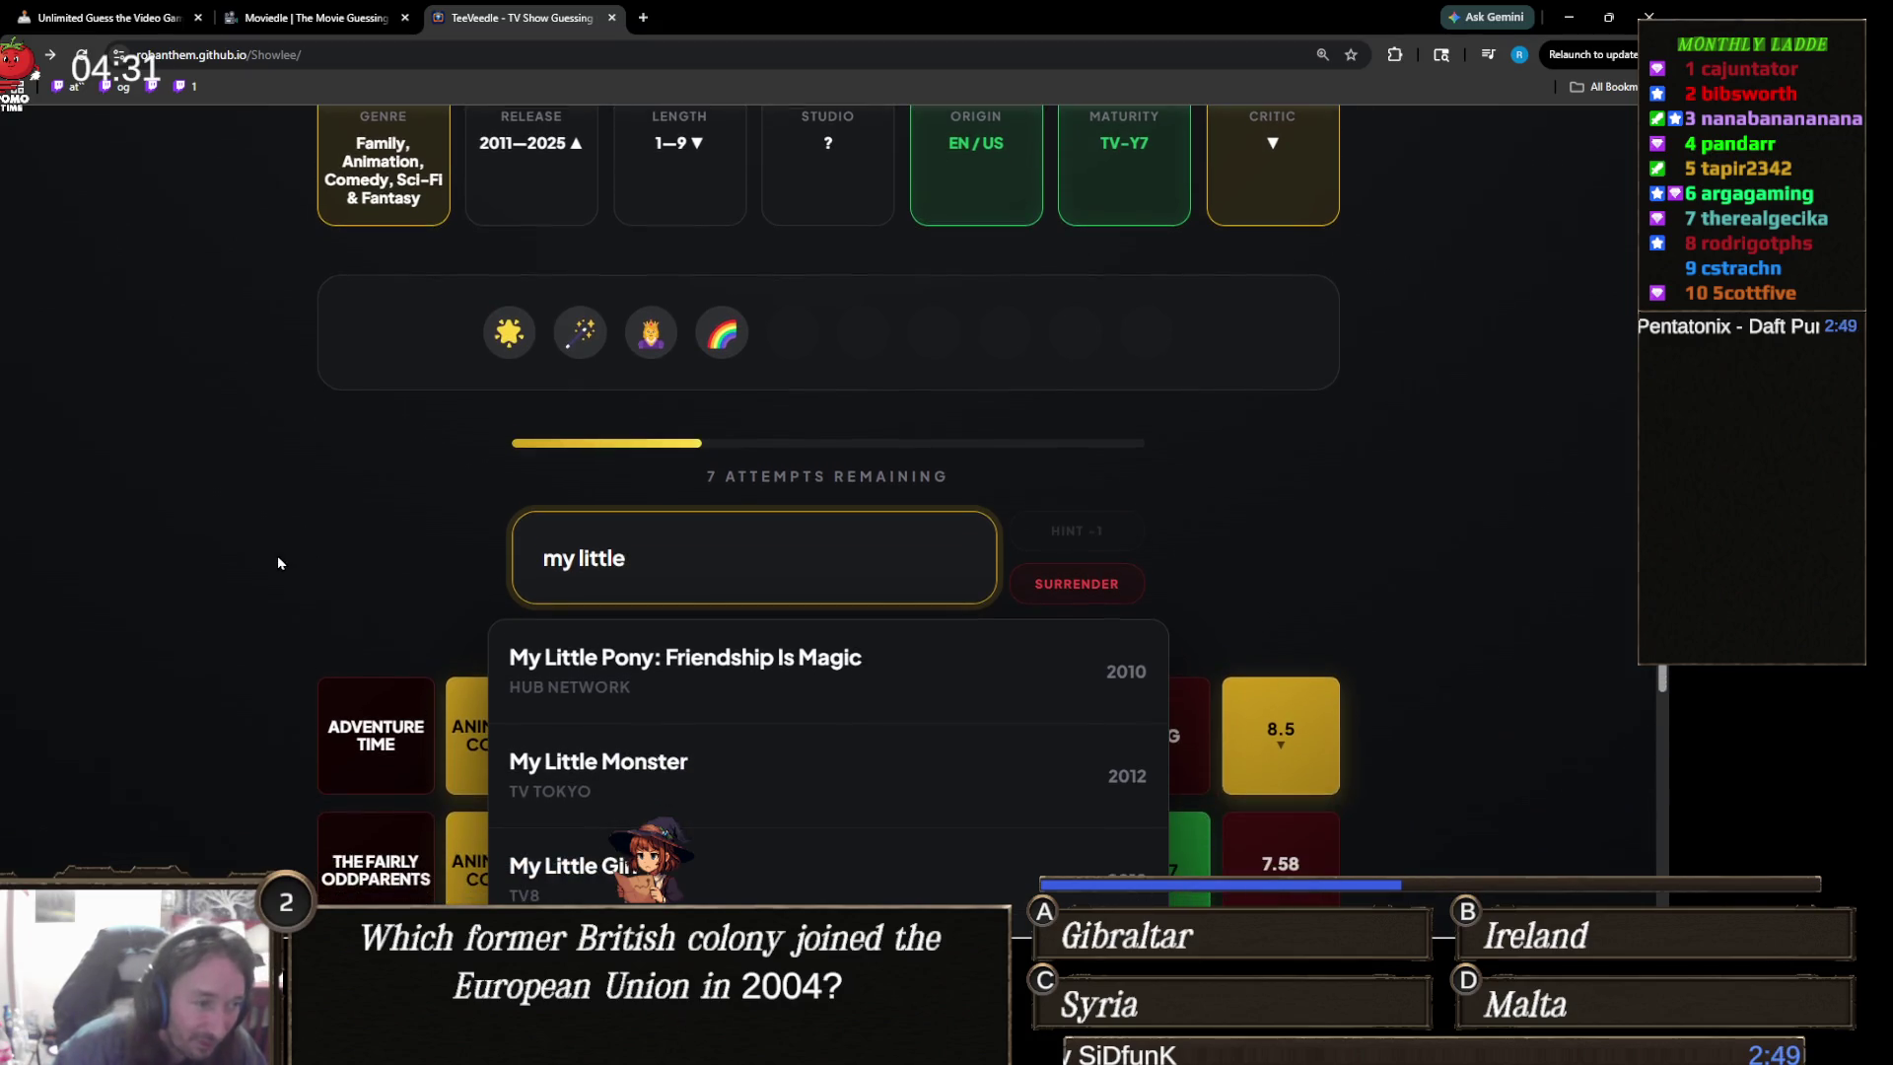
scroll(278, 563, down, 2)
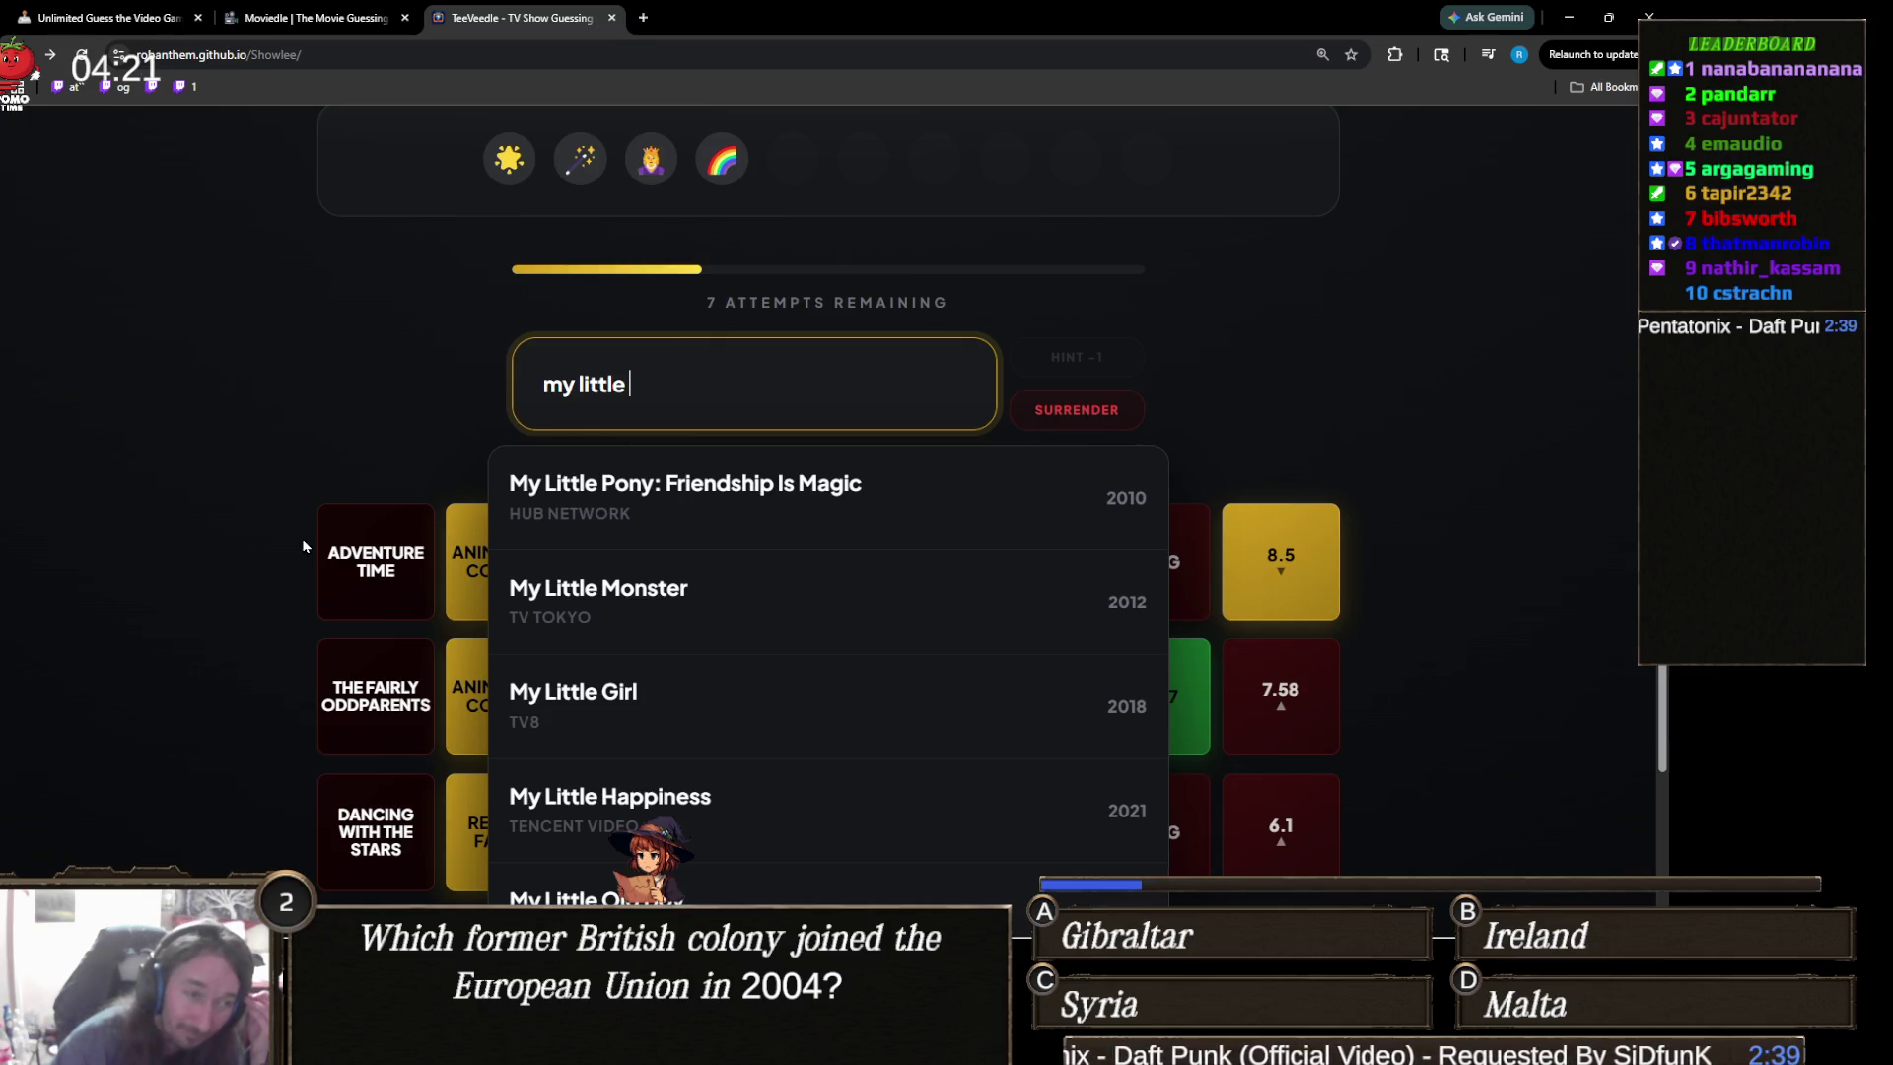
scroll(303, 546, up, 2)
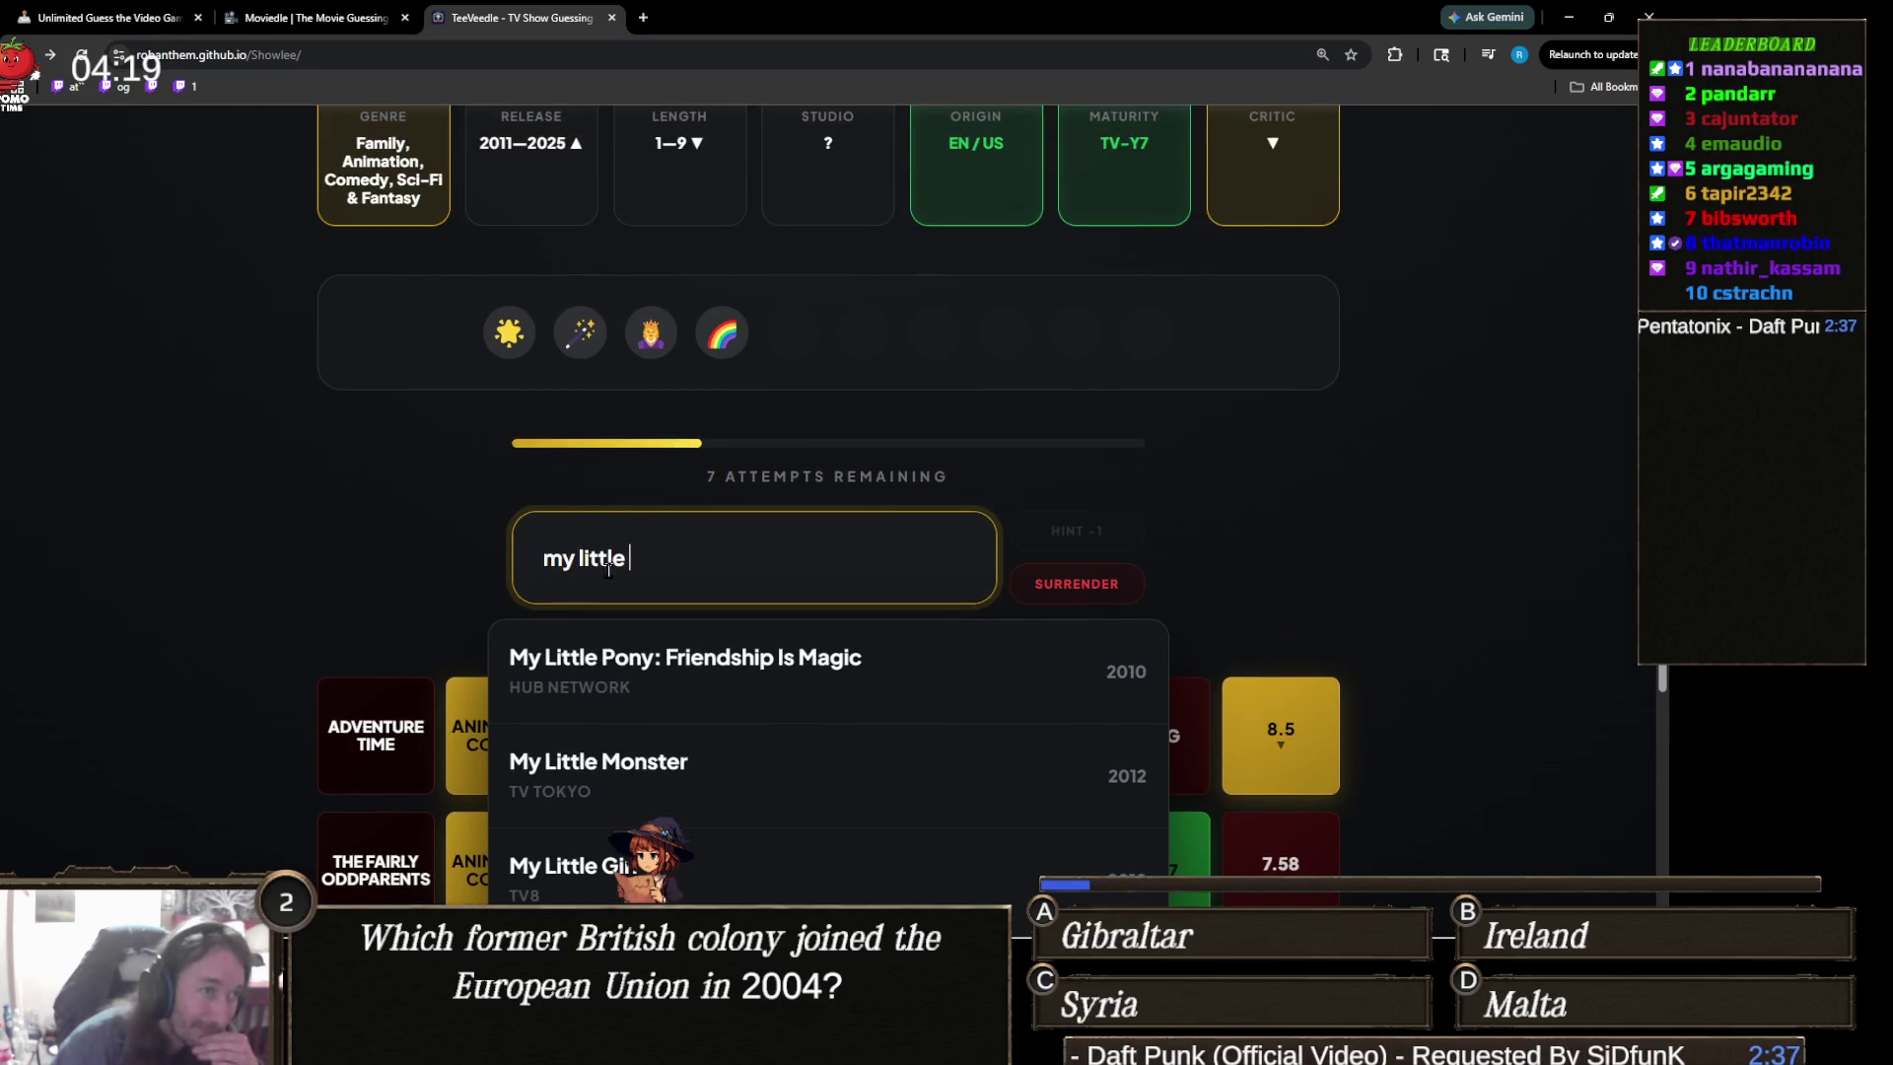
triple_click(638, 547)
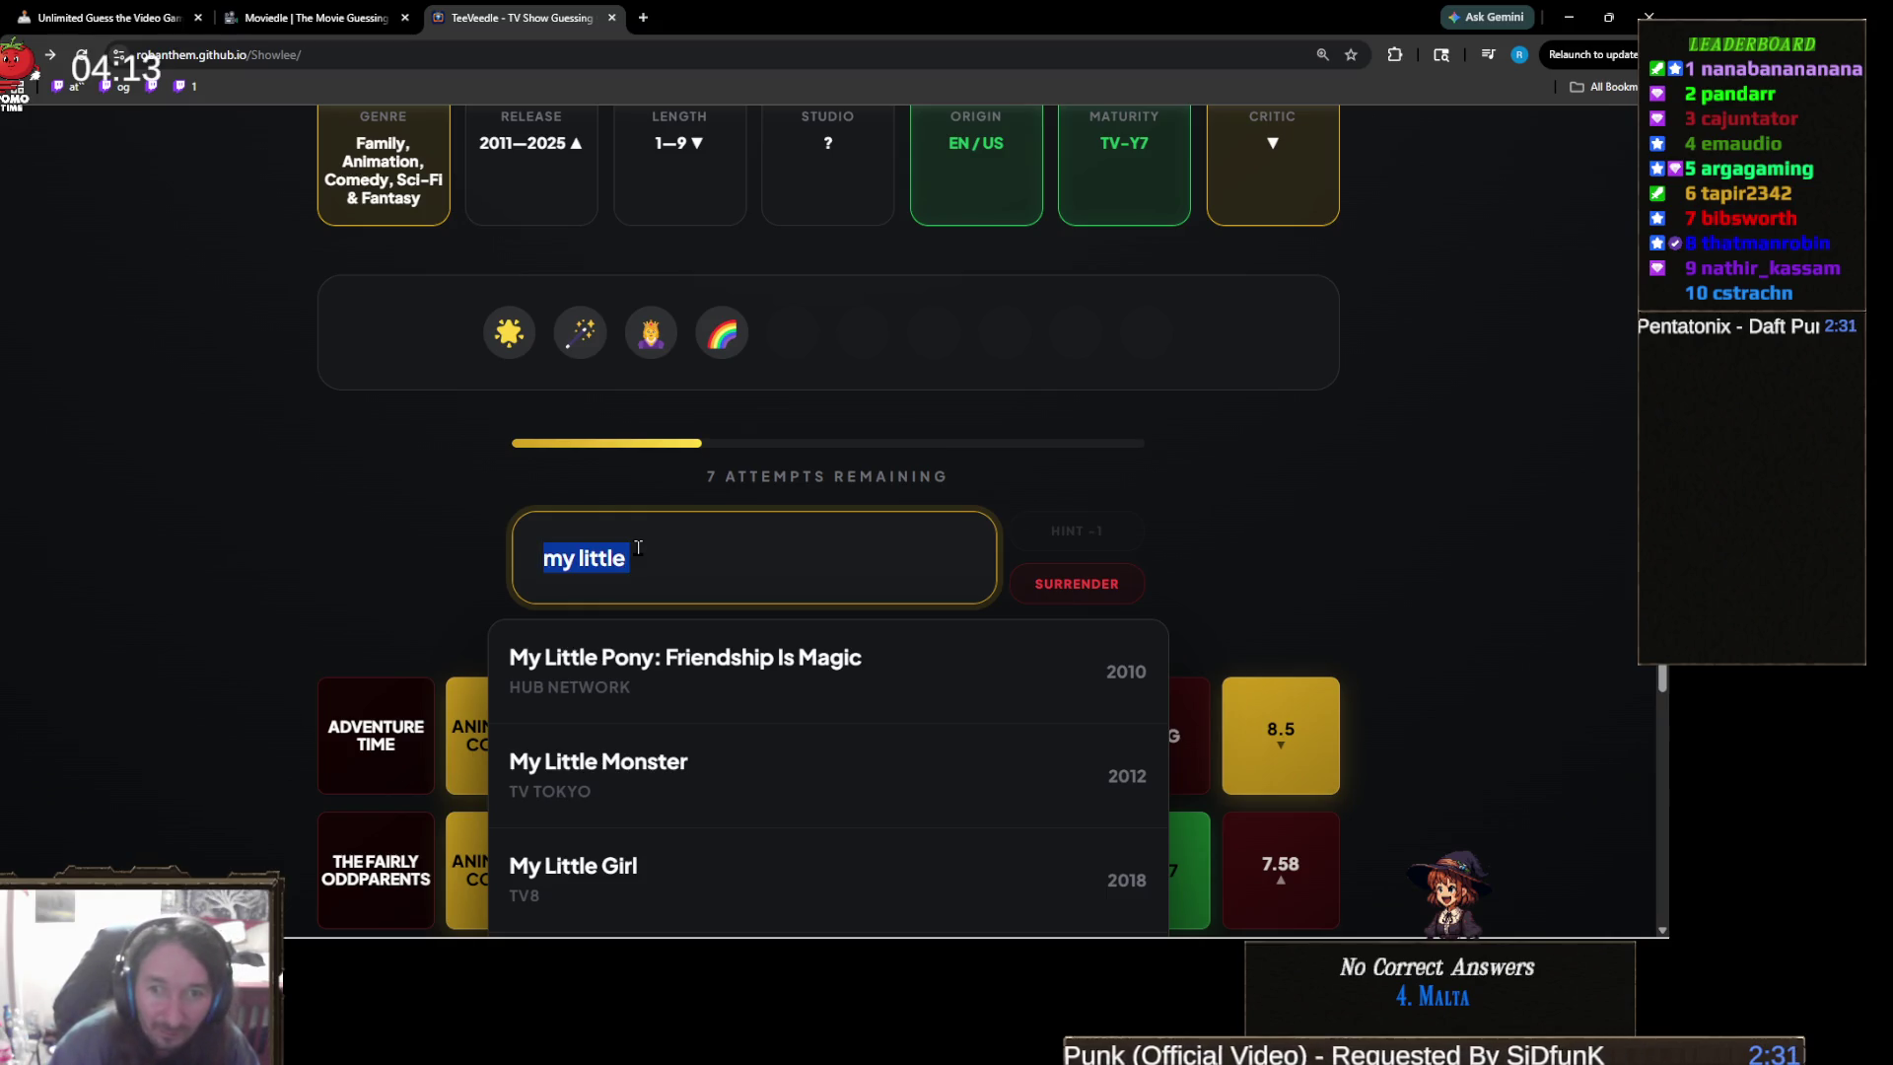
text(car)
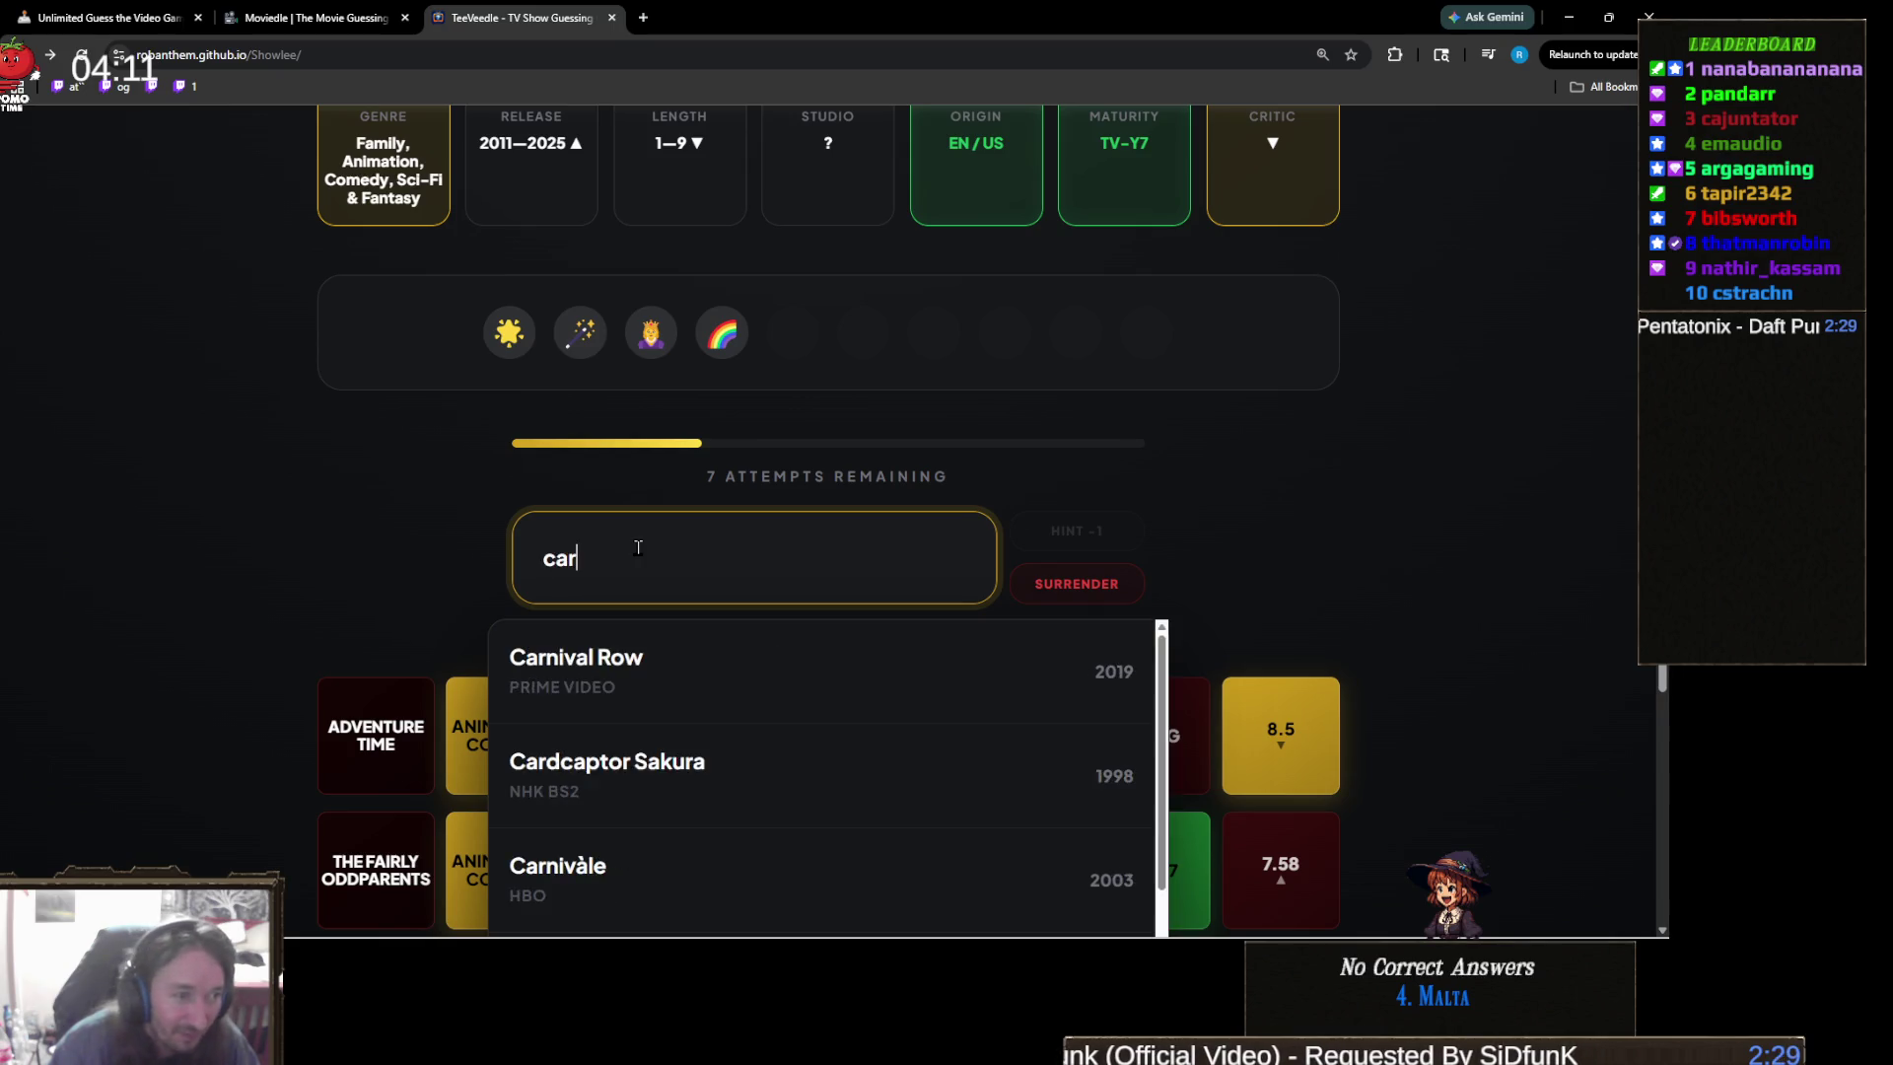
text(e bea)
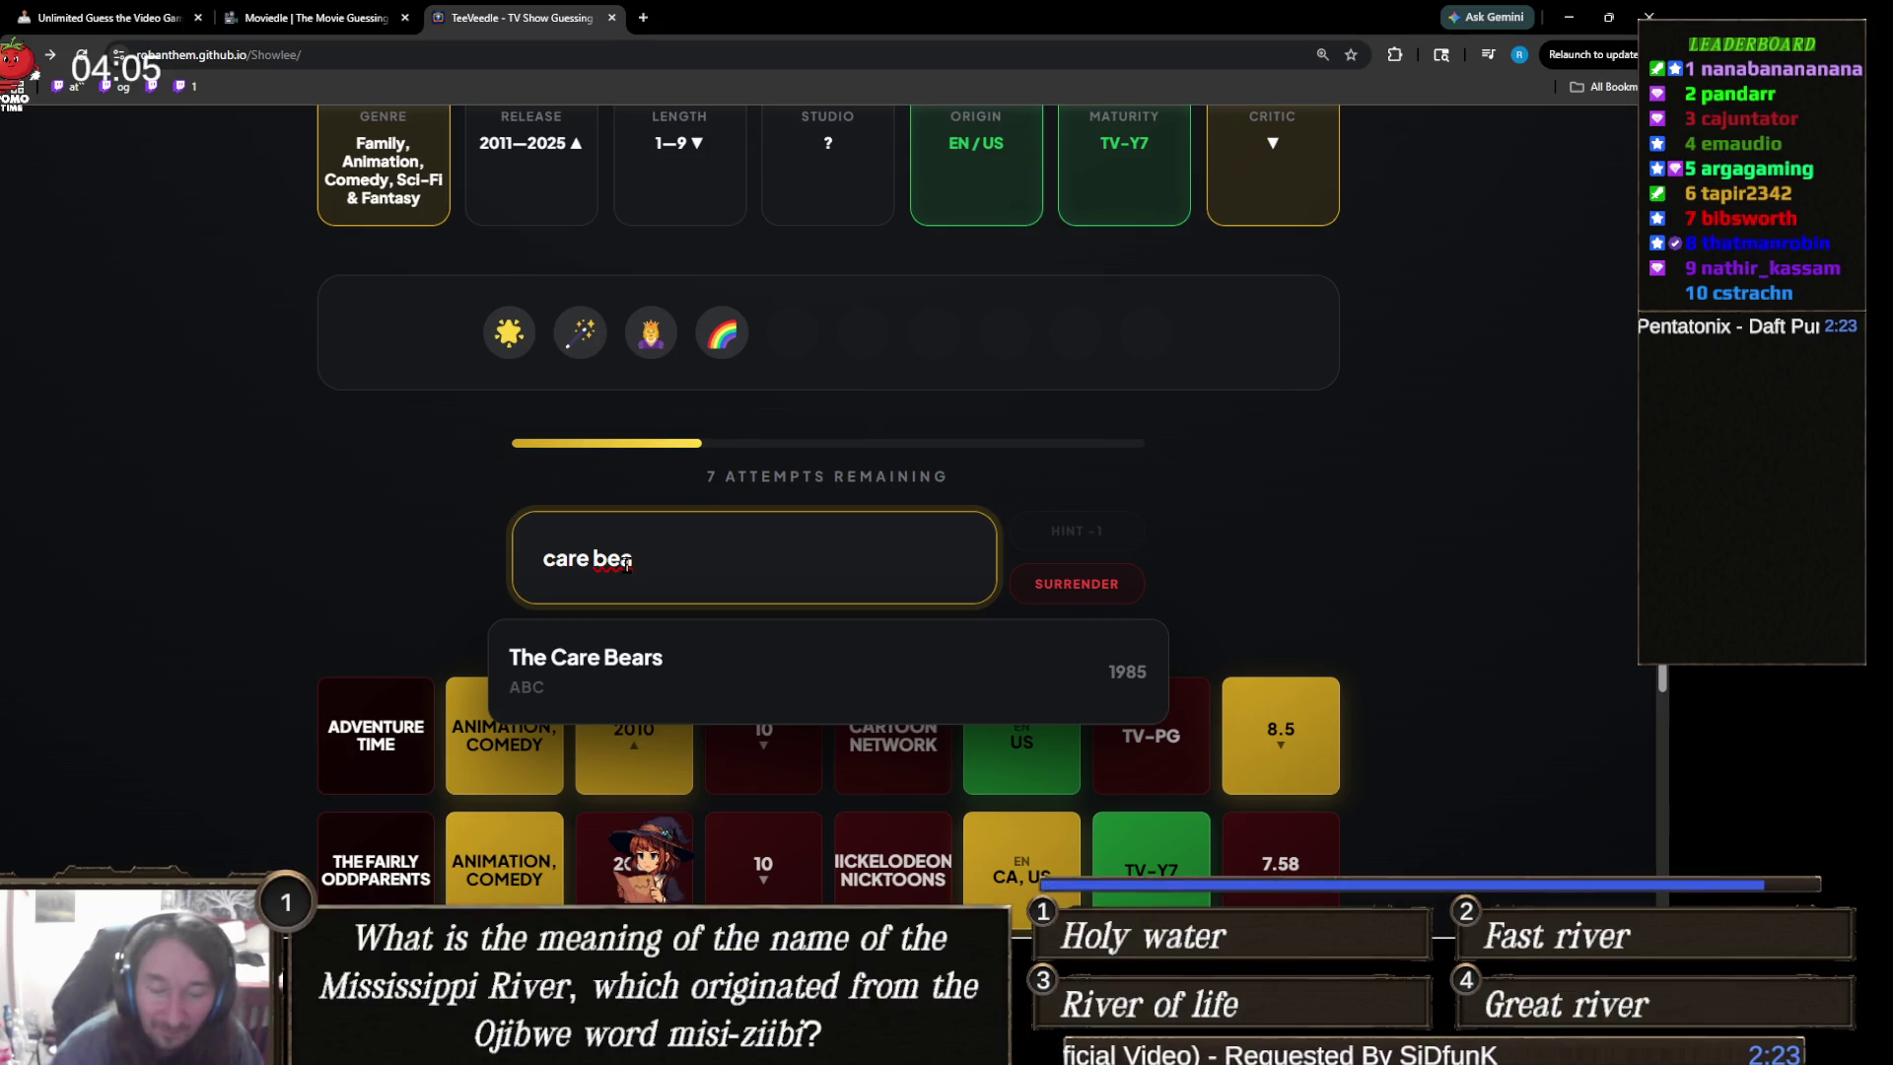
- Replace the query with 'star vs' and submit Star vs. the Forces of Evil
triple_click(627, 563)
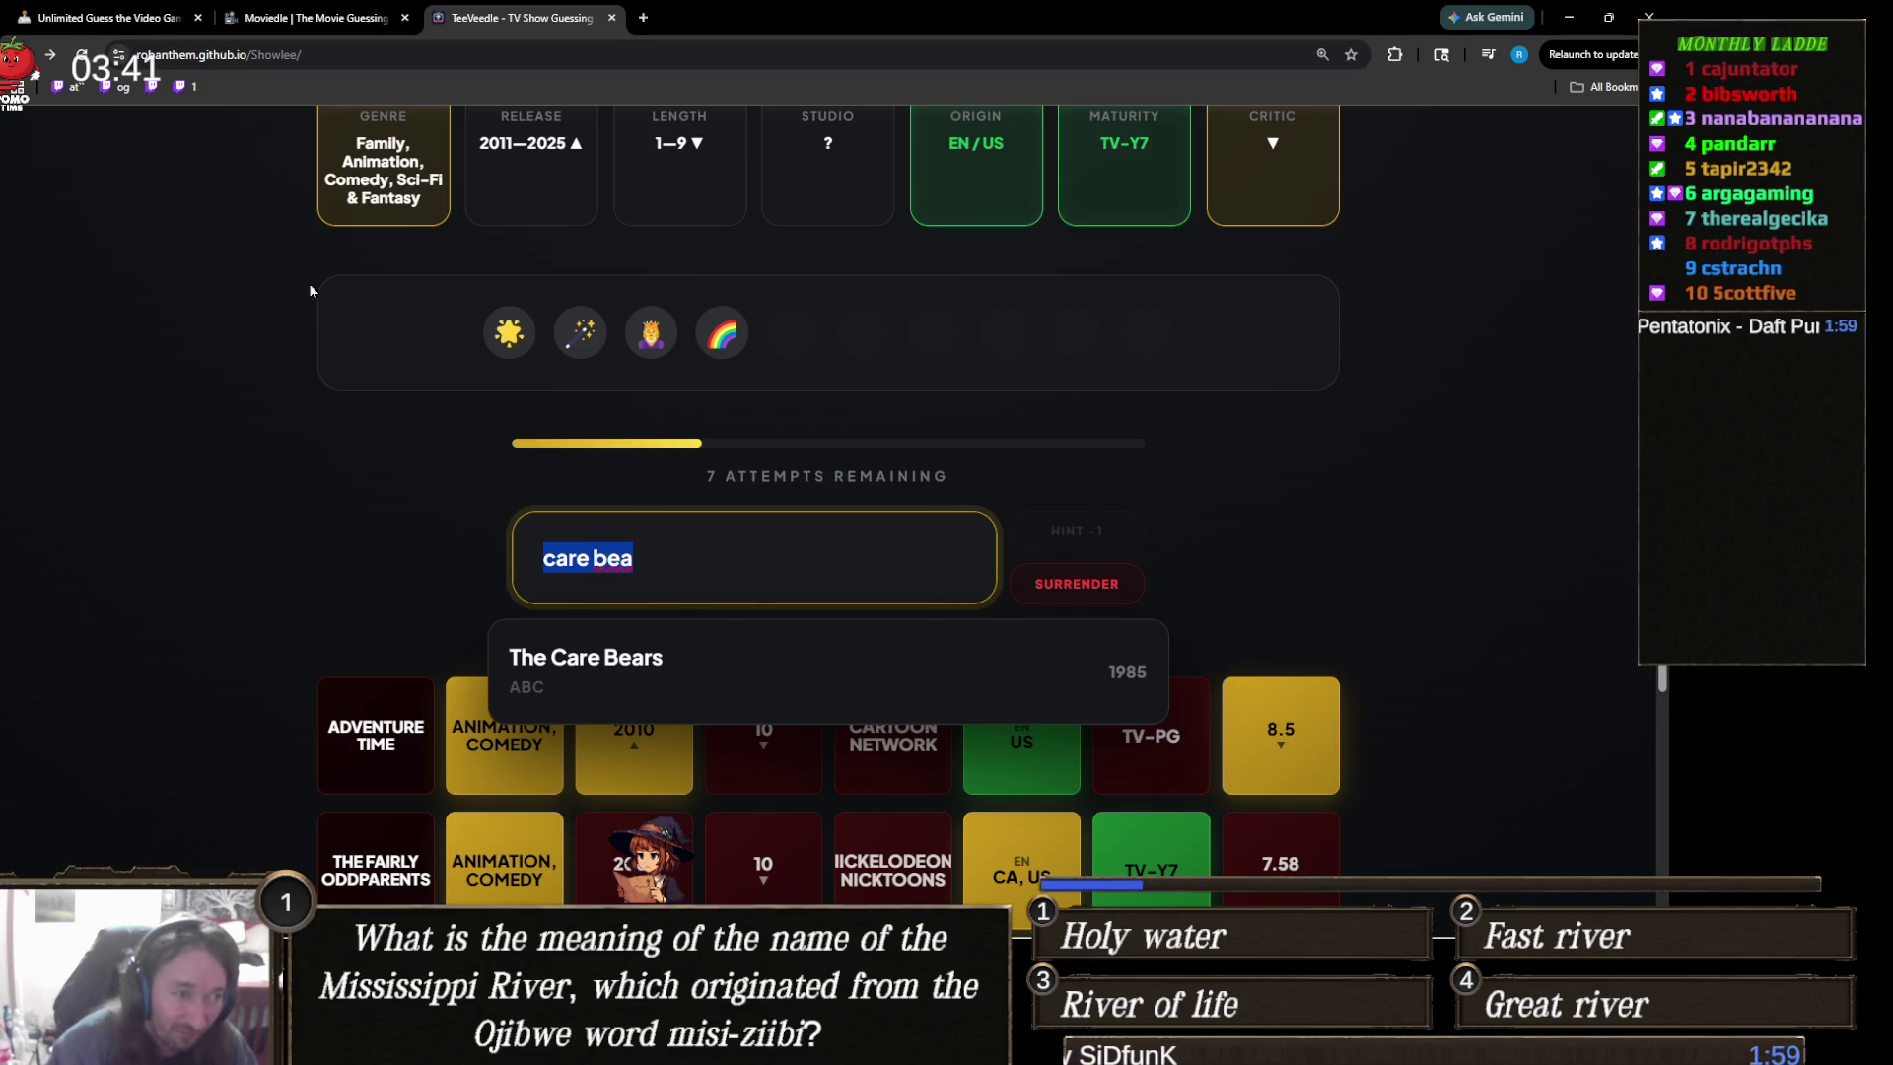
text(st)
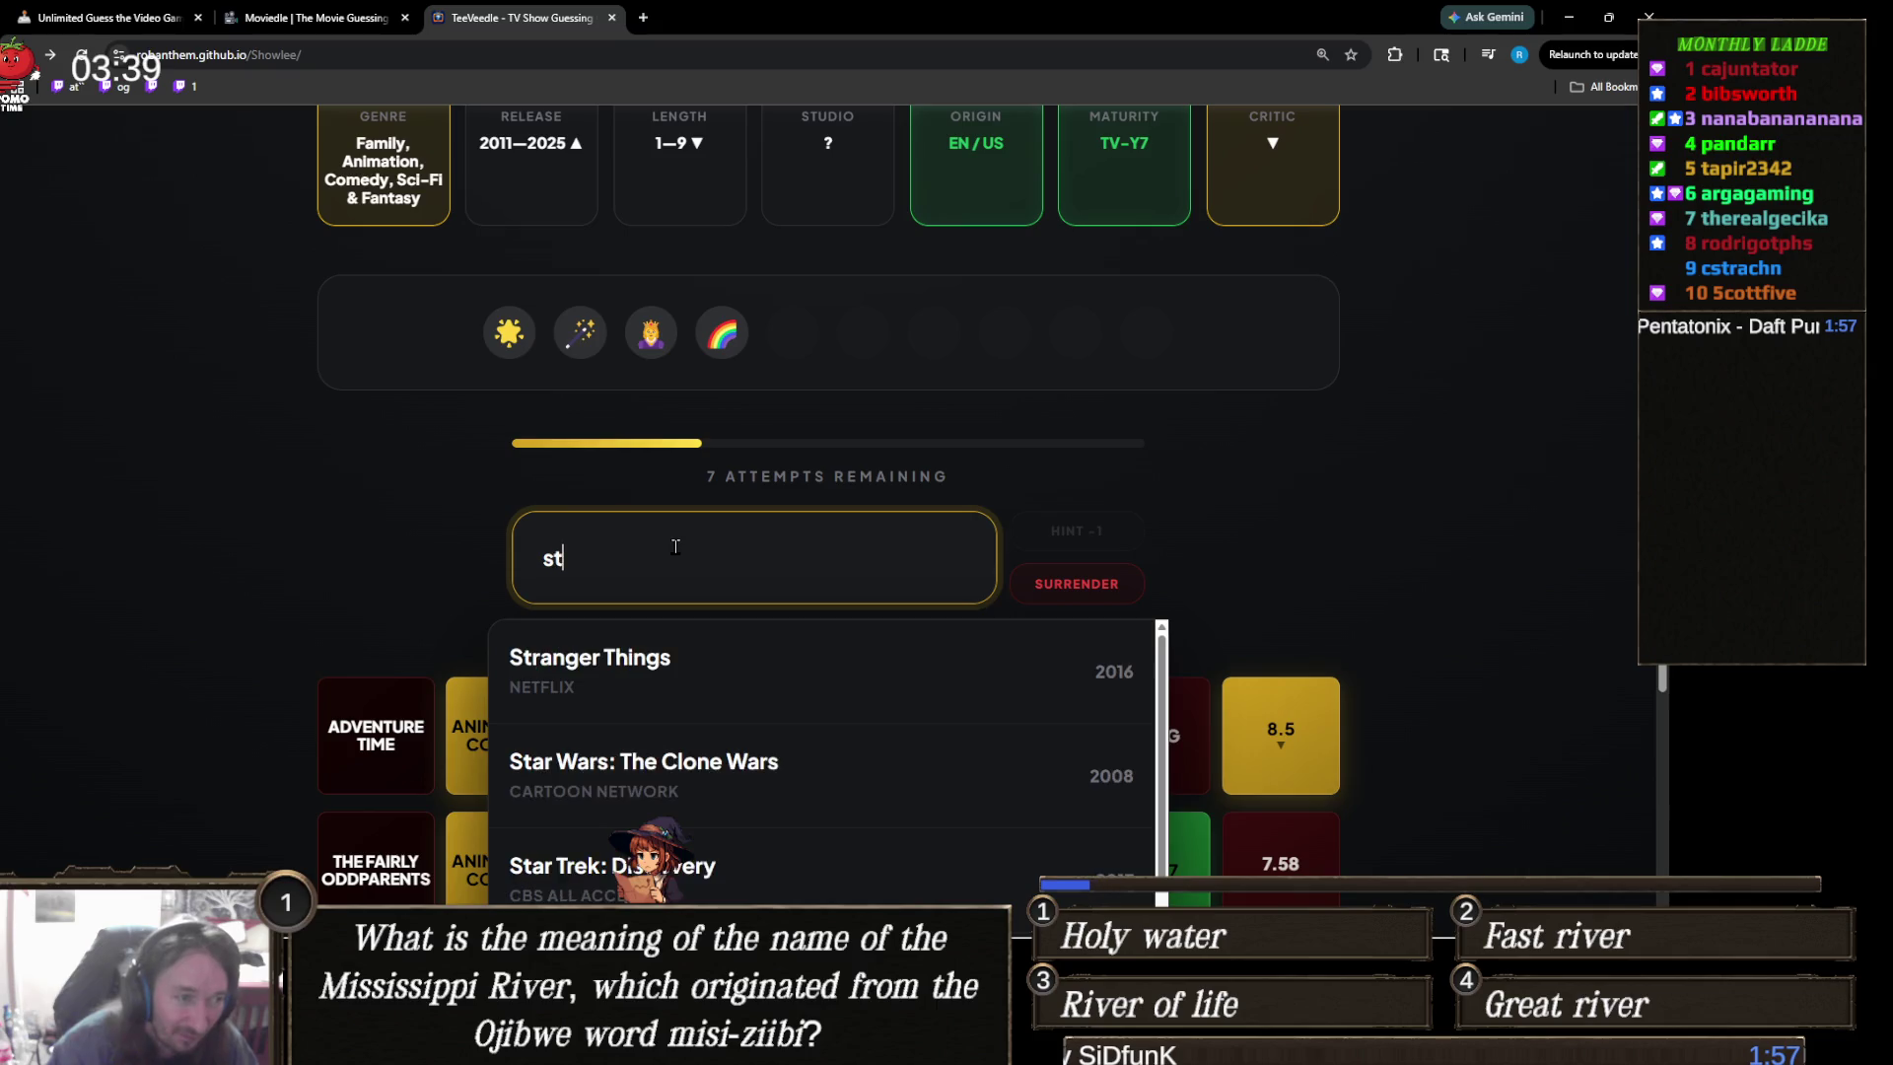
text(ar vs)
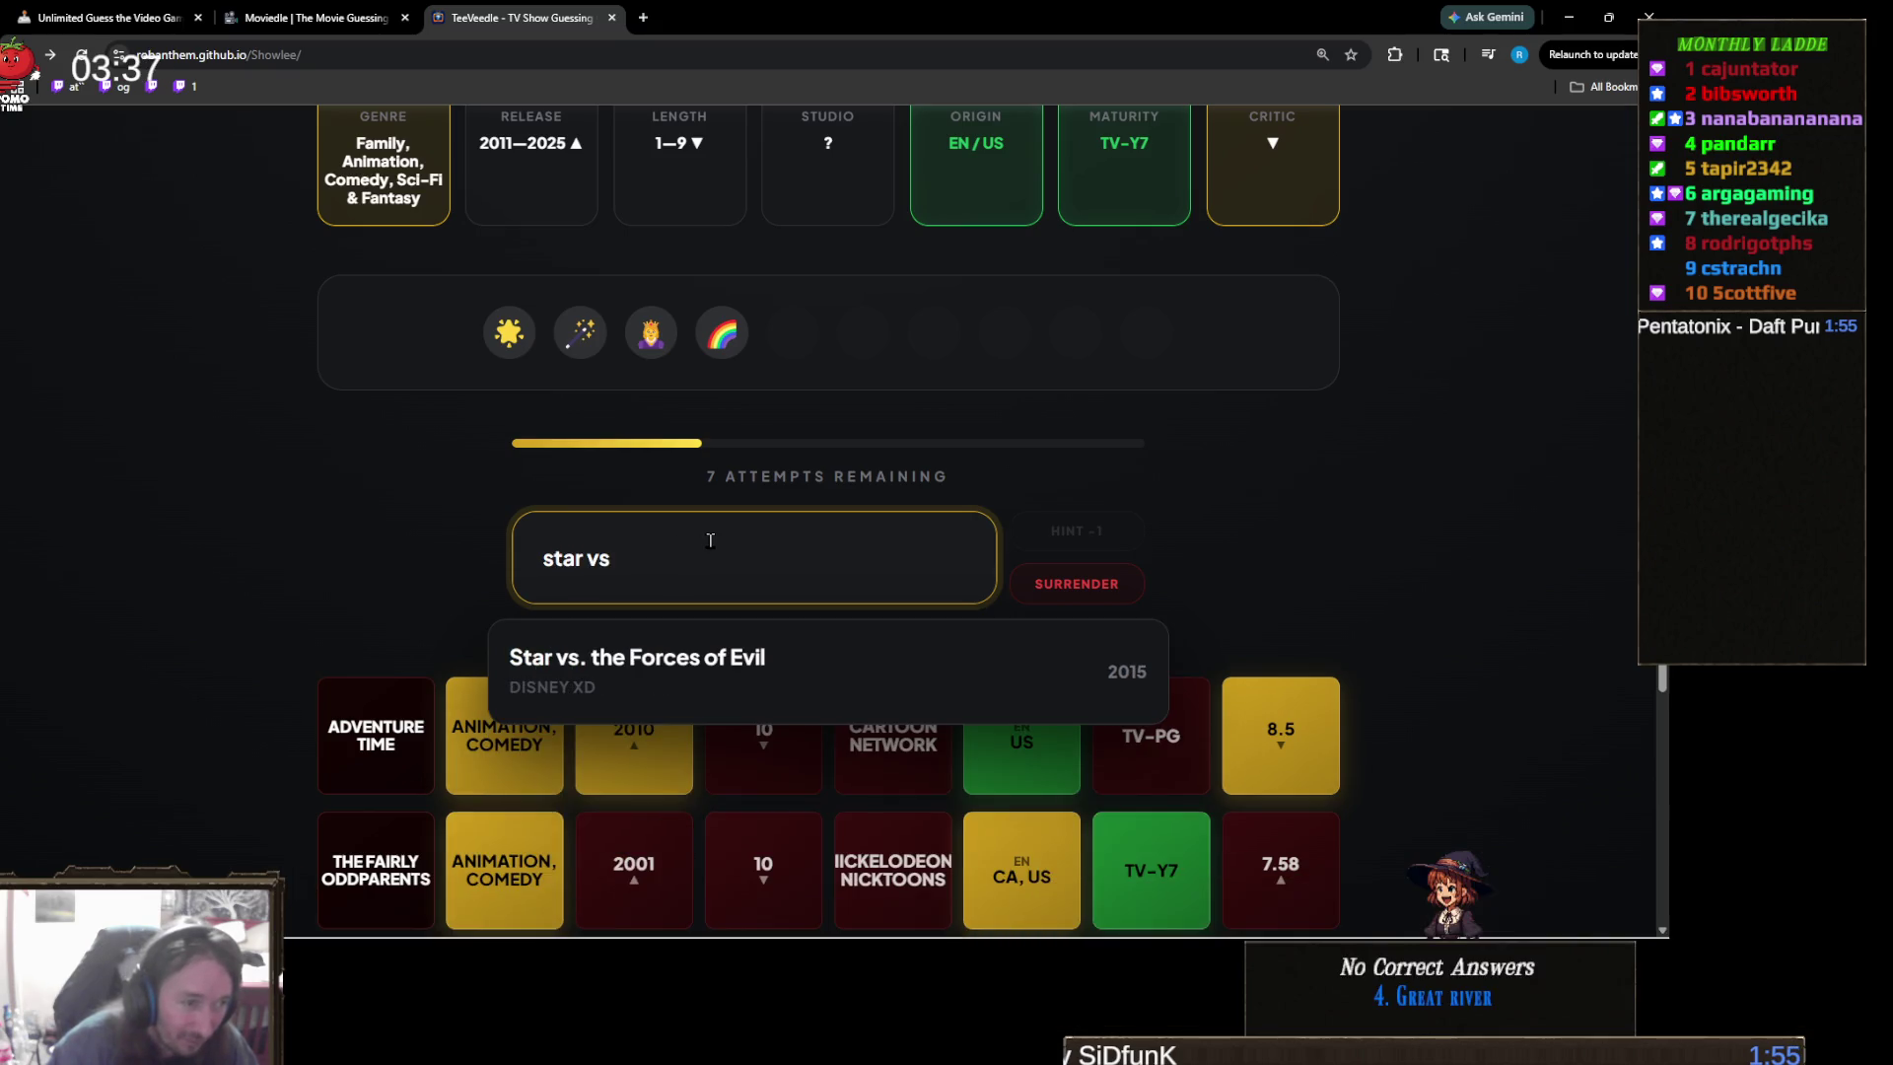
click(634, 640)
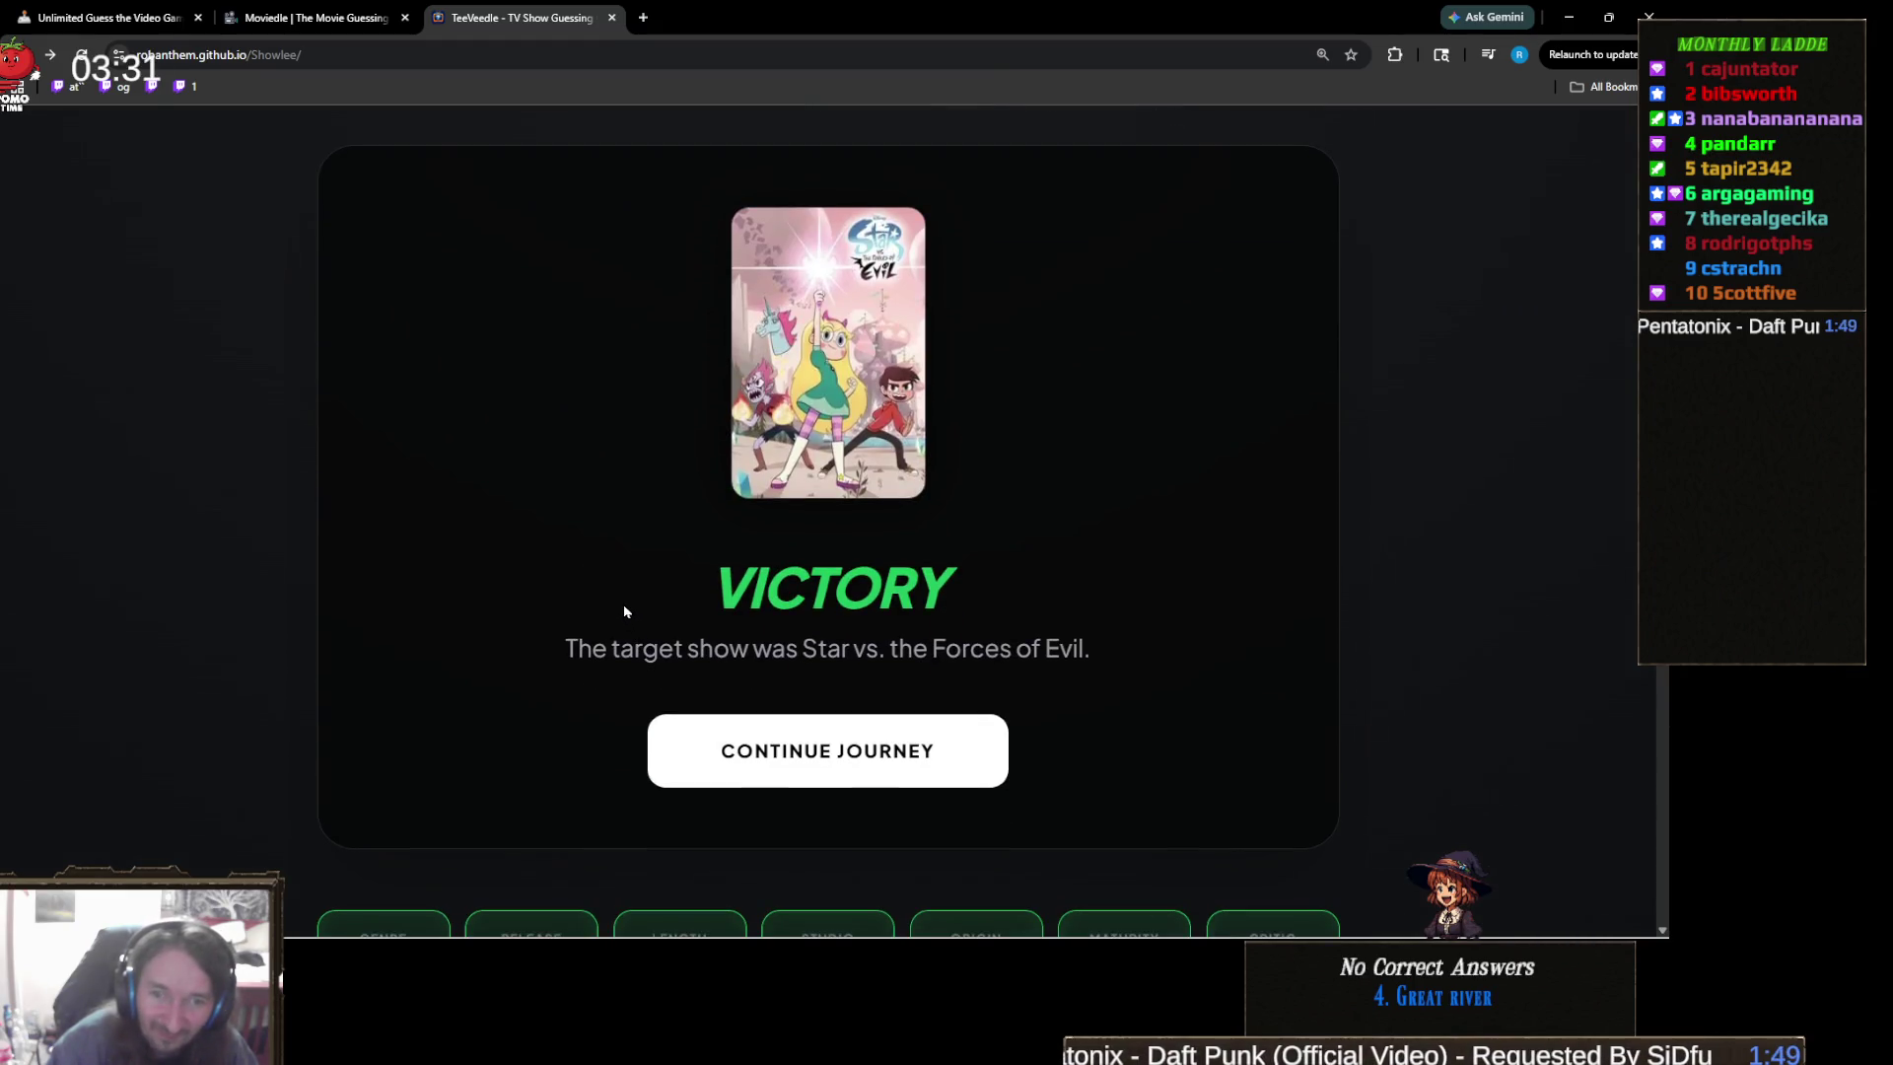
- Scroll through the Victory screen and results, then begin a fresh puzzle
scroll(624, 611, down, 5)
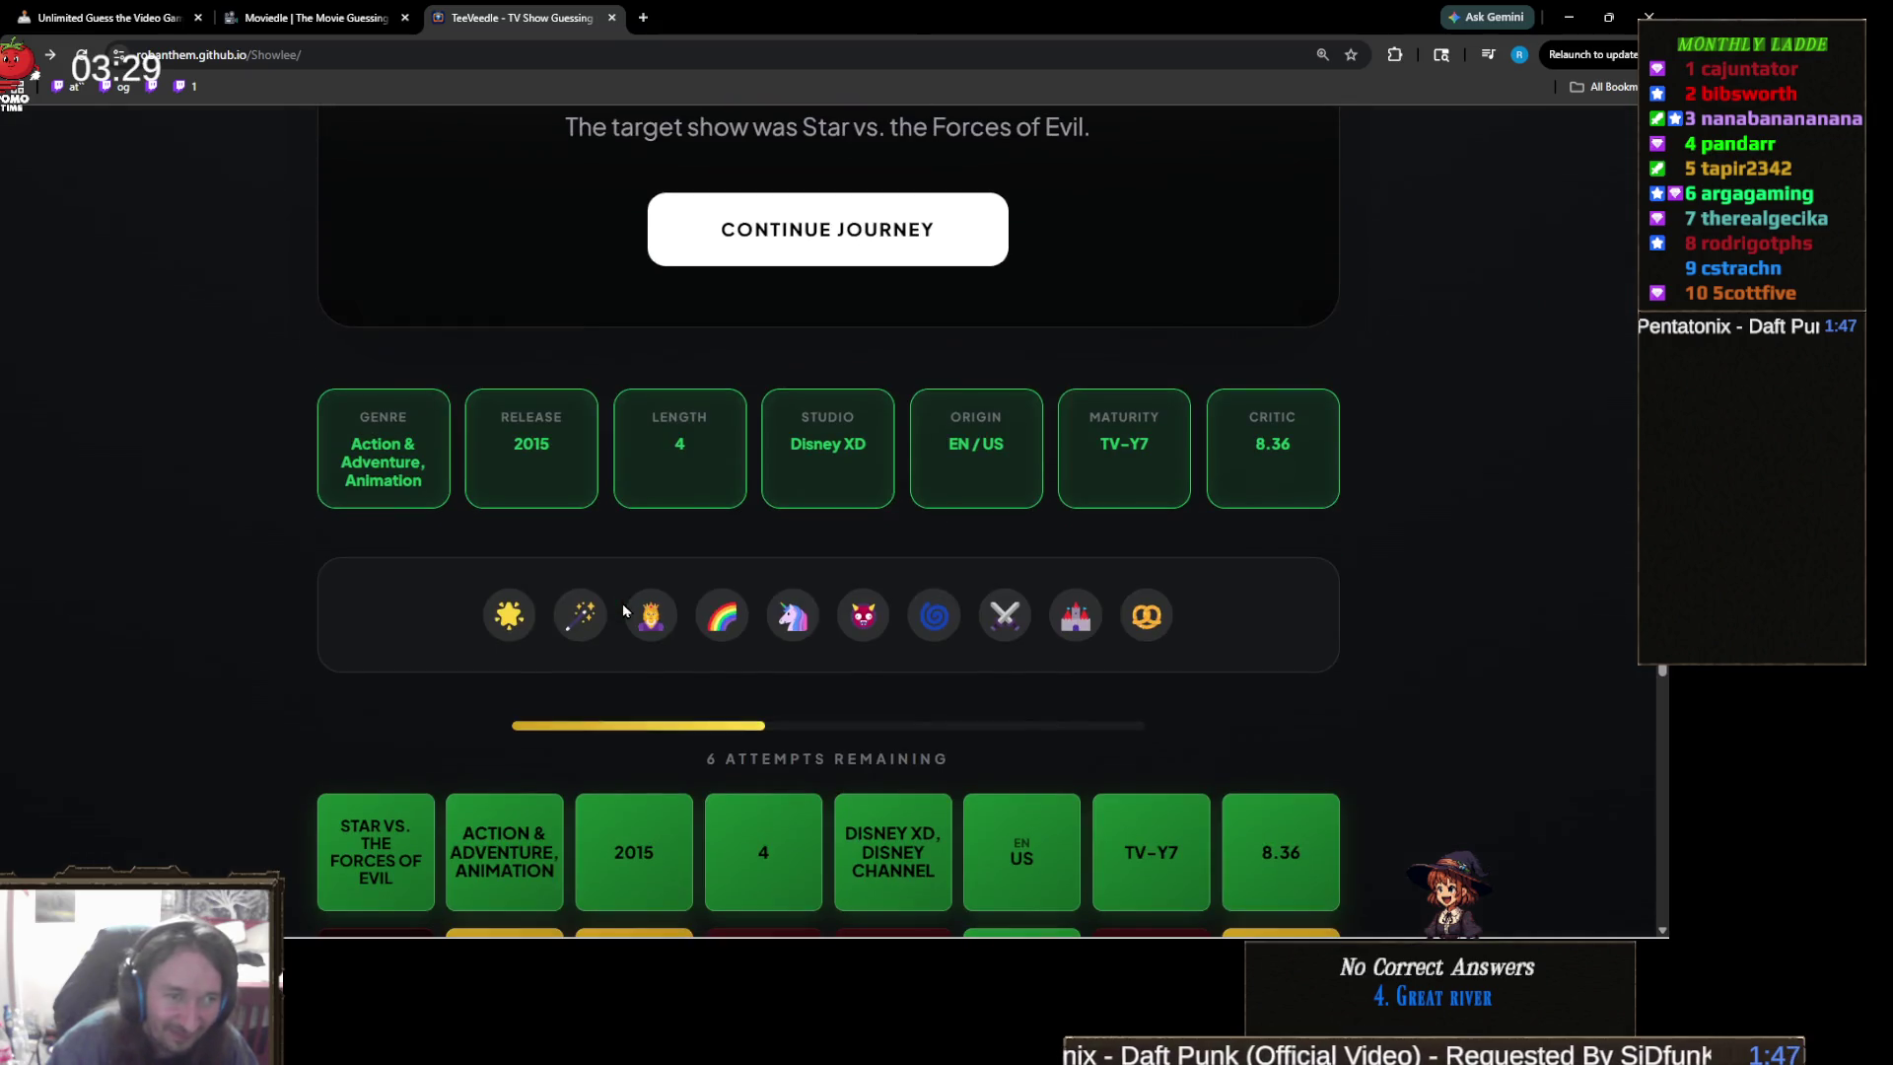
scroll(624, 597, down, 1)
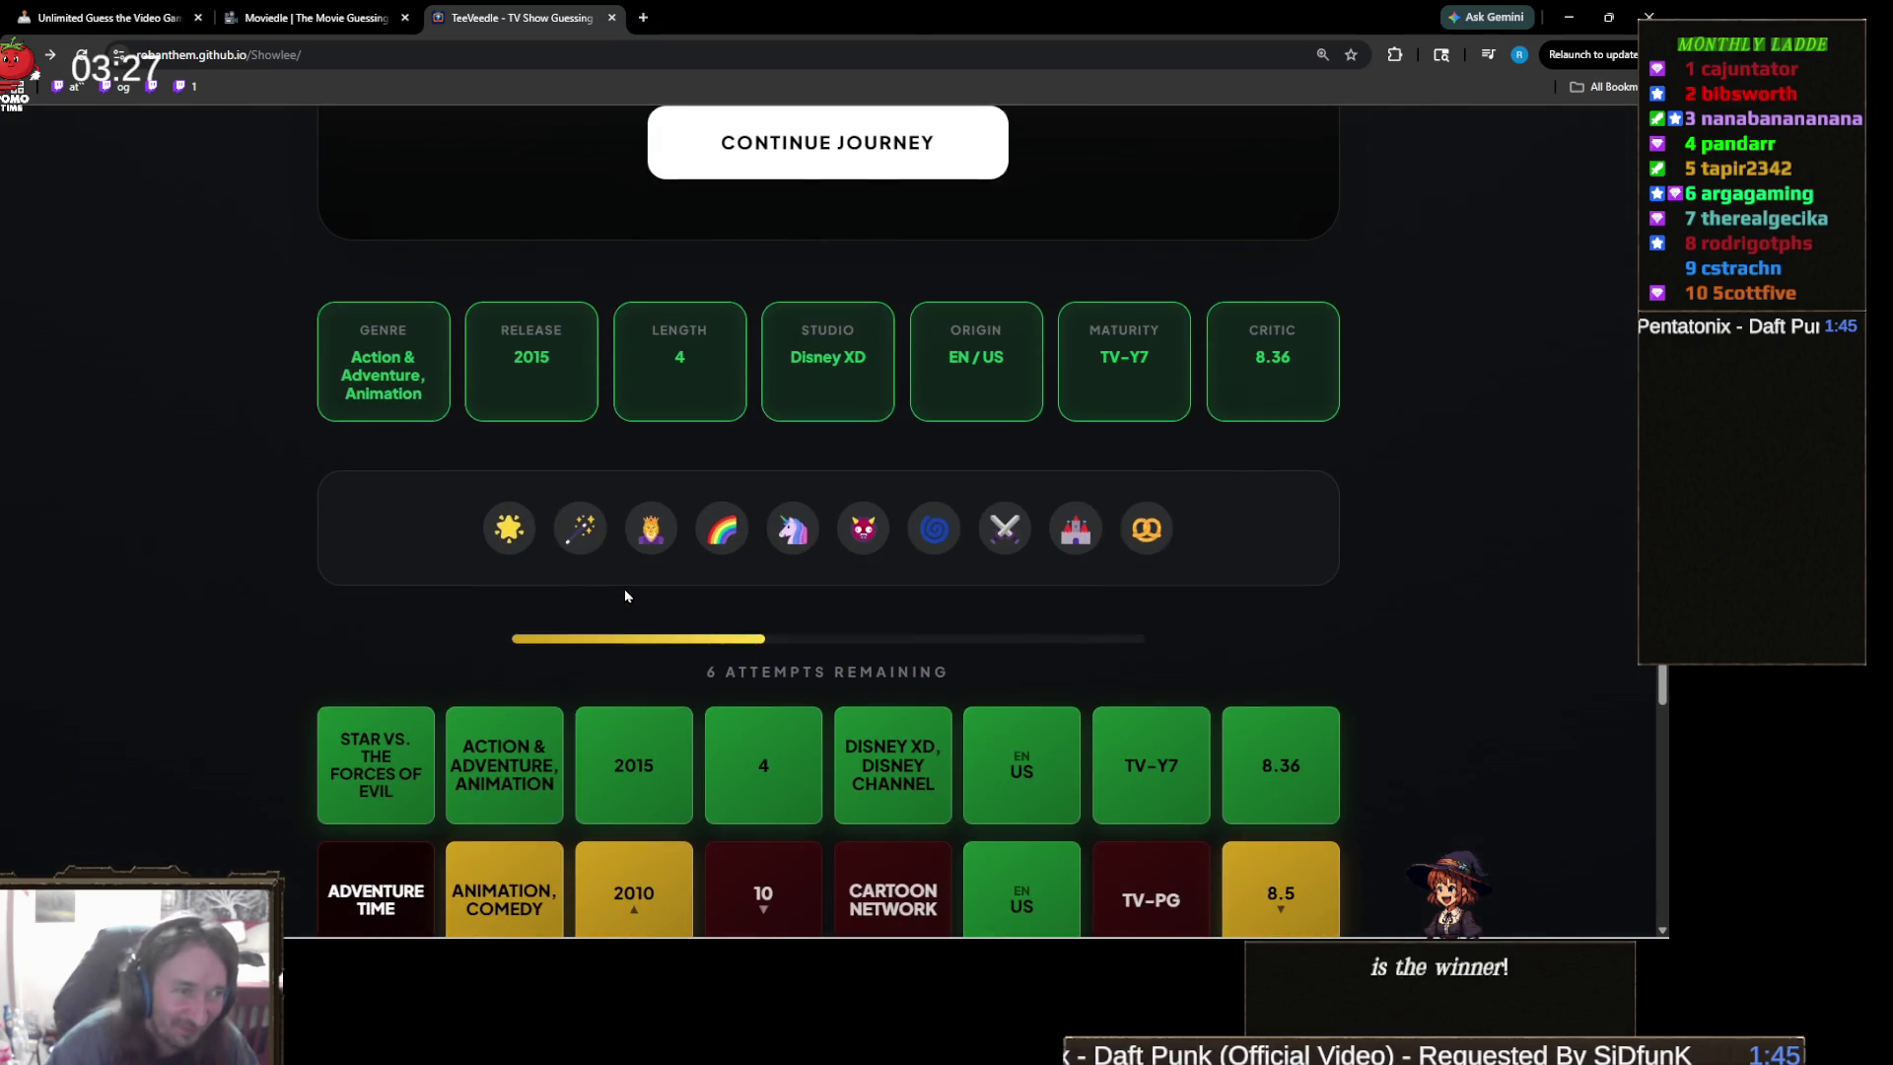
scroll(860, 696, down, 5)
scroll(911, 615, up, 5)
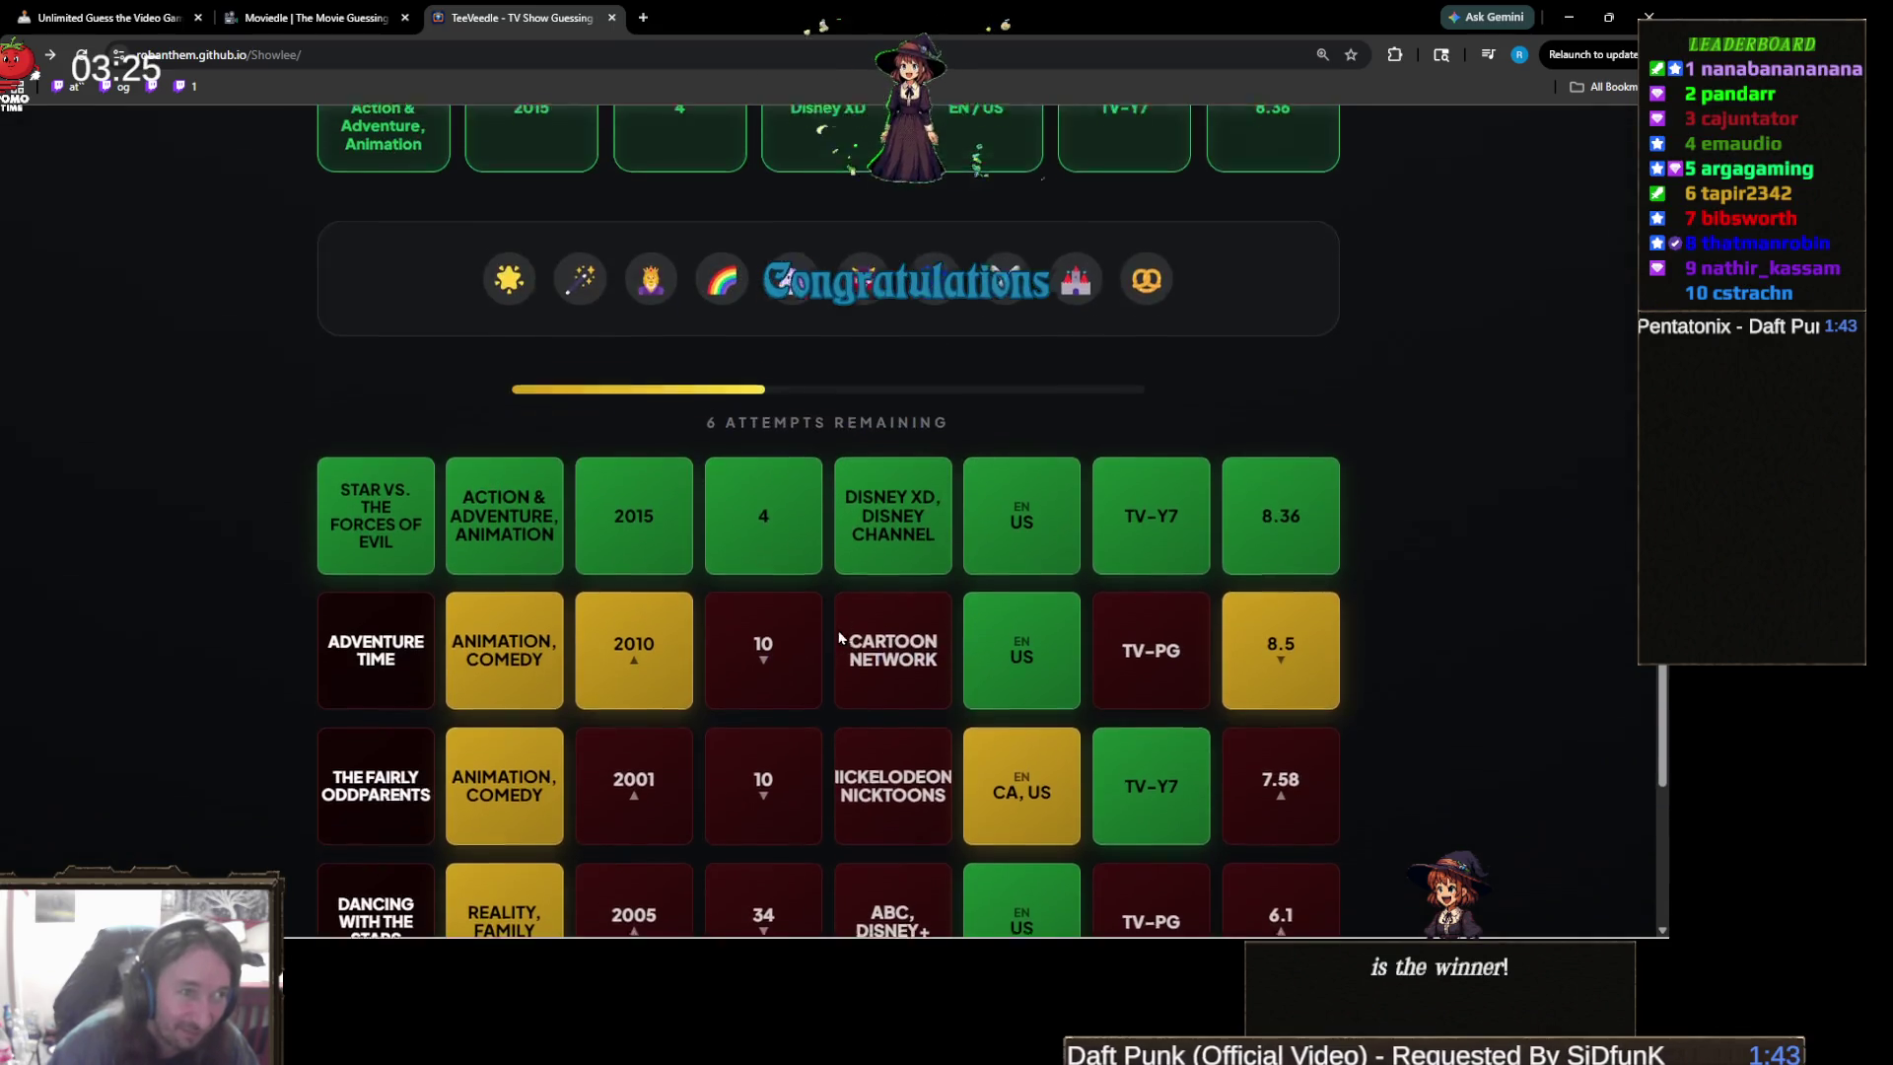
scroll(800, 618, up, 2)
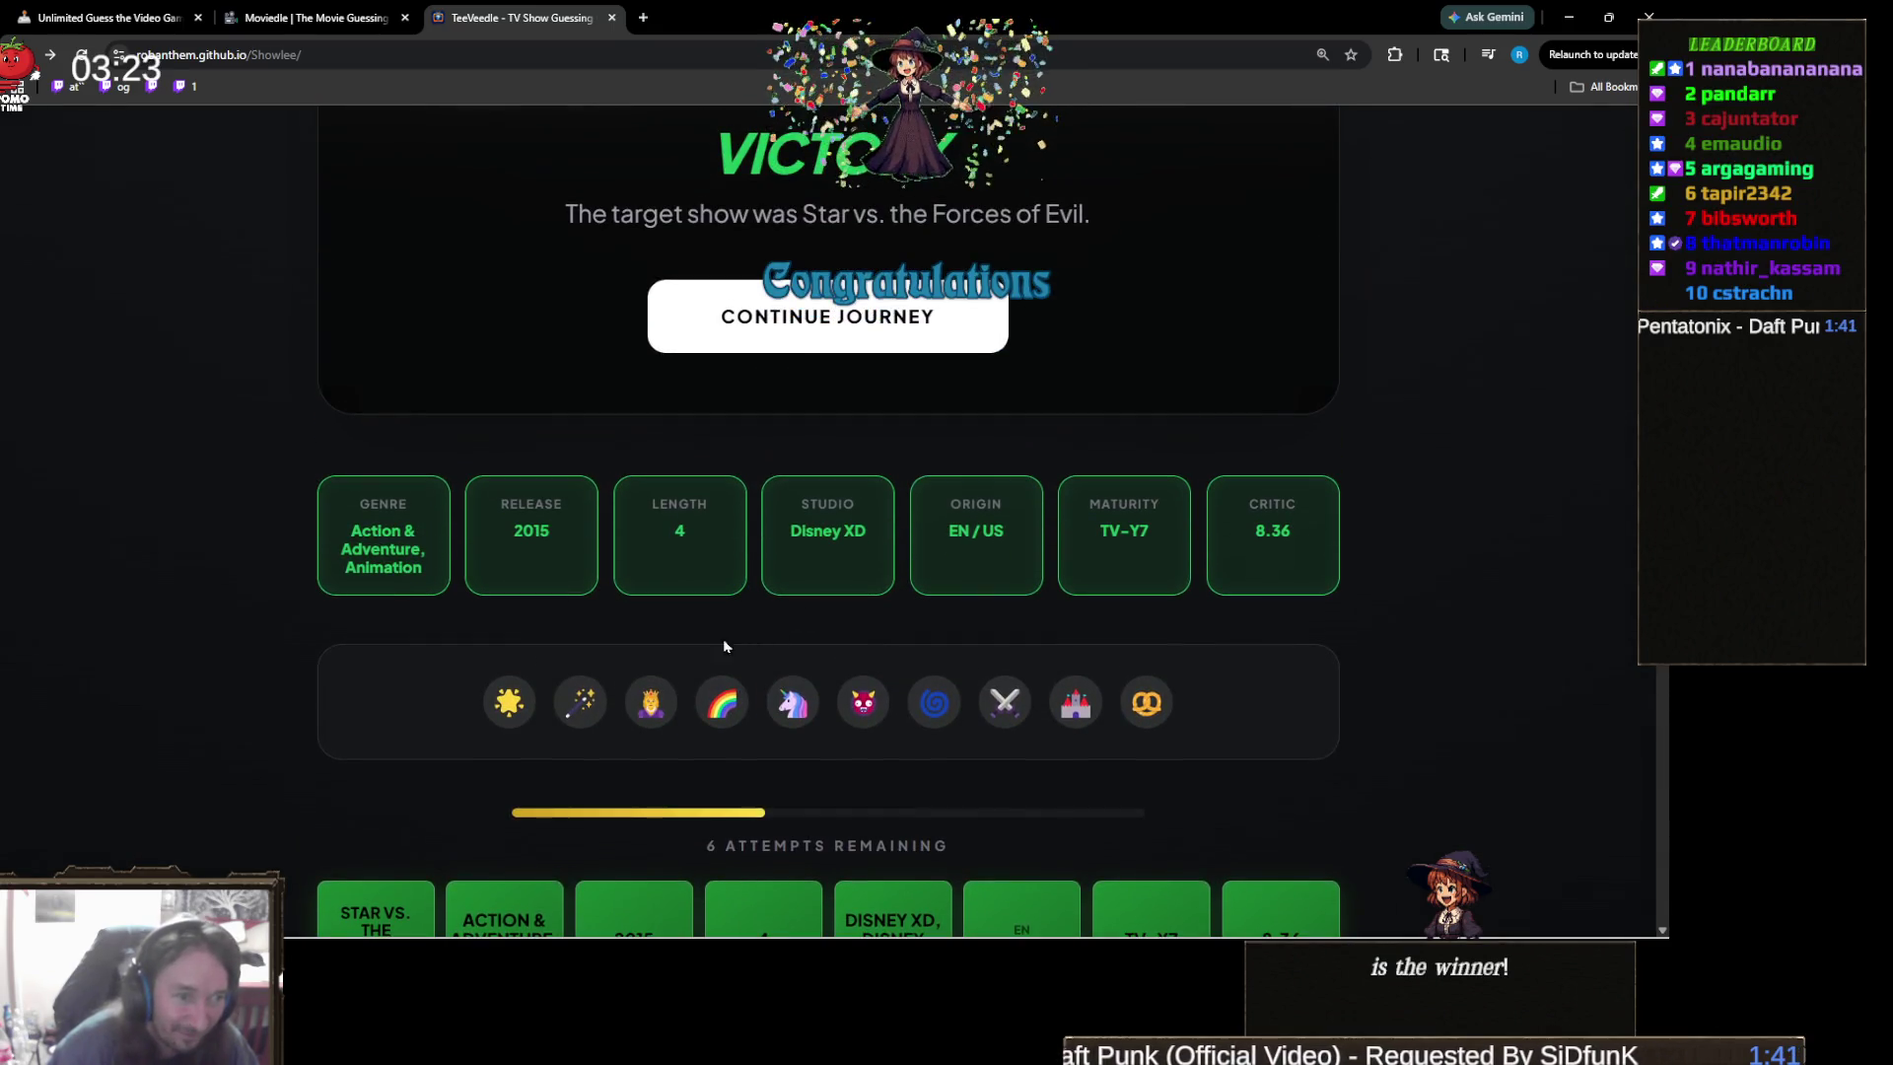
scroll(700, 632, up, 3)
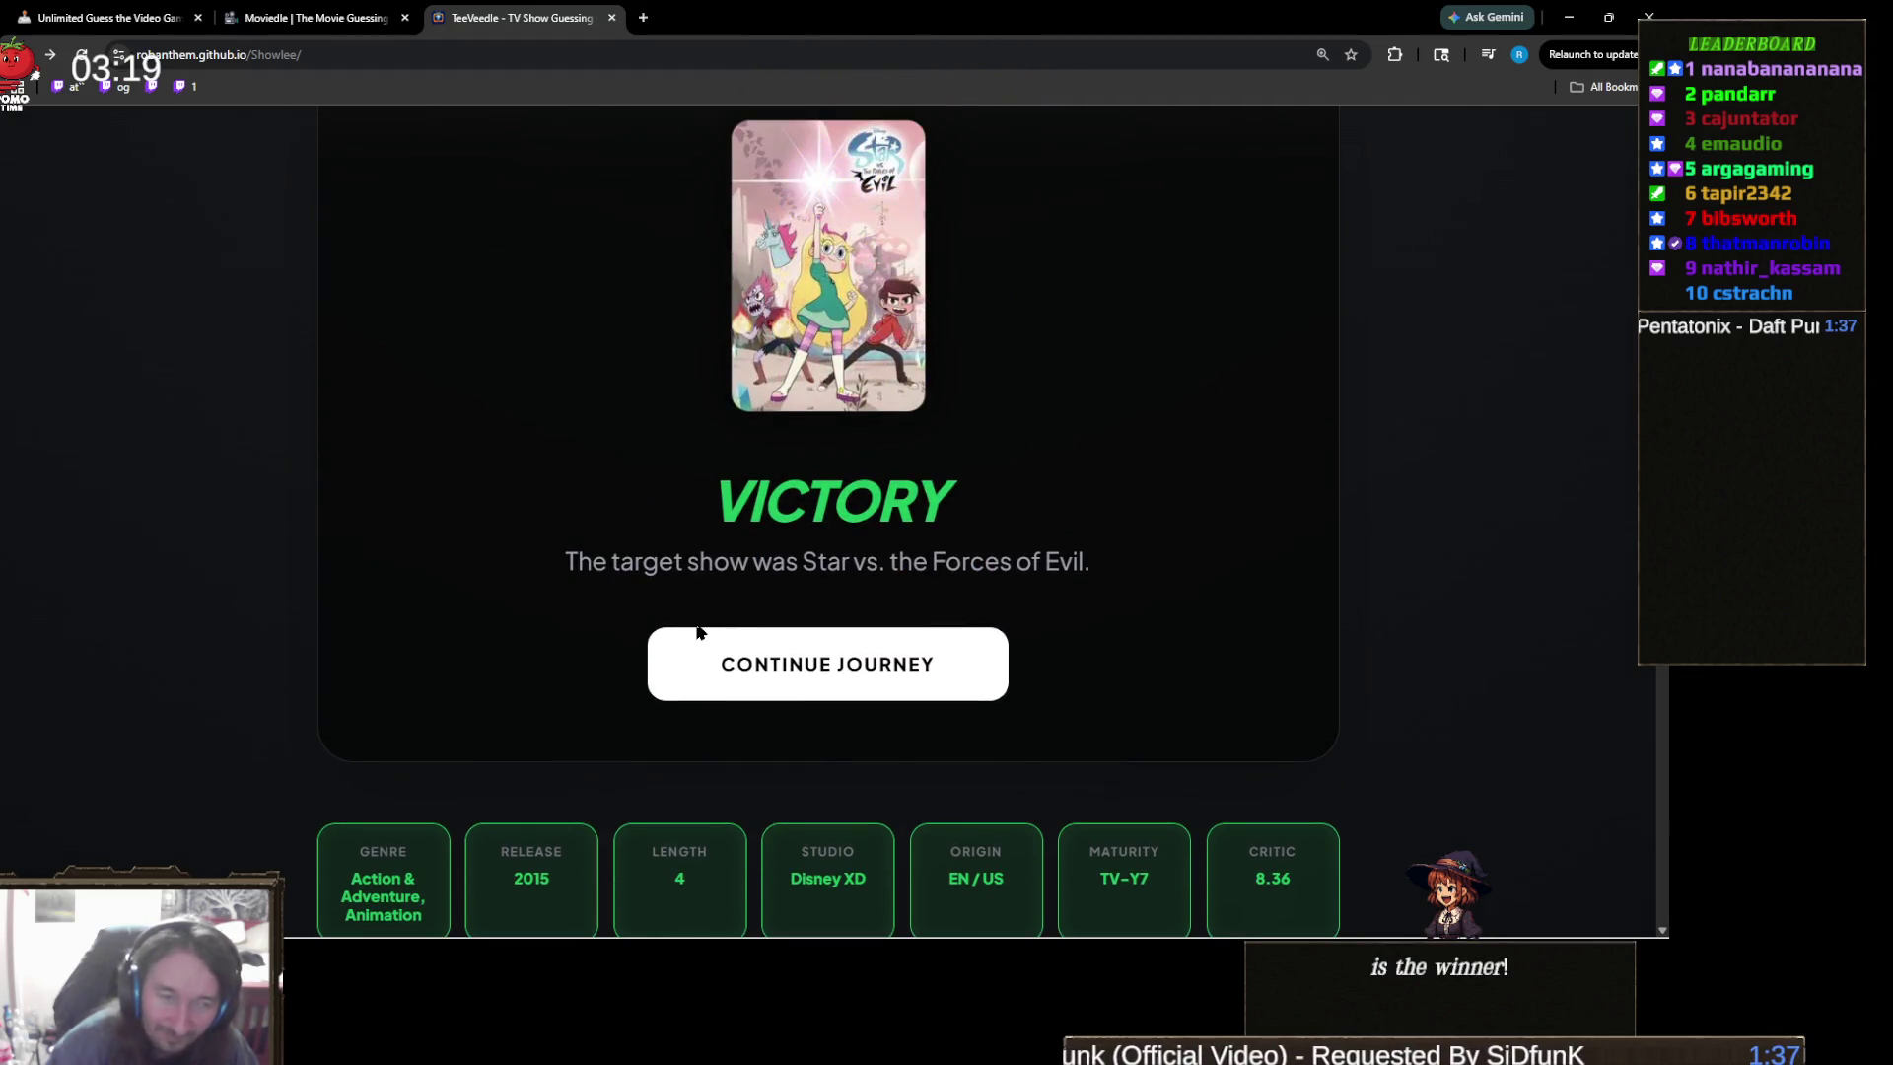
scroll(697, 628, up, 1)
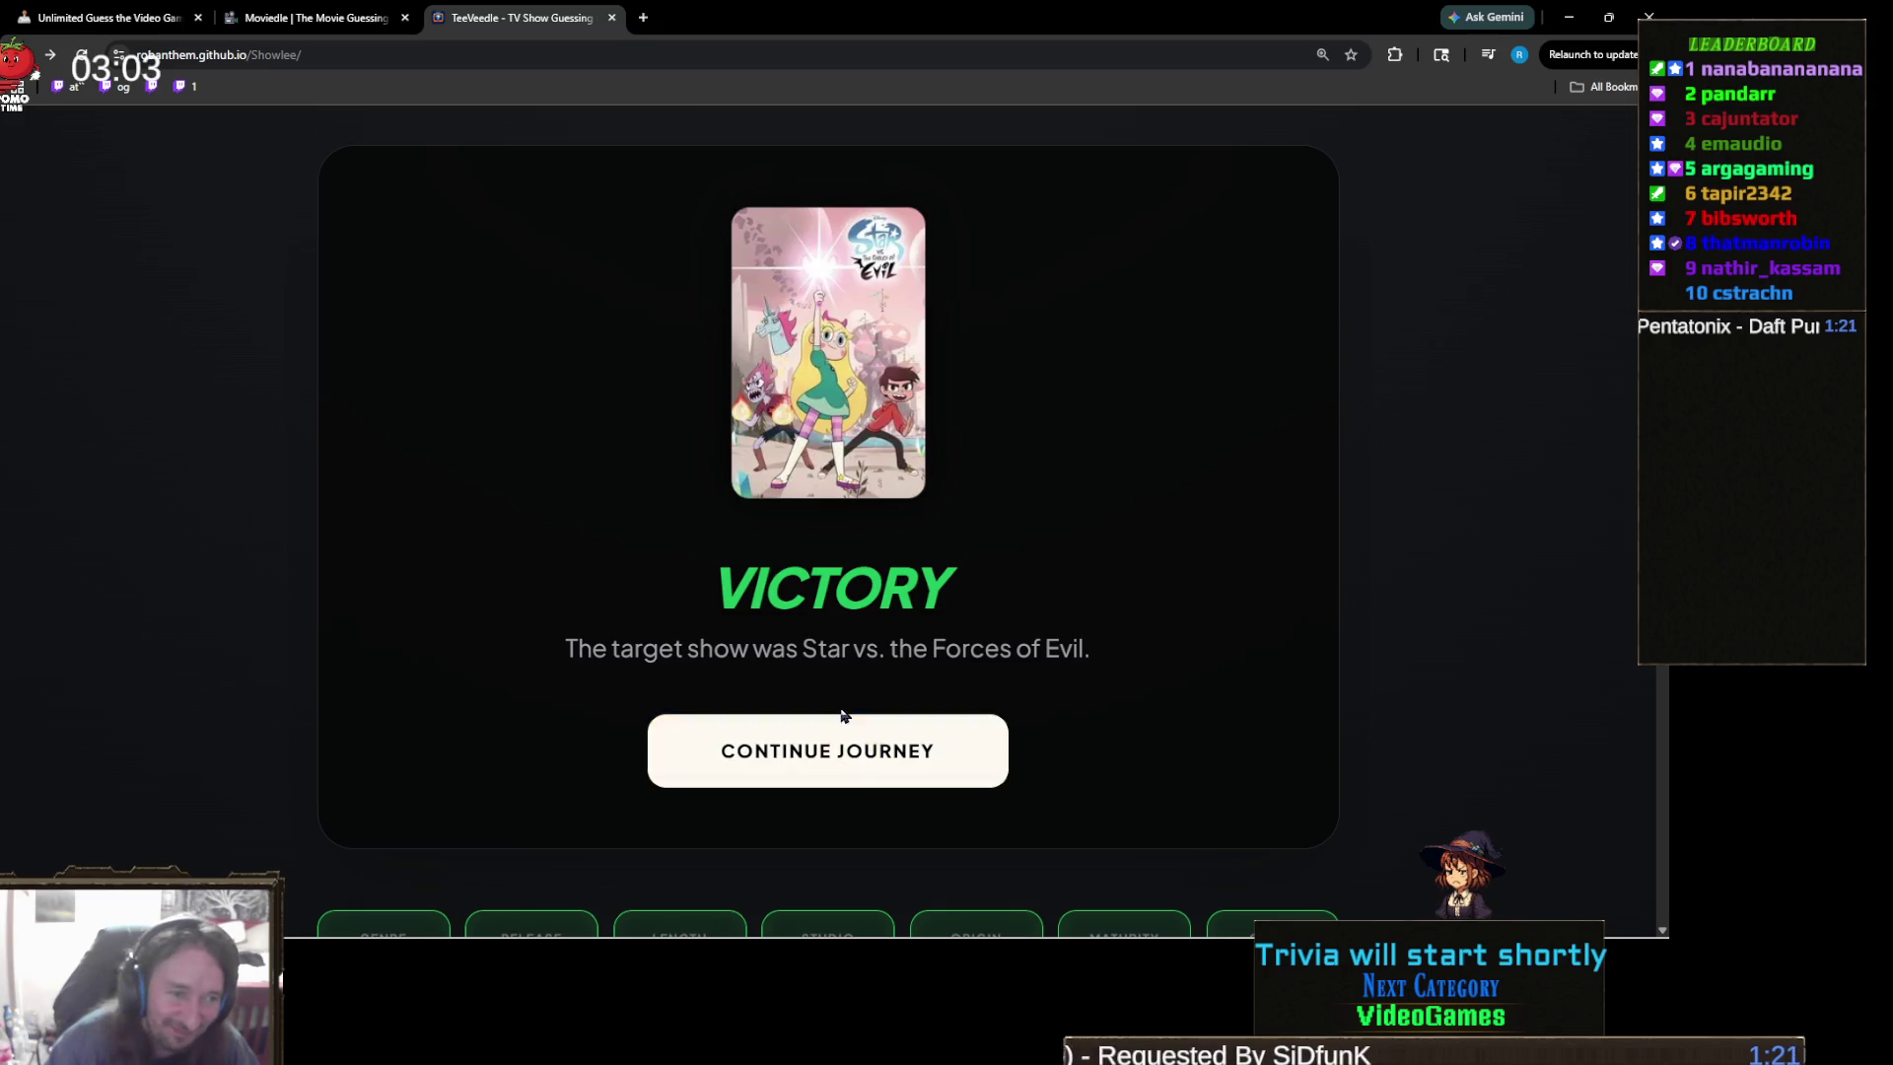
click(953, 752)
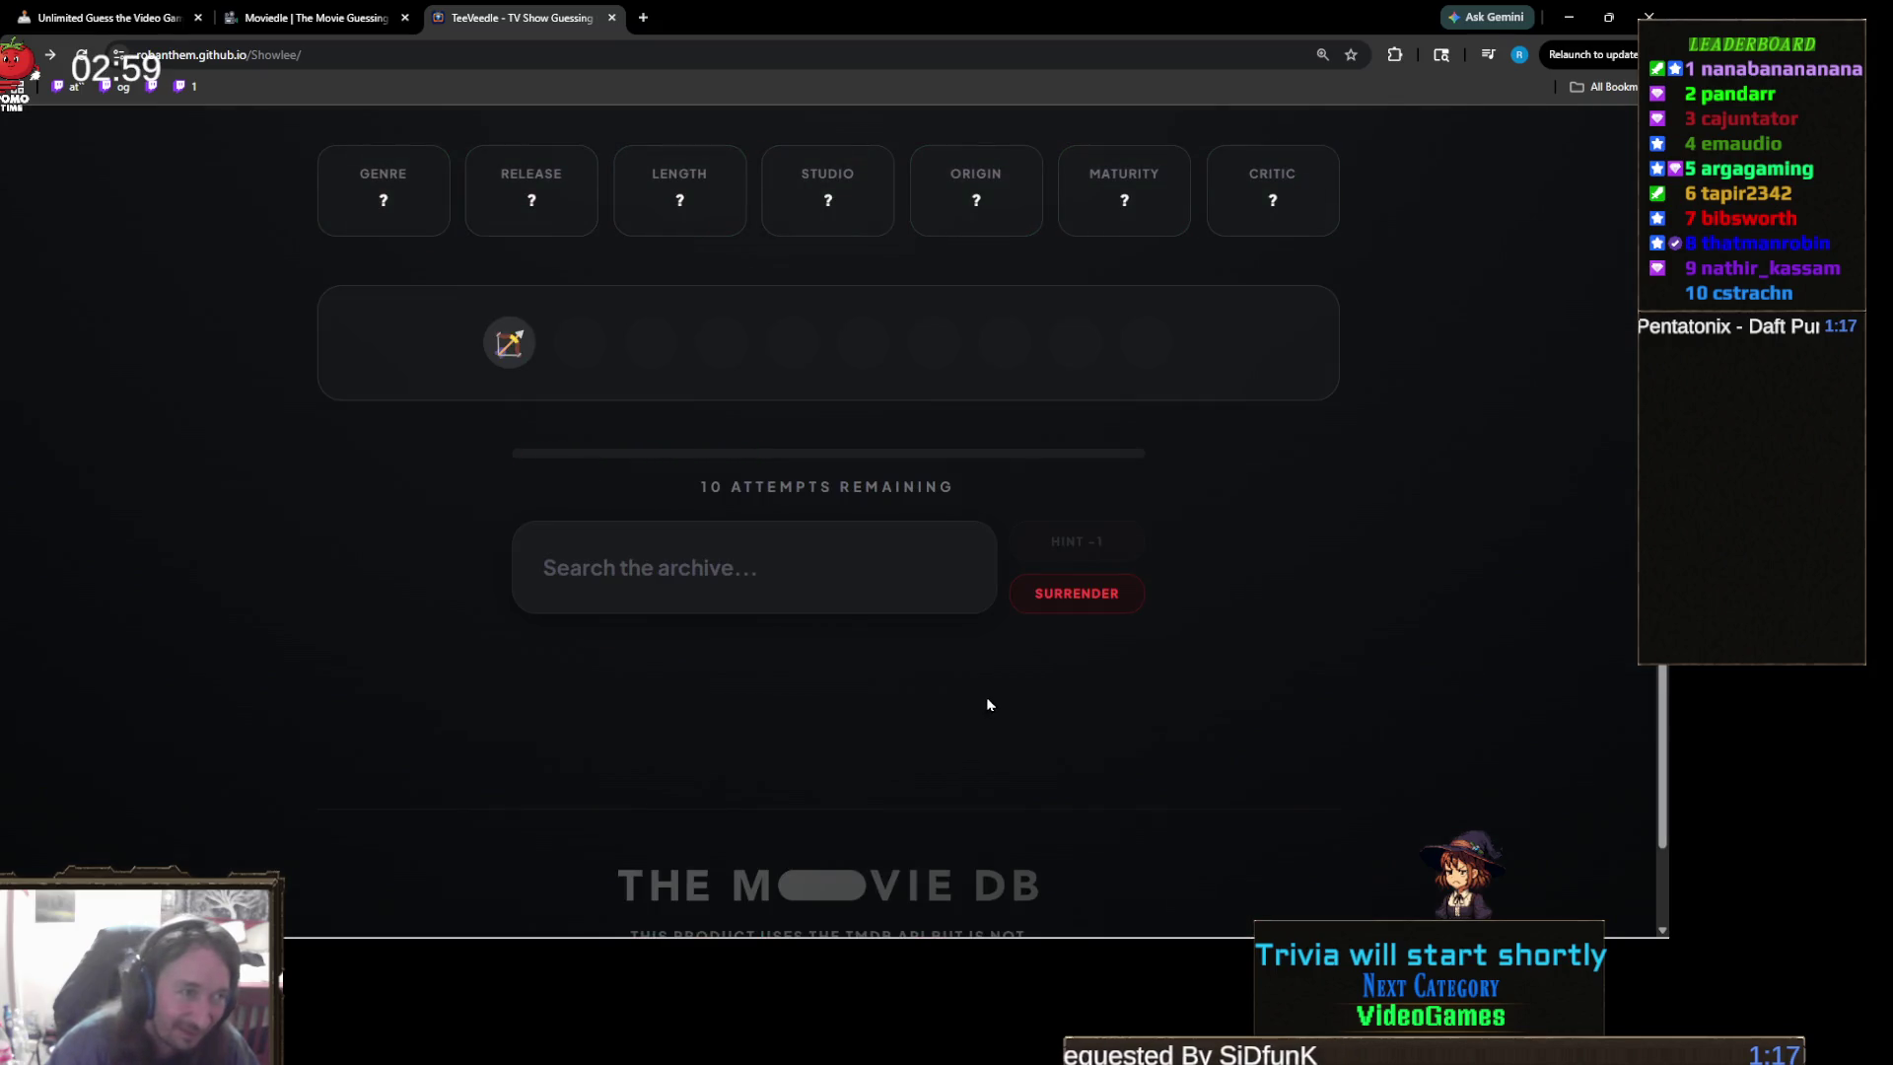
- Search 'arrow' and guess Arrow
click(910, 565)
text(arrow)
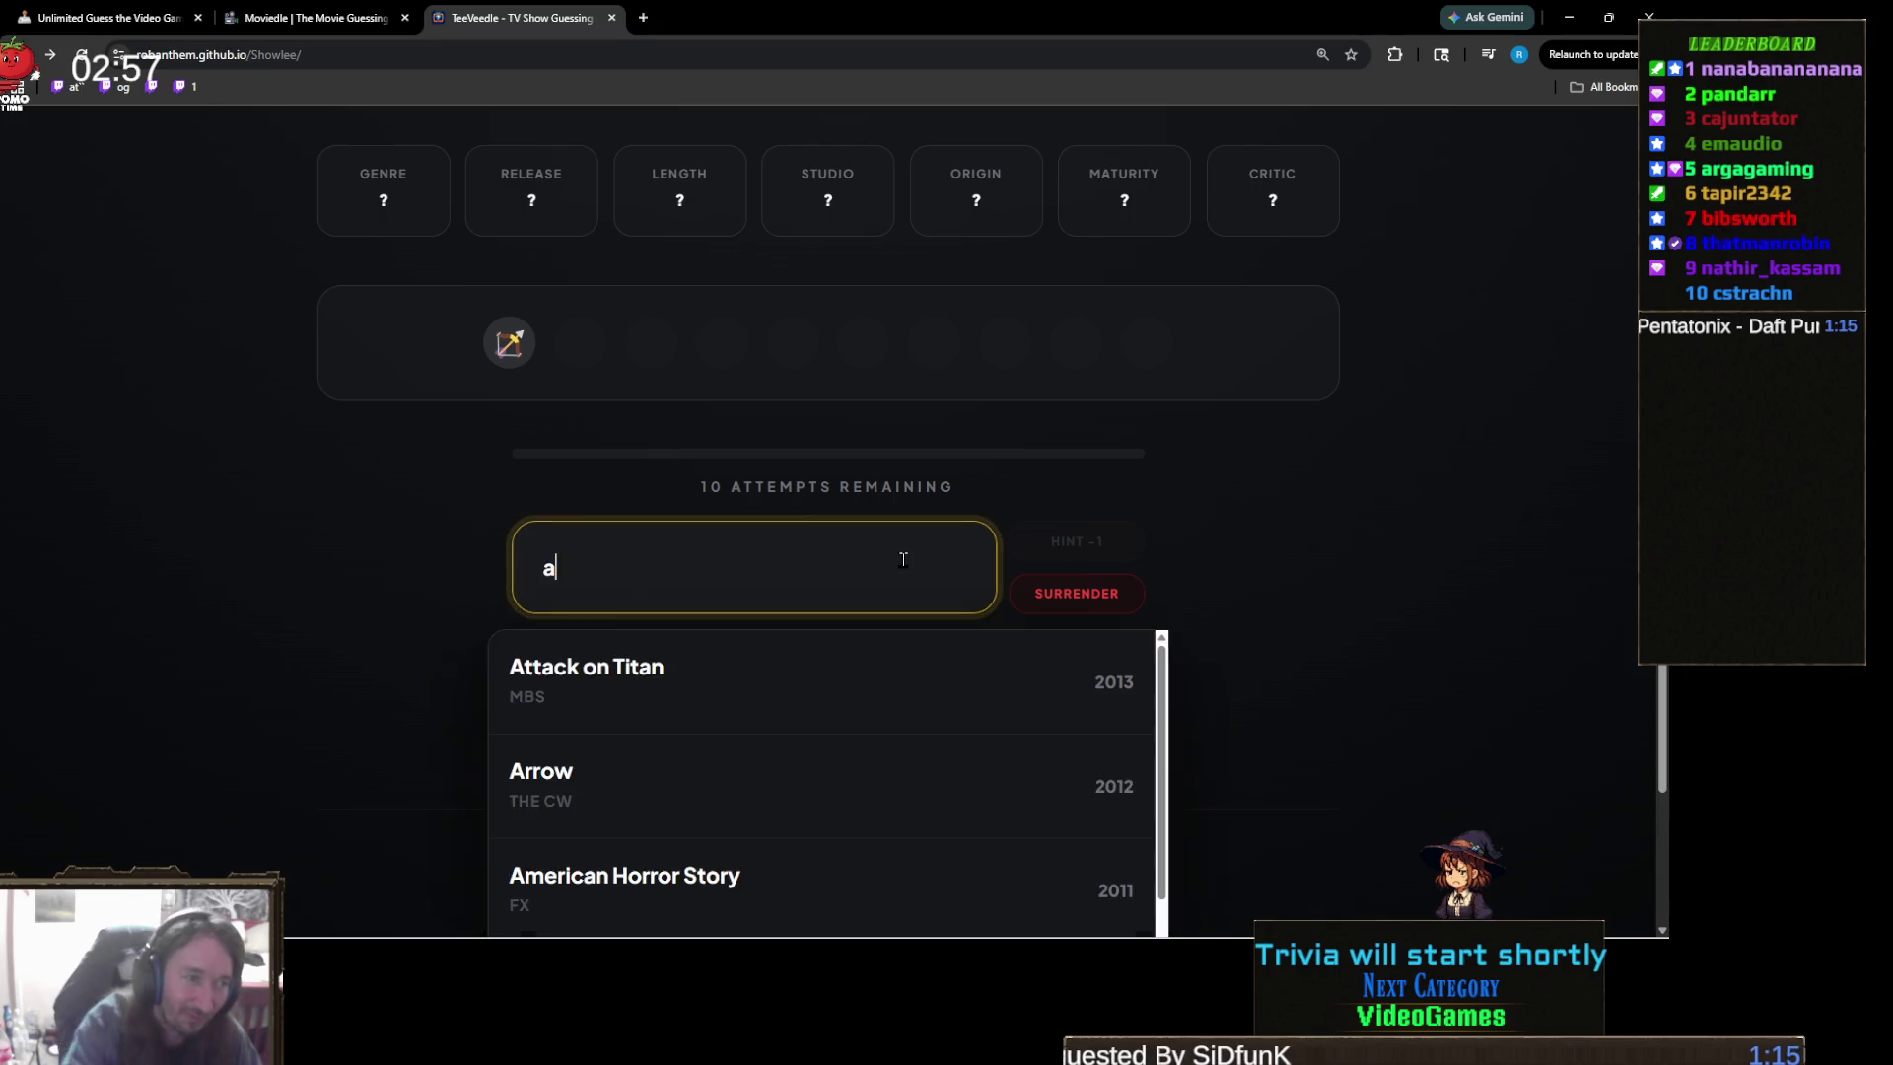
click(930, 668)
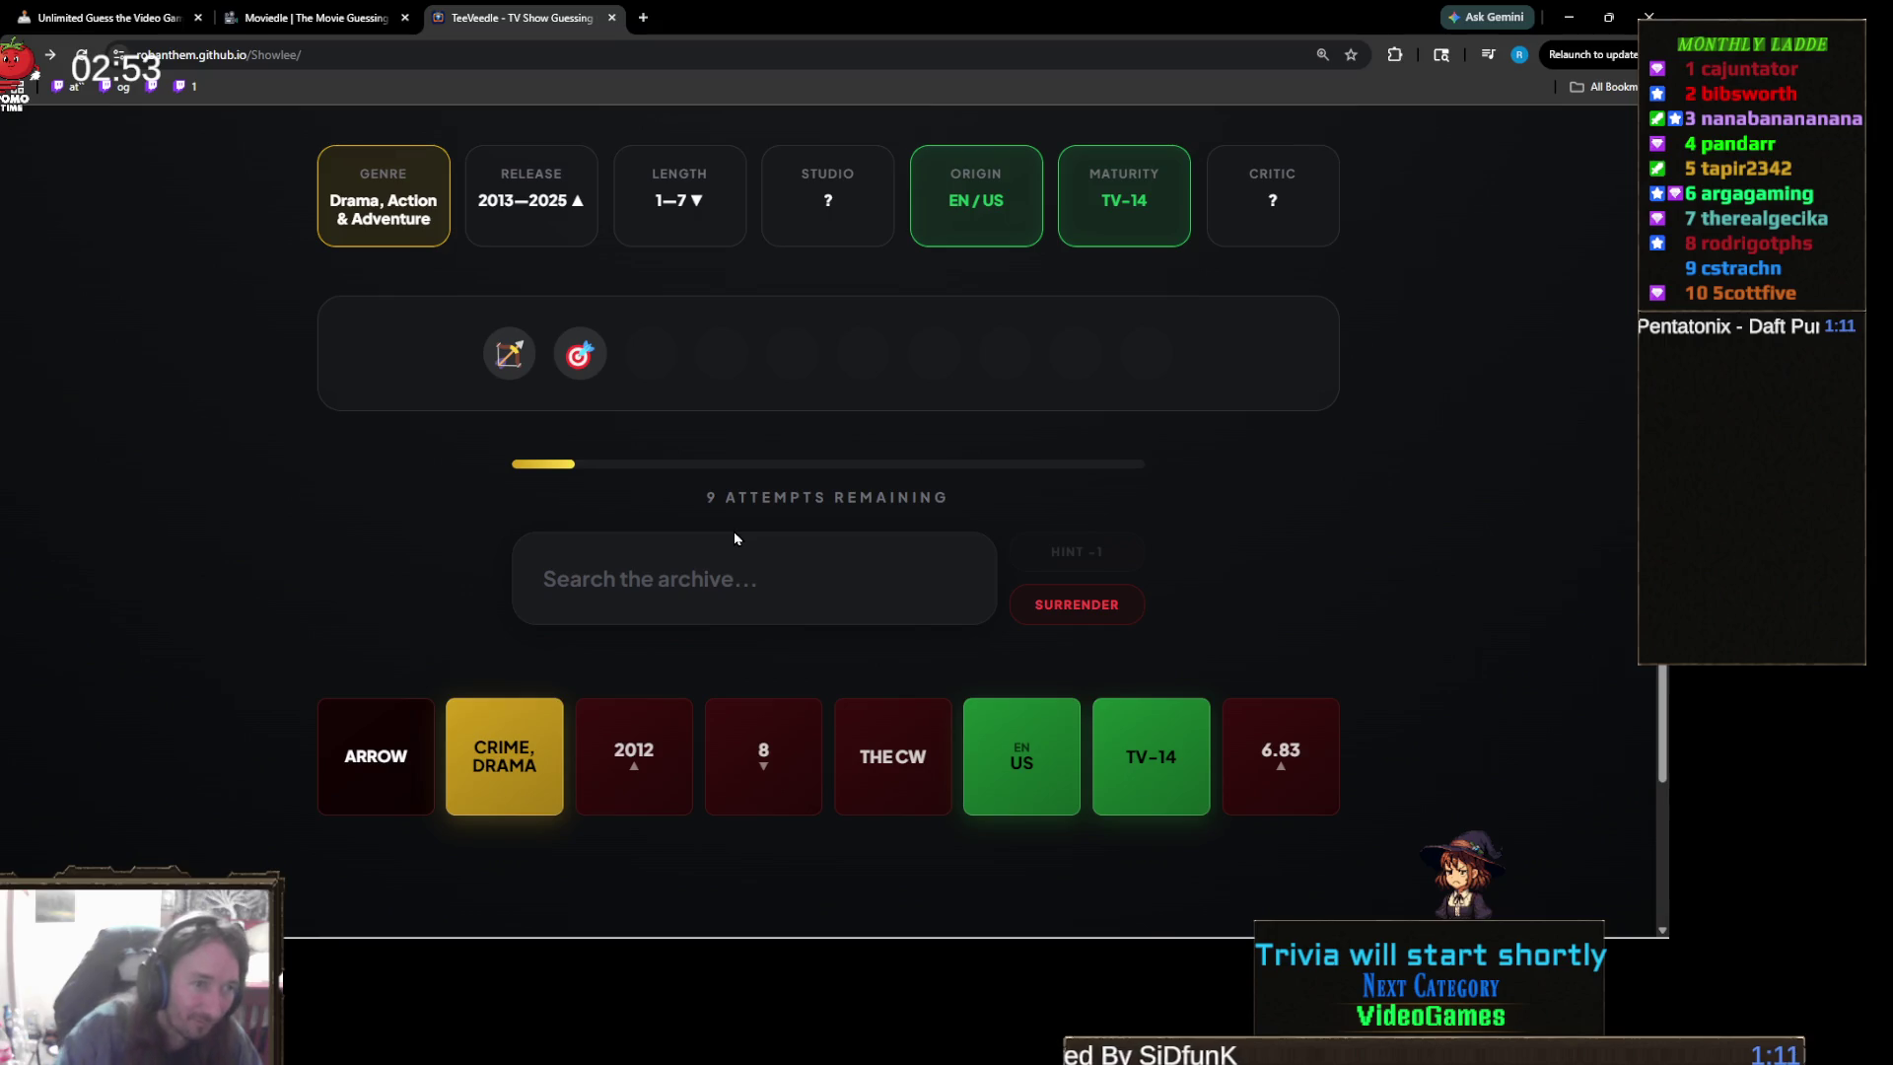
- Guess Hawkeye via 'hawk' to win with streak 127, then open a new puzzle
click(754, 577)
text(hawk)
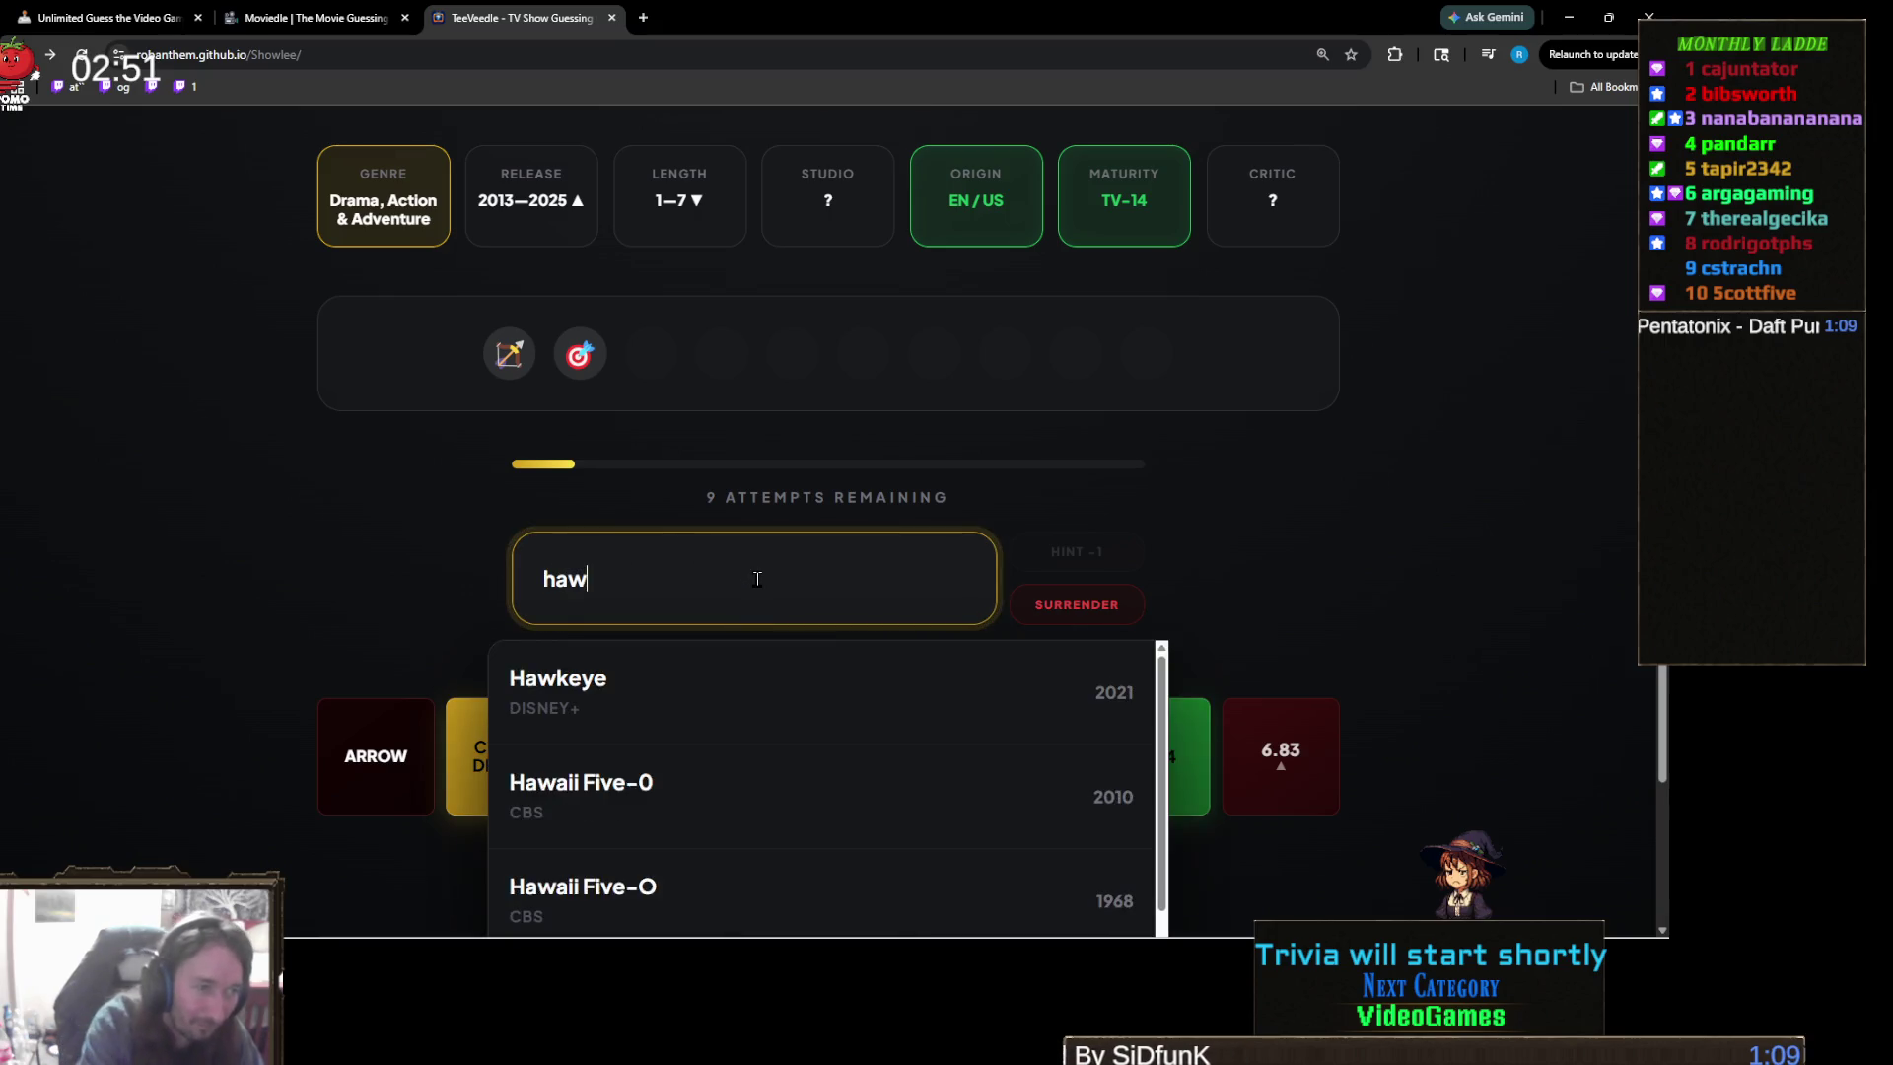
click(781, 696)
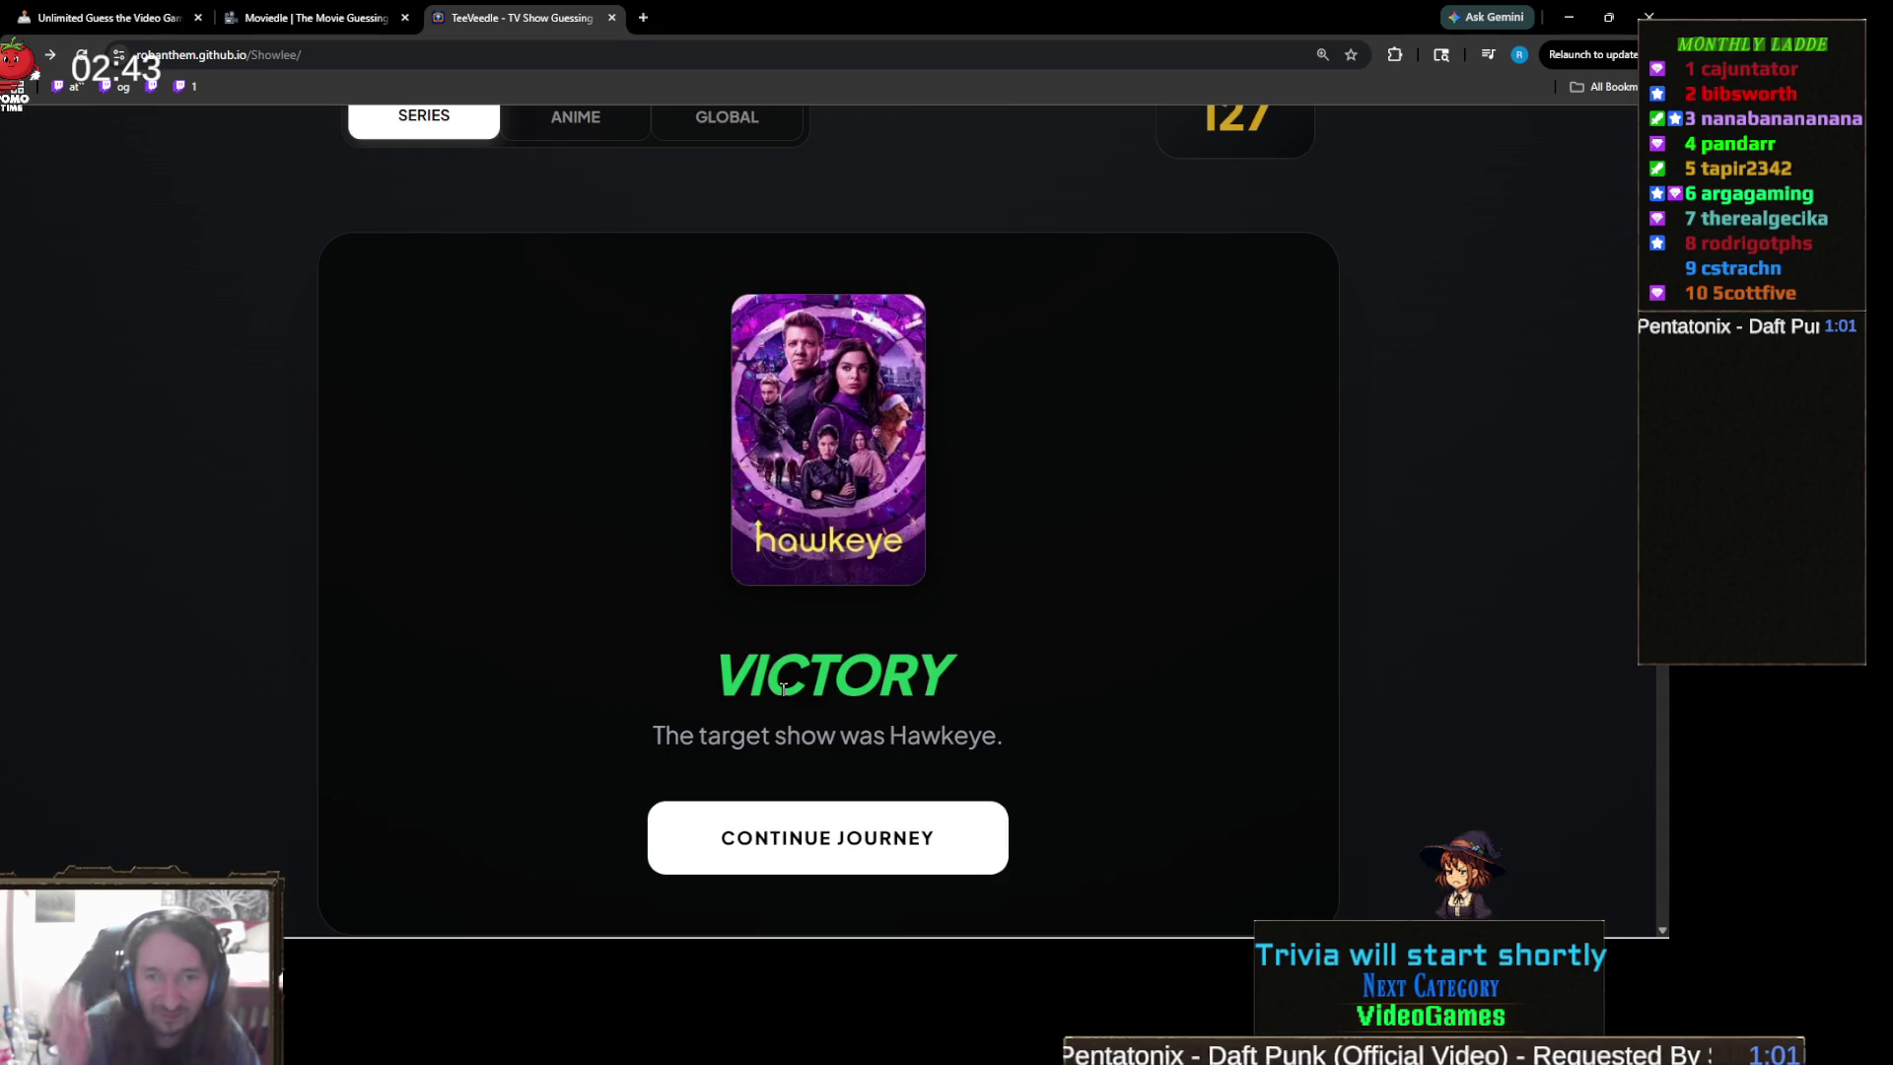
scroll(867, 720, down, 2)
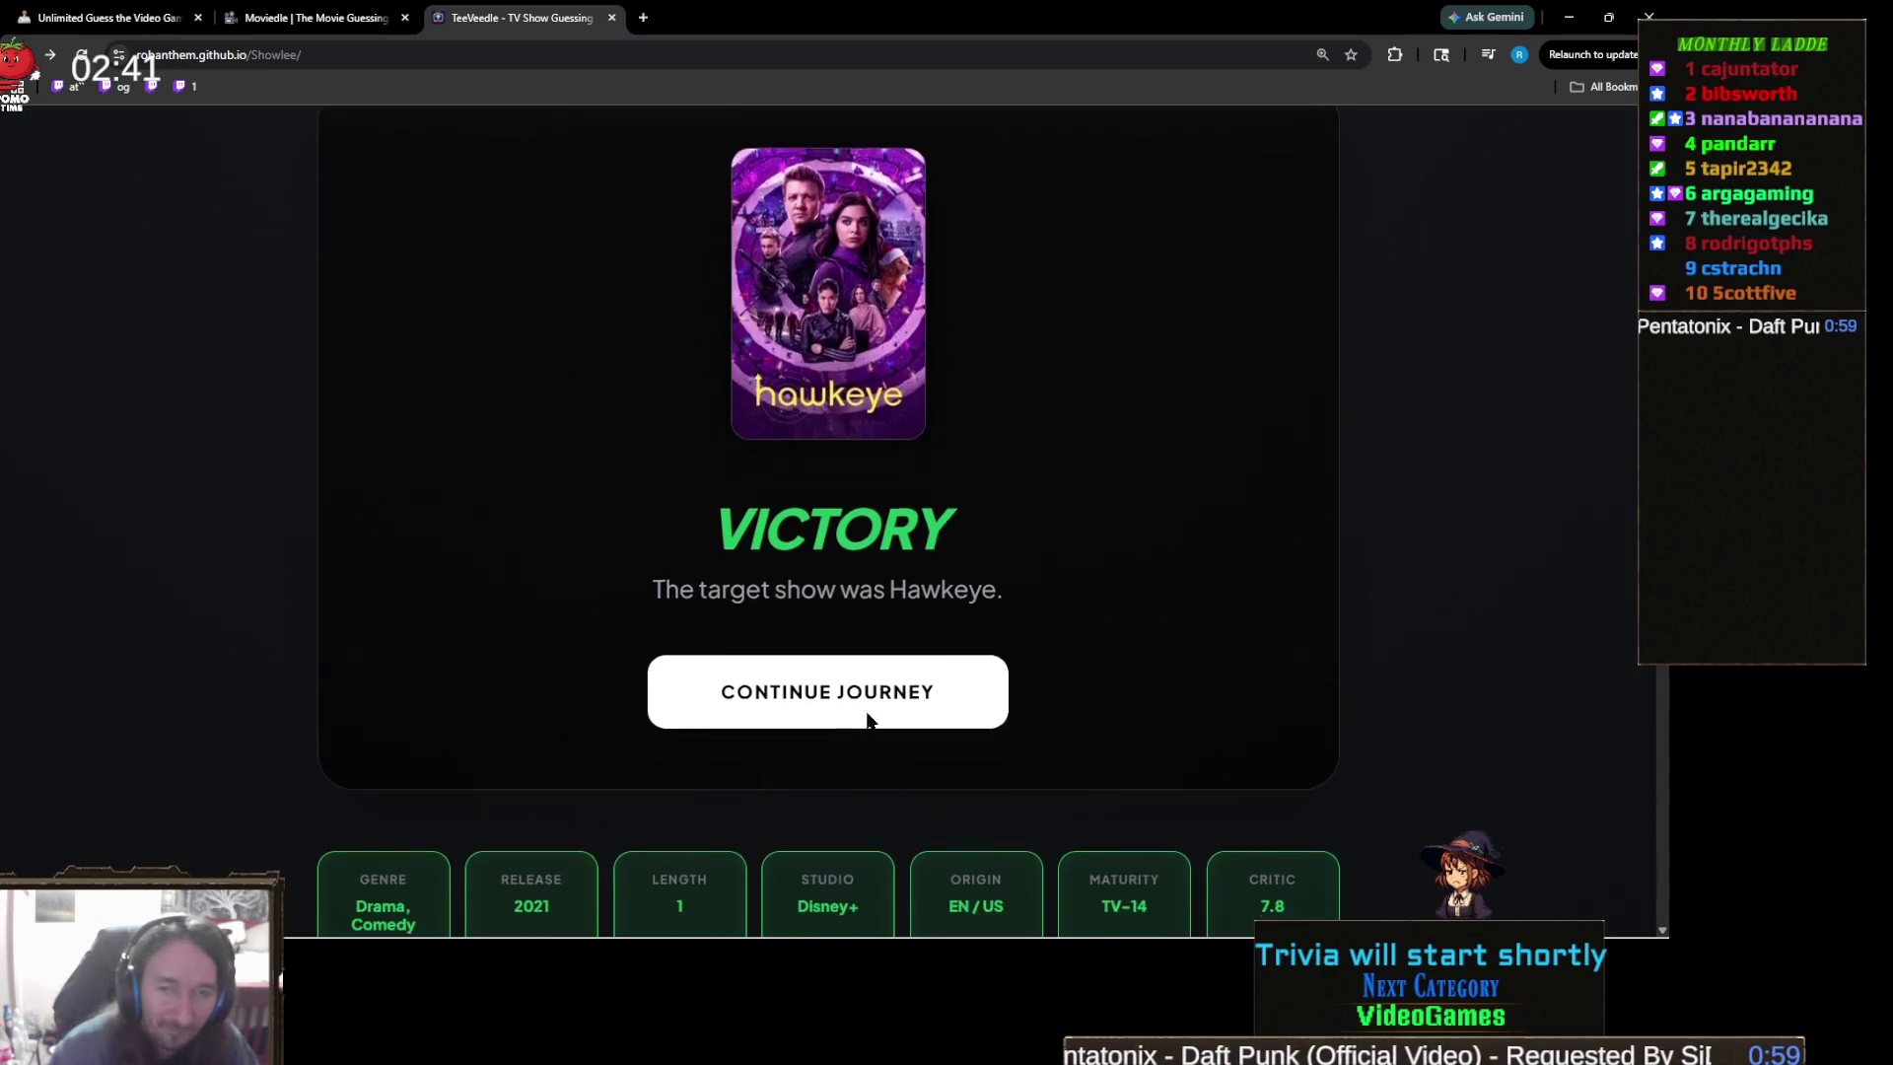
scroll(867, 720, down, 1)
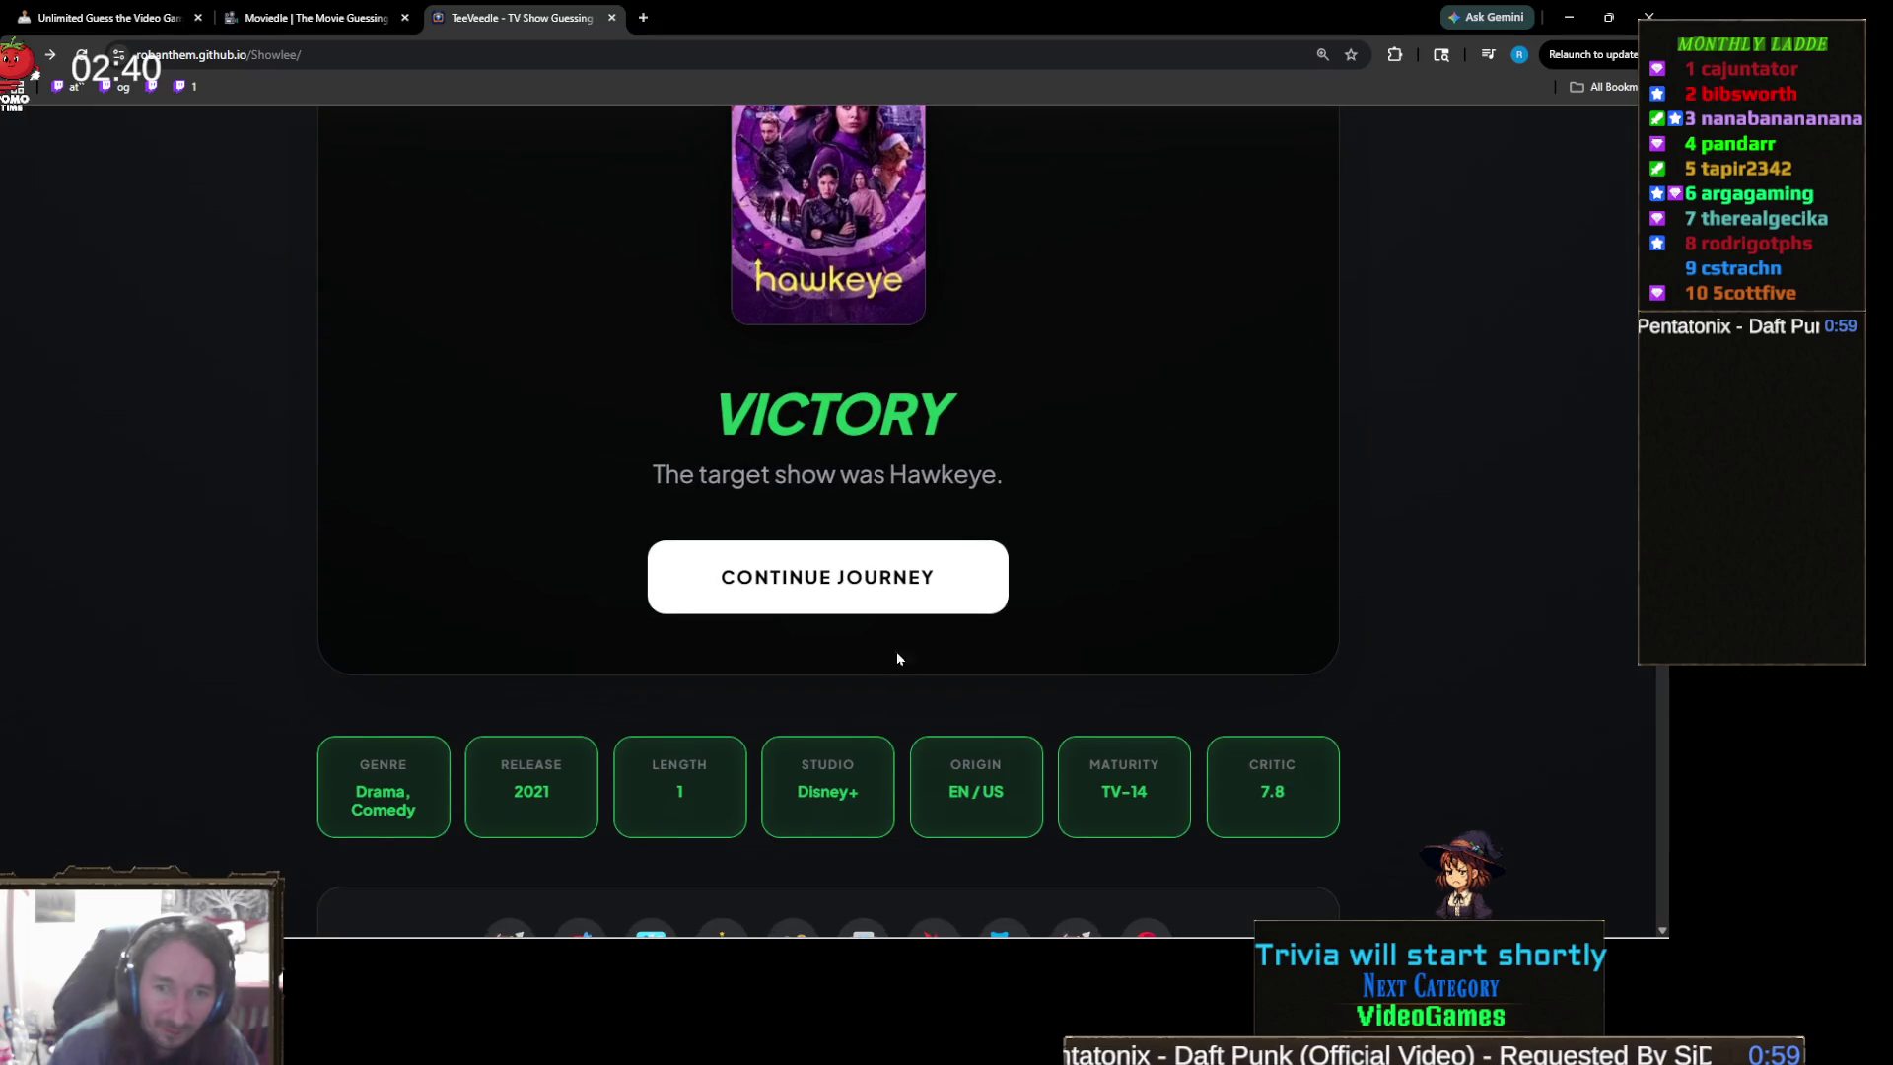
click(932, 584)
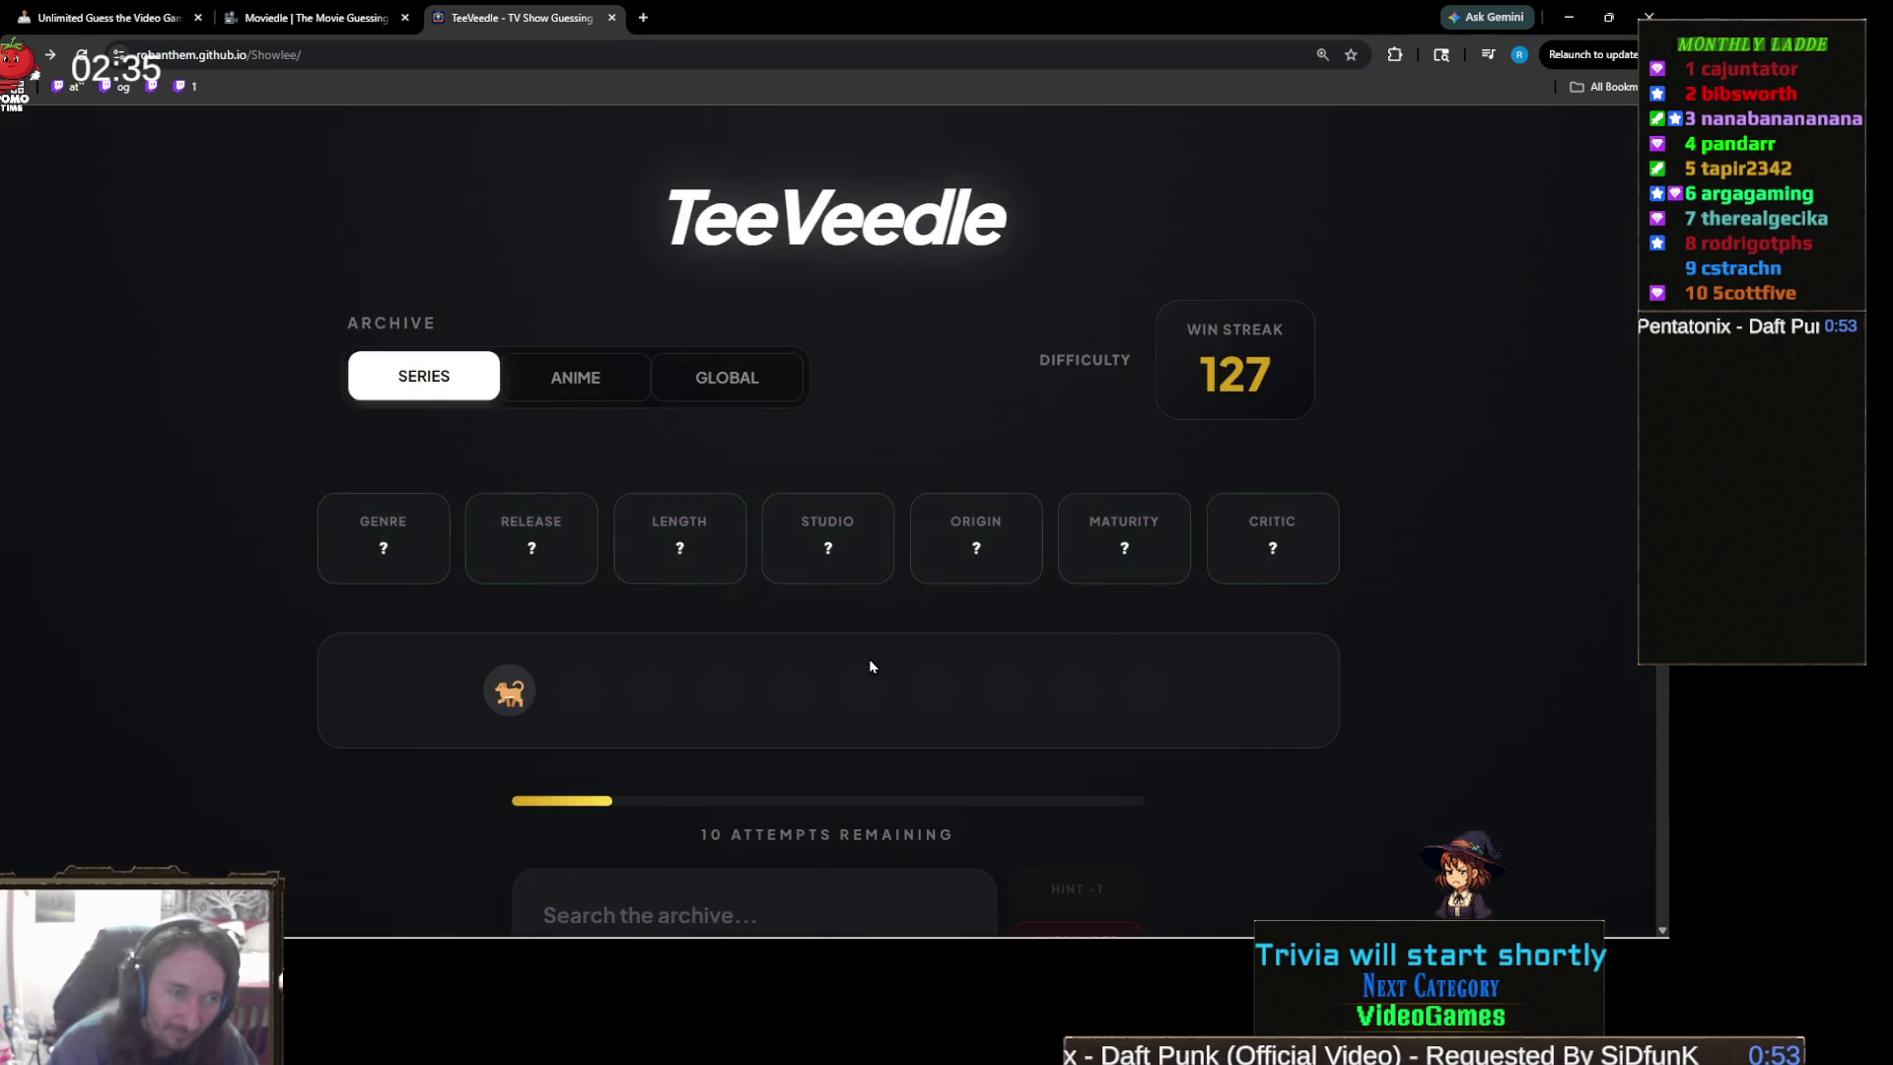
- Search 'catd' and guess CatDog, confirming Animation, Comedy and EN/US, release 1999–2025
scroll(867, 659, down, 2)
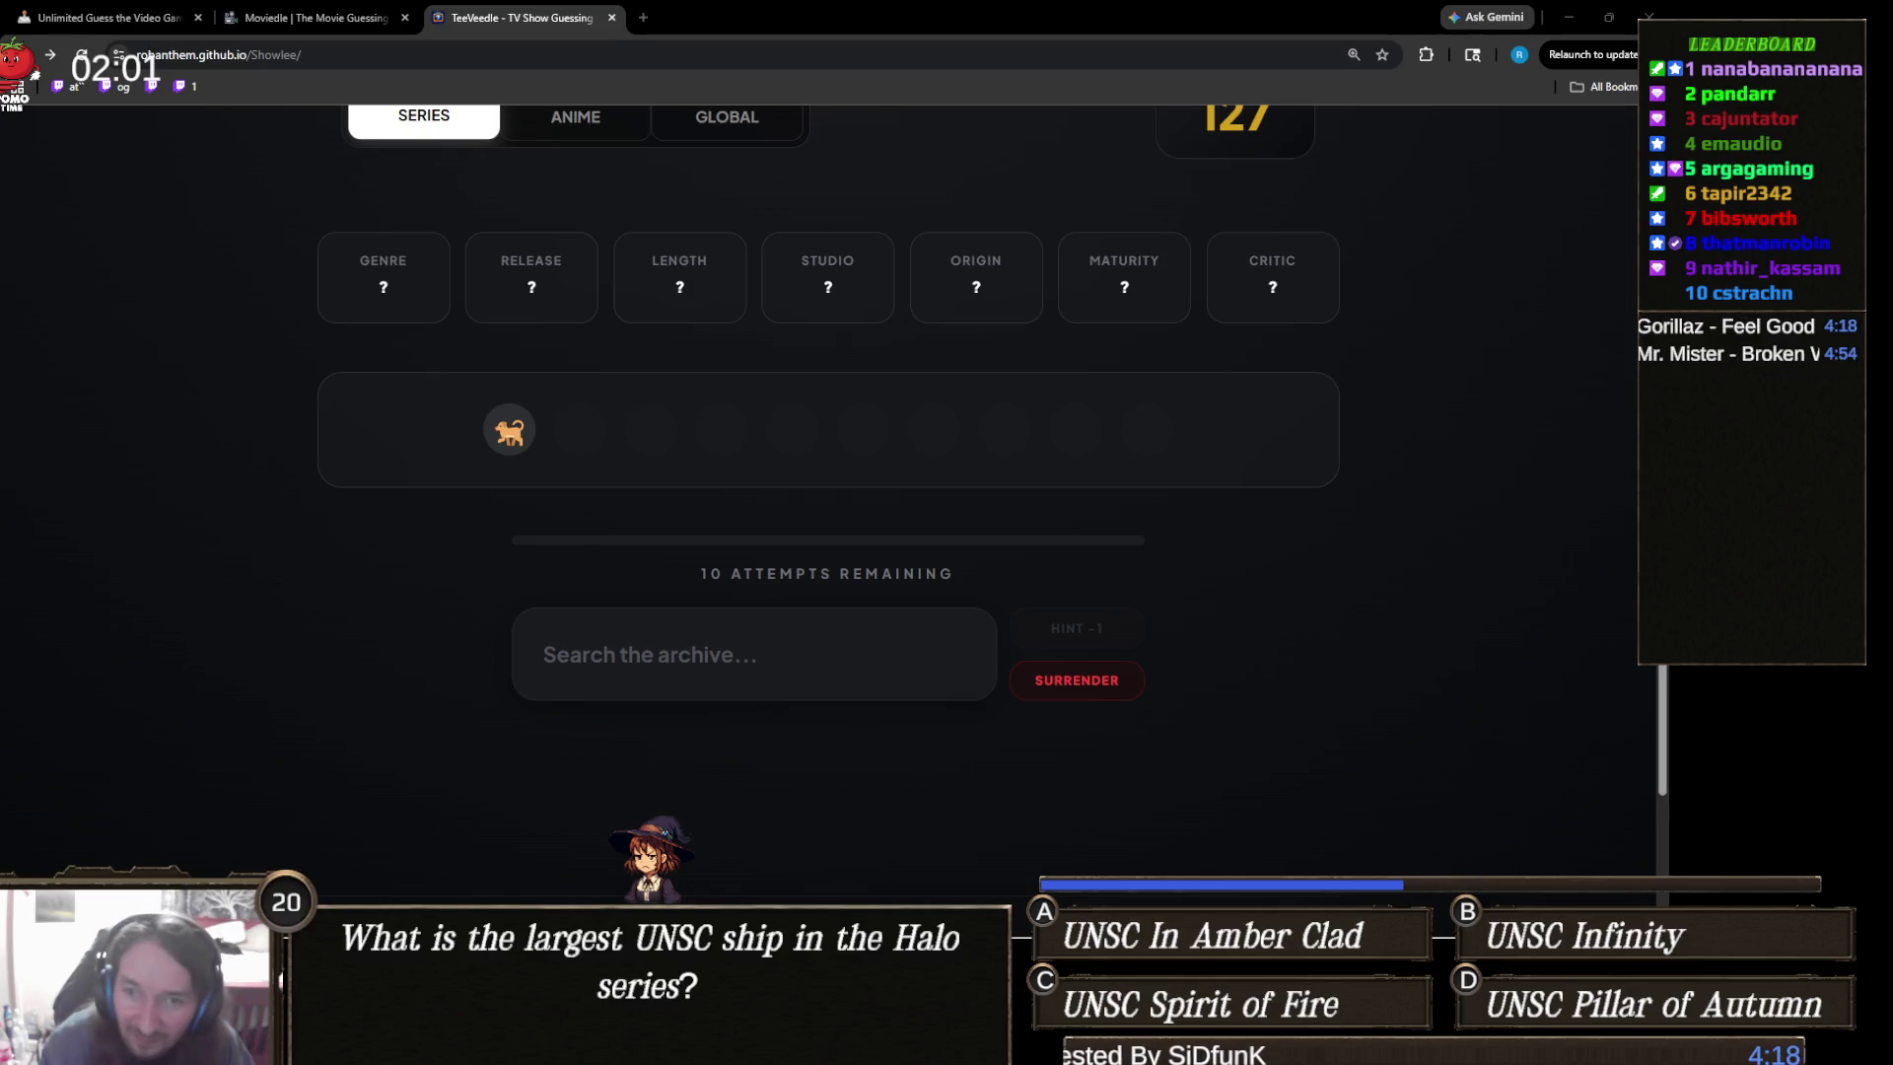
click(725, 650)
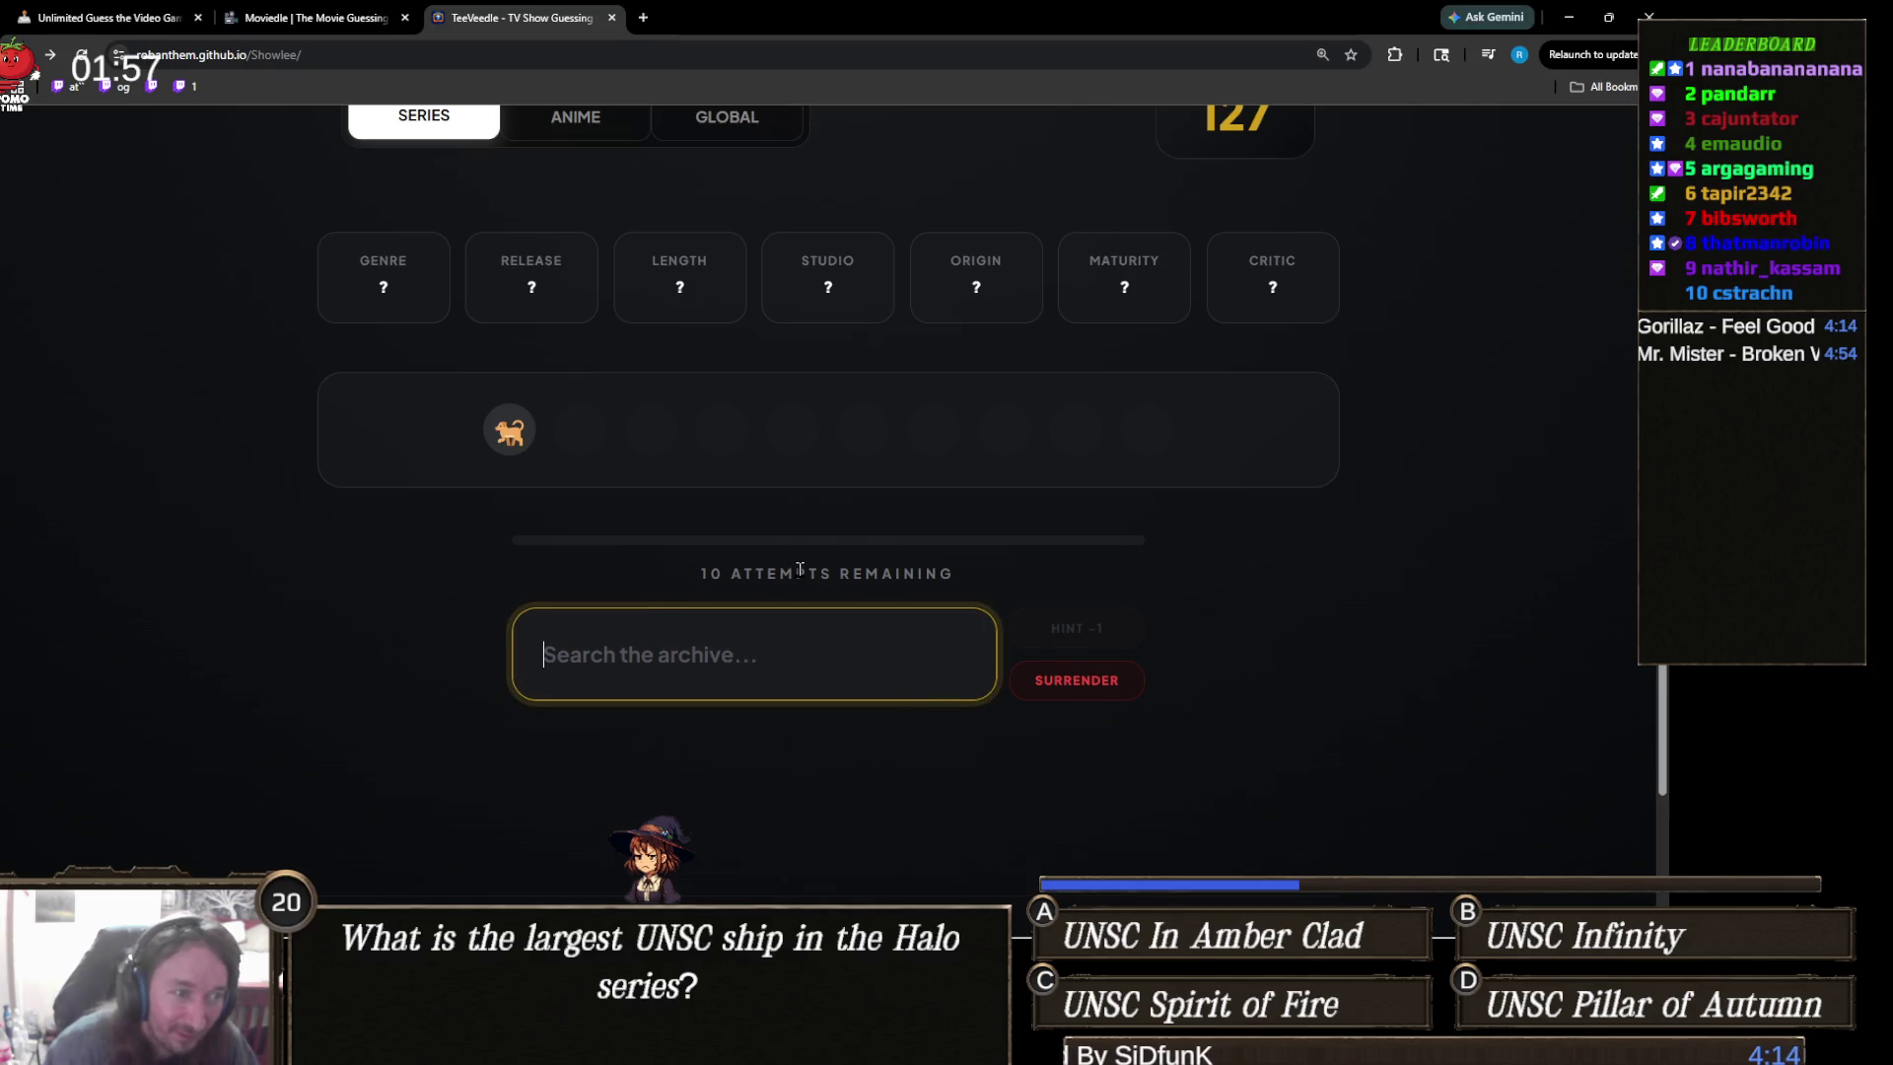
text(catd)
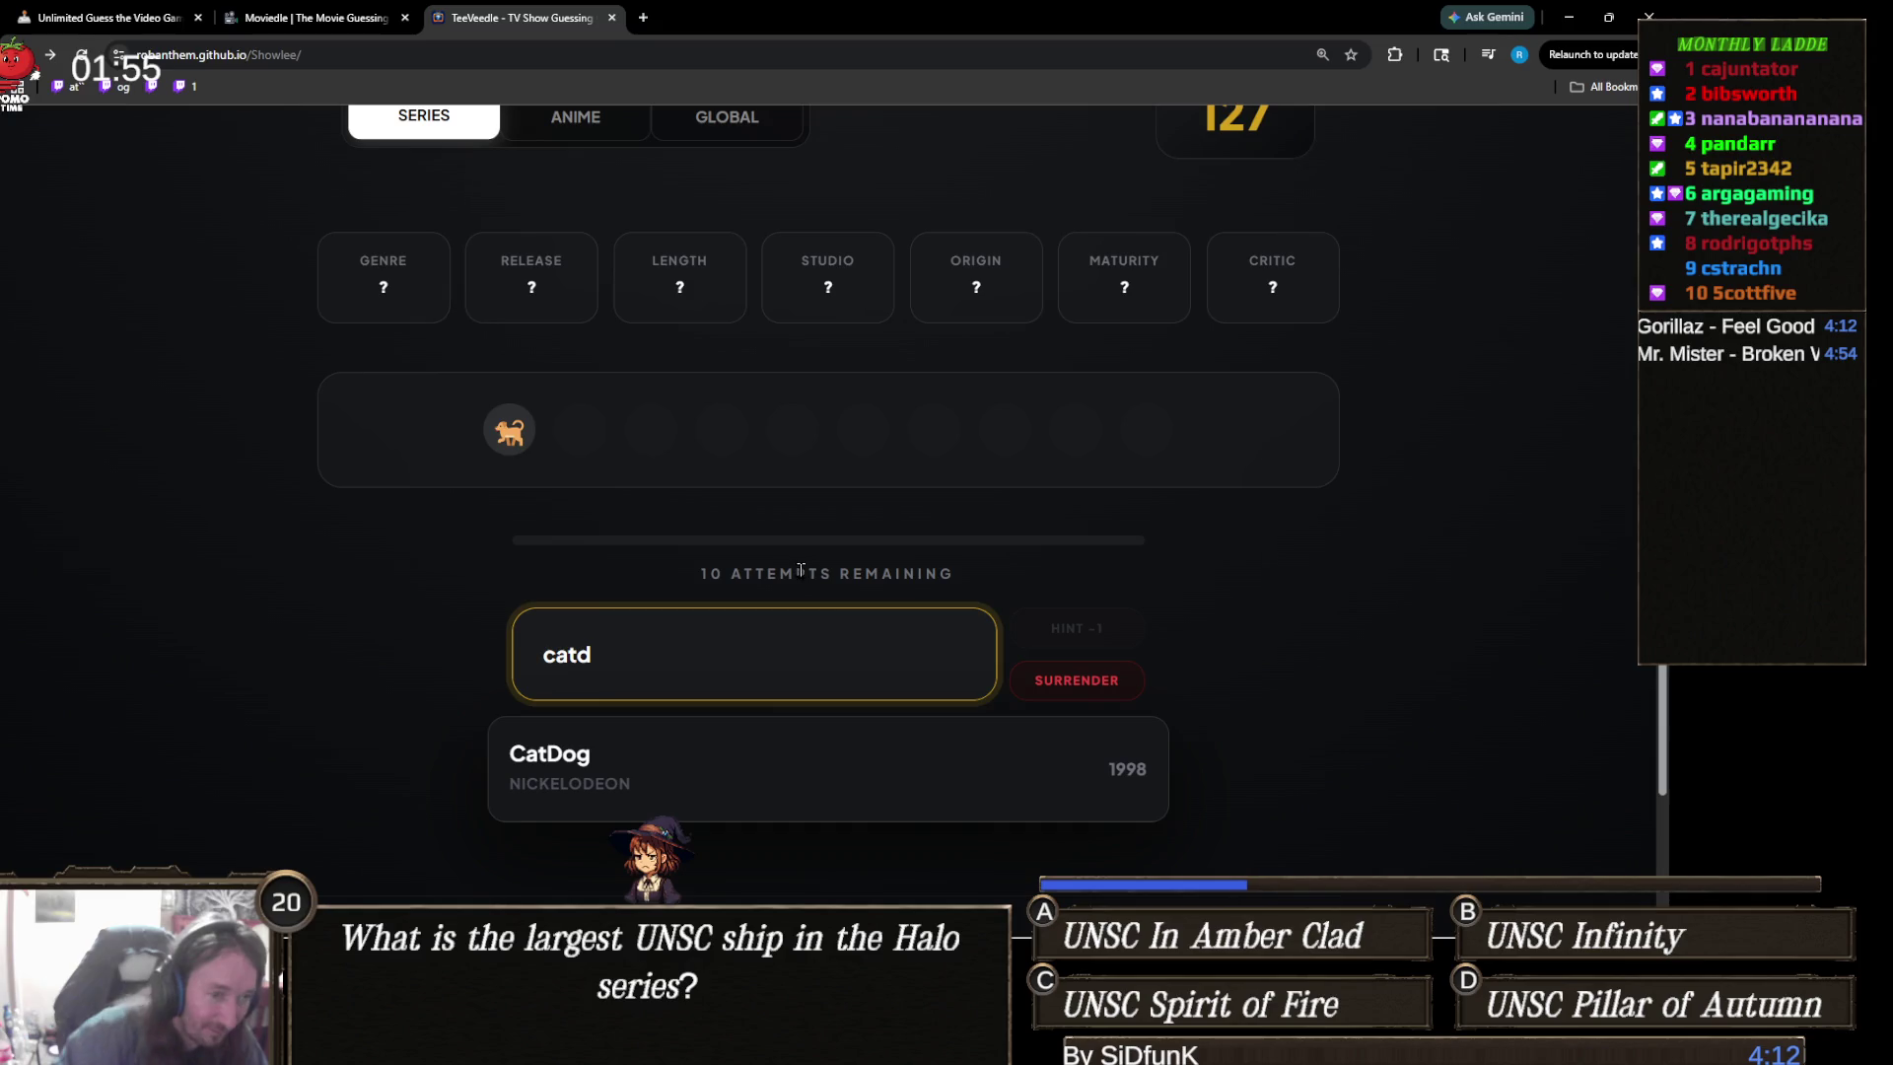
click(765, 735)
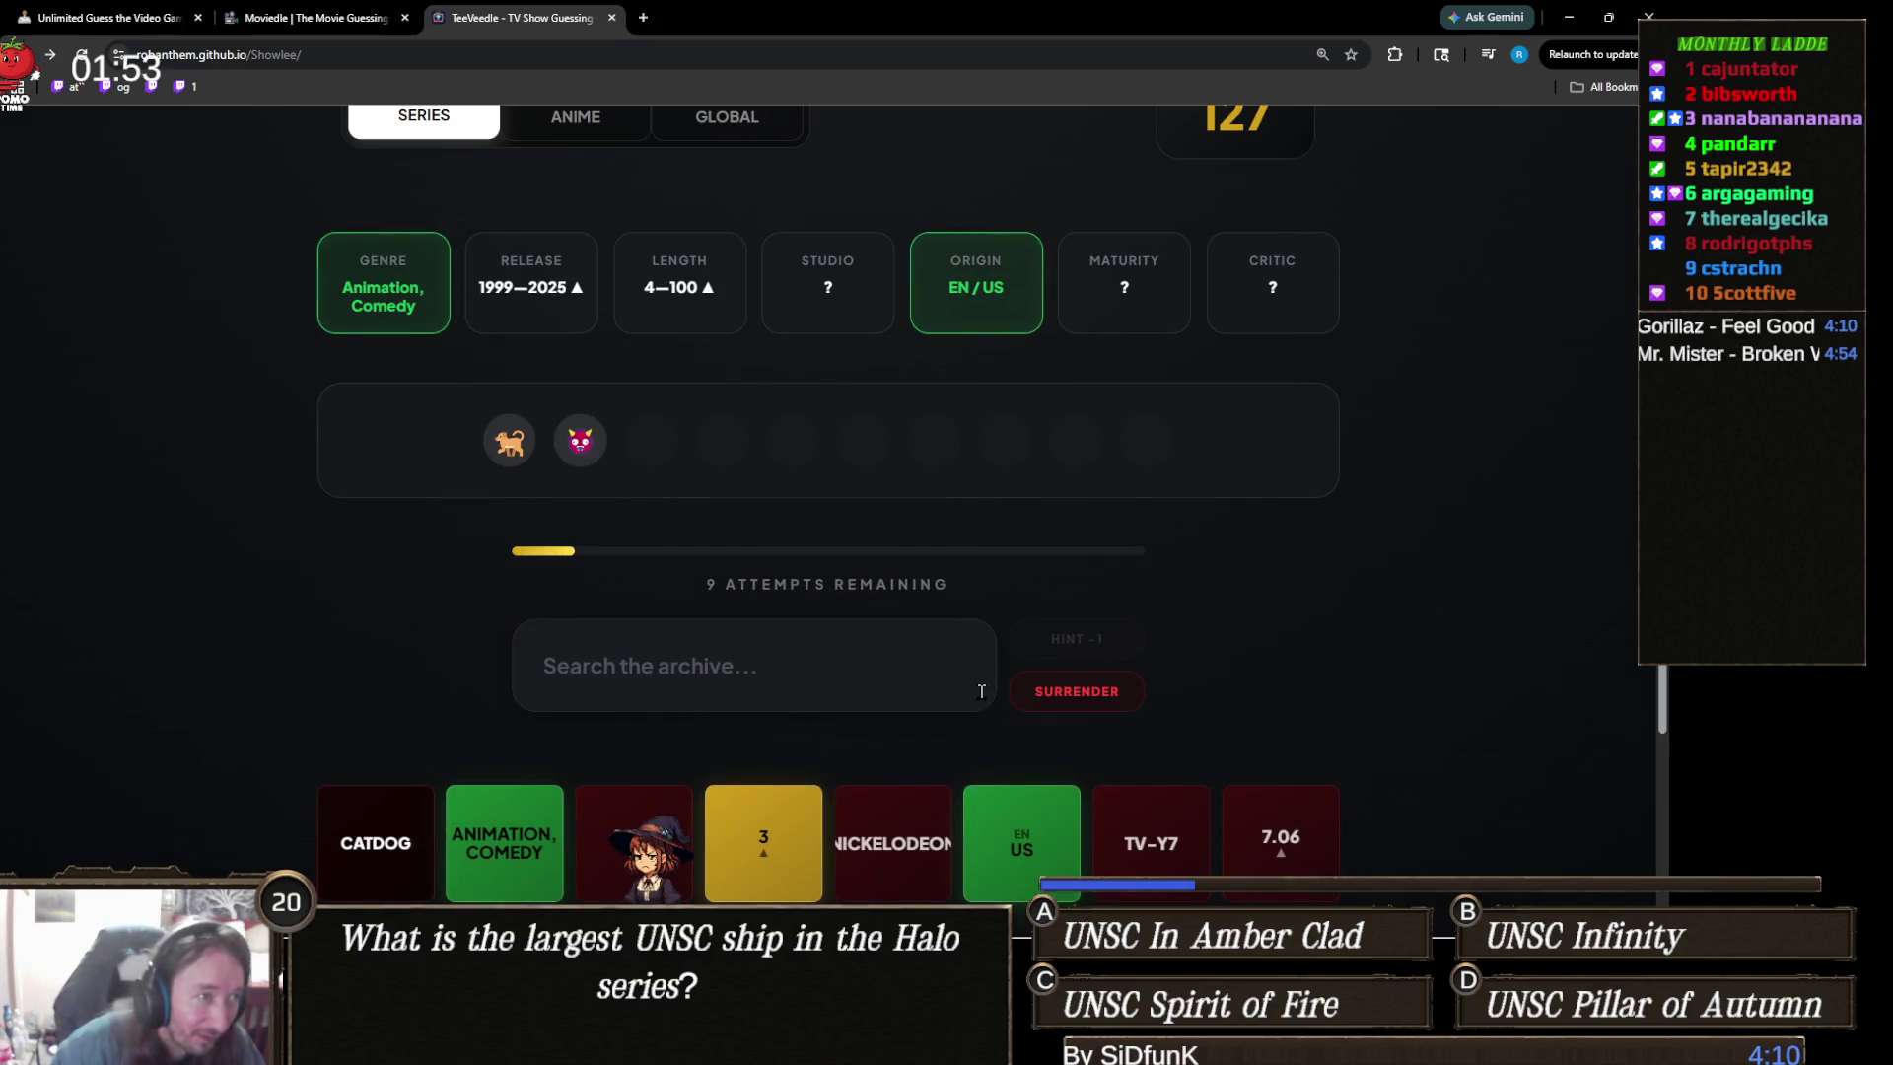